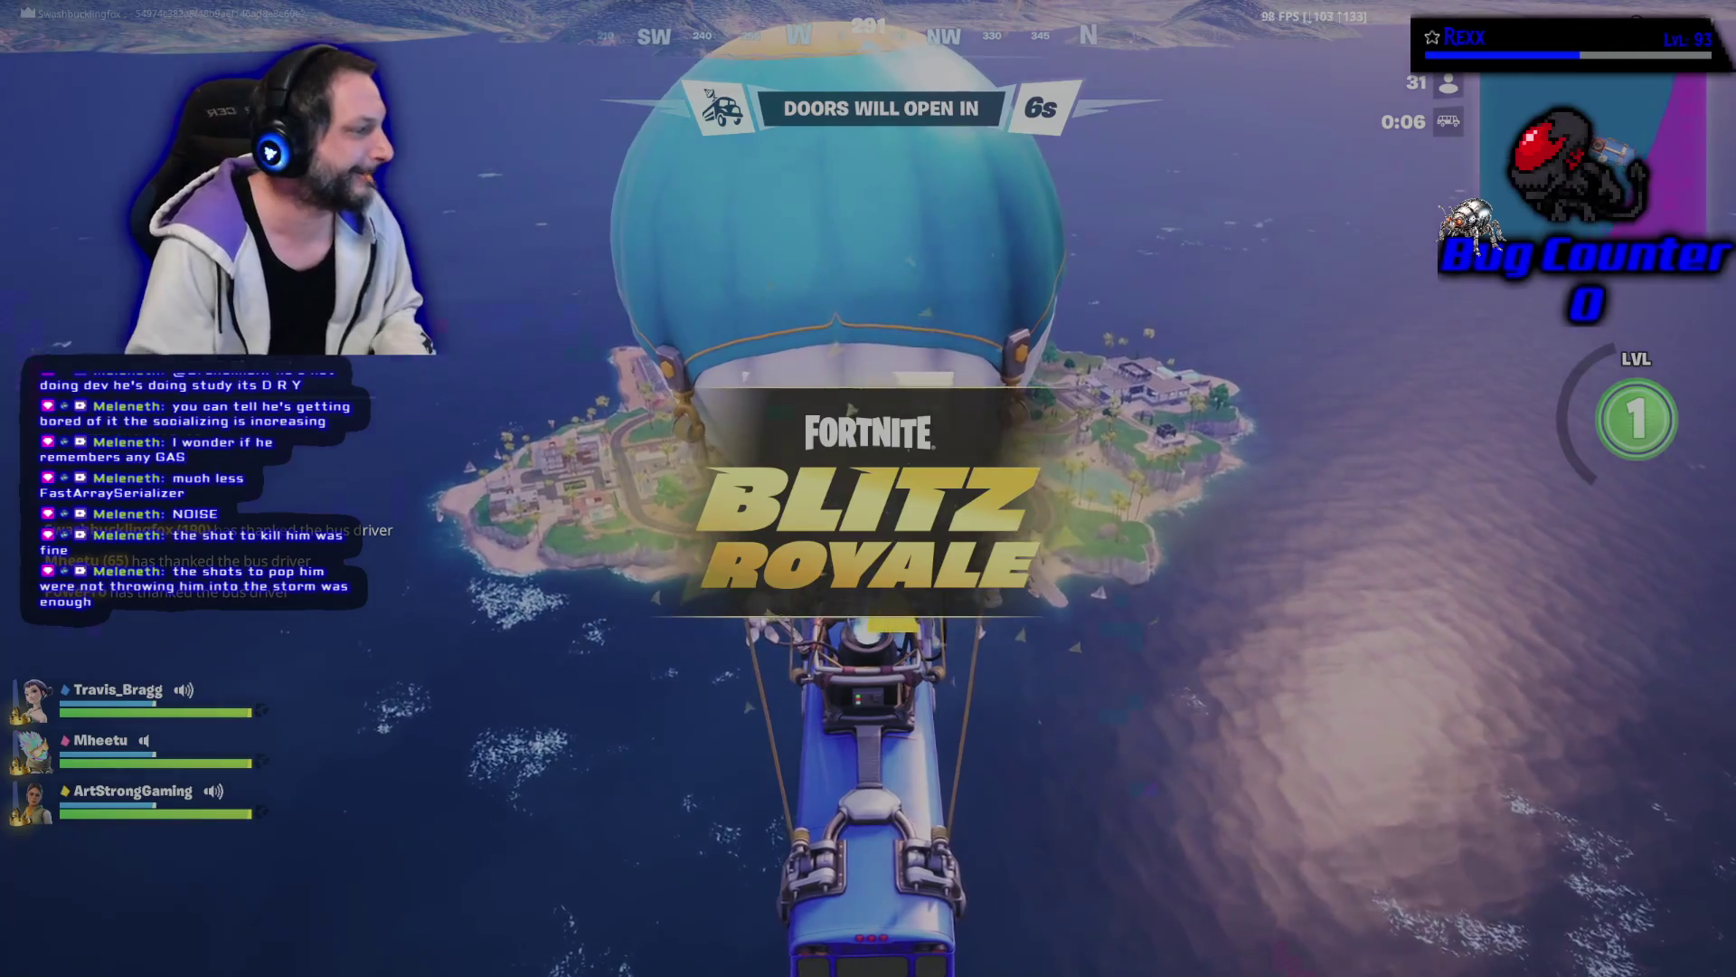
# In Fortnite, check the island map, jump from the battle bus and deploy the glider.
pyautogui.press('m')
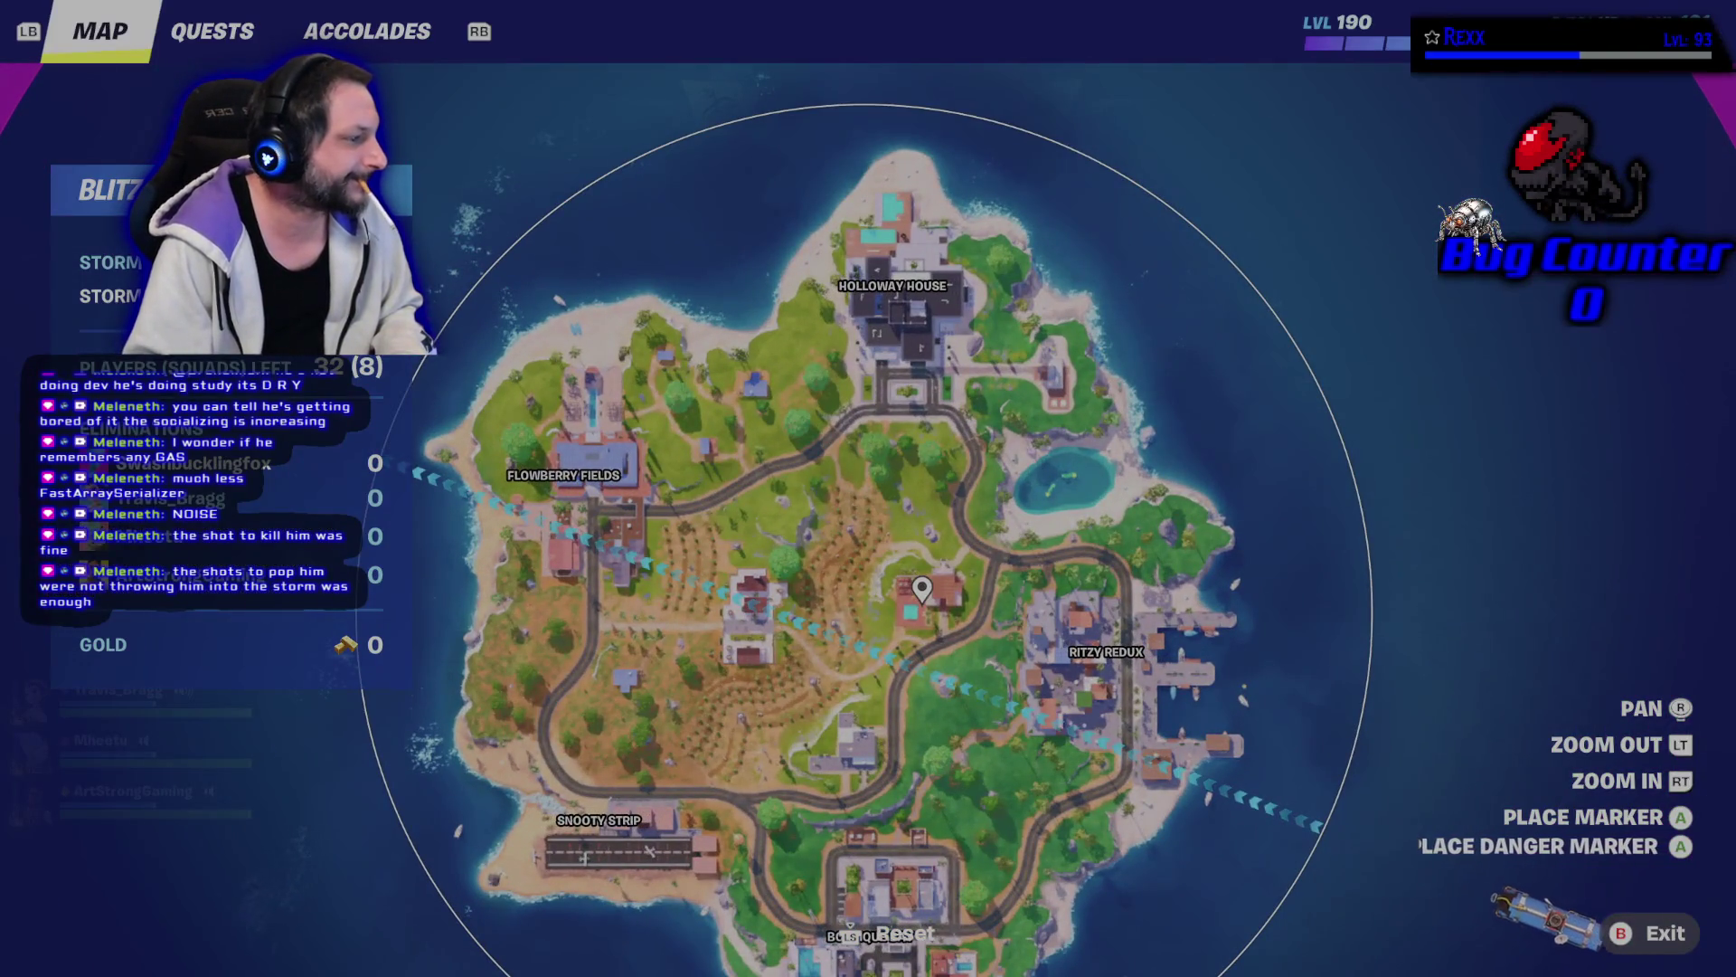
pyautogui.press('m')
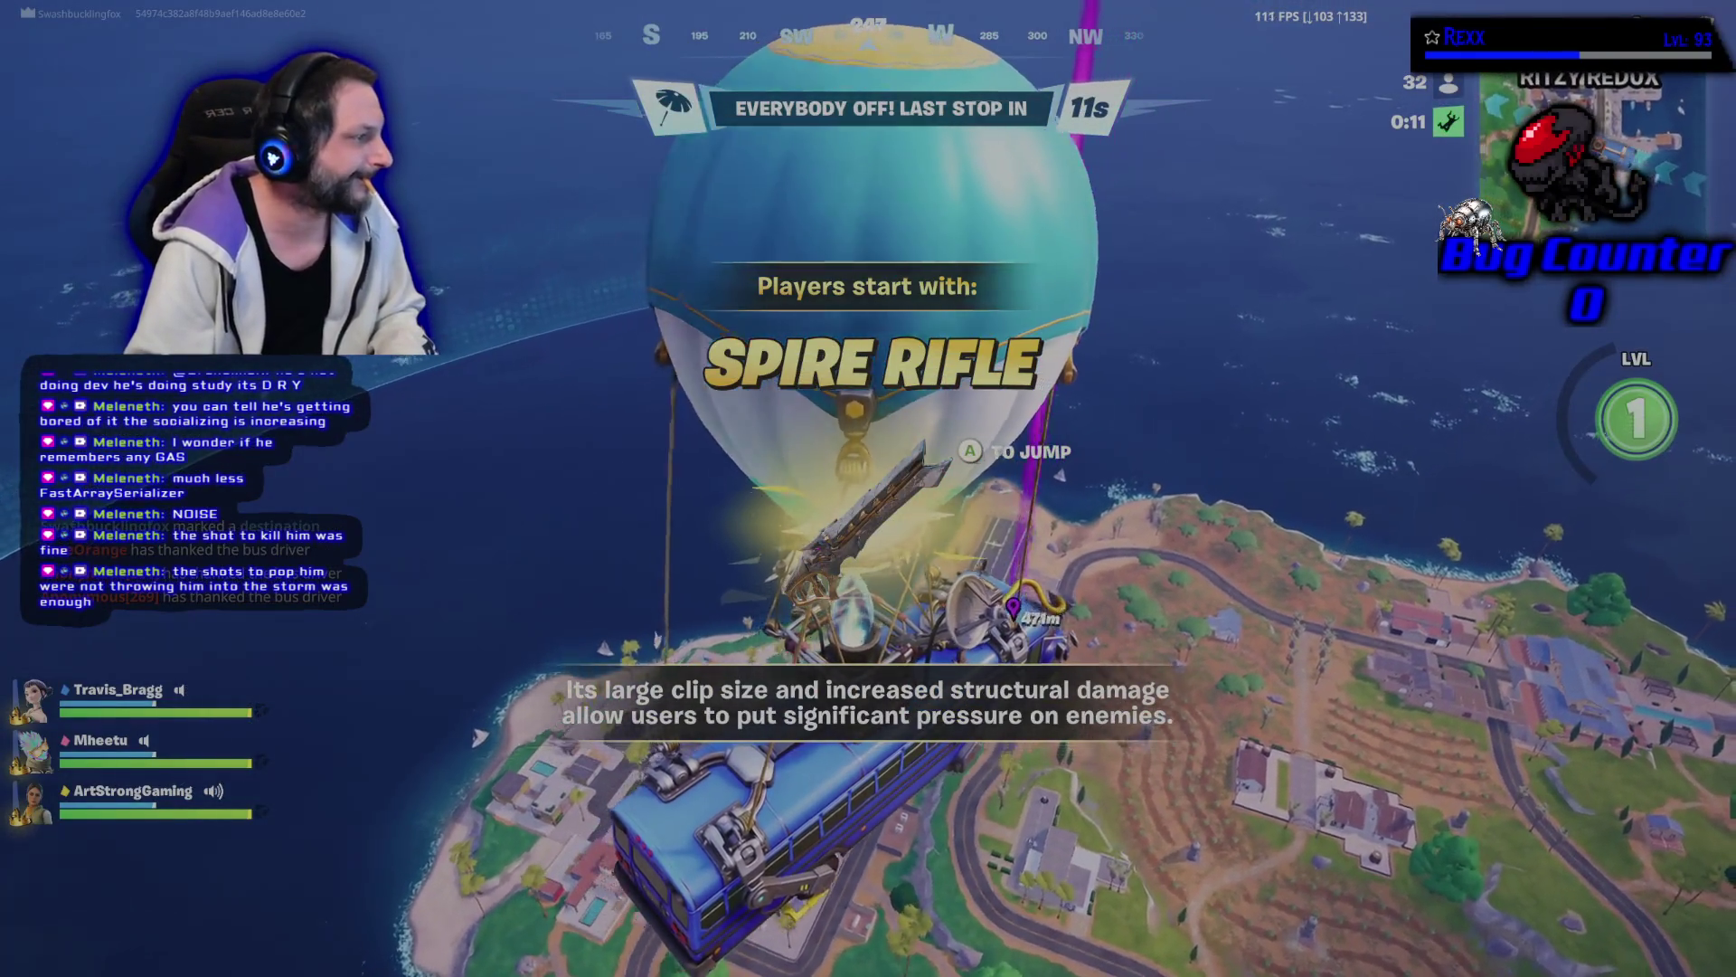
pyautogui.press('space')
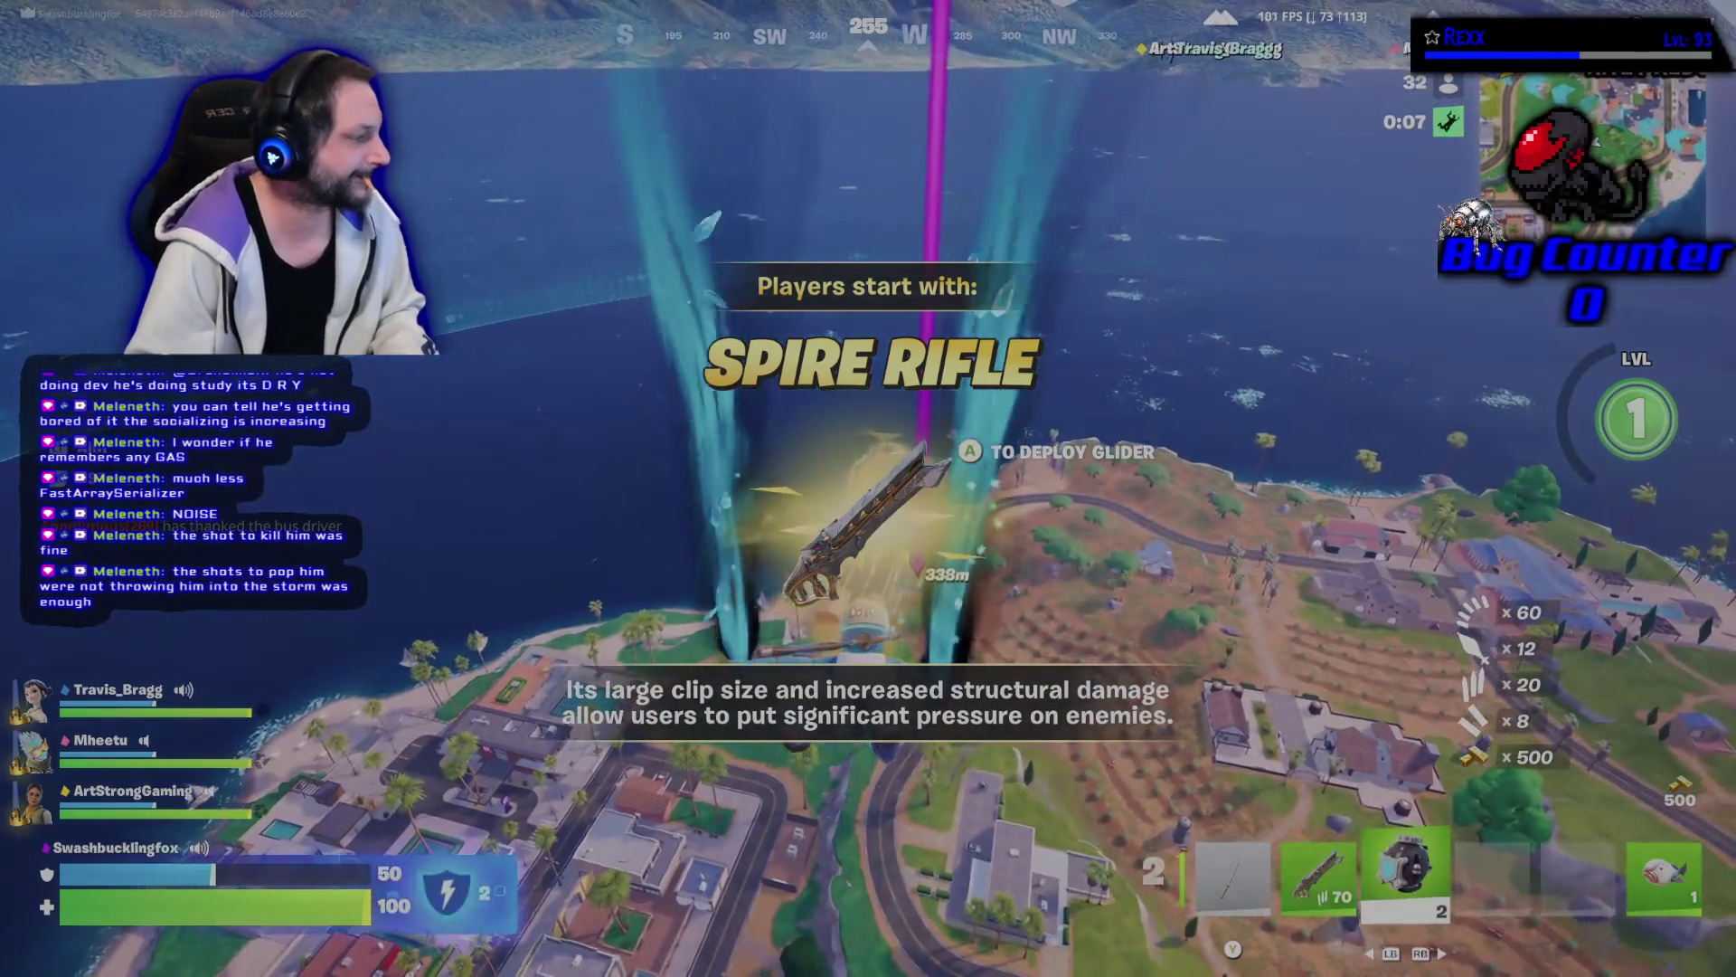
pyautogui.press('3')
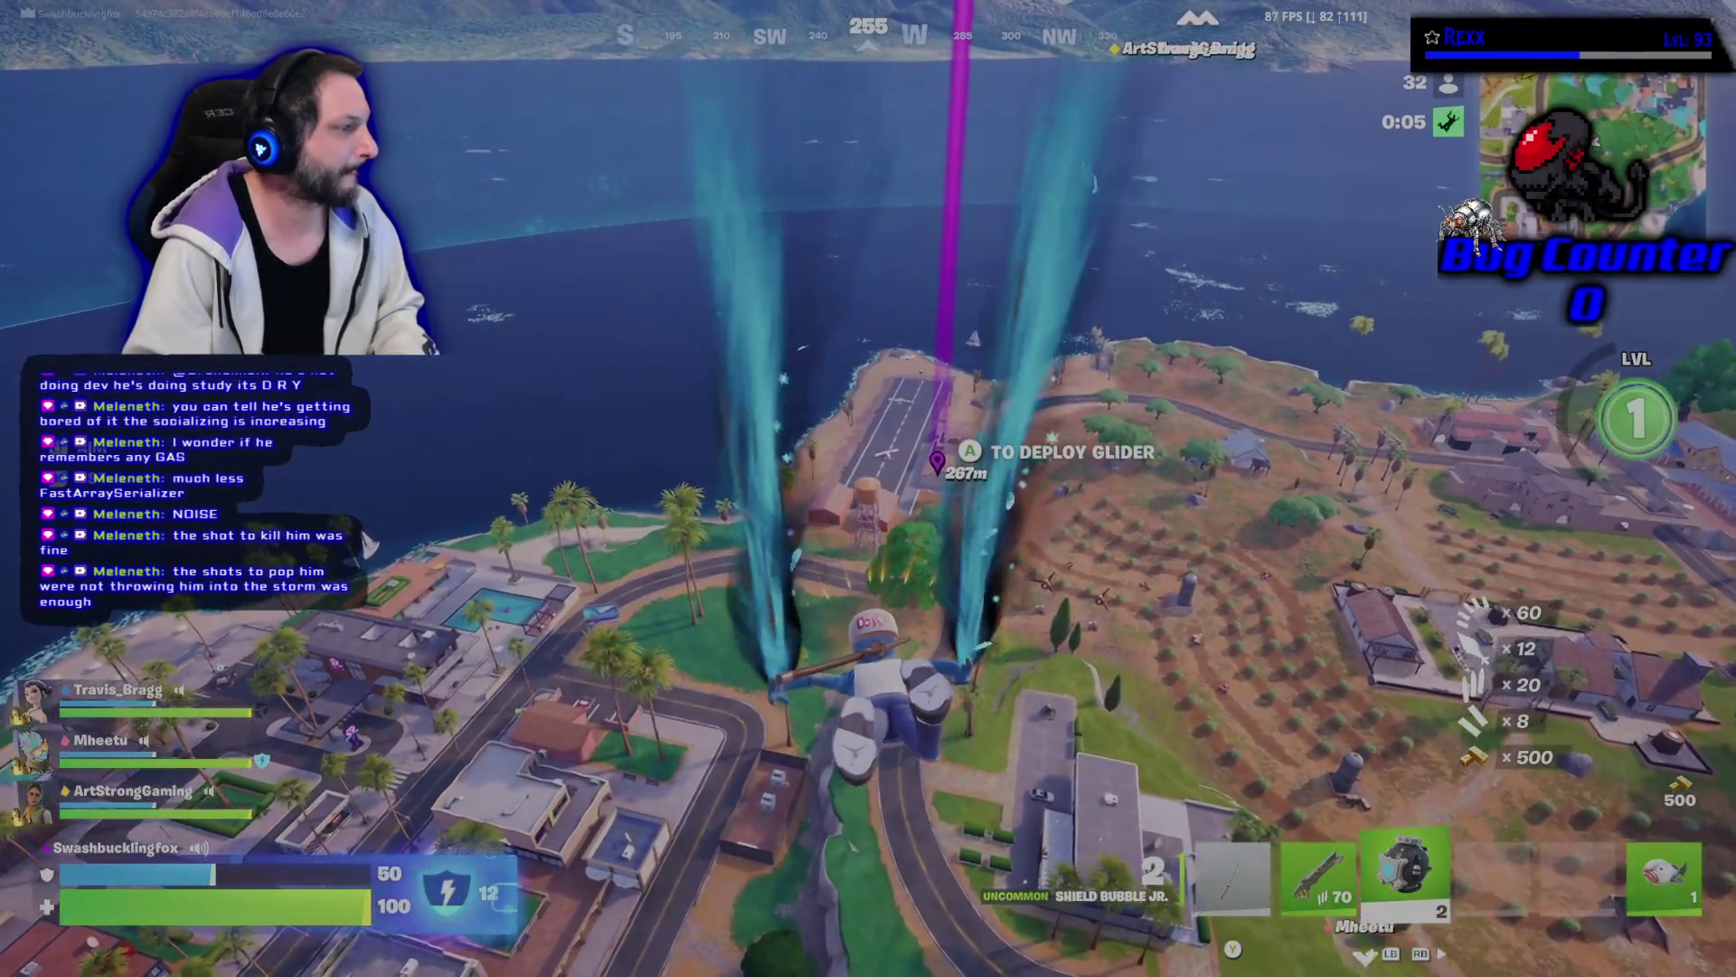
pyautogui.press('space')
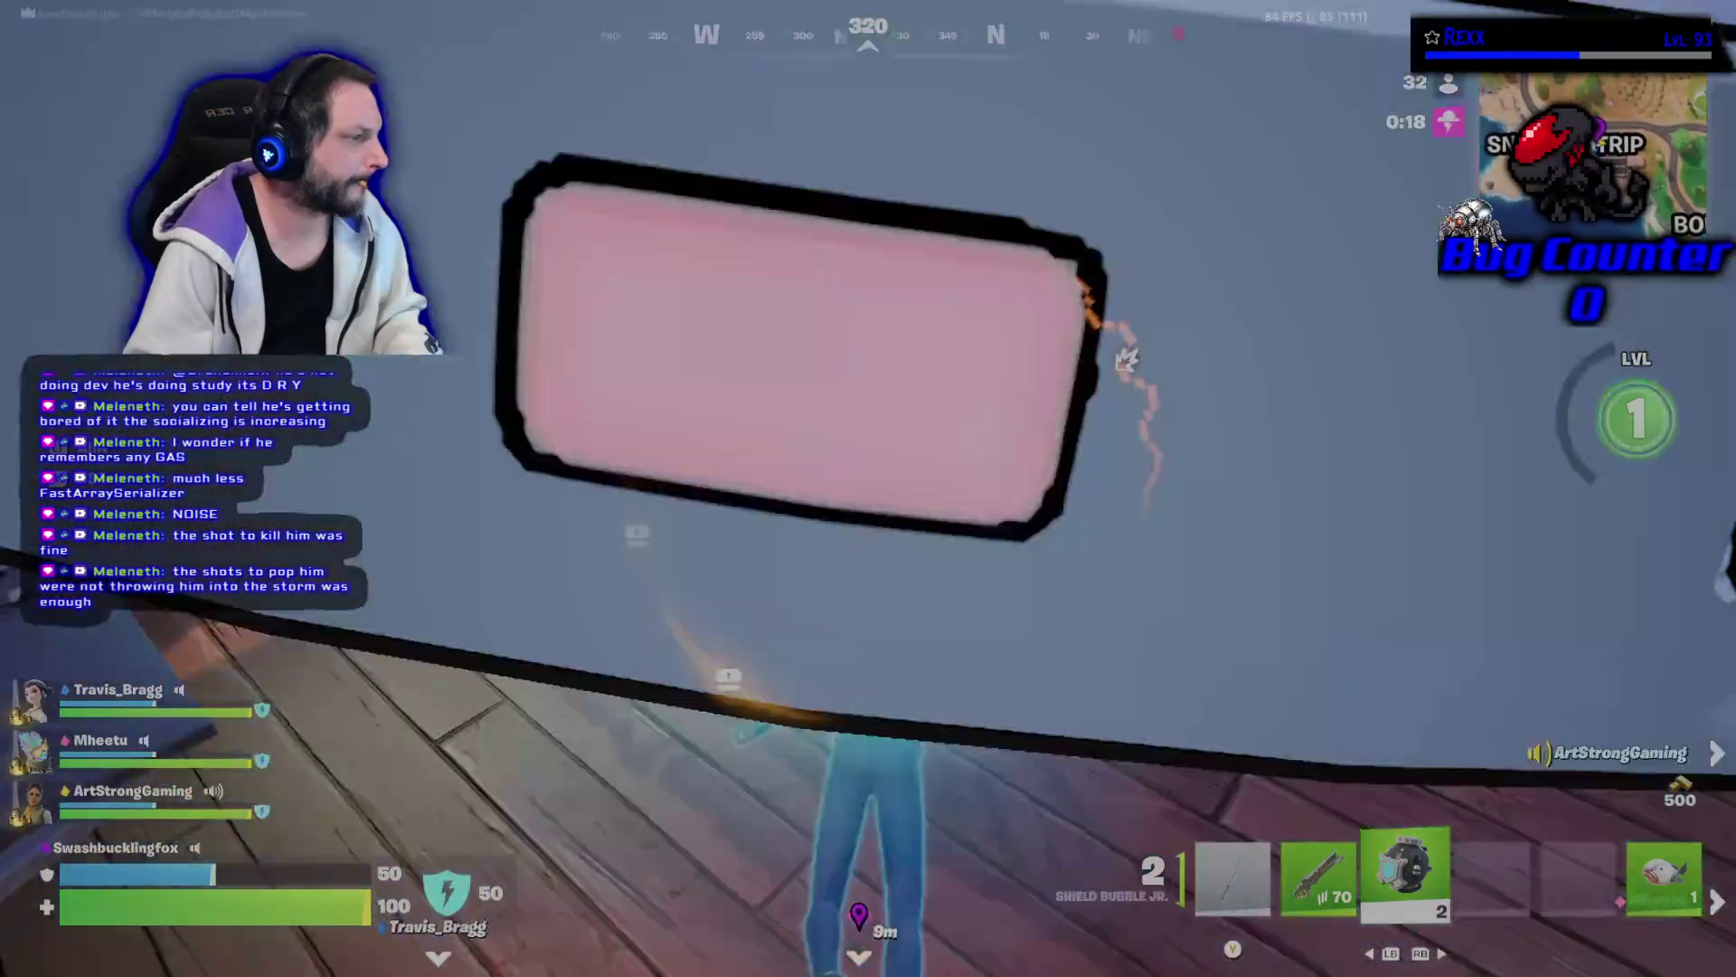
# Throw the Shield Bubble Jr.s, grab the rifle and ammo, and run past the hangar's orange wall.
pyautogui.click(866, 464)
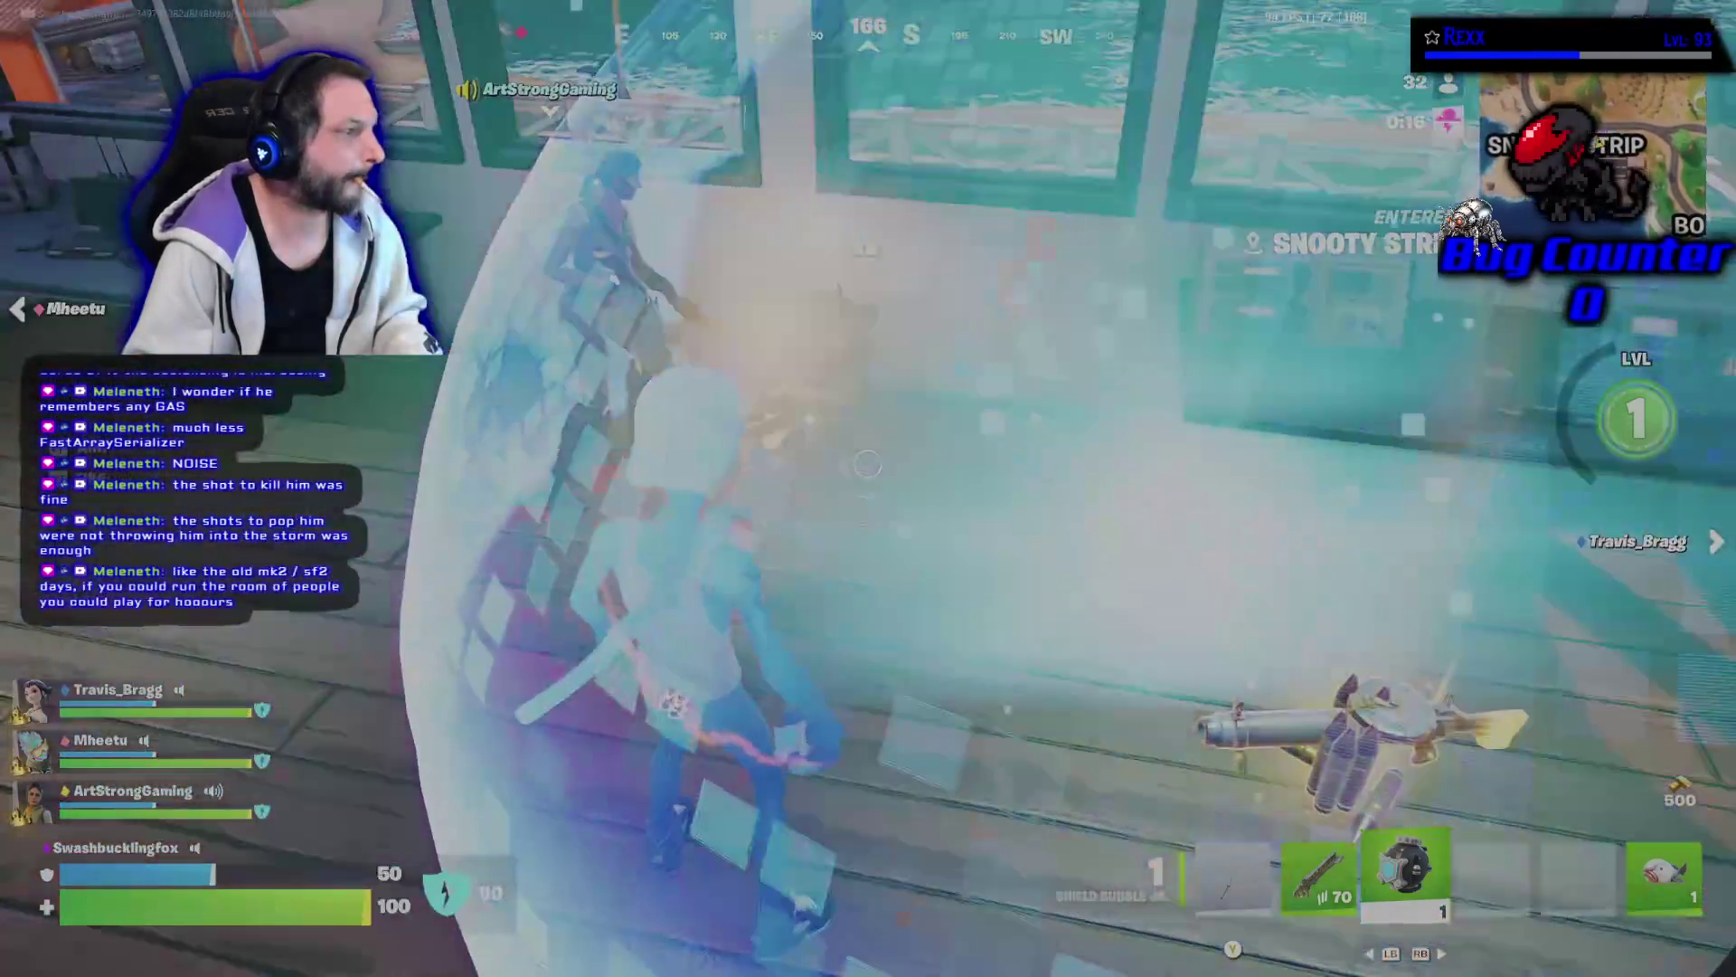
pyautogui.click(867, 464)
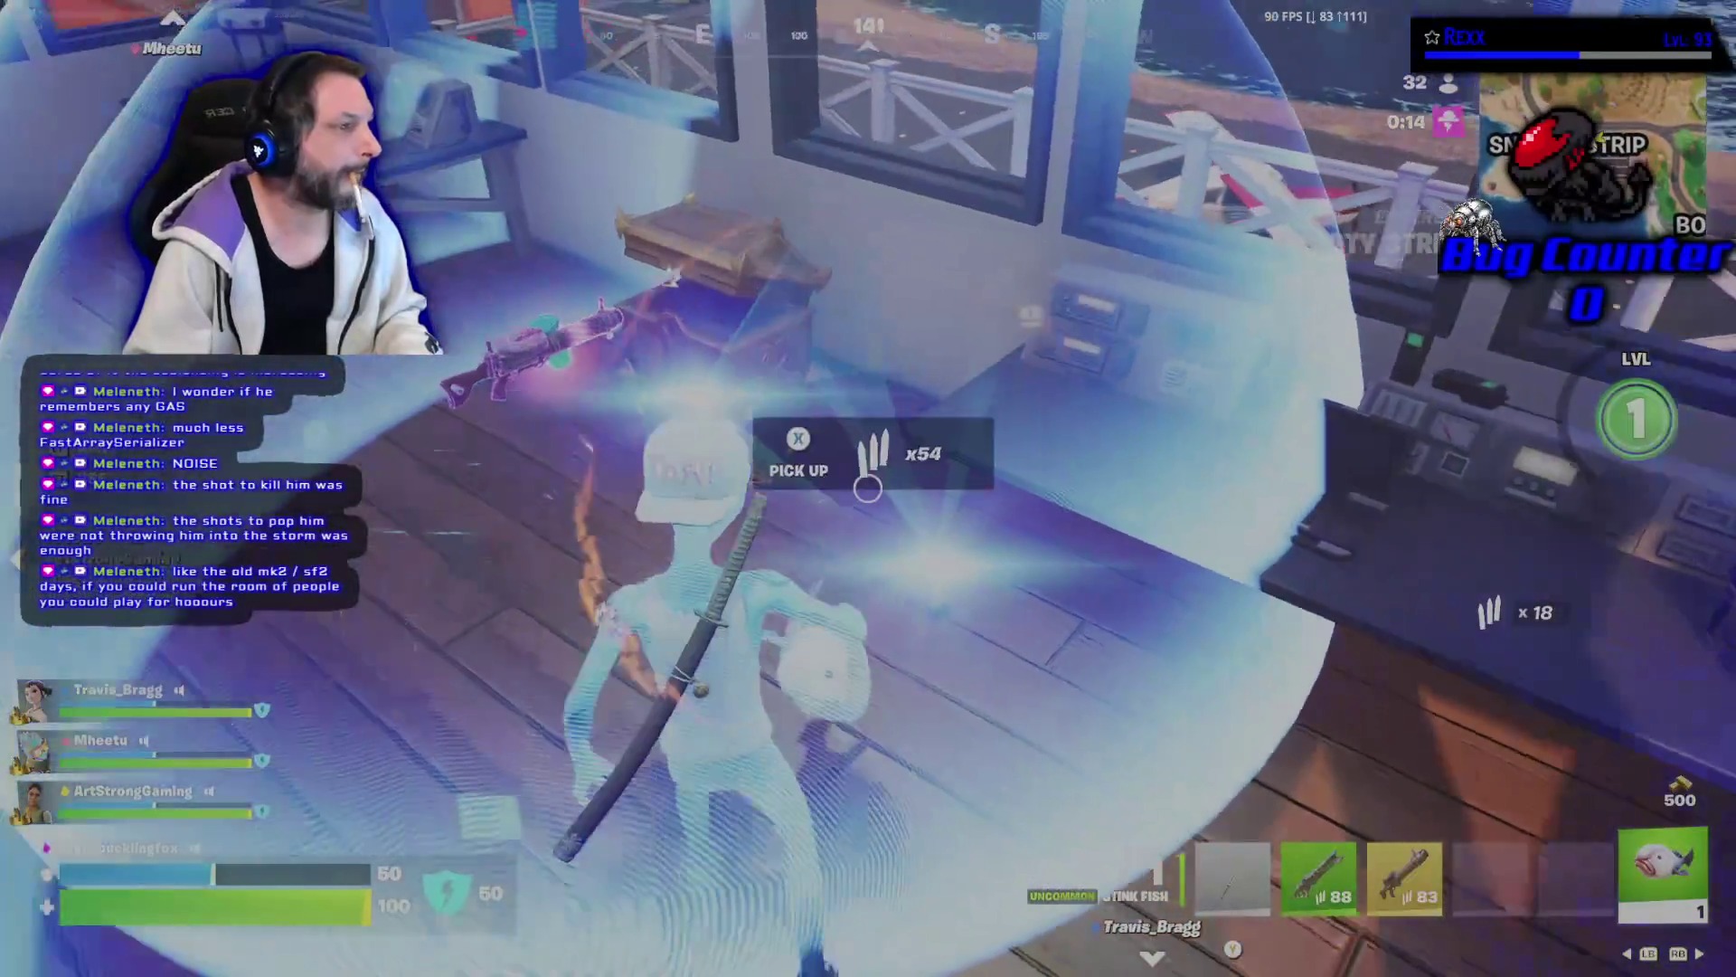
pyautogui.press('e')
pyautogui.press('space')
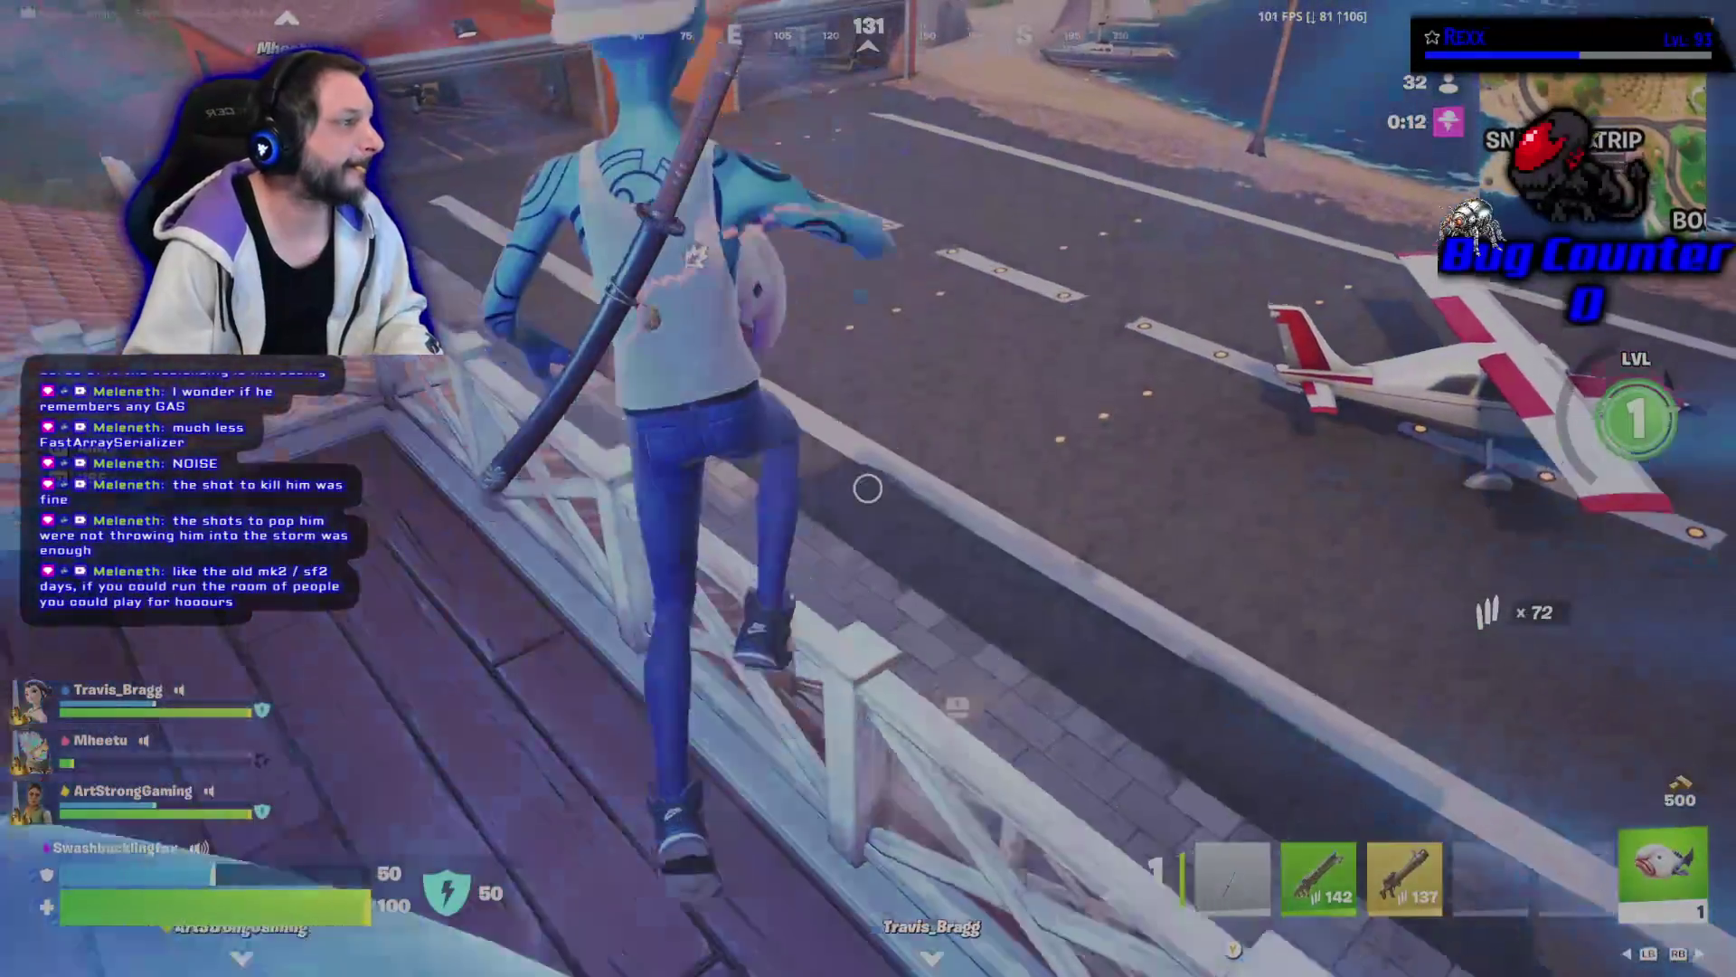
pyautogui.press('w')
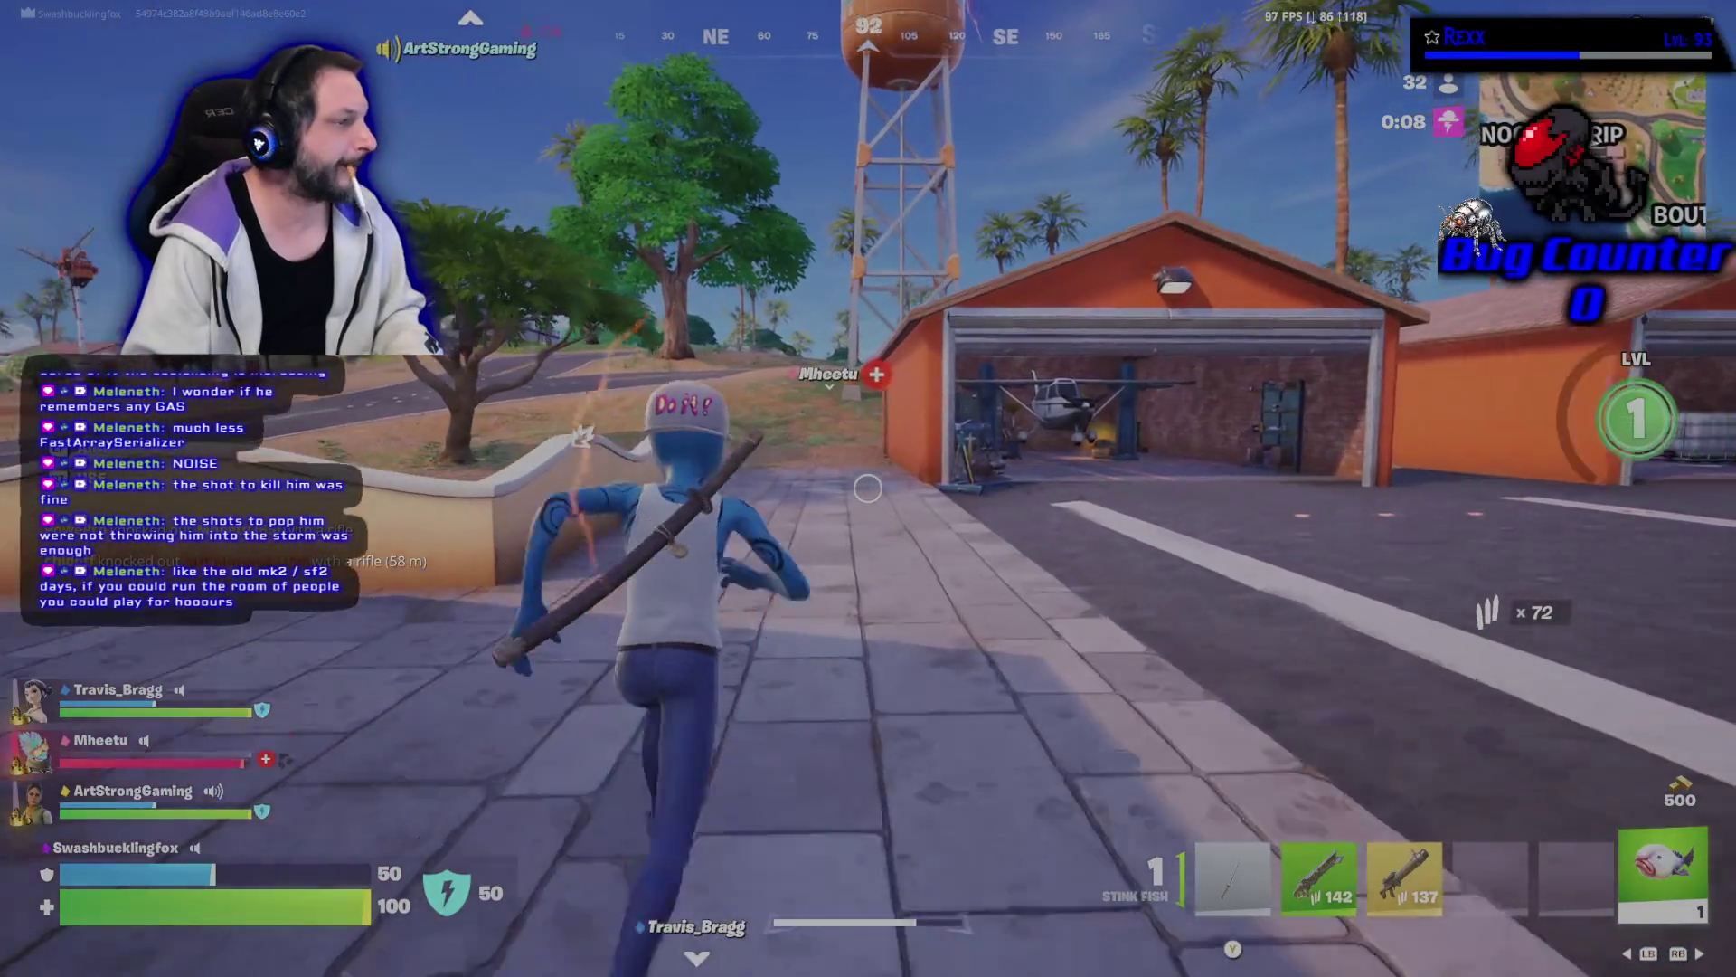
pyautogui.press('w')
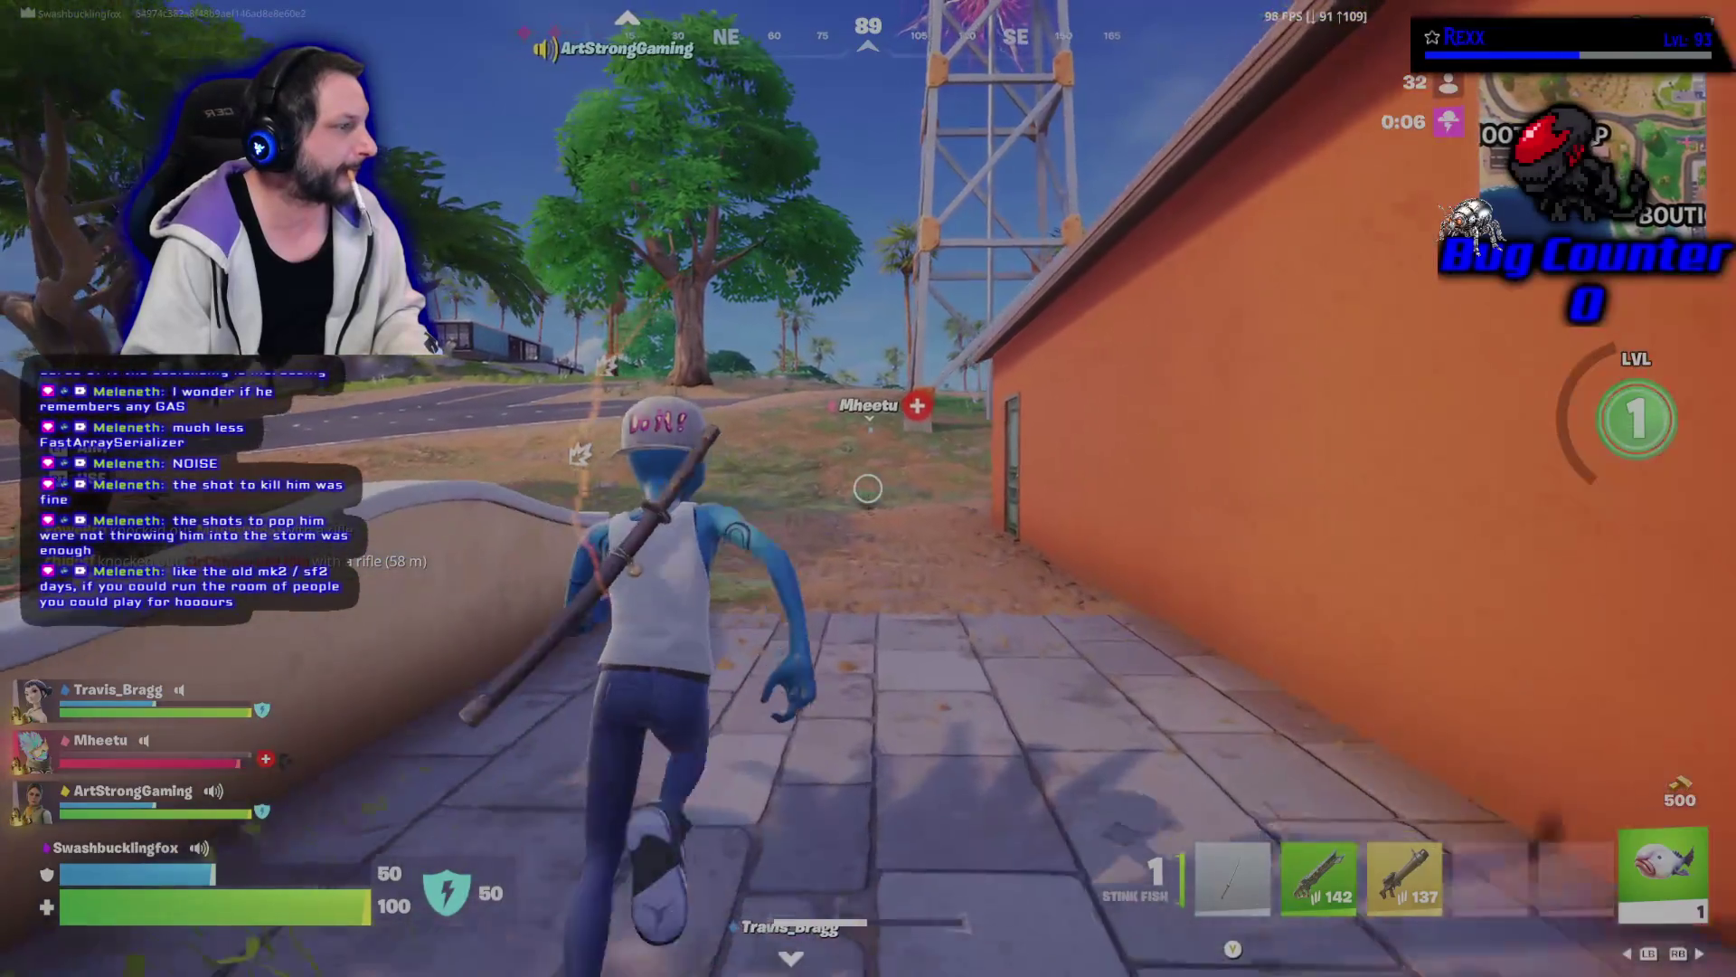
pyautogui.press('w')
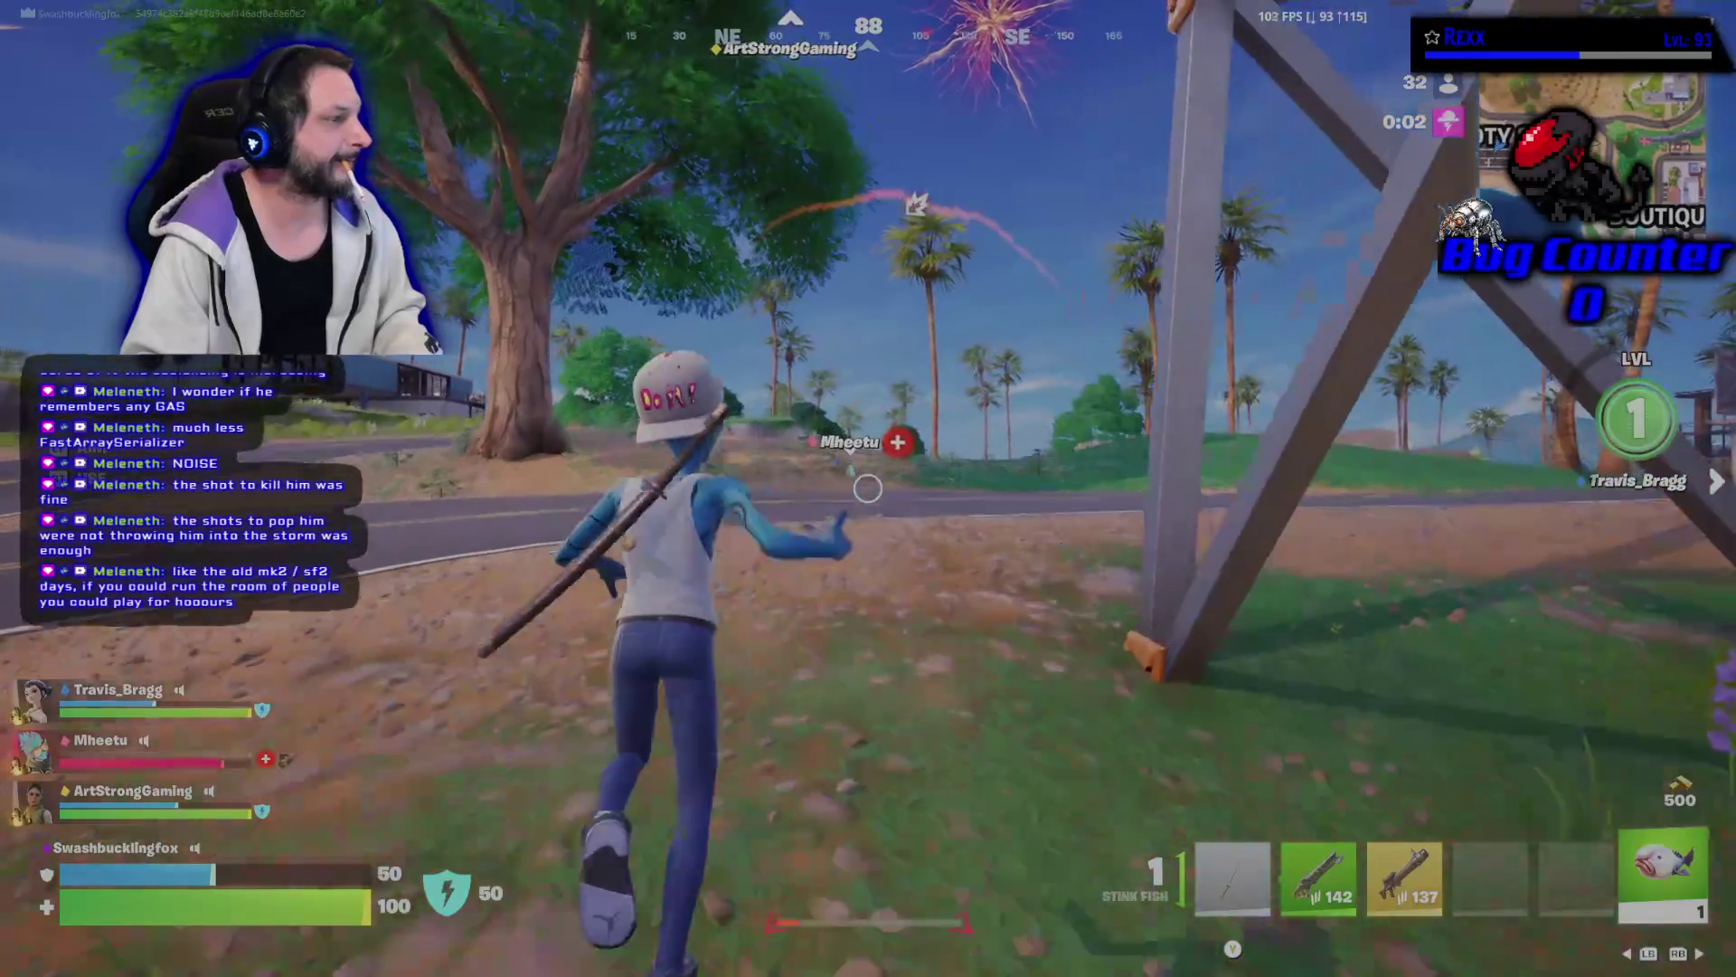
pyautogui.press('w')
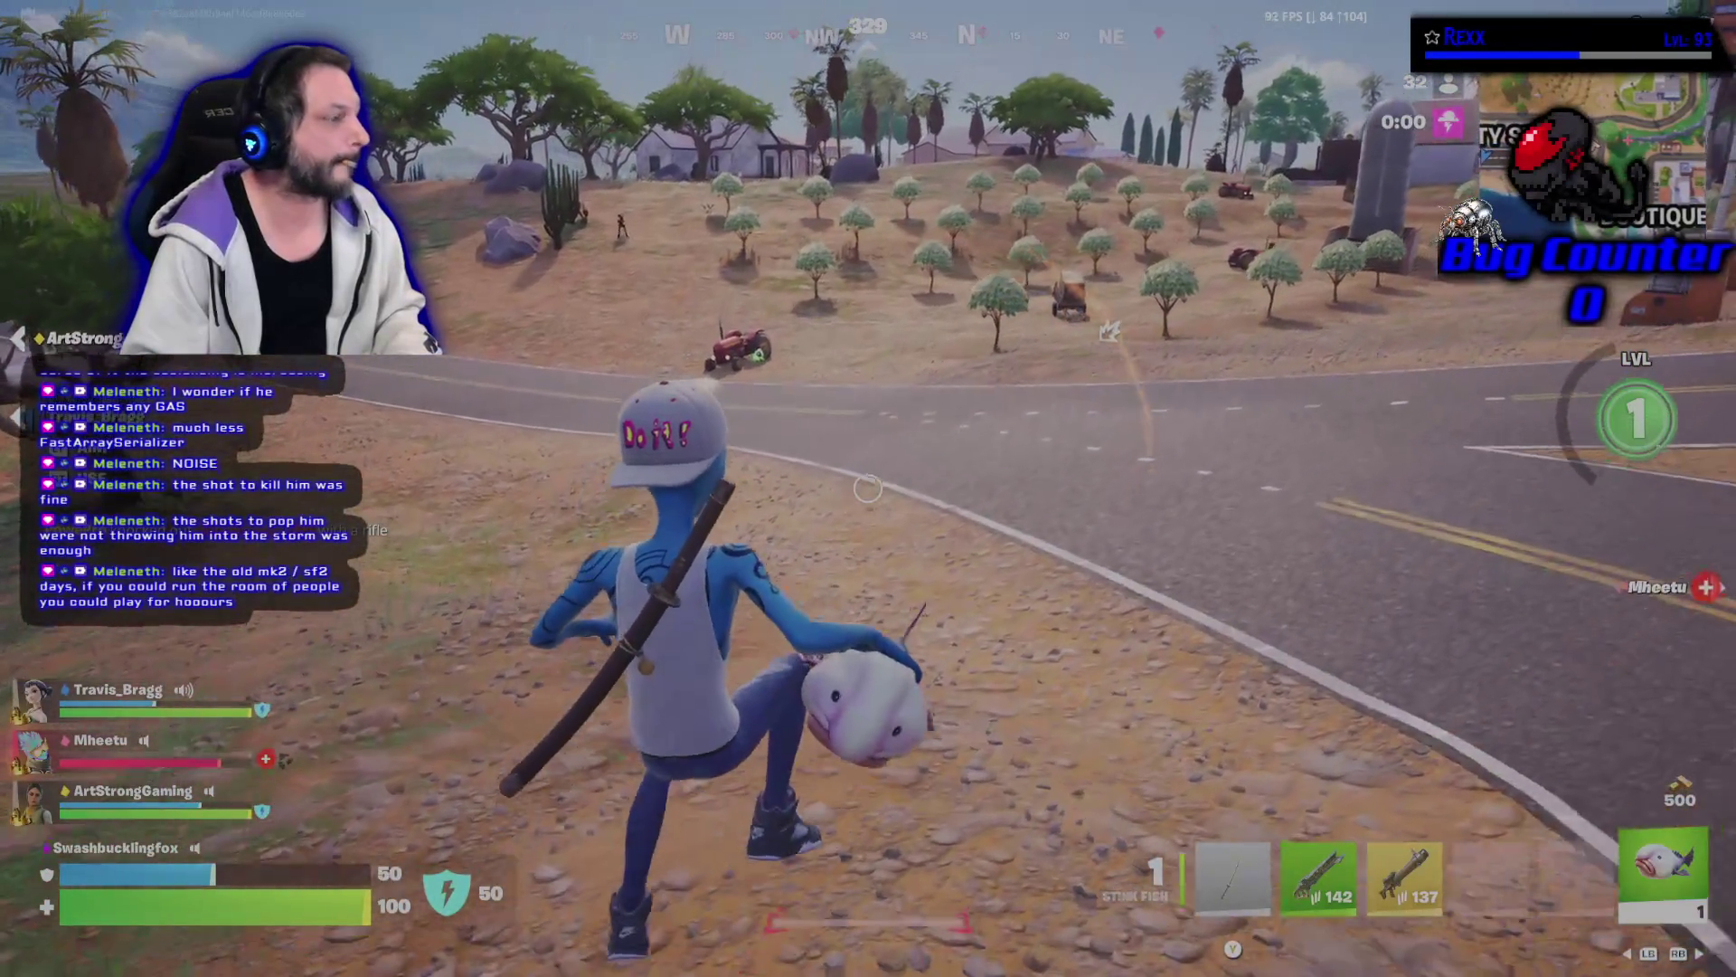
# Shoot down the enemy across the road, then reload the Spire Rifle.
pyautogui.press('2')
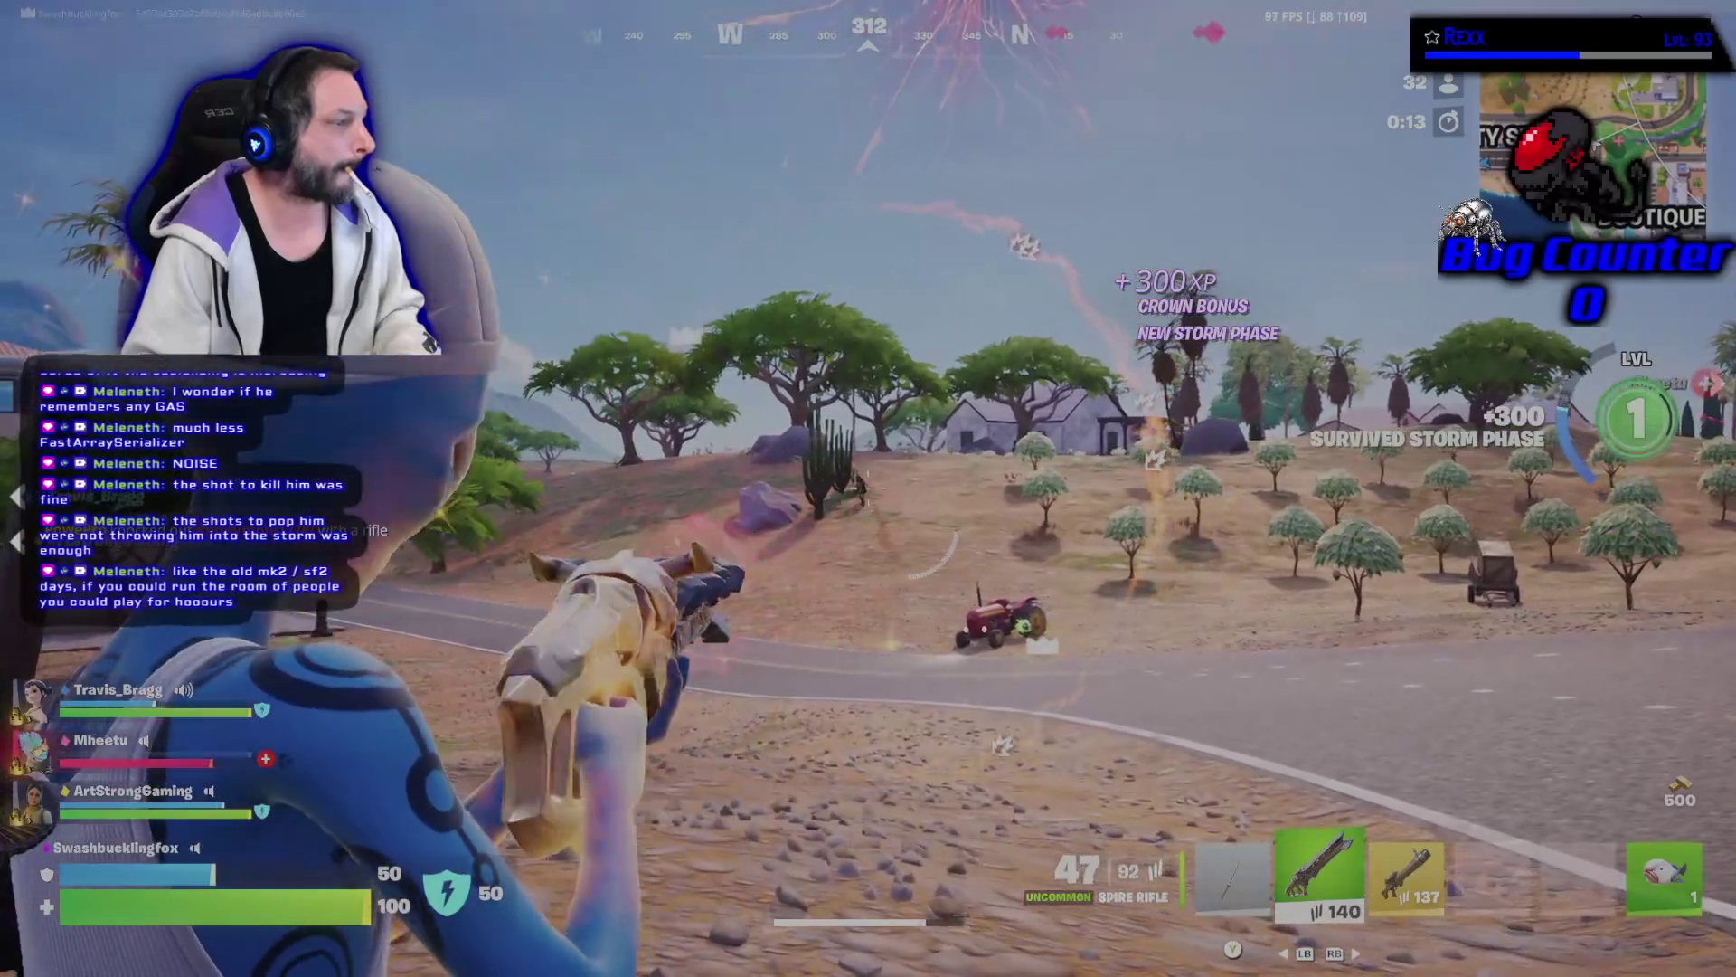
pyautogui.click(868, 488)
pyautogui.click(868, 488)
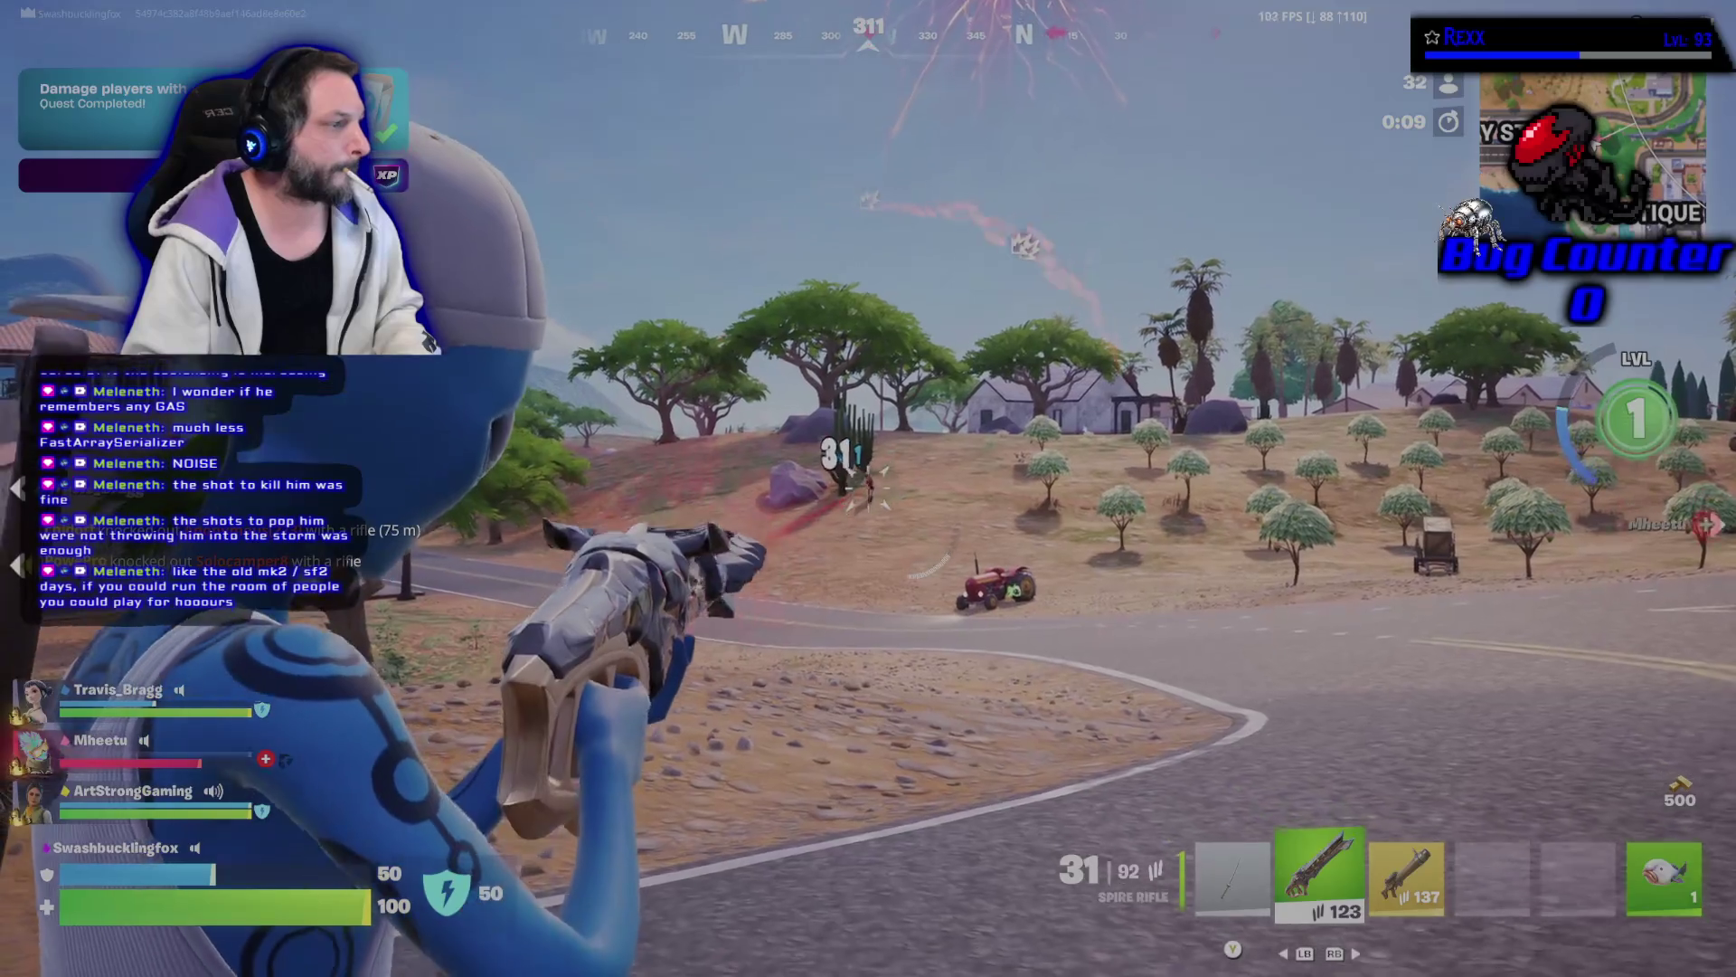
pyautogui.click(868, 489)
pyautogui.click(868, 488)
pyautogui.click(868, 488)
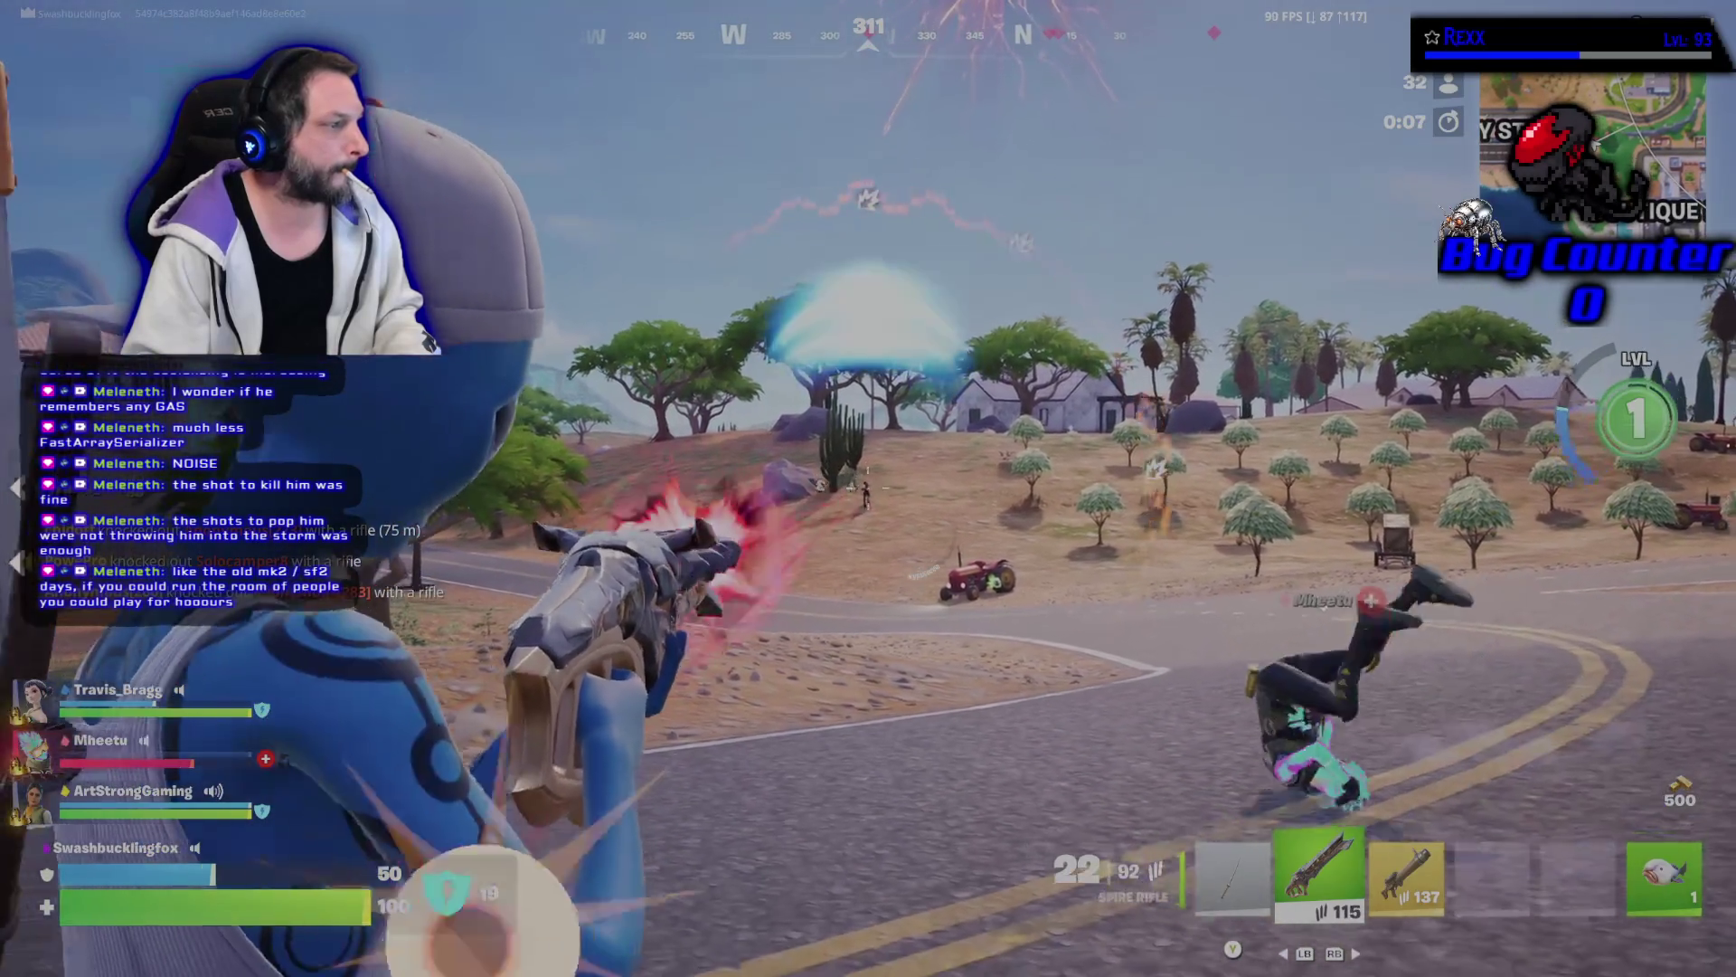
pyautogui.click(868, 488)
pyautogui.click(868, 489)
pyautogui.press('r')
# Carry the downed teammate behind cover and revive them.
pyautogui.press('w')
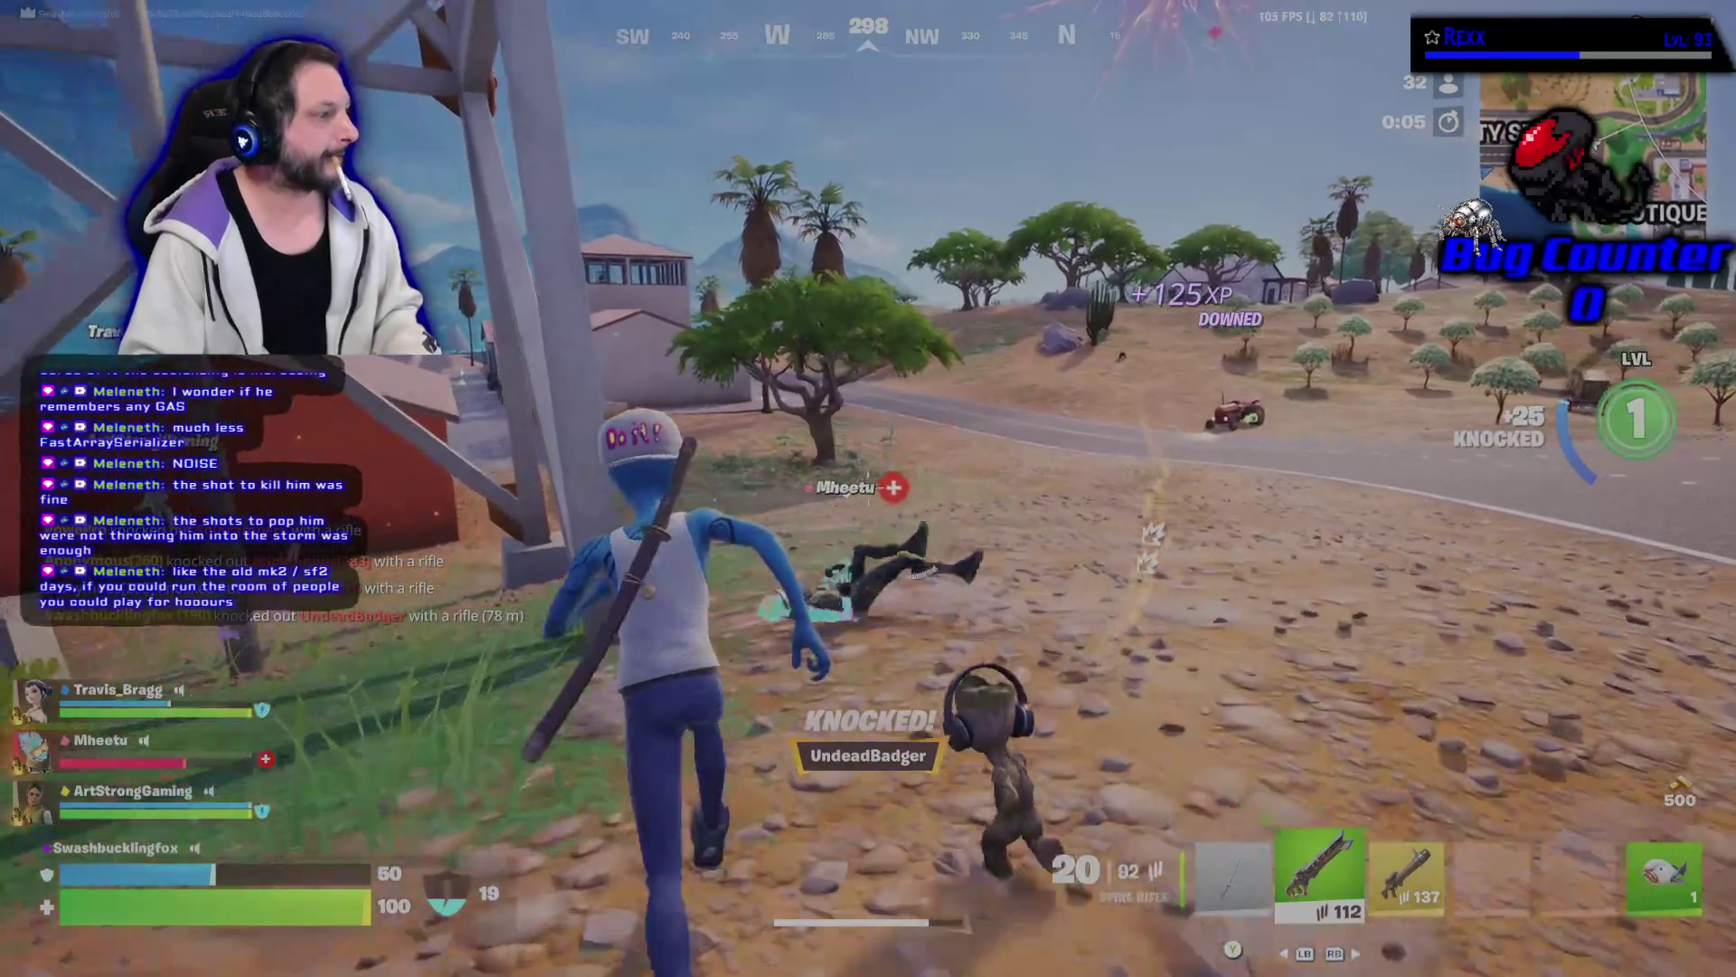
pyautogui.press('y')
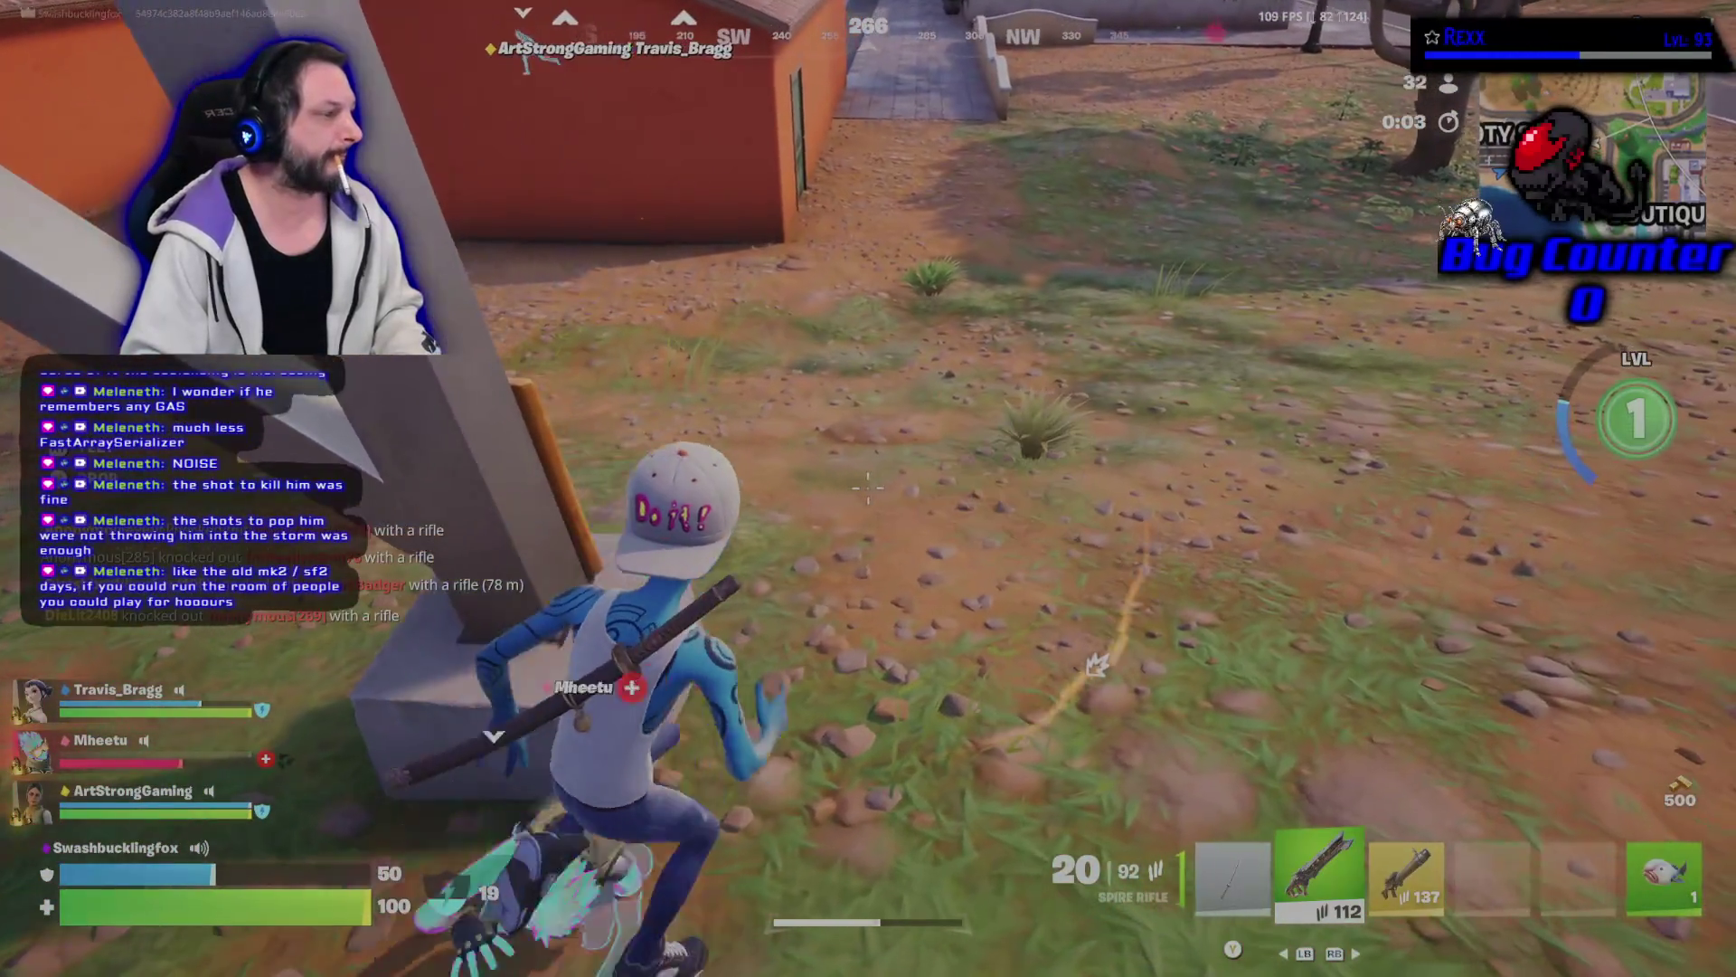
pyautogui.press('w')
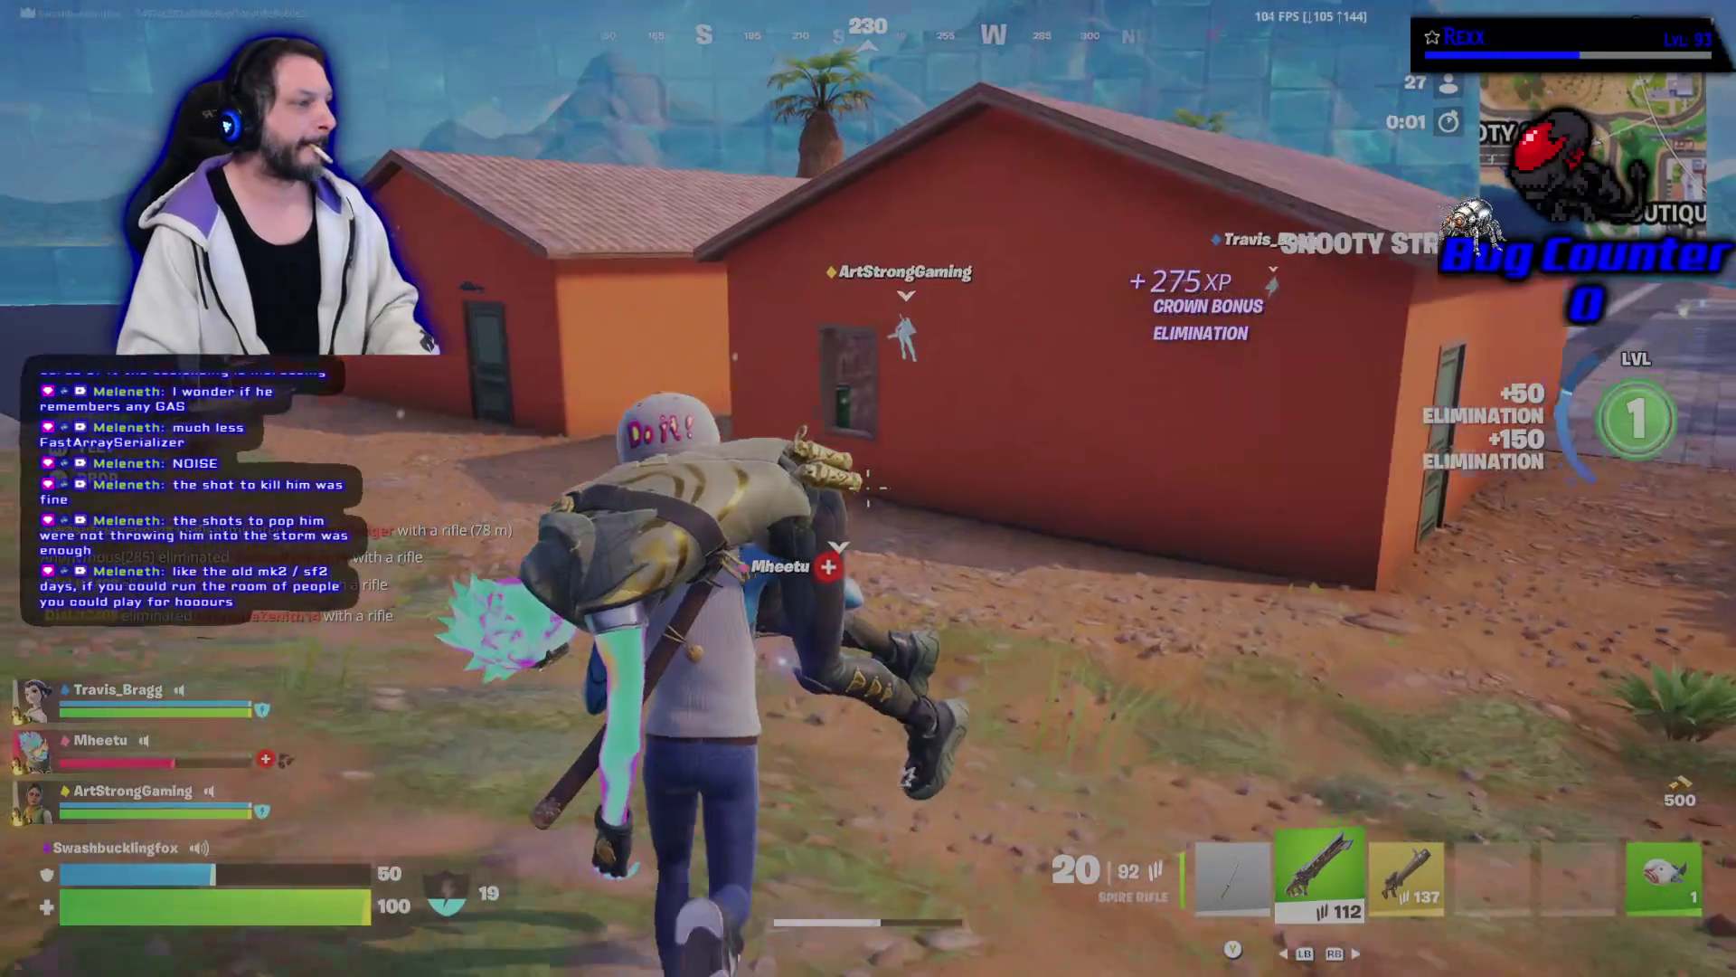
pyautogui.press('w')
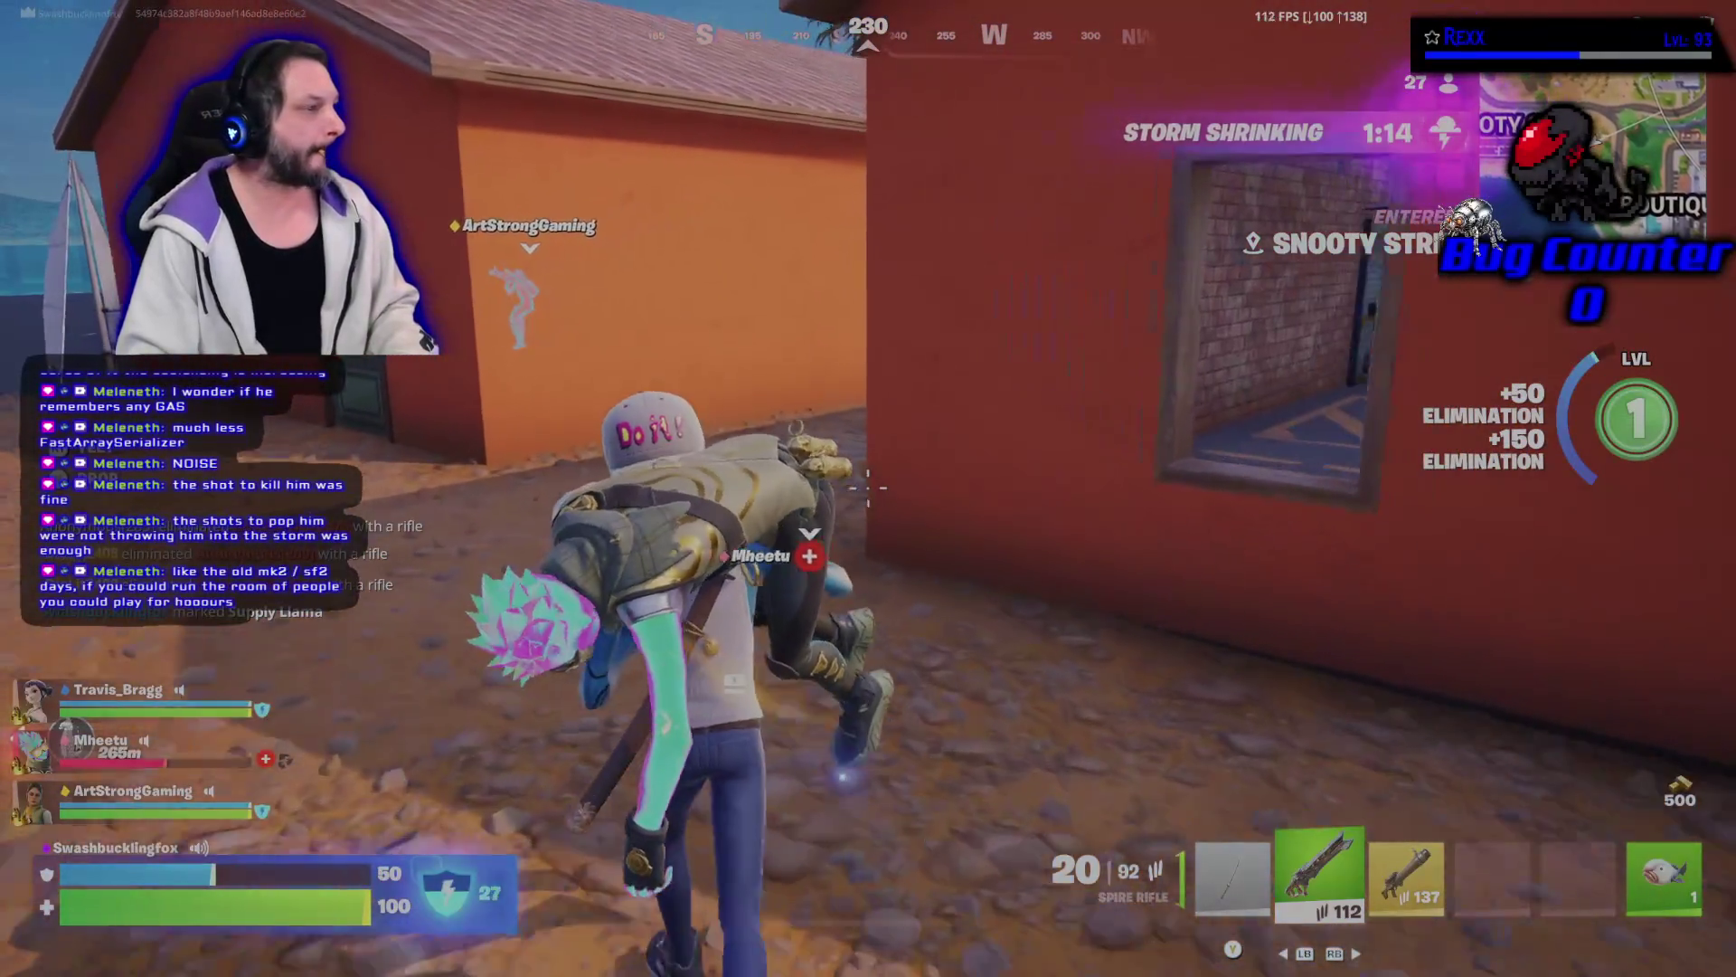
pyautogui.press('y')
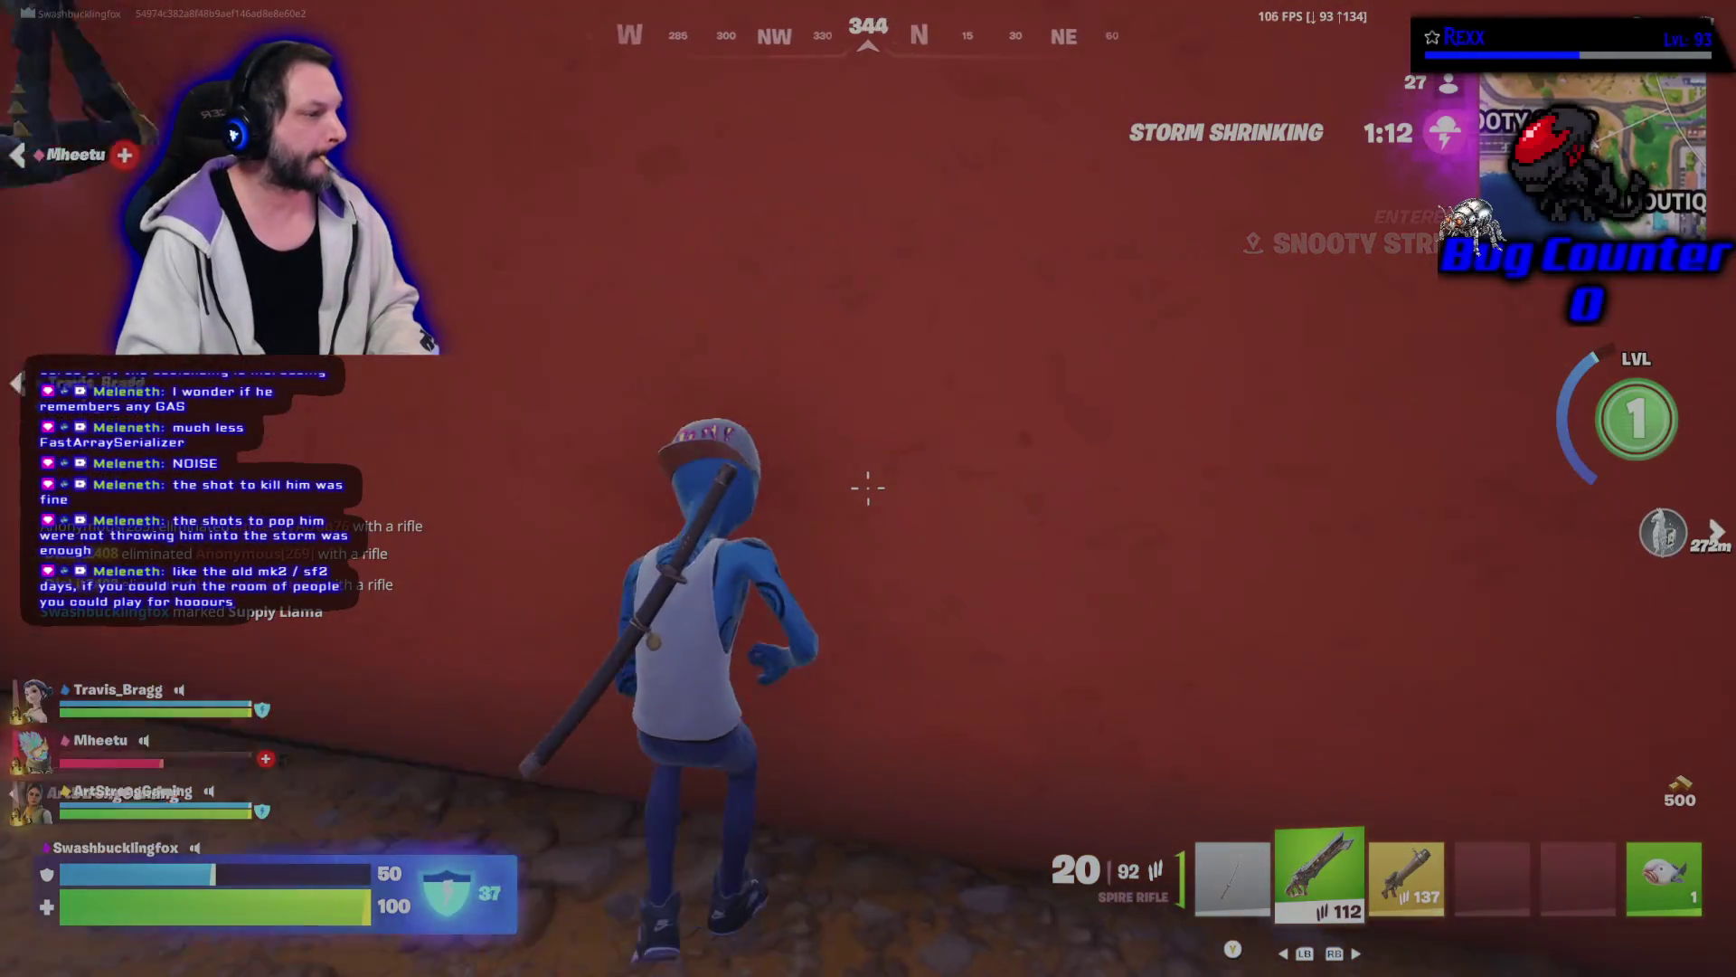
pyautogui.press('w')
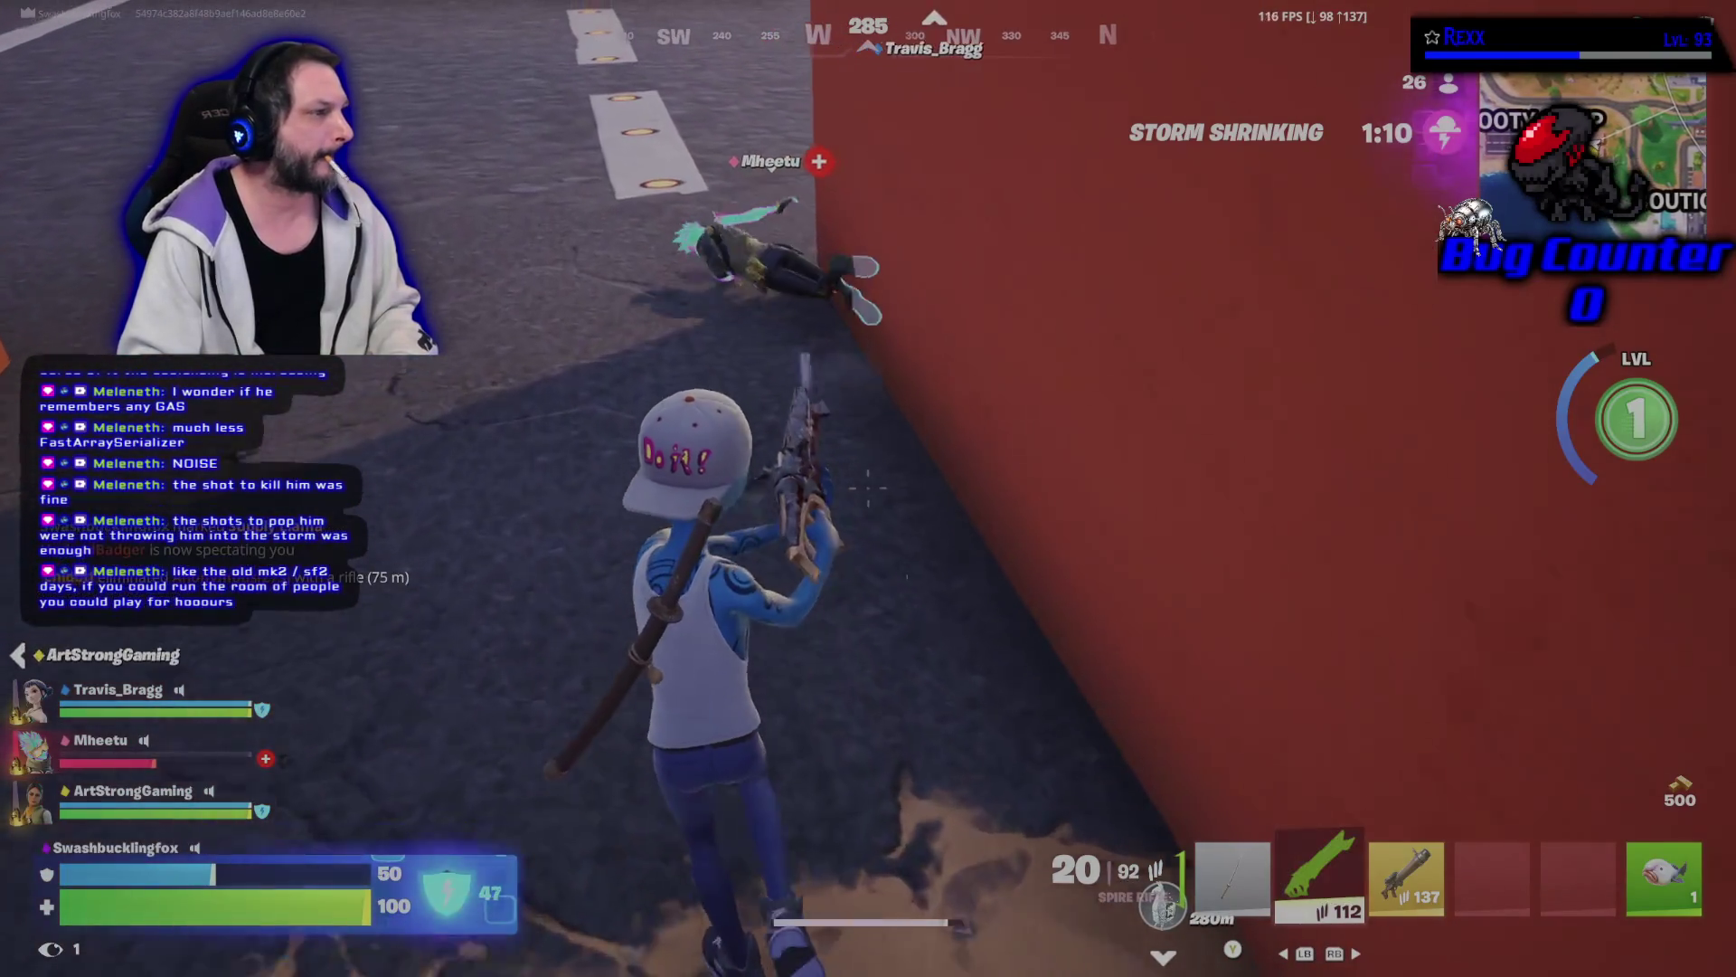
pyautogui.press('x')
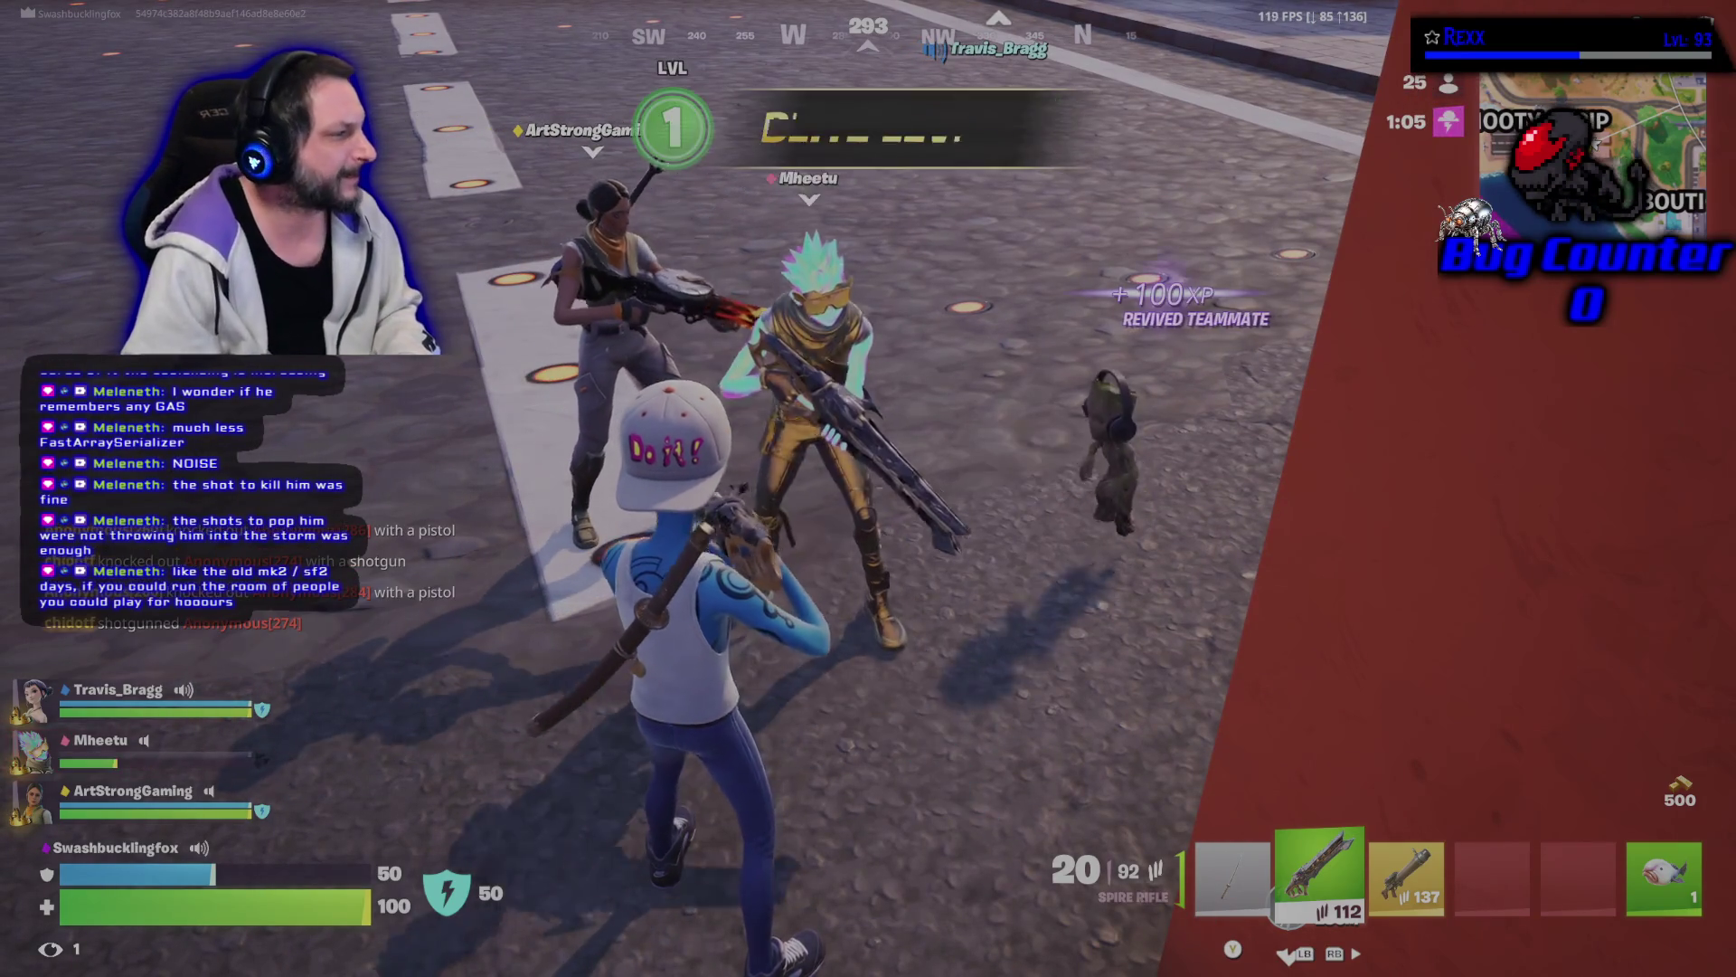
# Run from the red wall across the grass, collecting the Med Kit, onto the road.
pyautogui.press('w')
pyautogui.press('w')
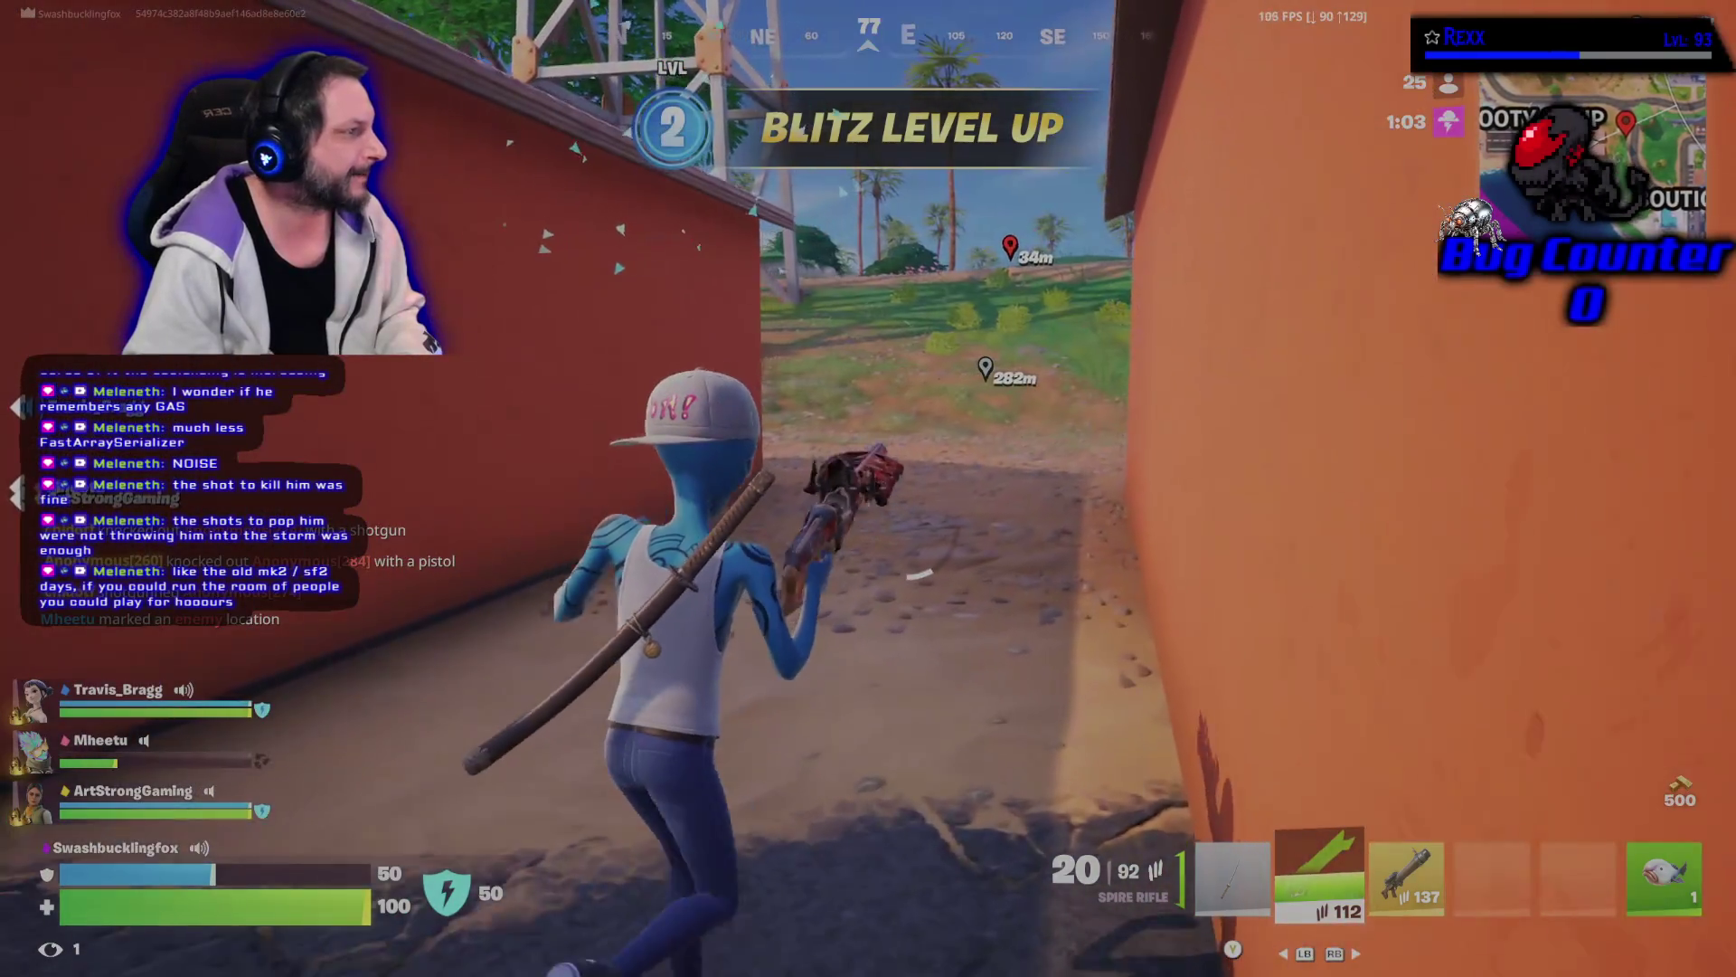
pyautogui.press('w')
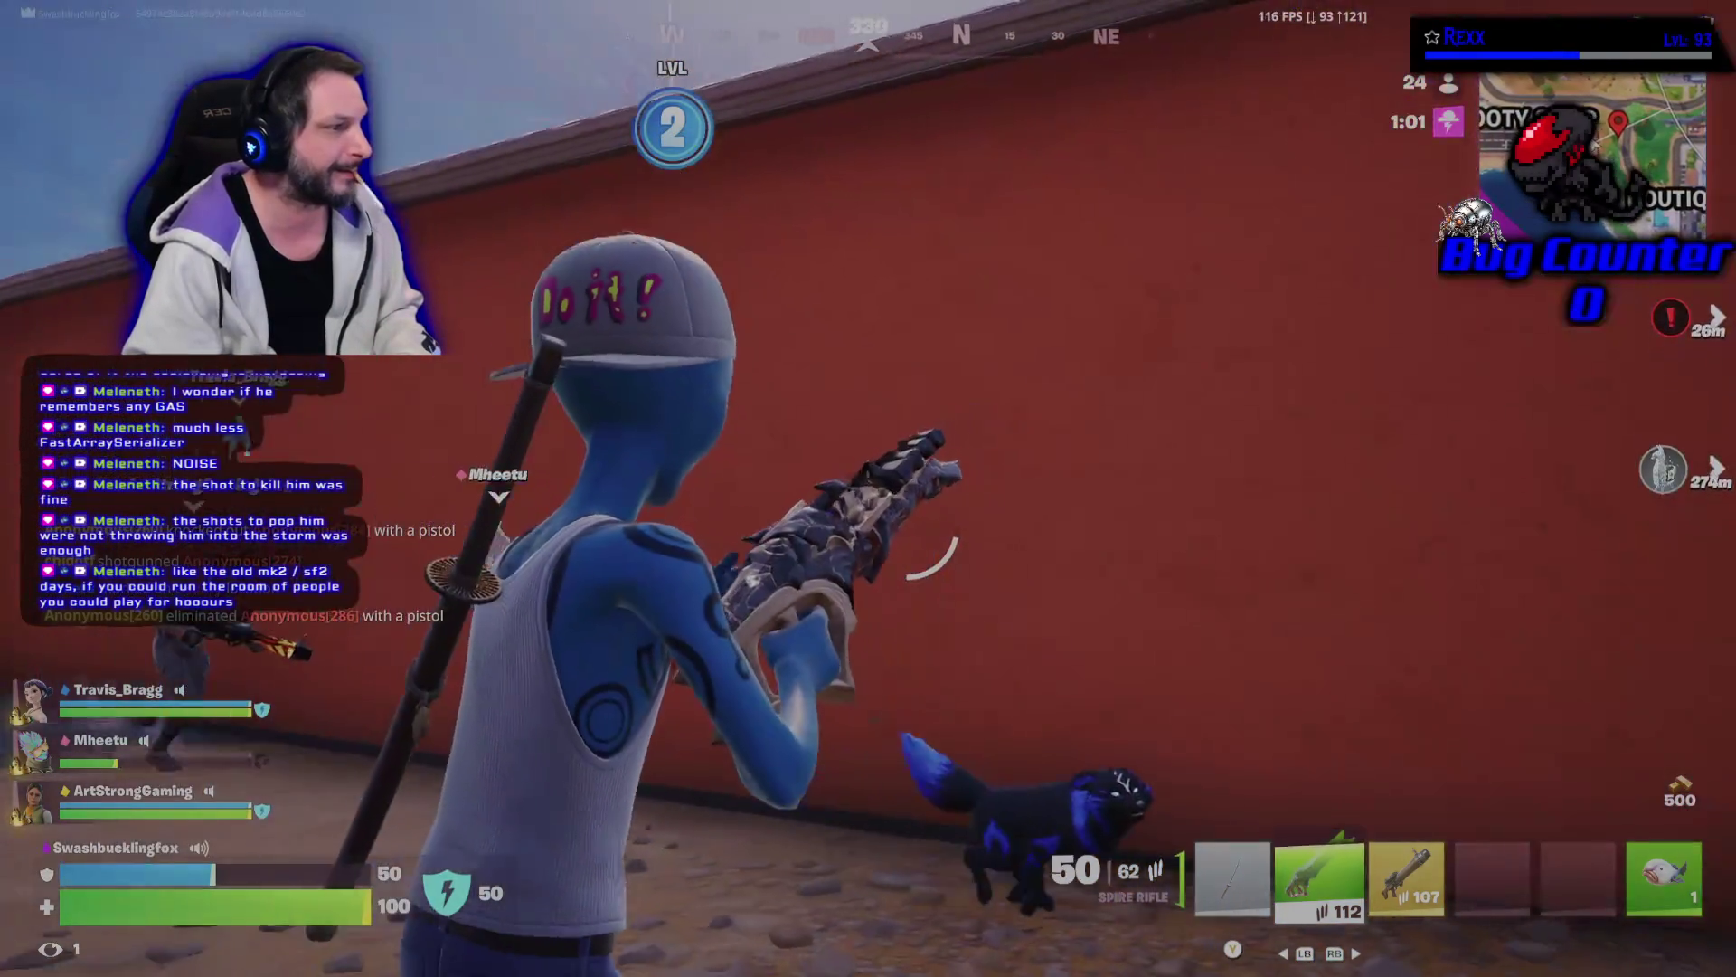
pyautogui.press('w')
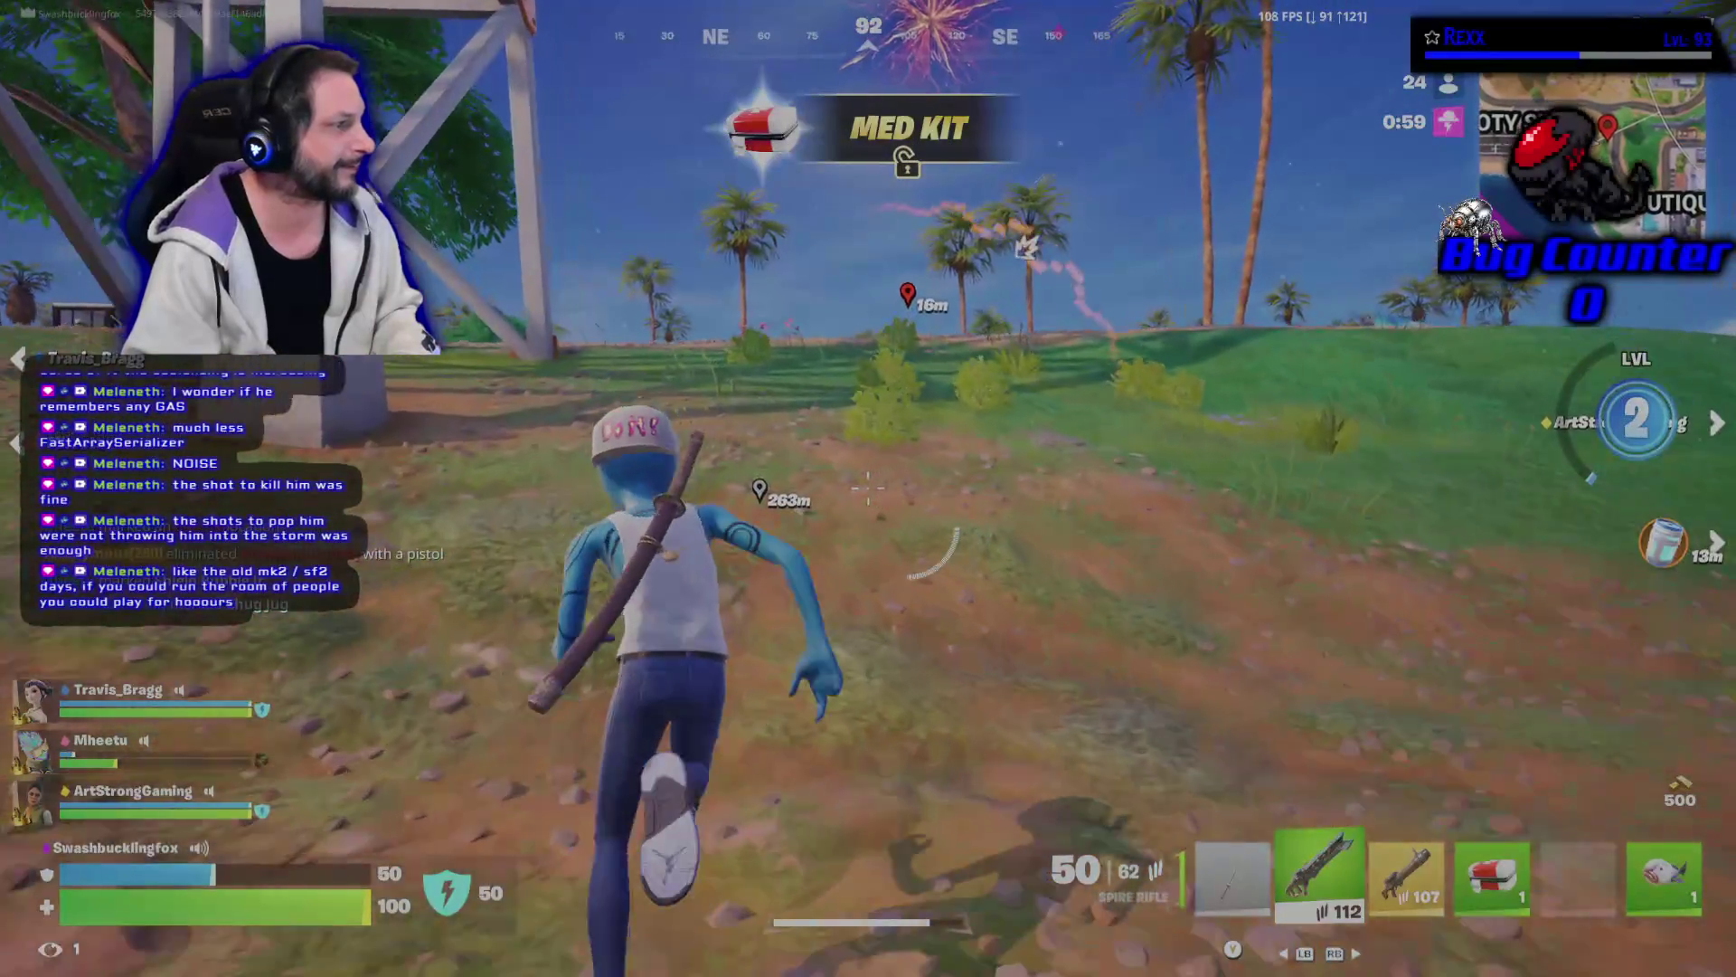
pyautogui.press('w')
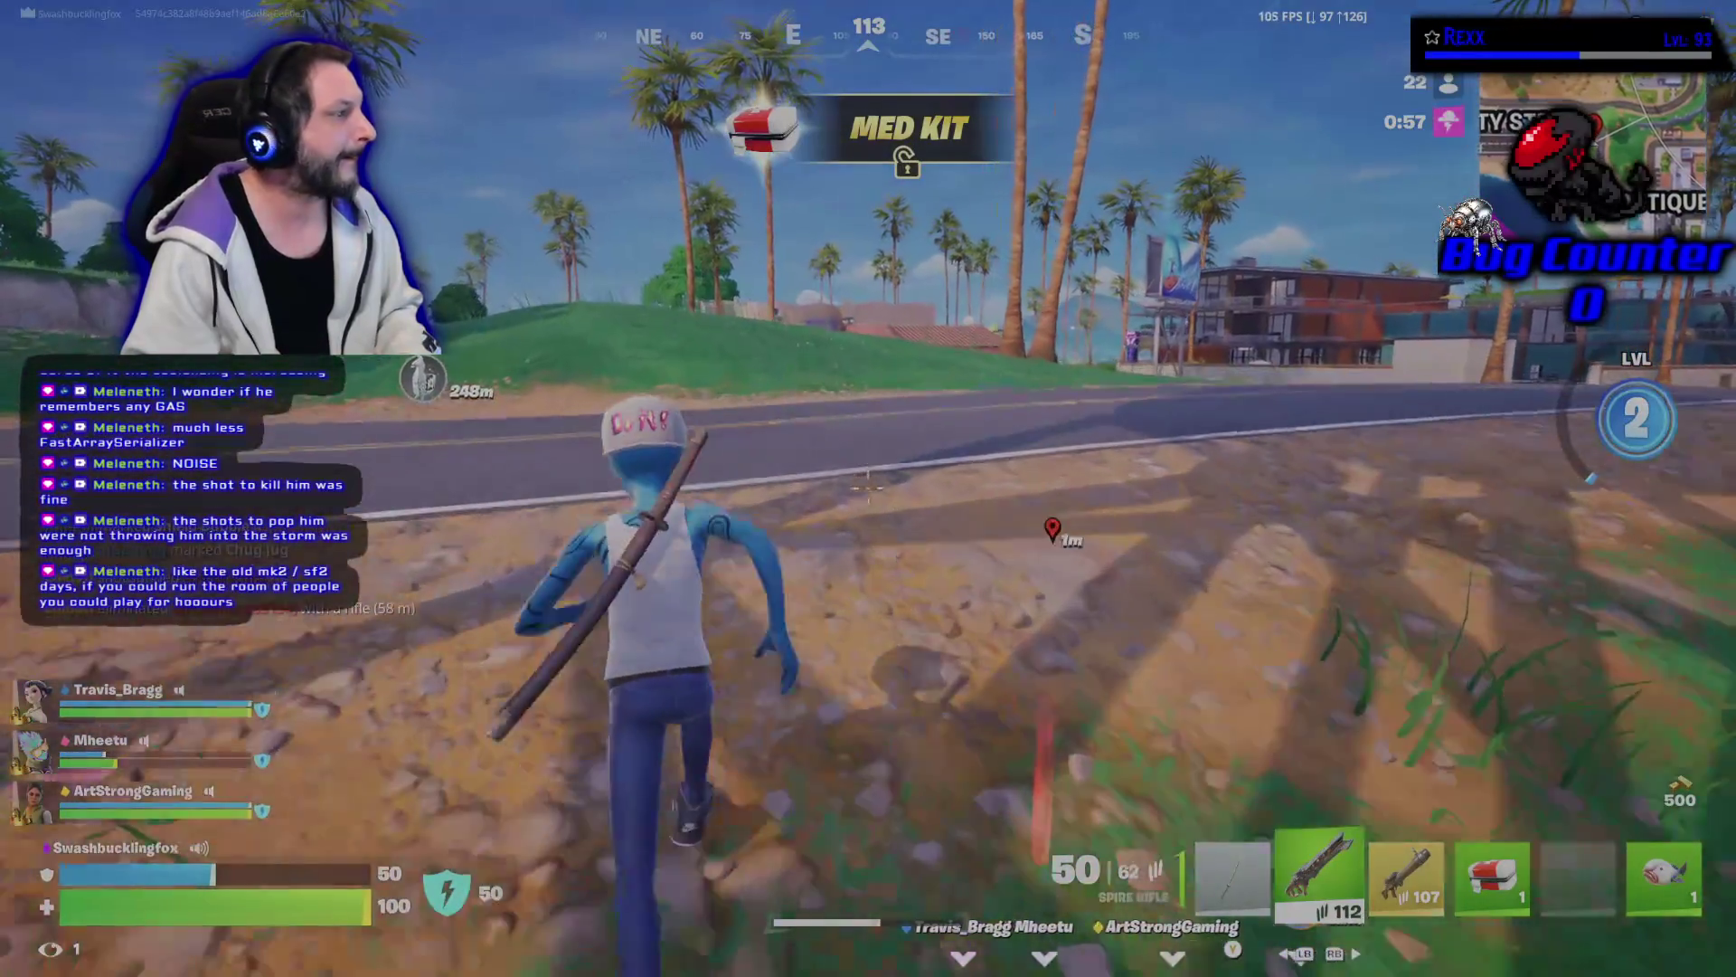
pyautogui.press('w')
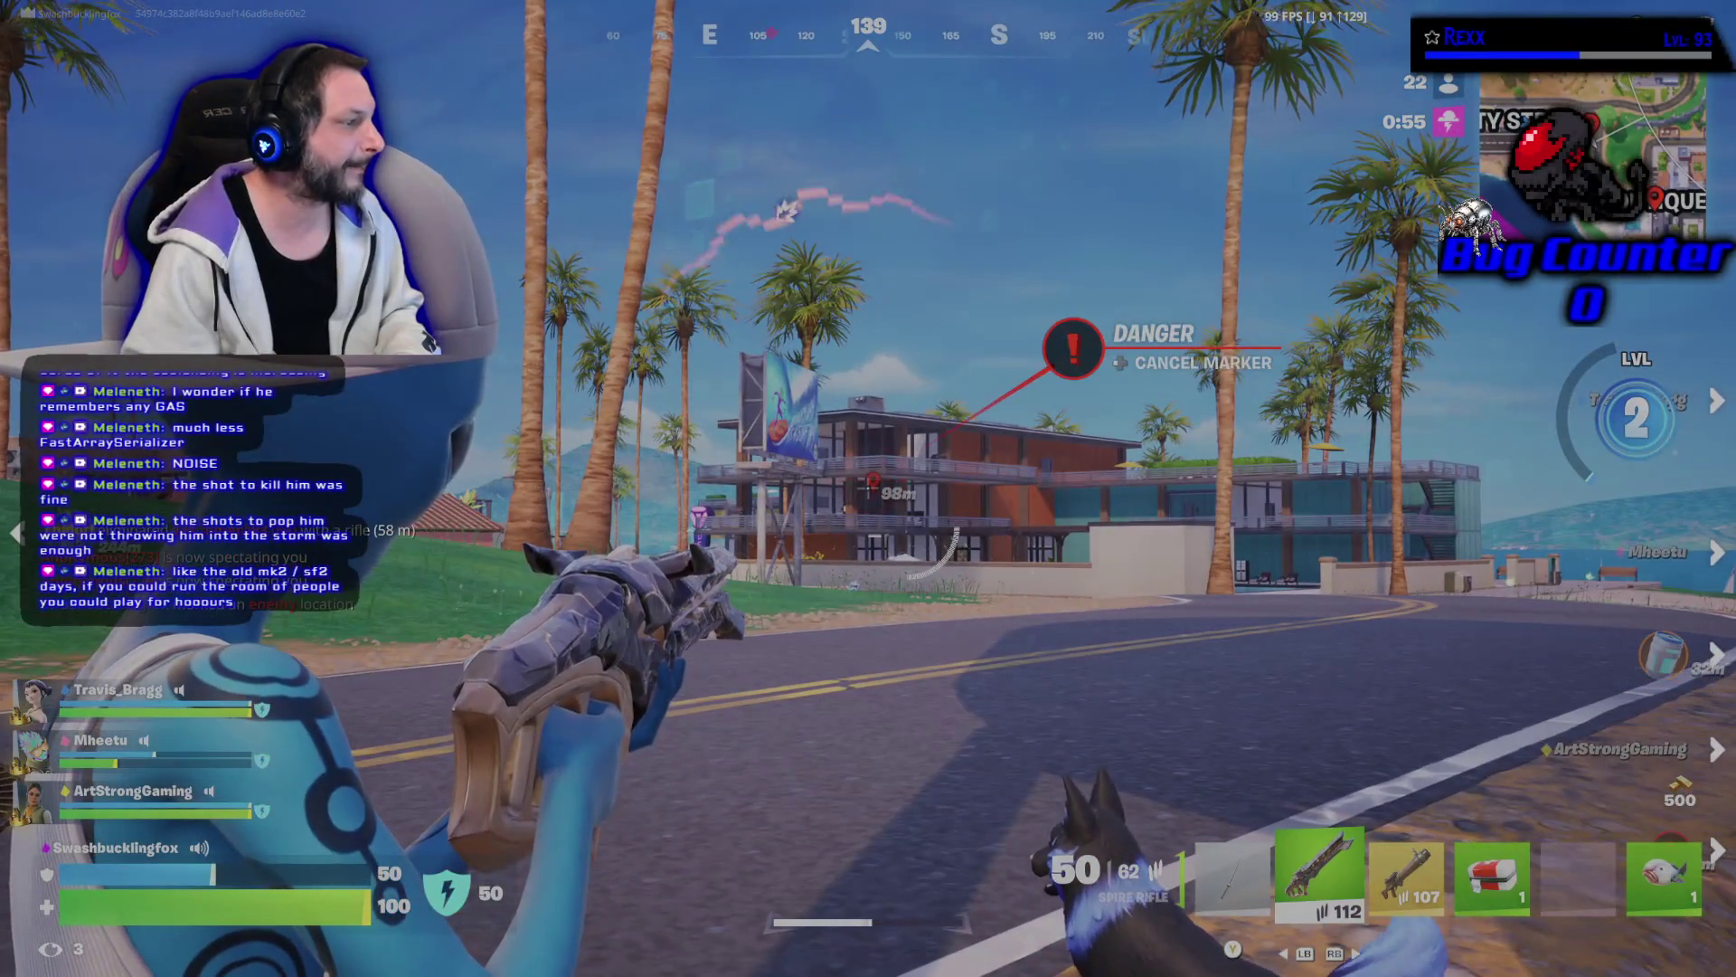
pyautogui.press('w')
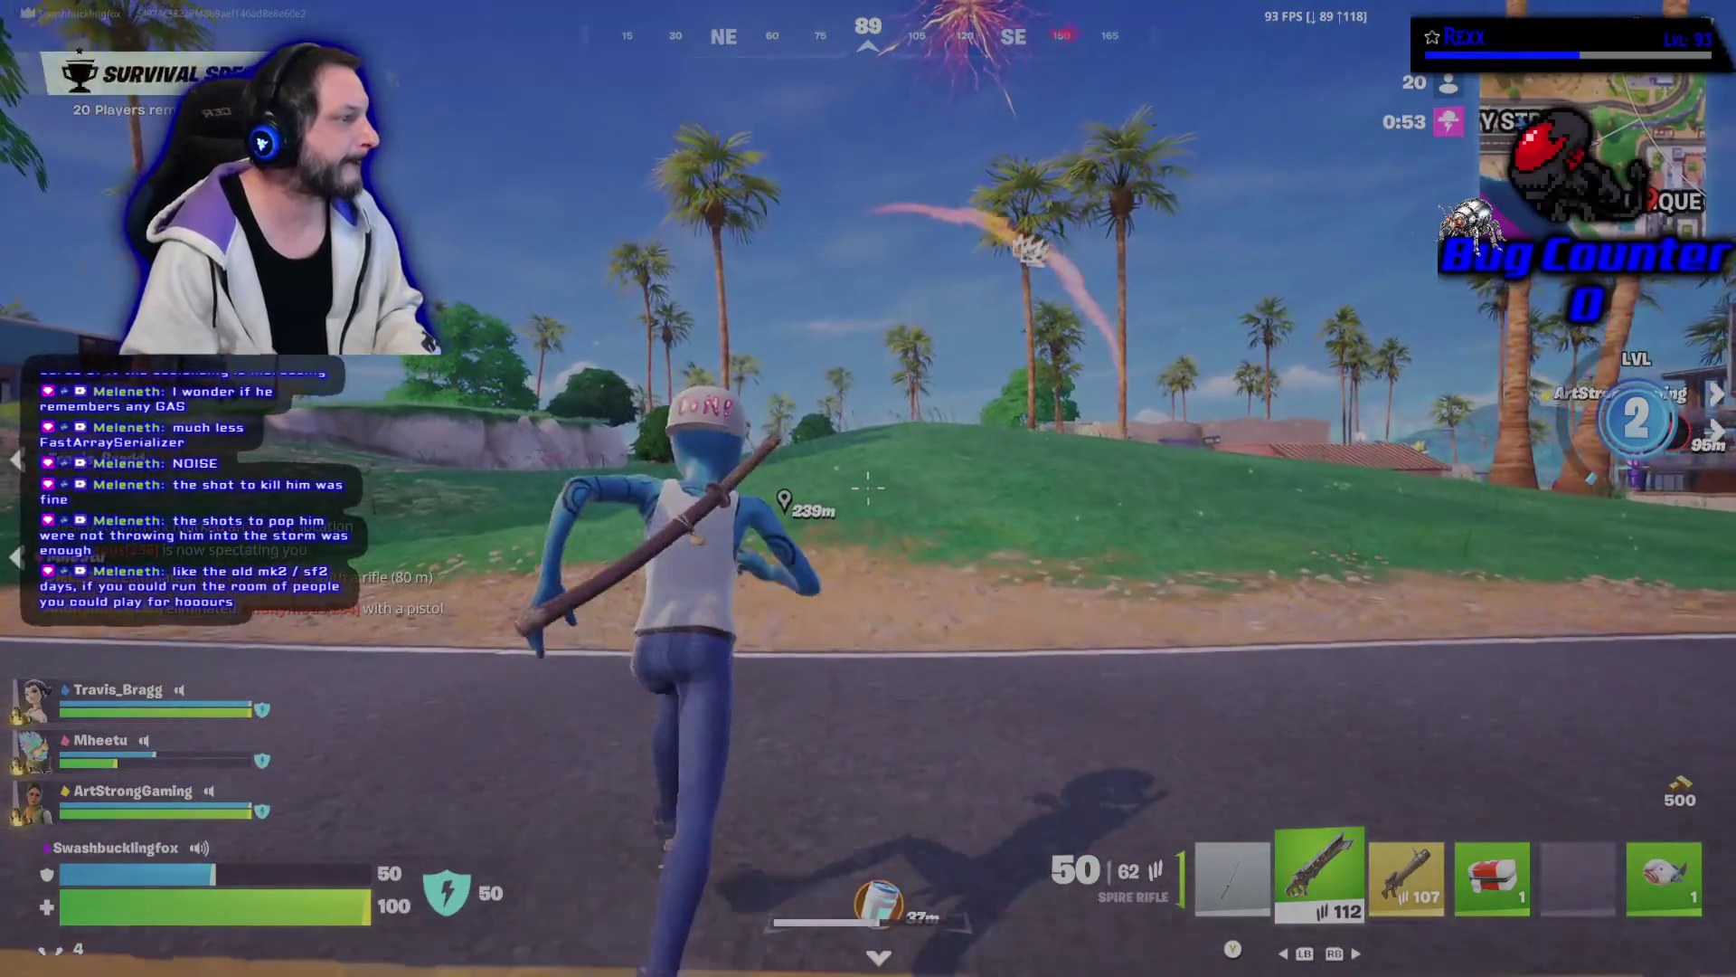
# Ready the Stink Fish, run to the arched storefront and throw it.
pyautogui.press('3')
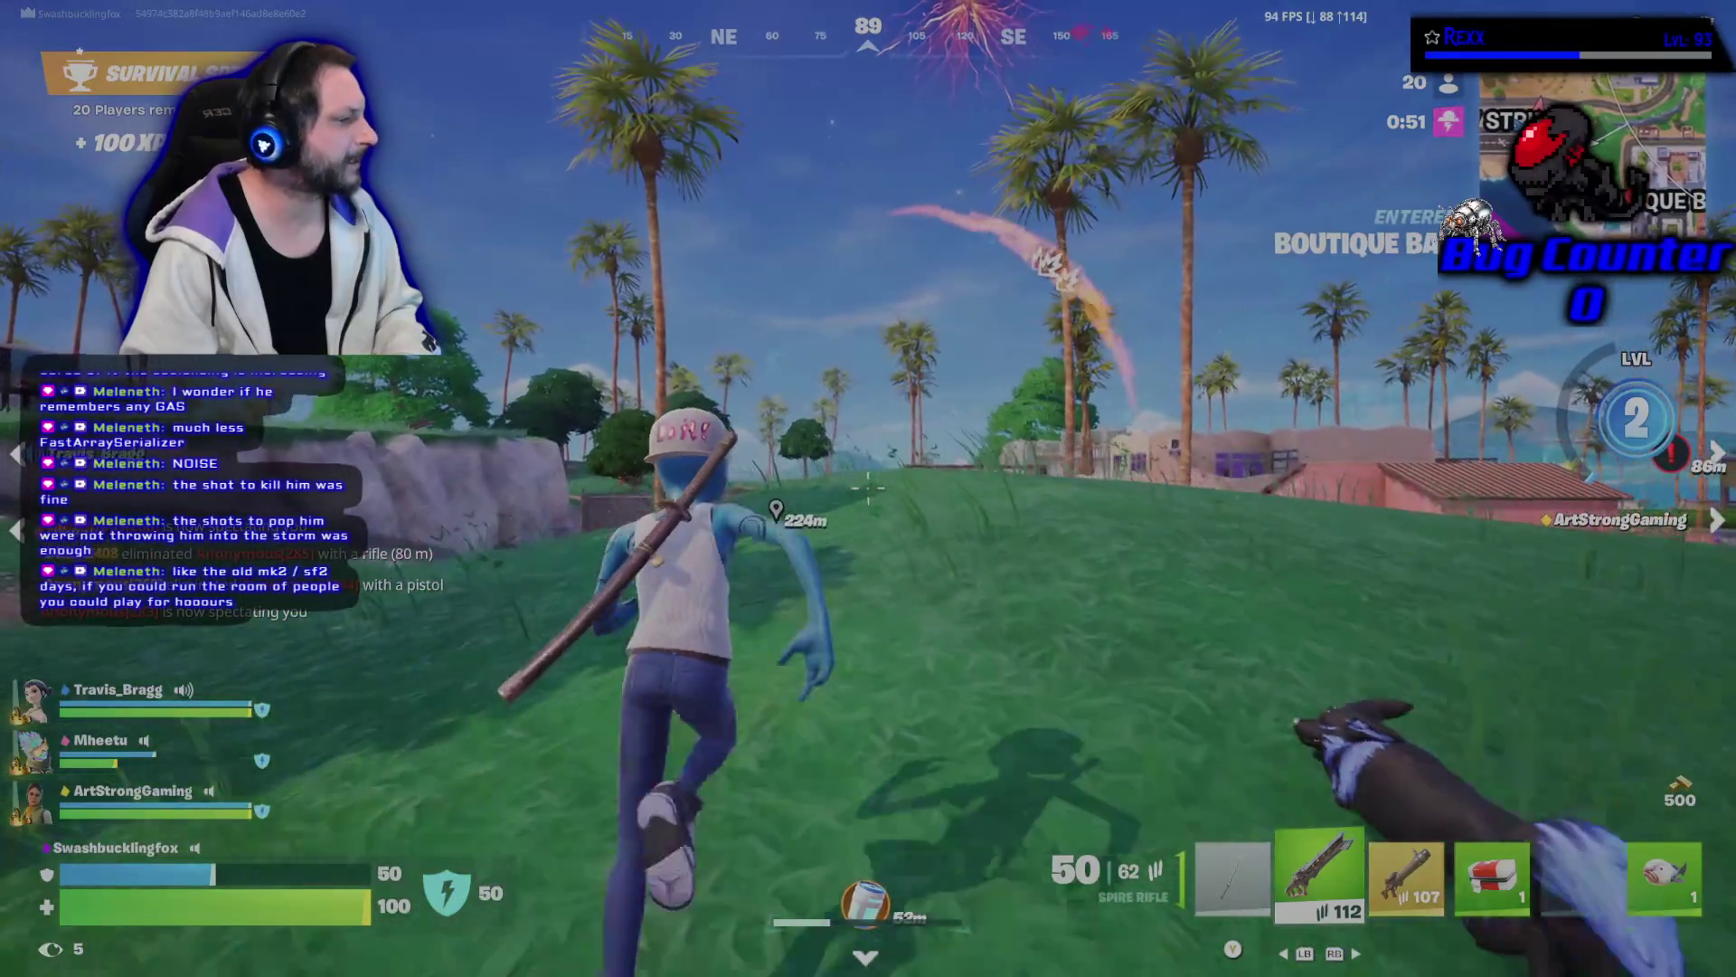
pyautogui.press('6')
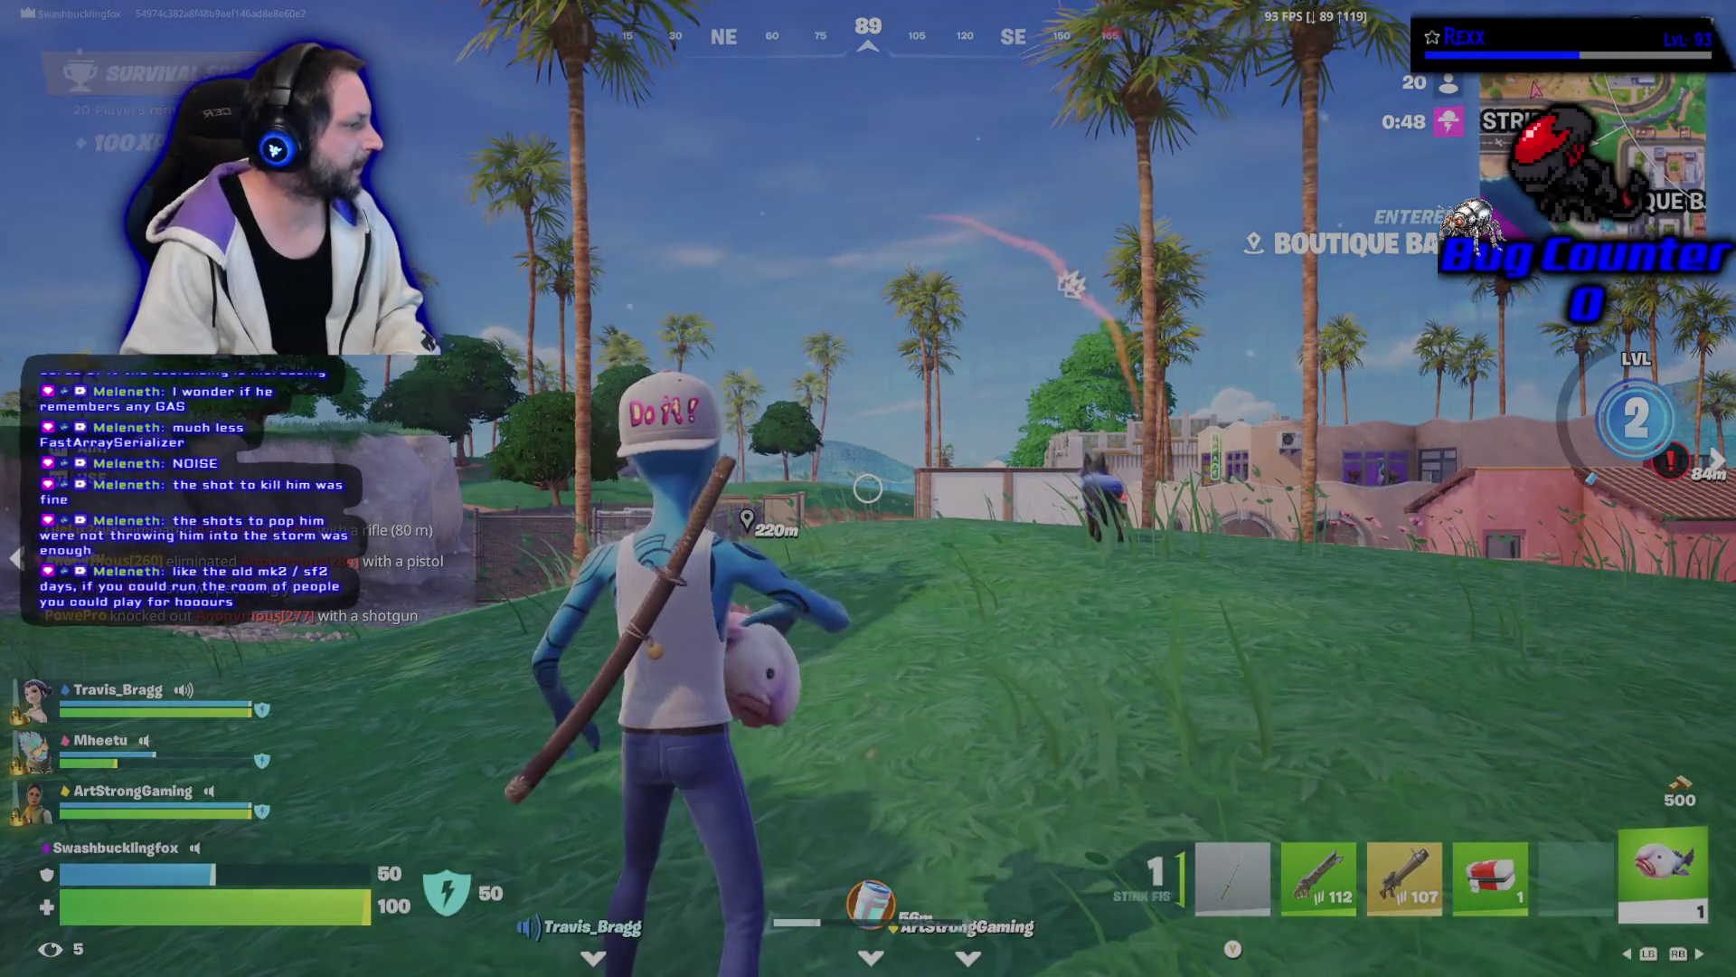
pyautogui.press('w')
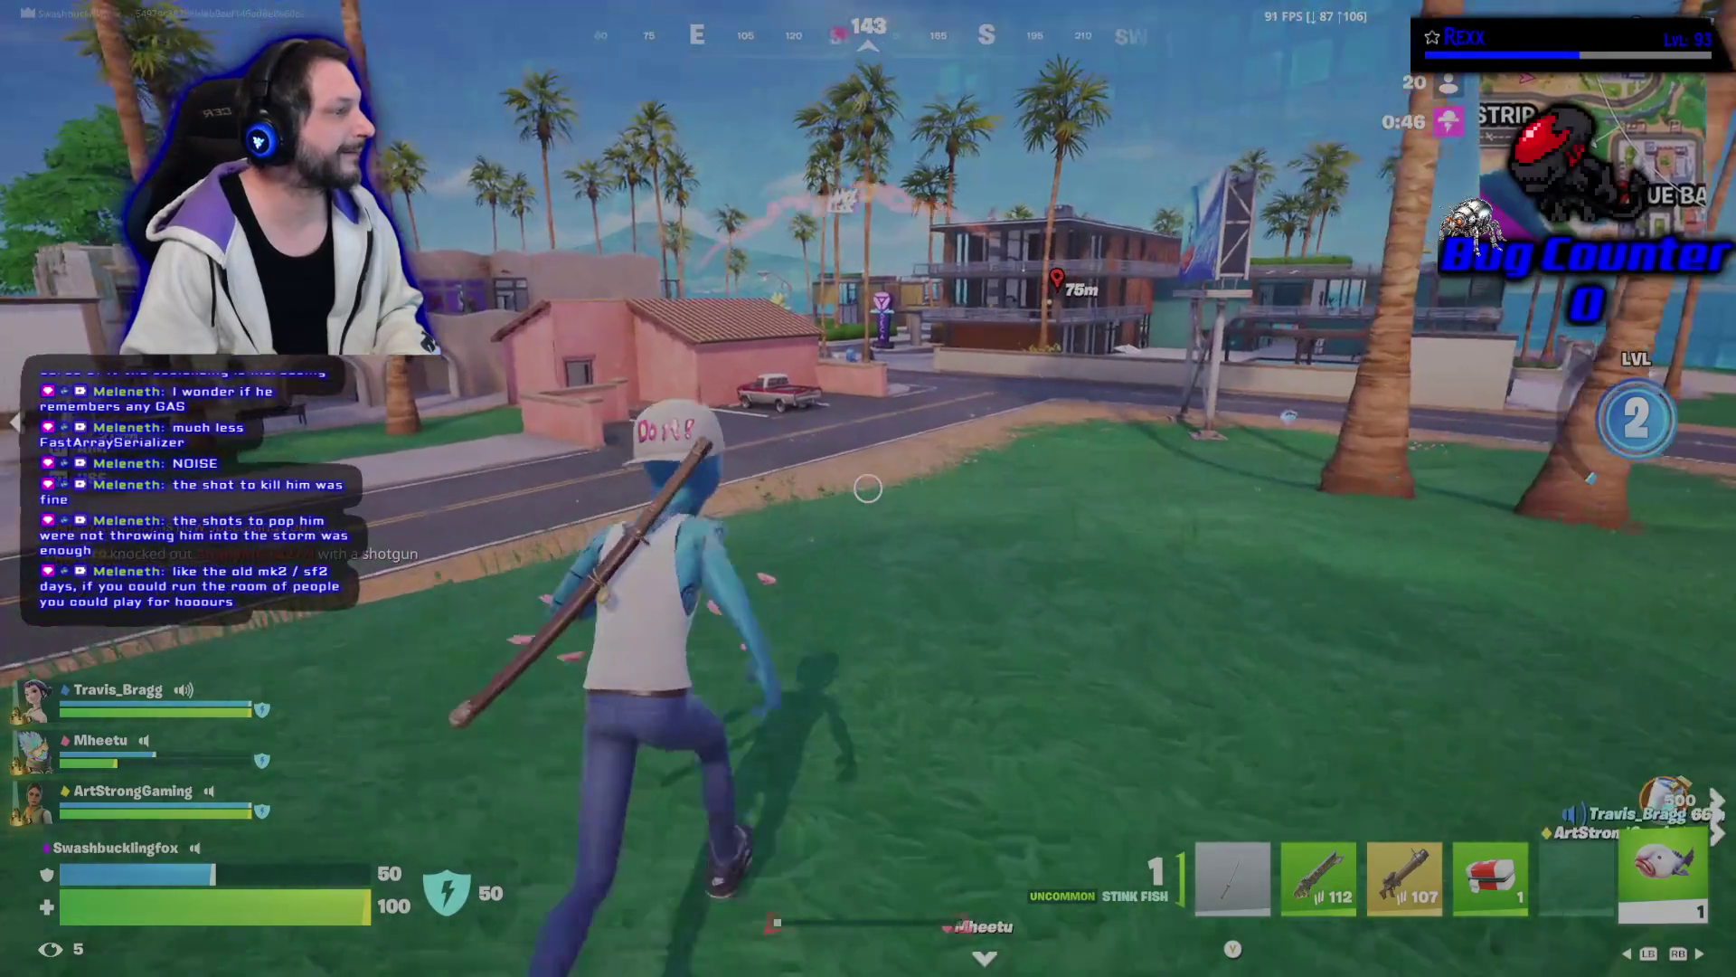
pyautogui.press('w')
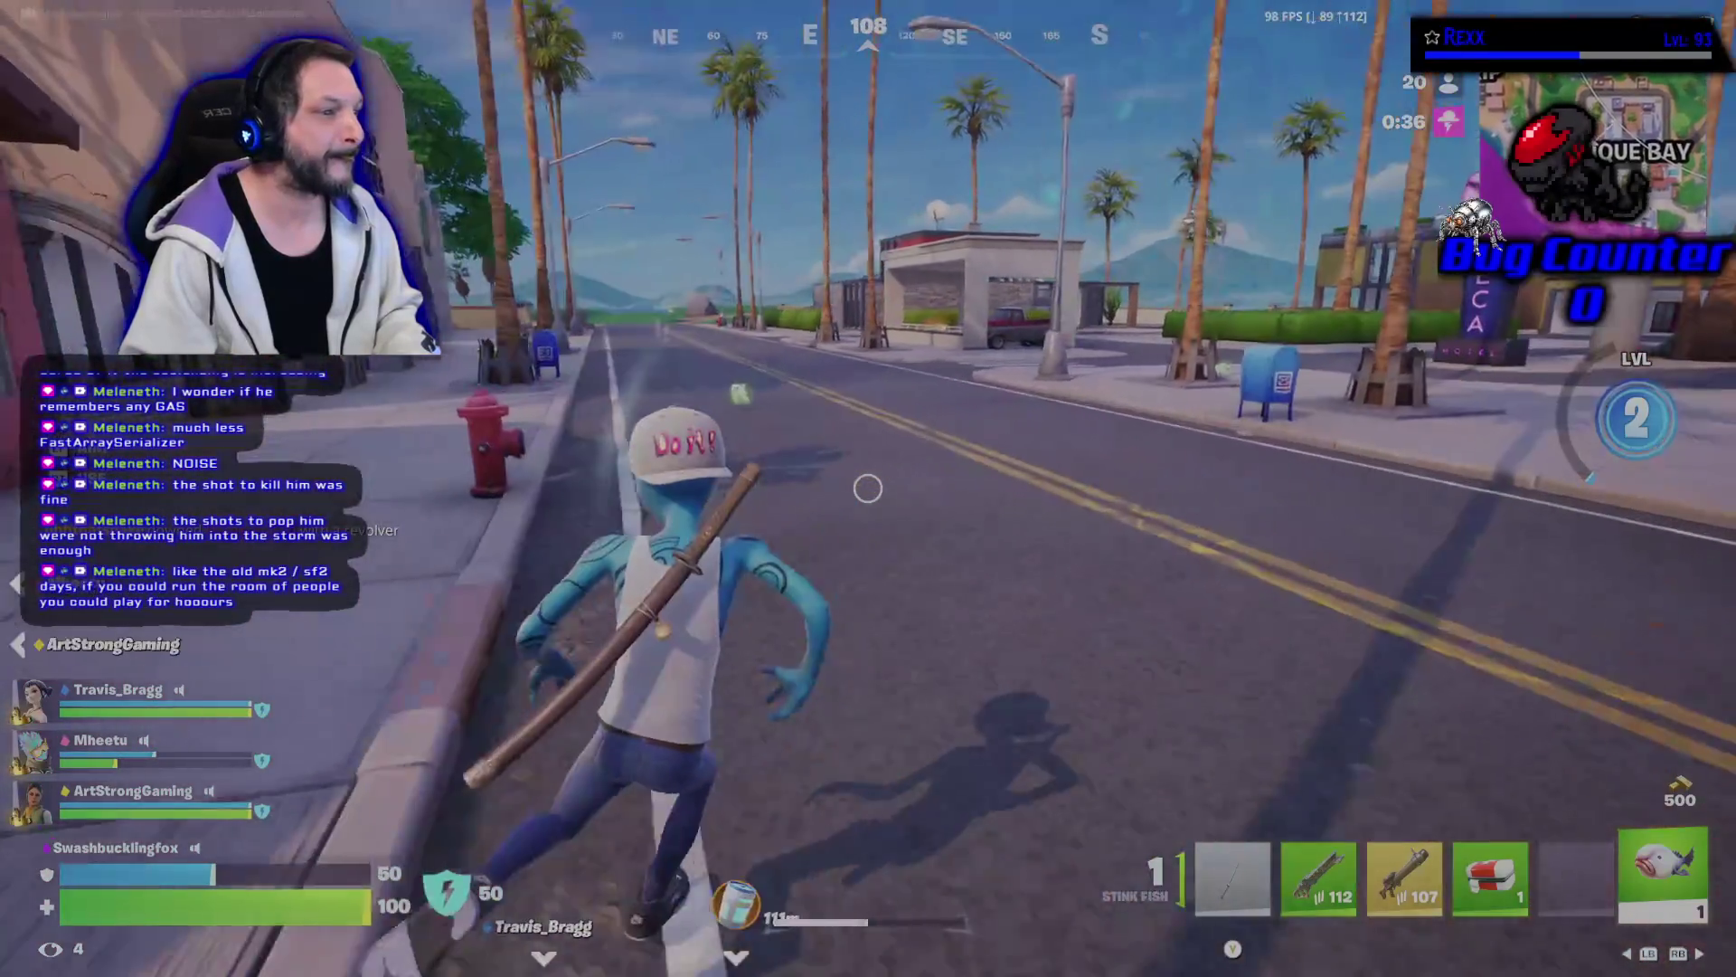
pyautogui.press('w')
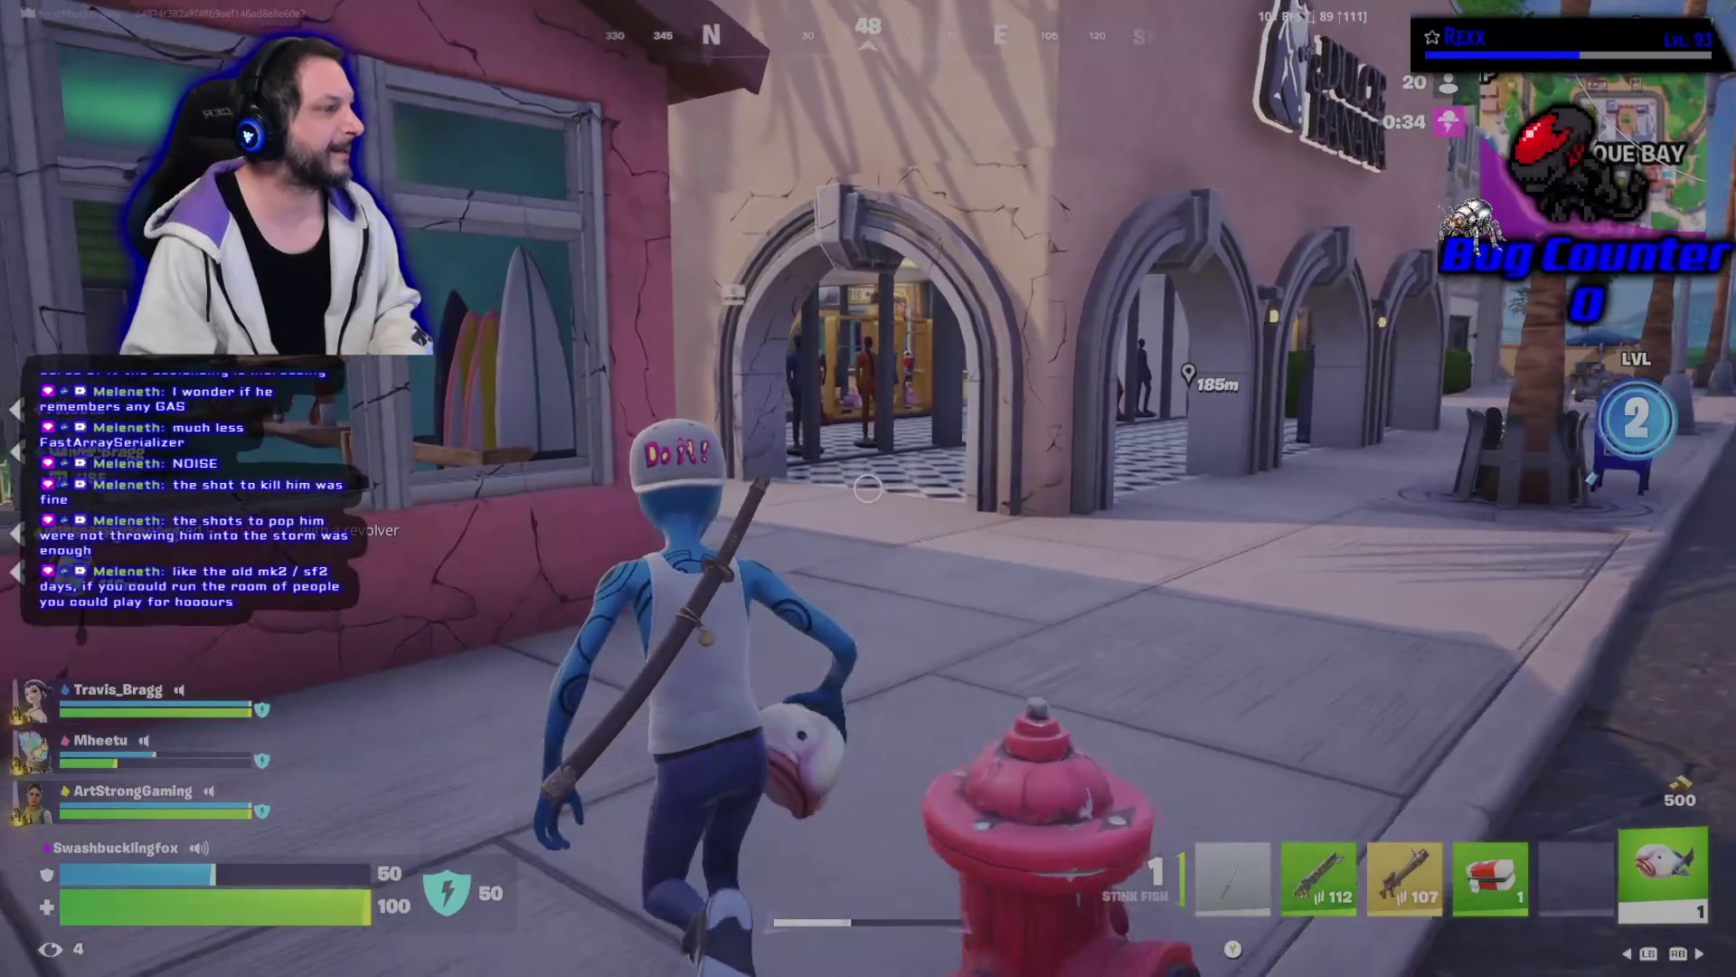
pyautogui.press('w')
pyautogui.press('w')
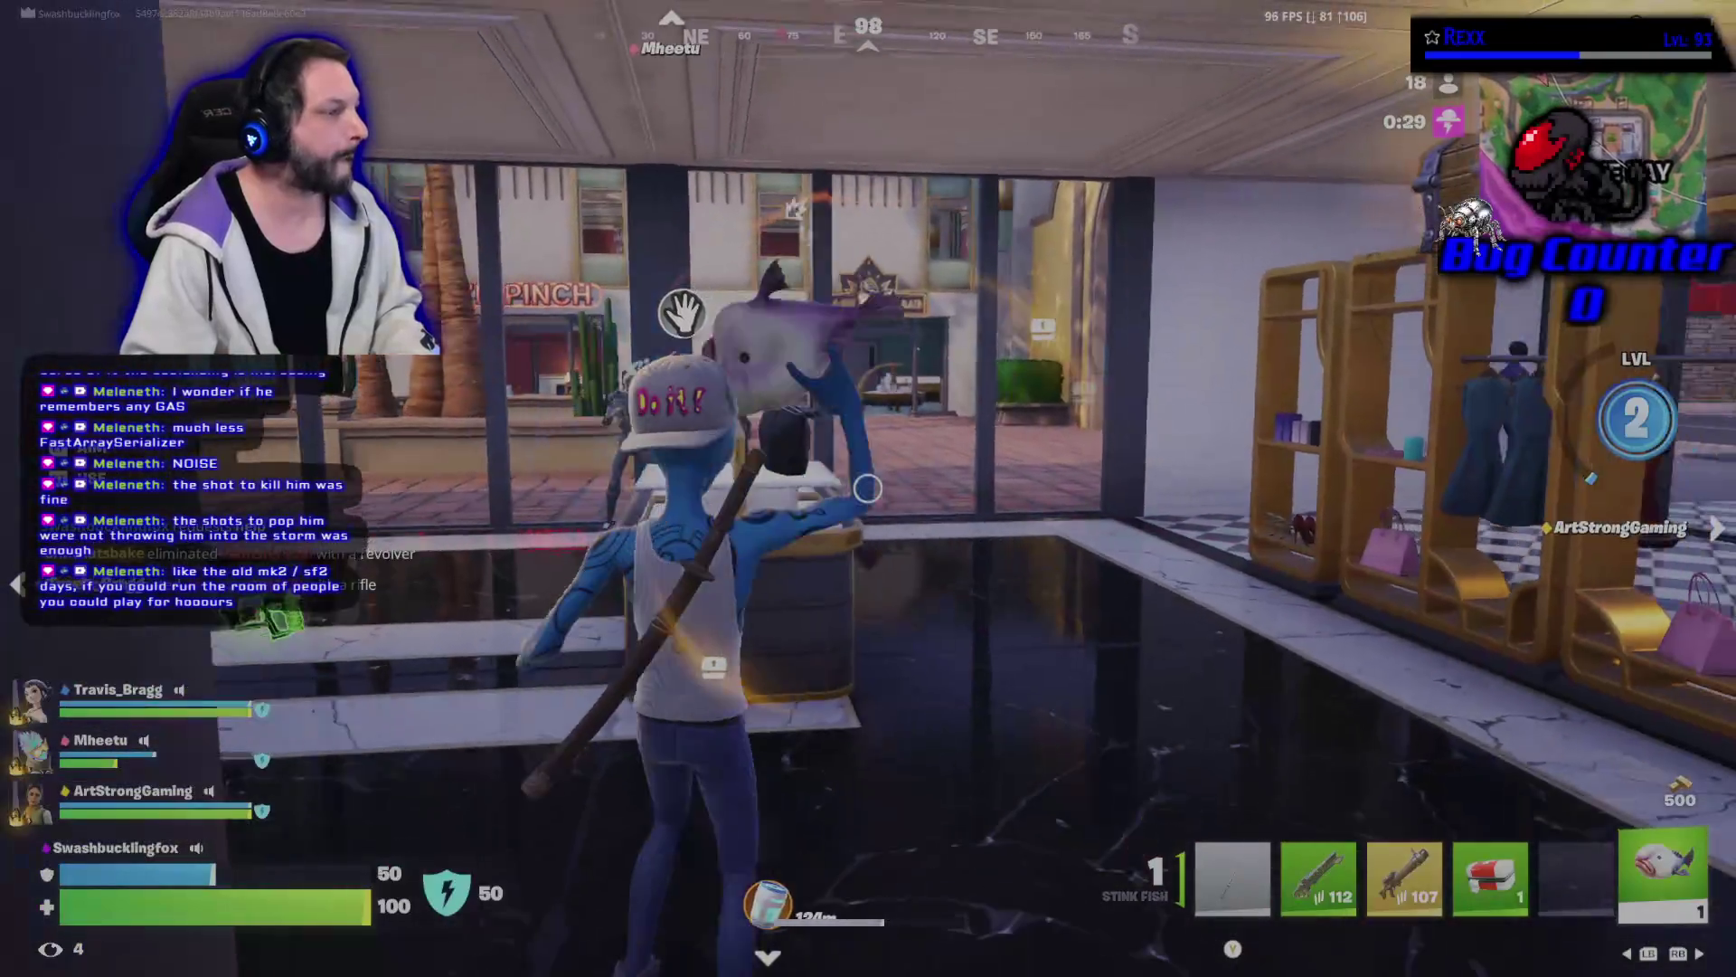
pyautogui.click(868, 489)
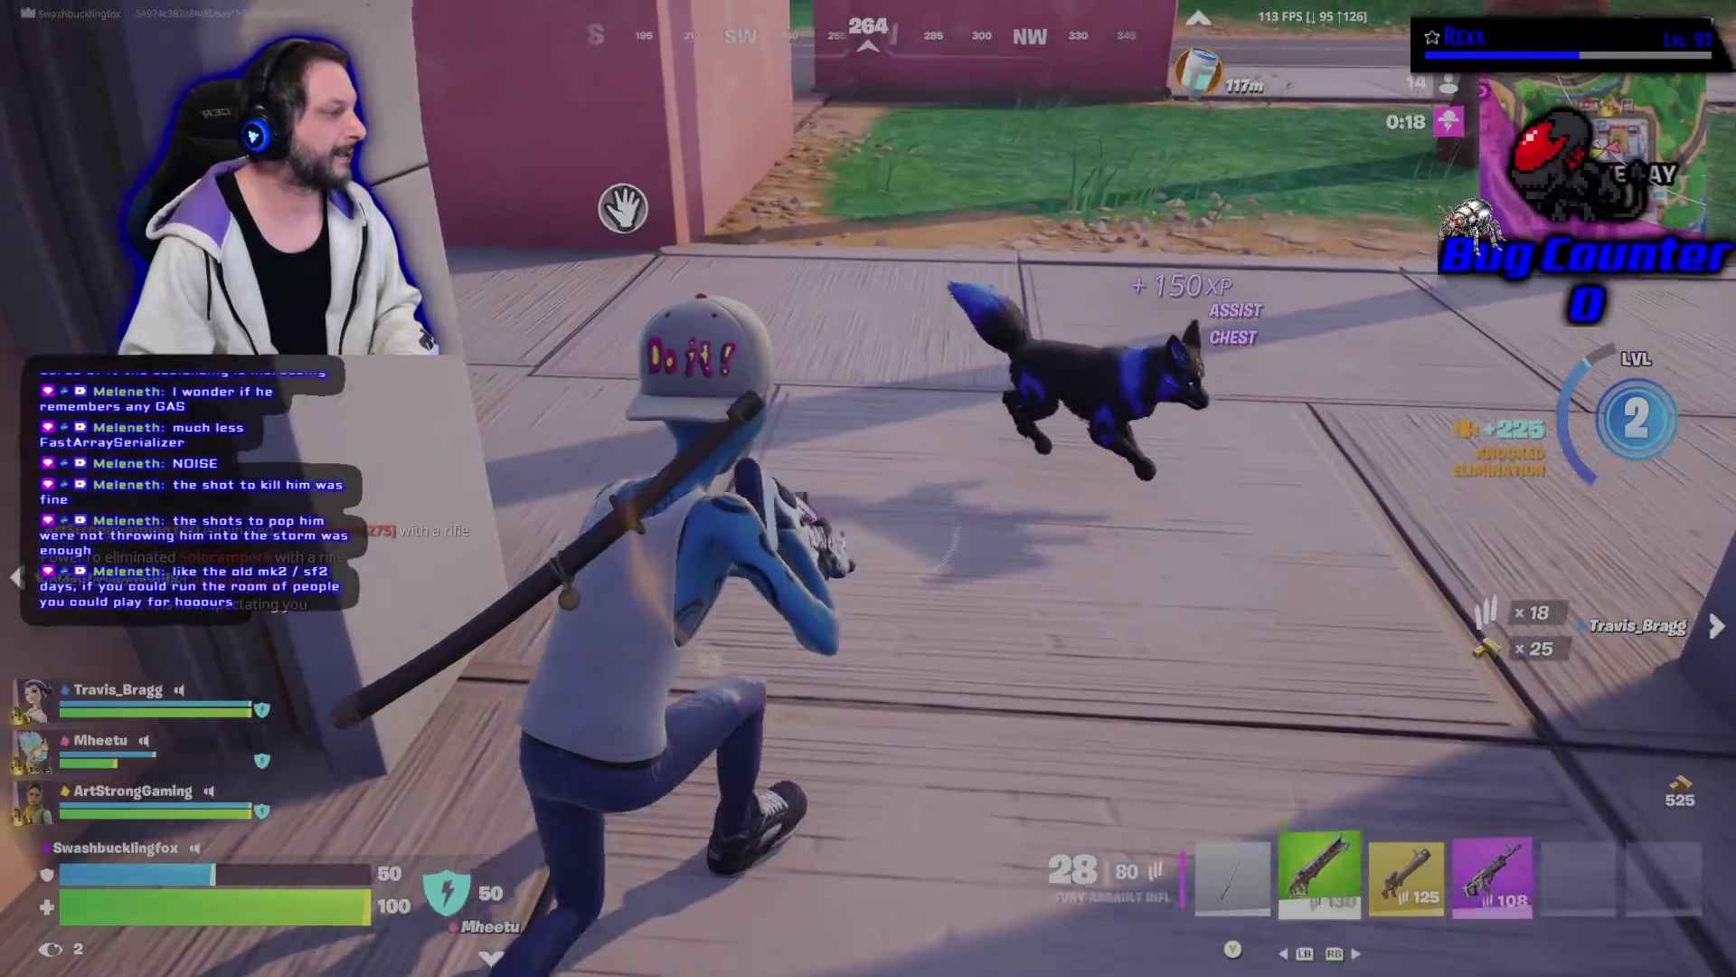
# Pick up the Suppressed Pistol and swap in the Hyperburst Pistol and Enhanced Flapjack Rifle.
pyautogui.press('4')
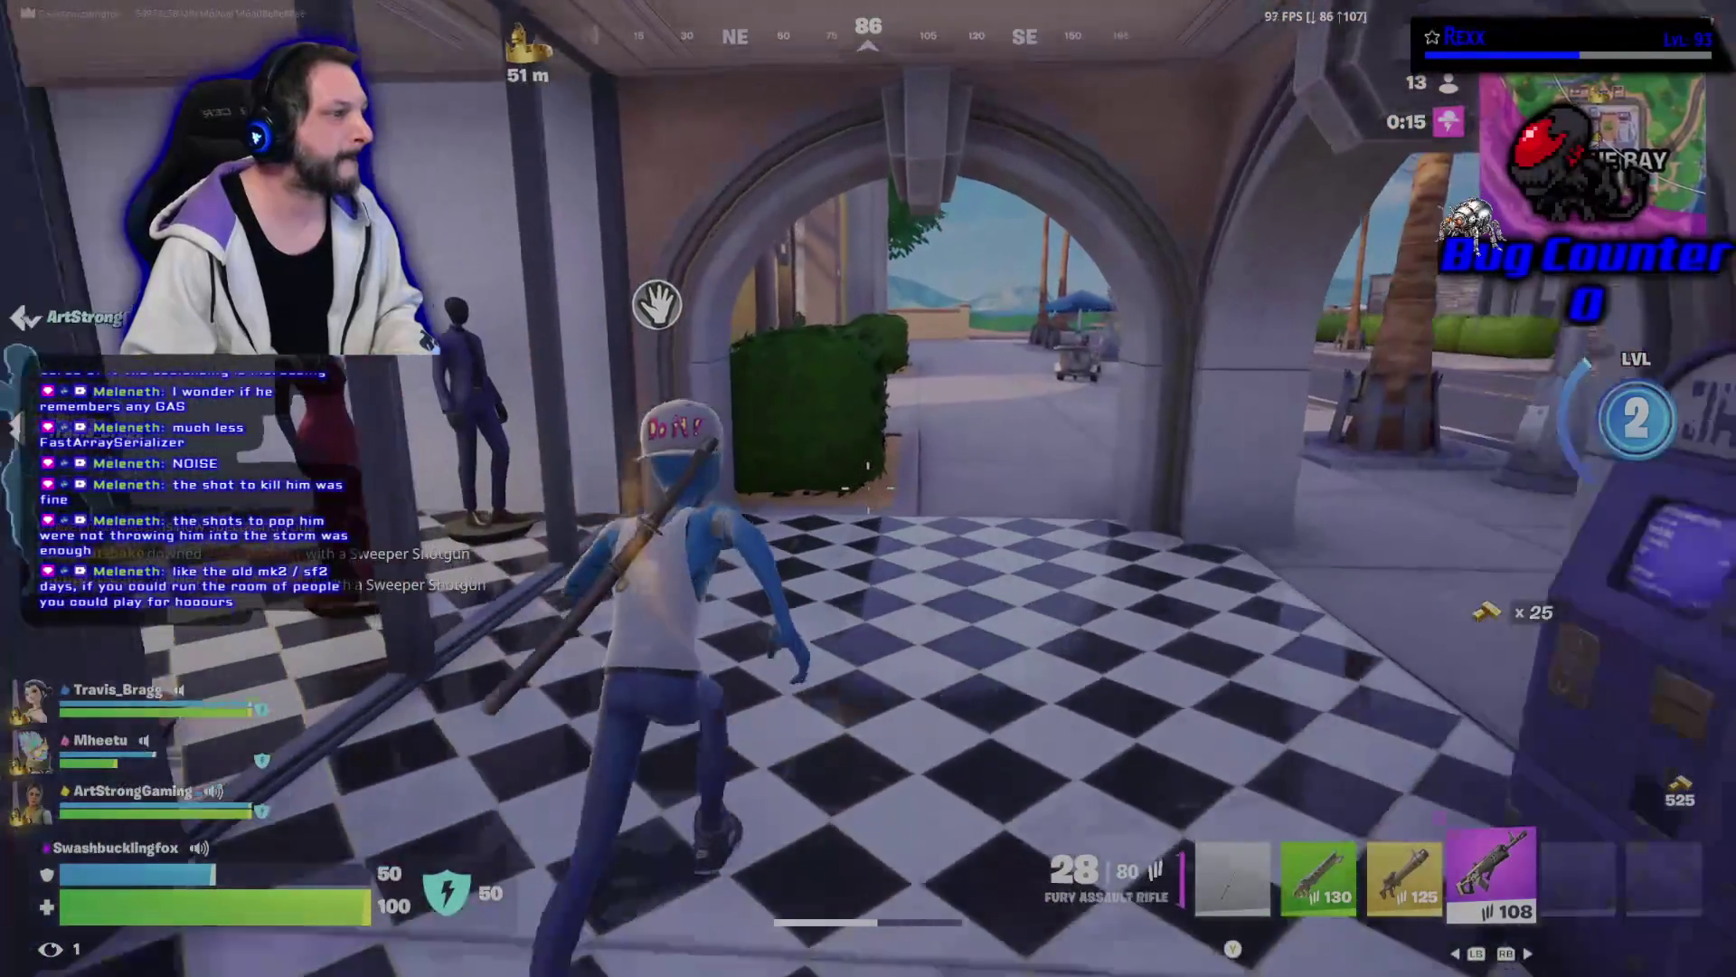
pyautogui.press('w')
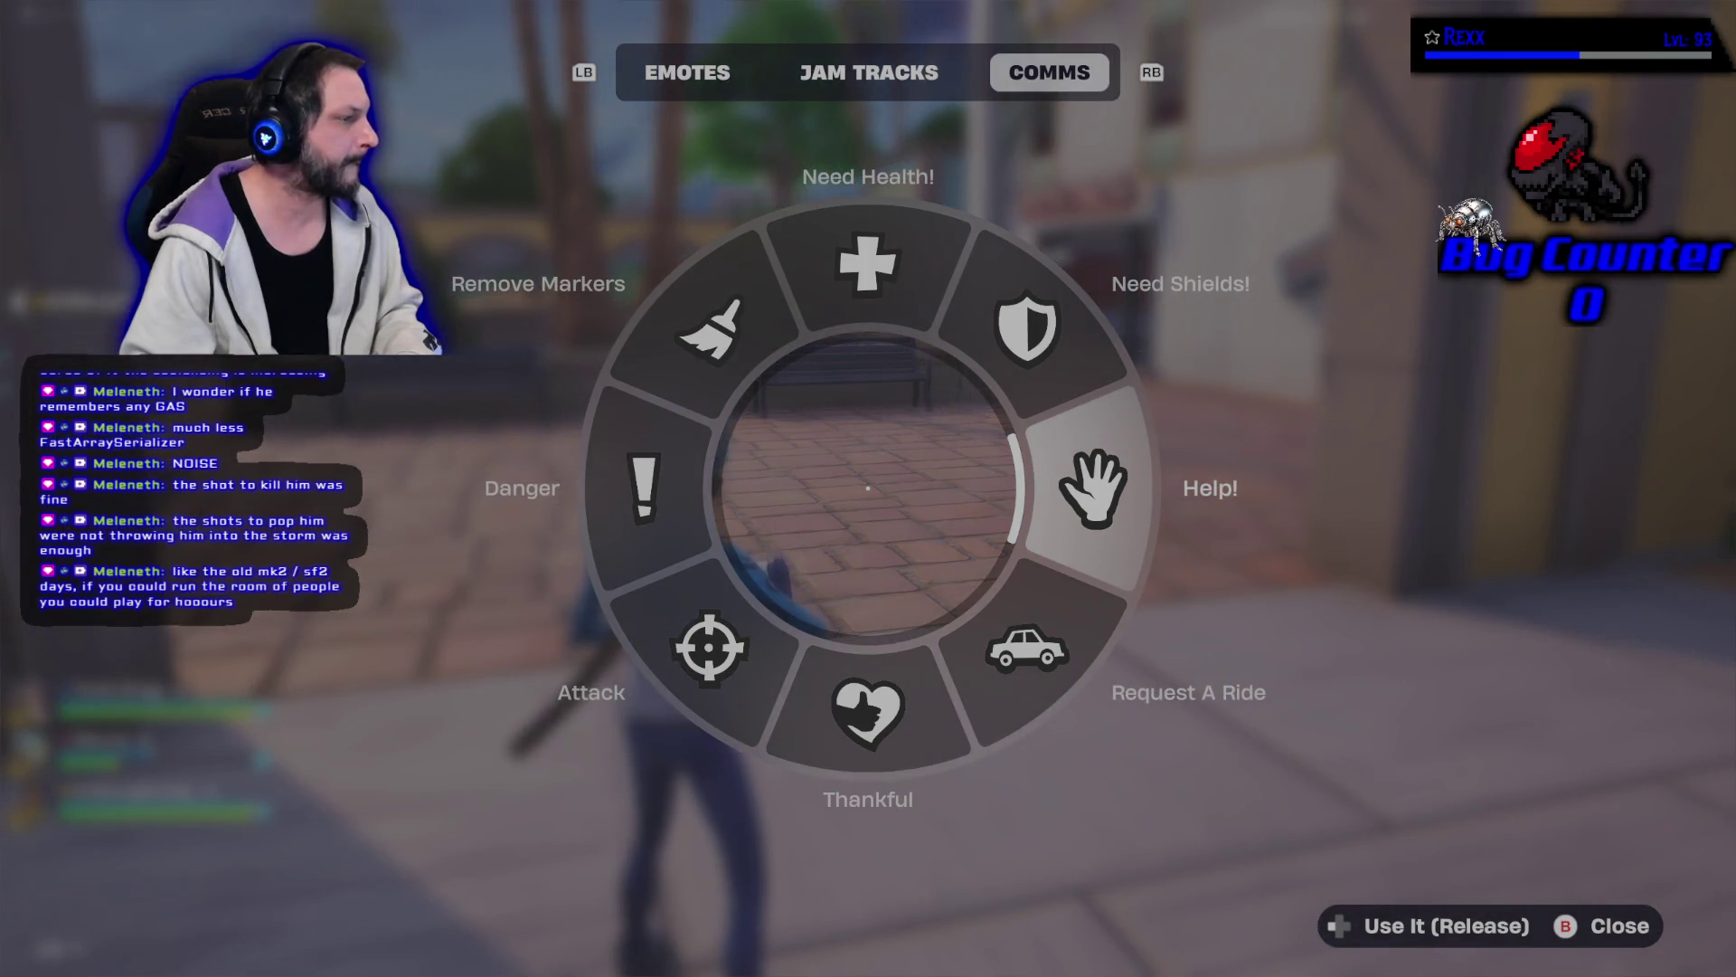
pyautogui.press('Escape')
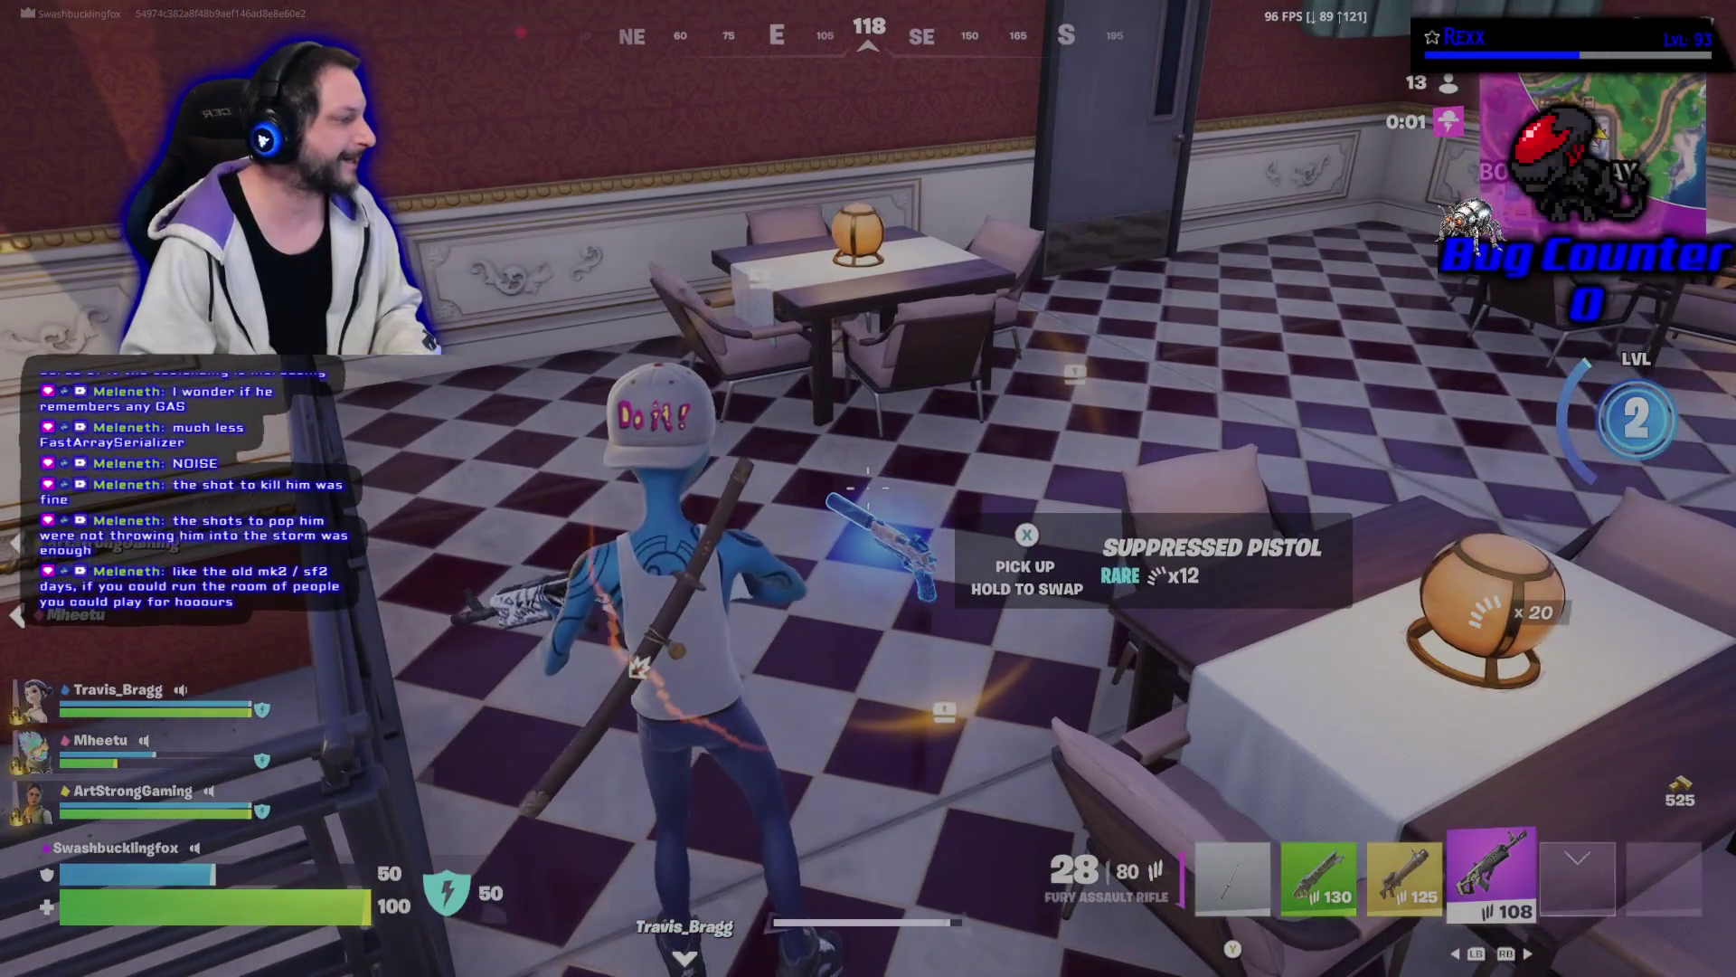
pyautogui.press('e')
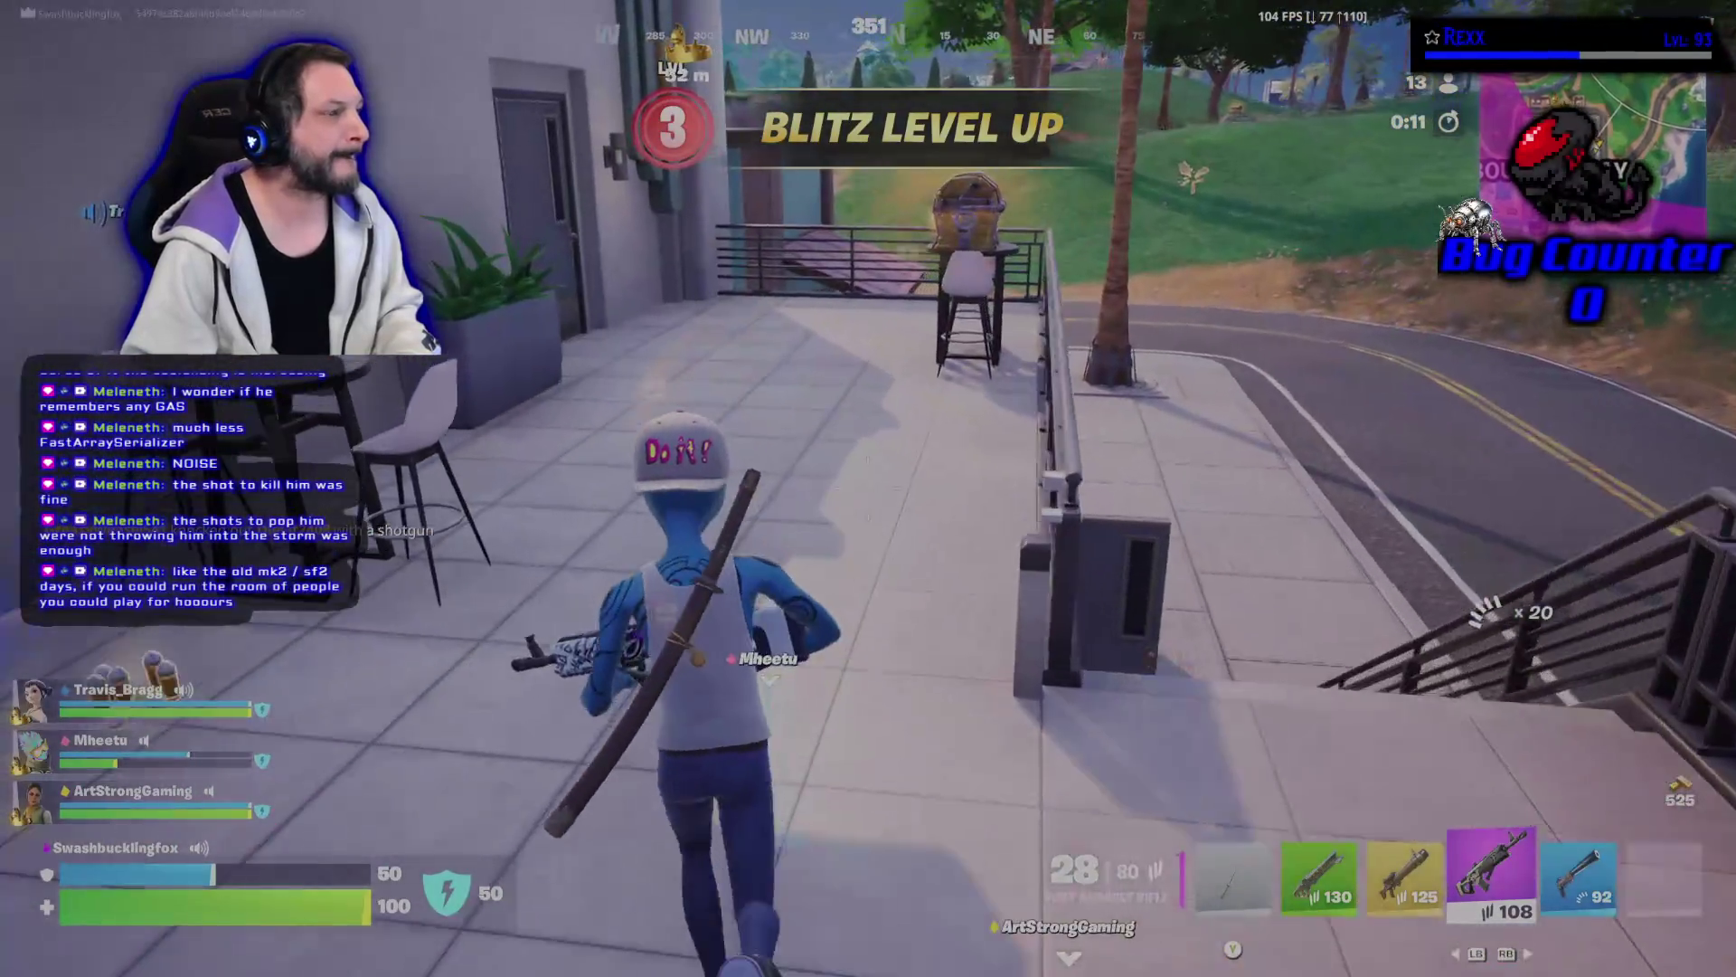
pyautogui.press('e')
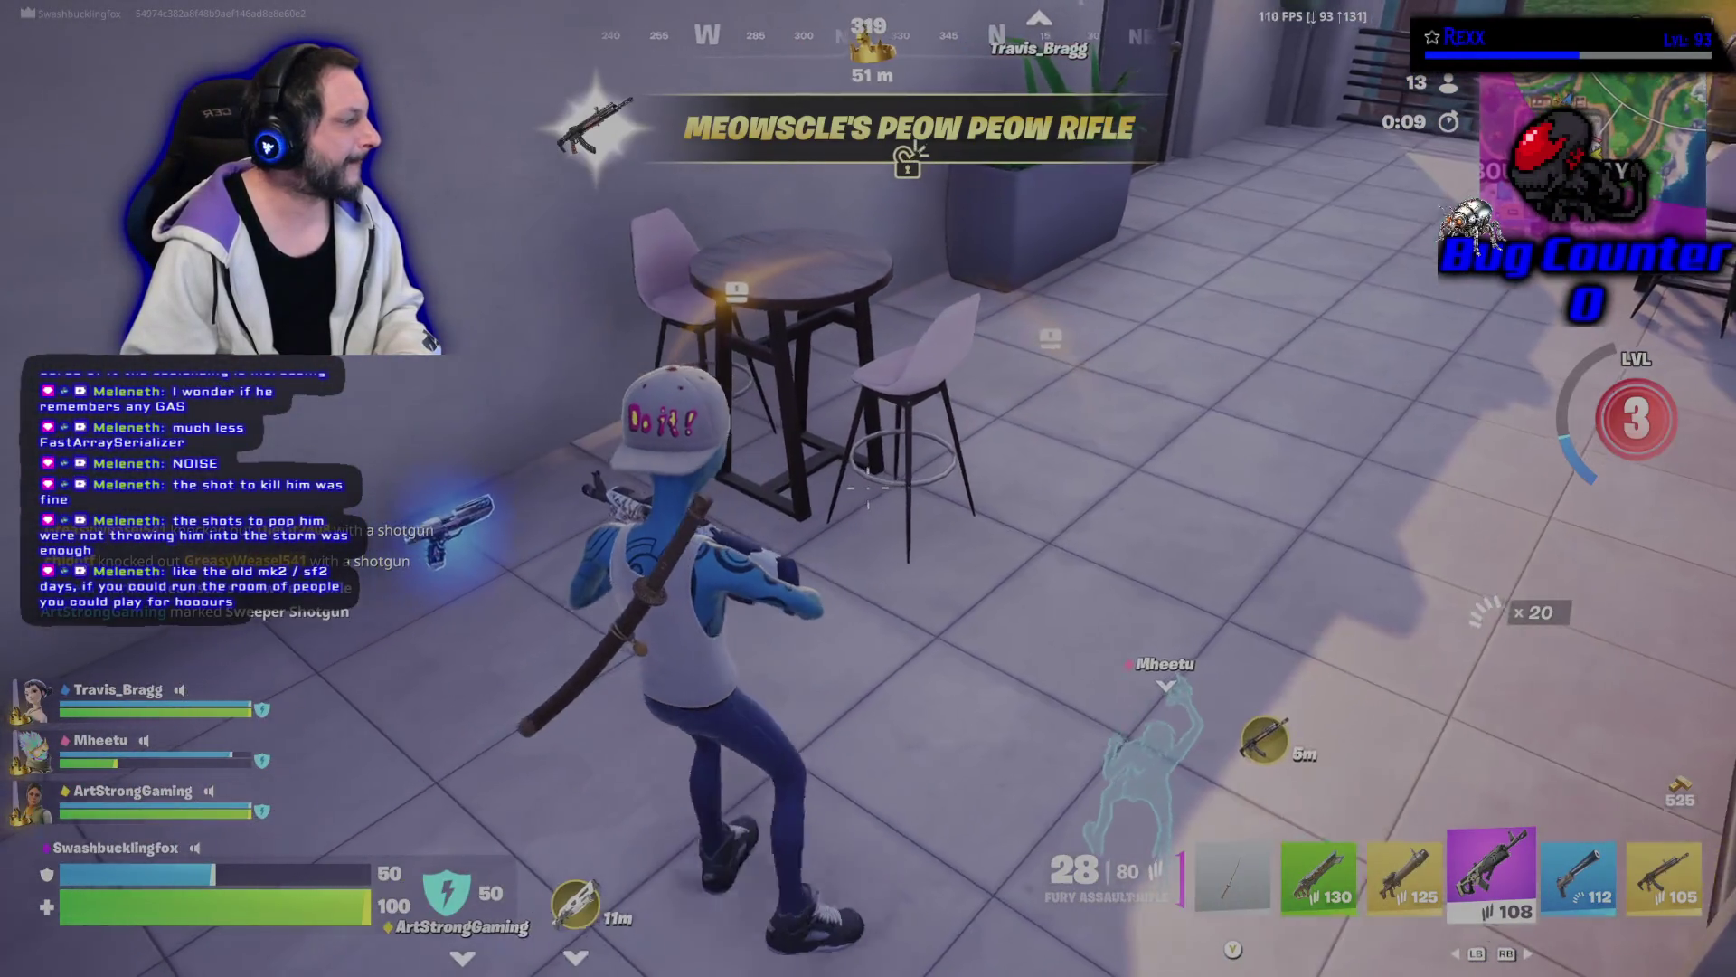
pyautogui.press('3')
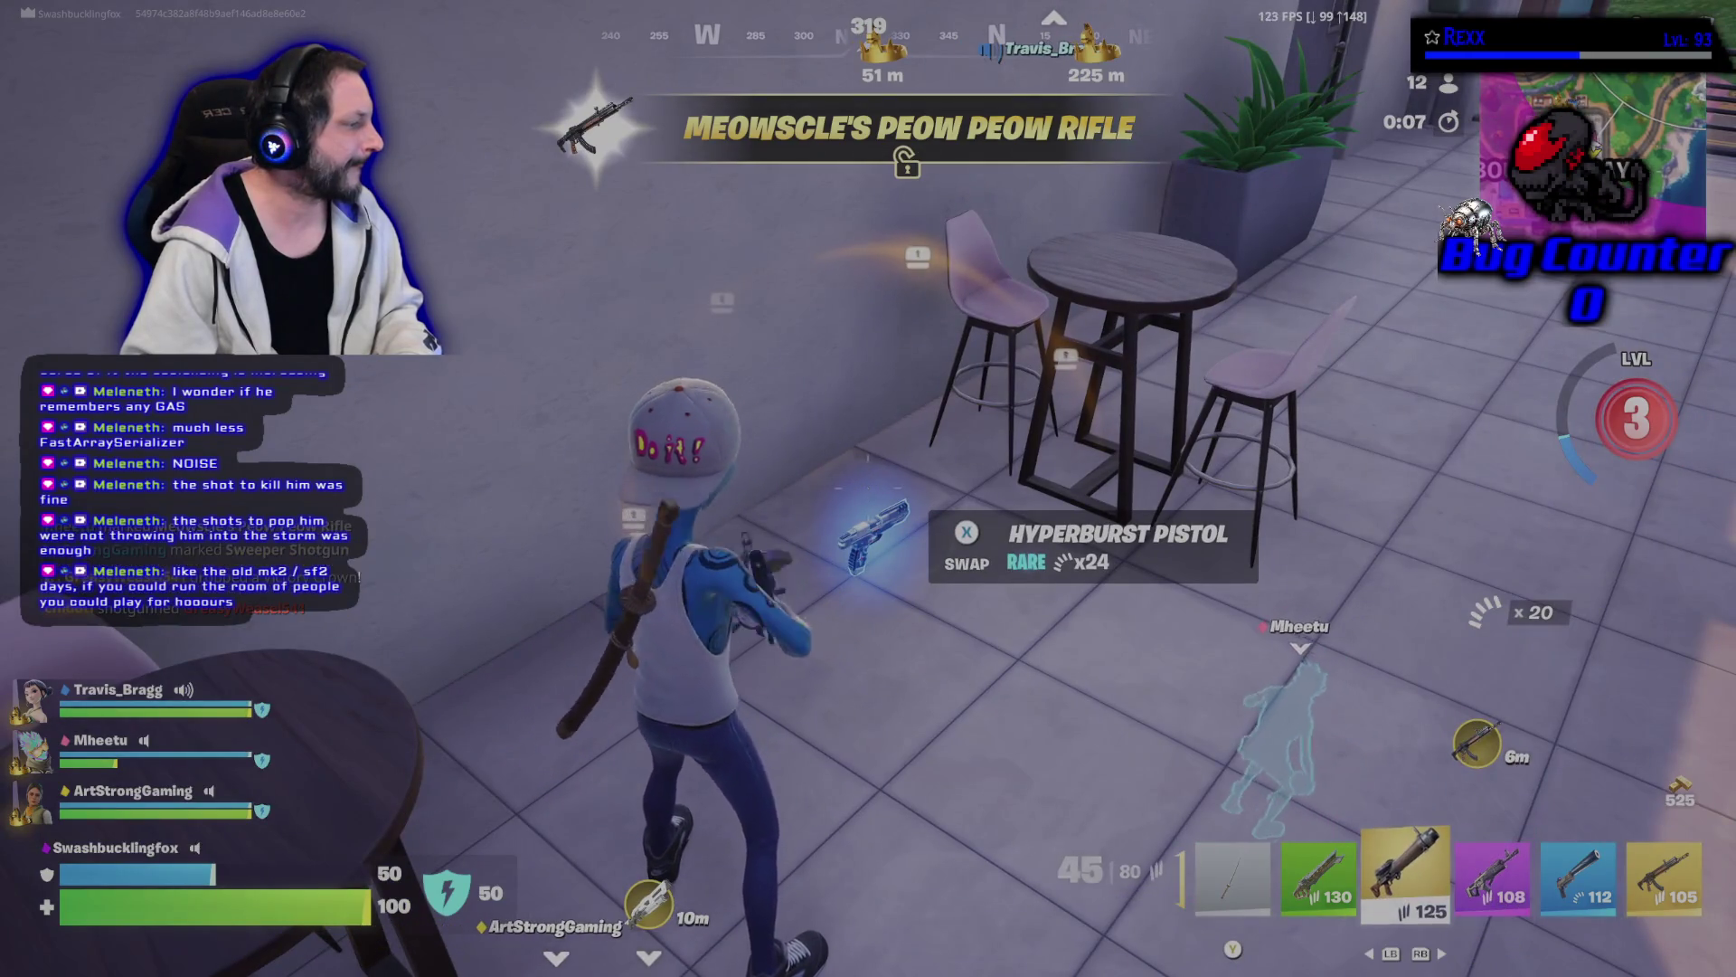
pyautogui.press('e')
pyautogui.press('2')
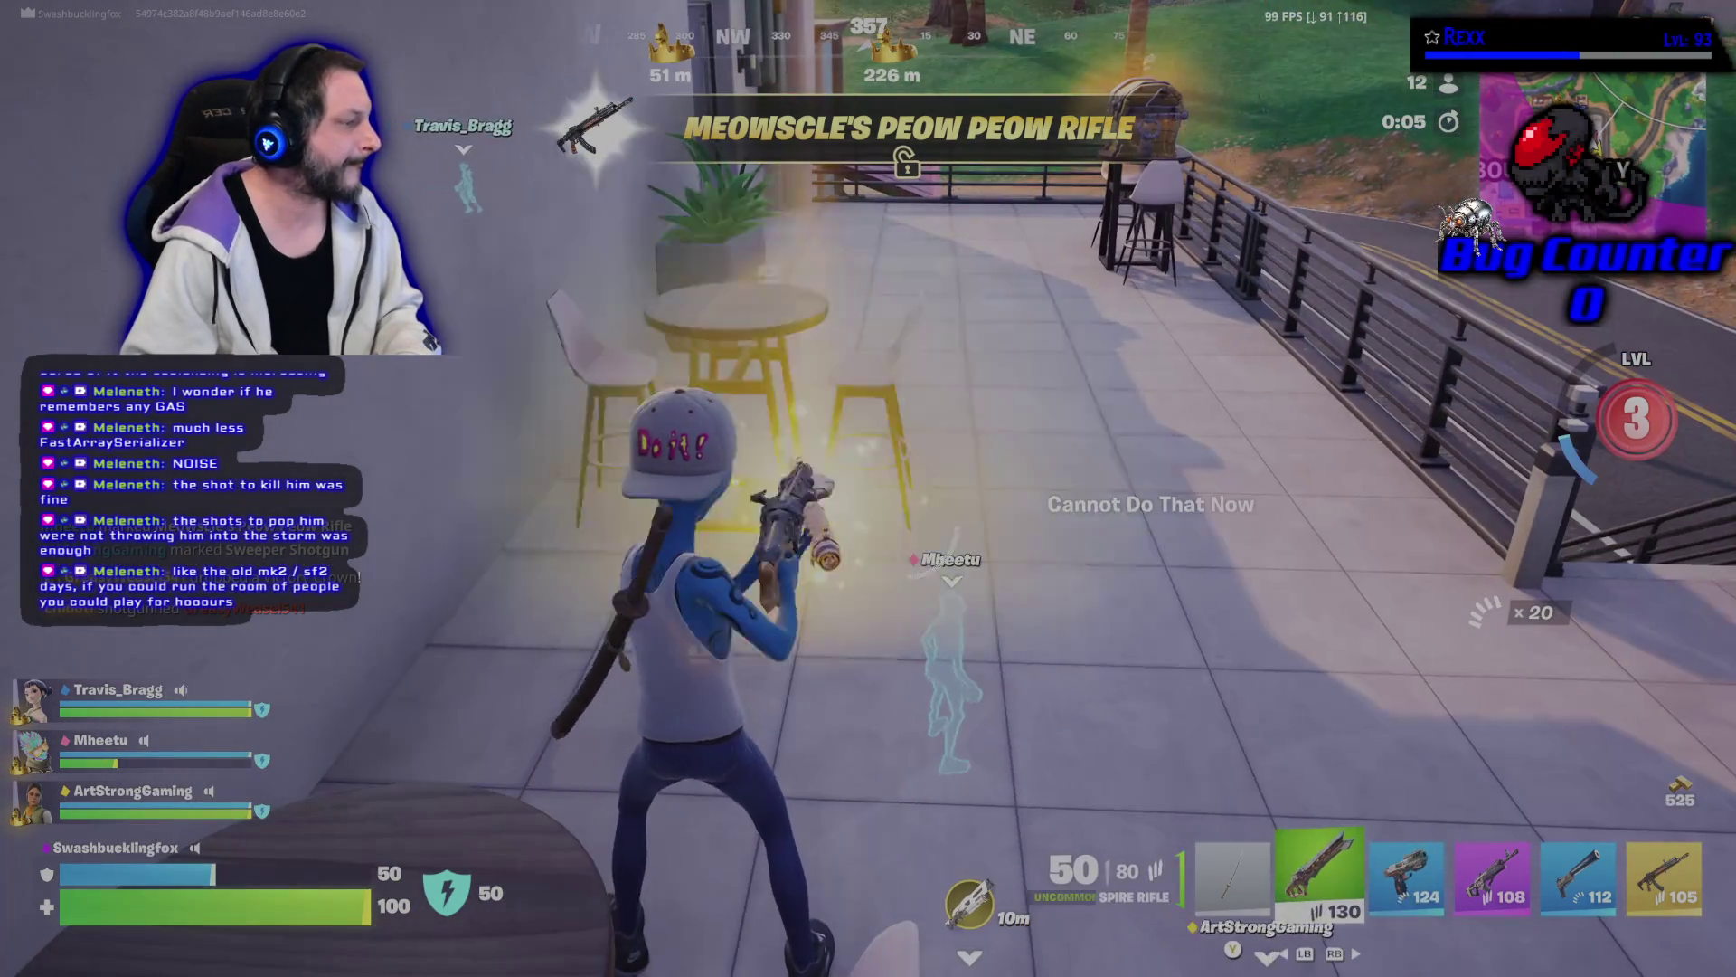
pyautogui.press('e')
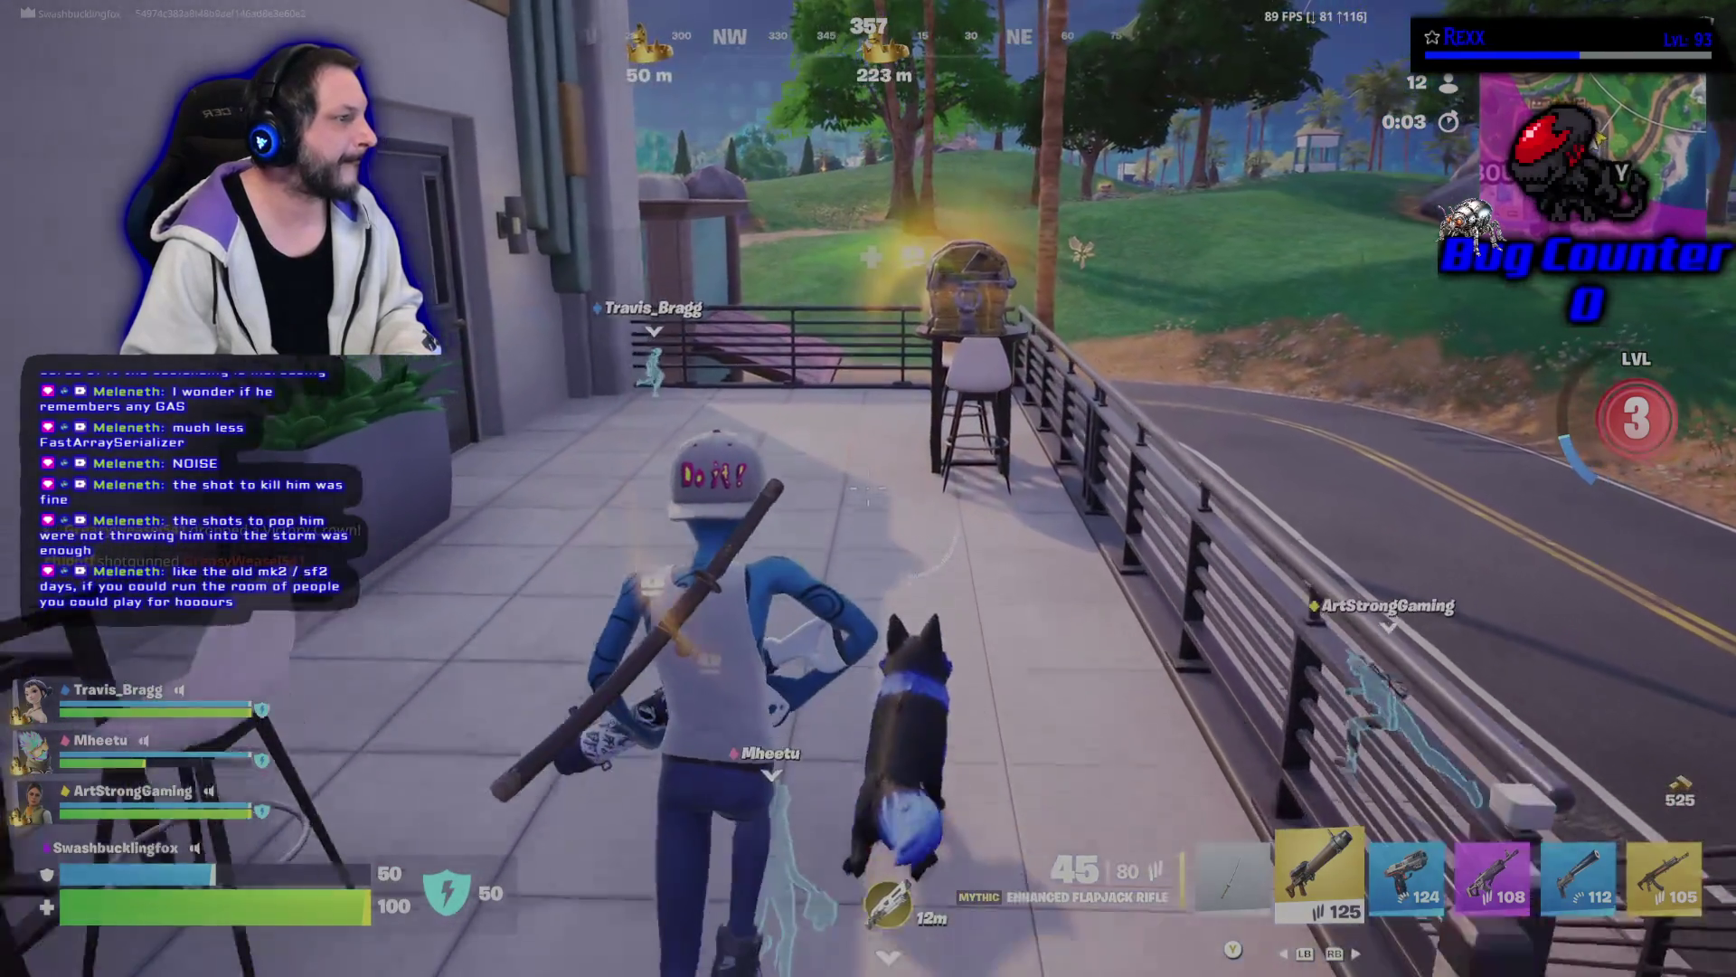
# Loot the balcony chest, drink two Slap Juices, and run up the grassy hill.
pyautogui.press('e')
pyautogui.press('w')
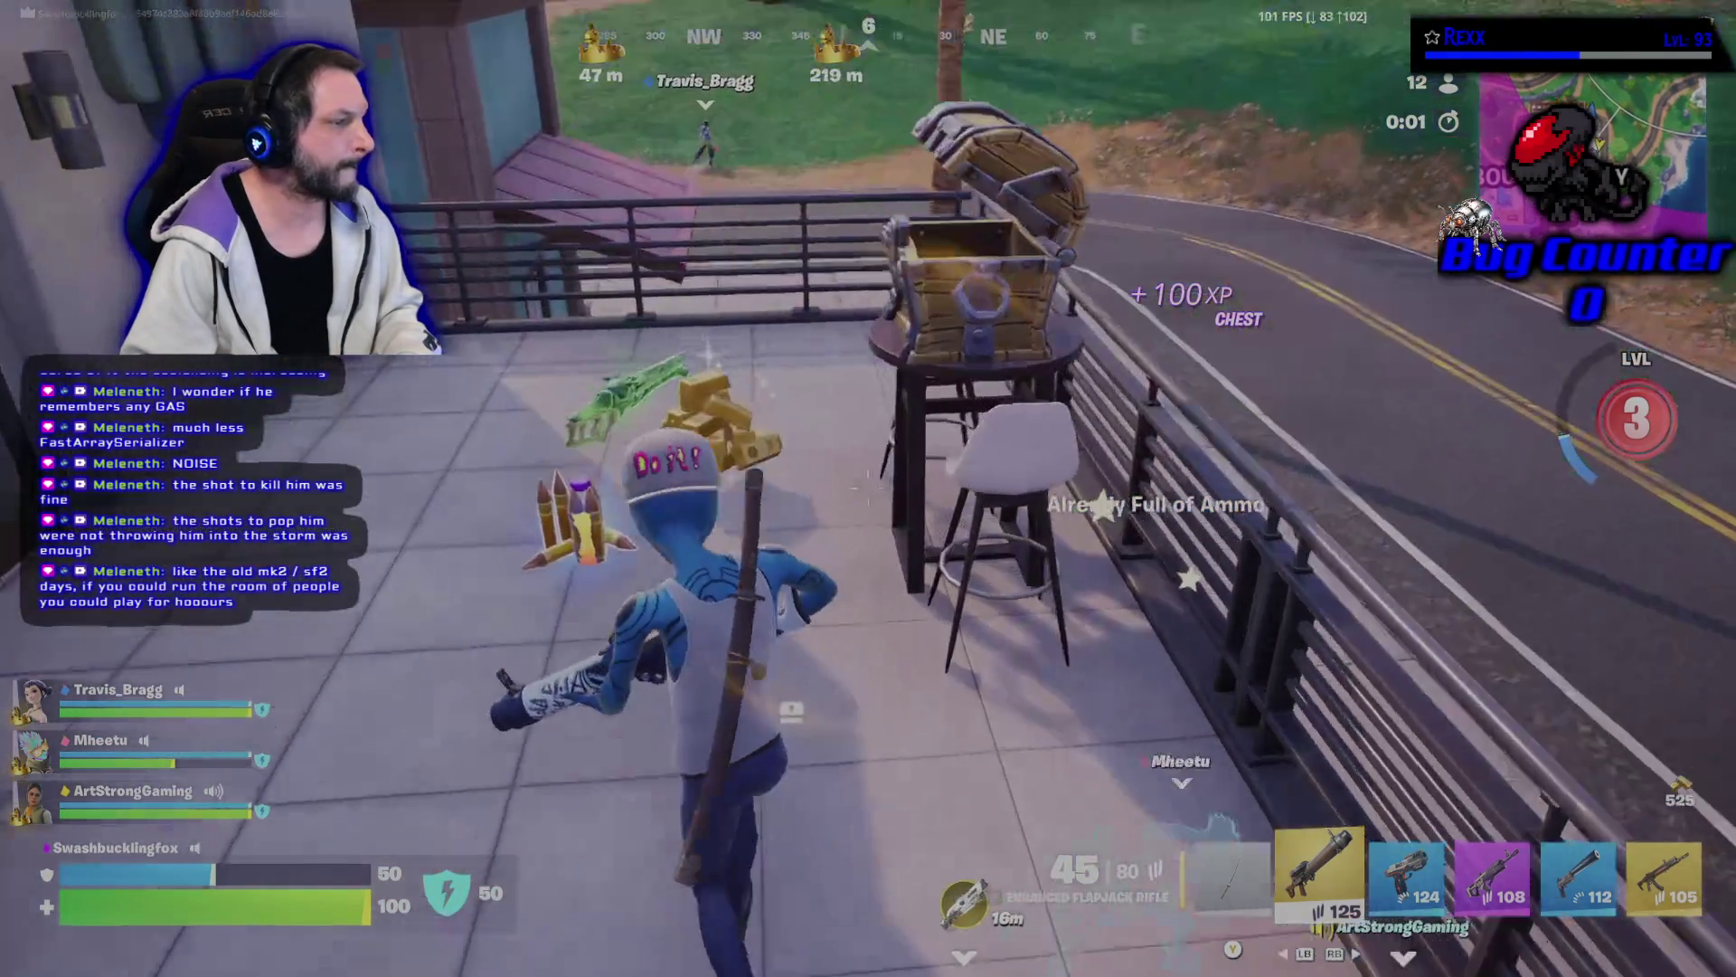
pyautogui.press('4')
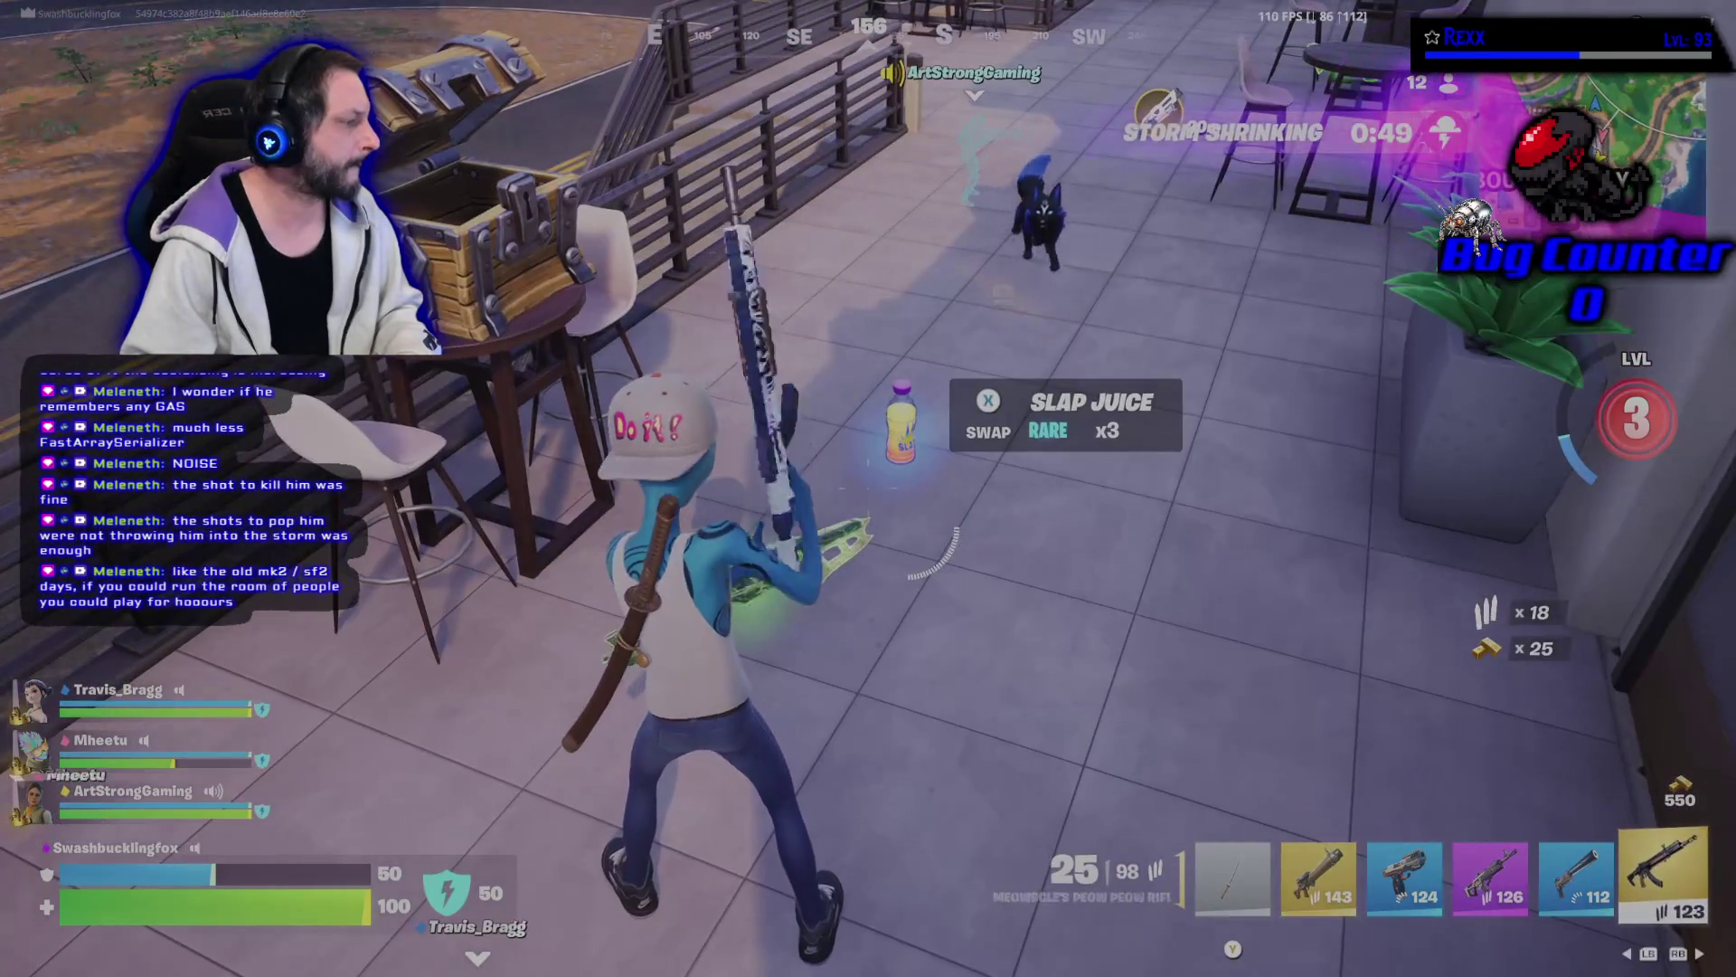
pyautogui.press('5')
pyautogui.press('e')
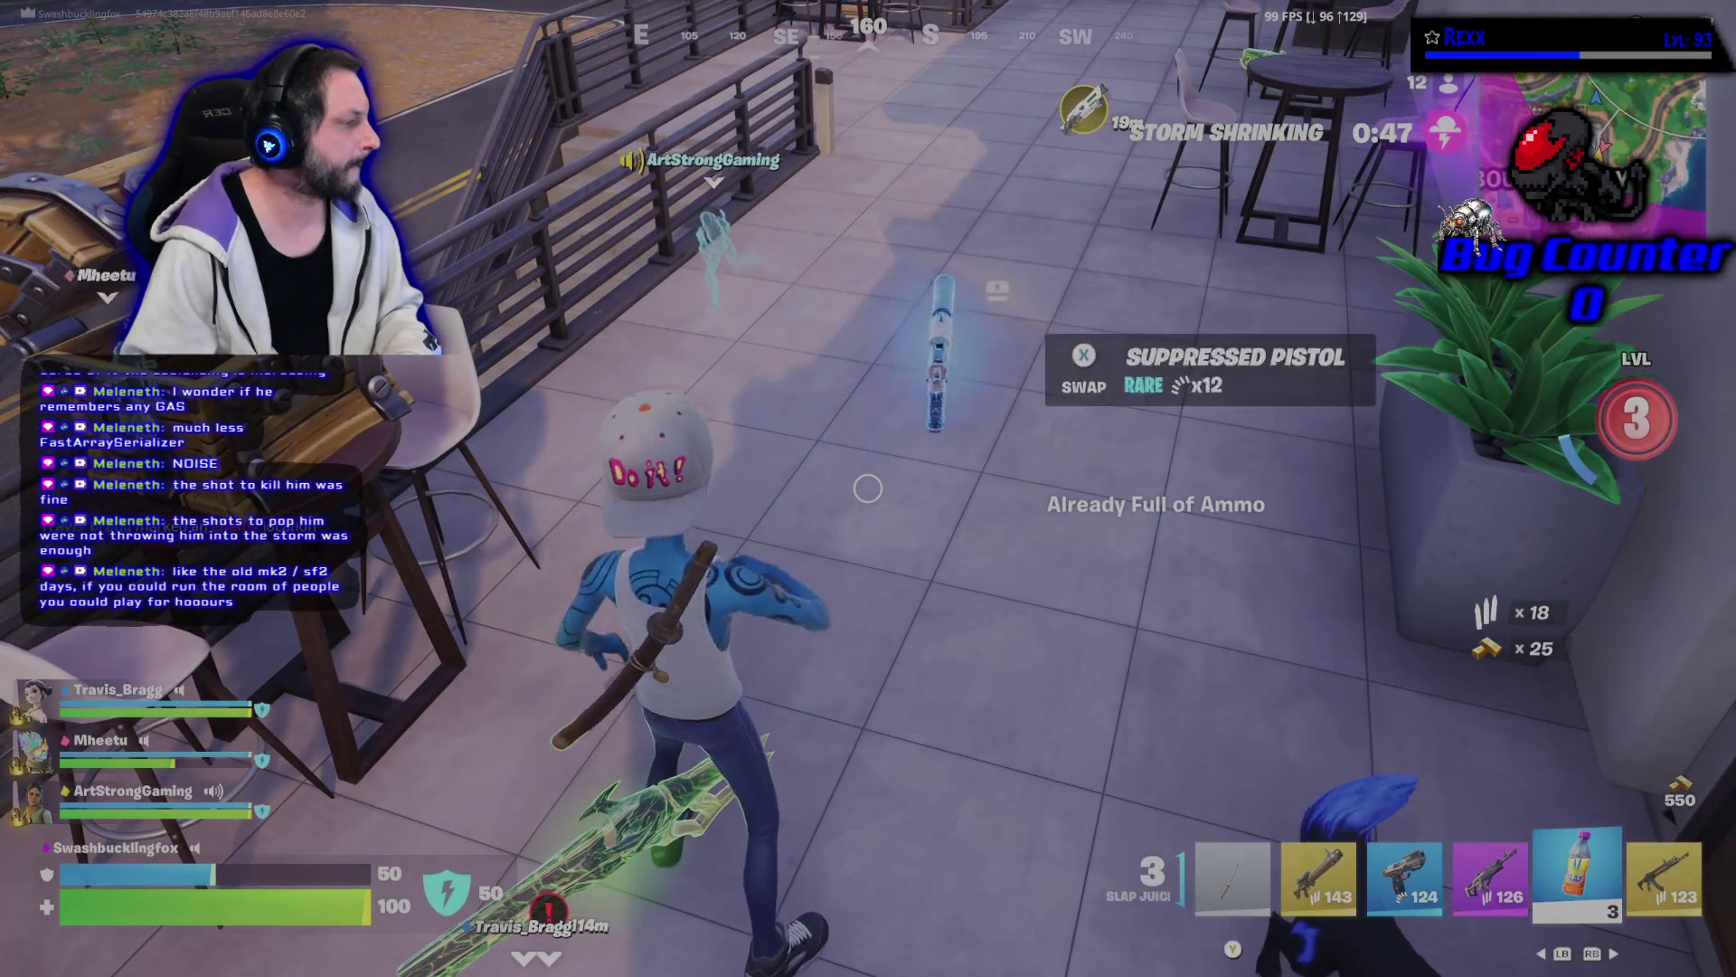
pyautogui.click(868, 489)
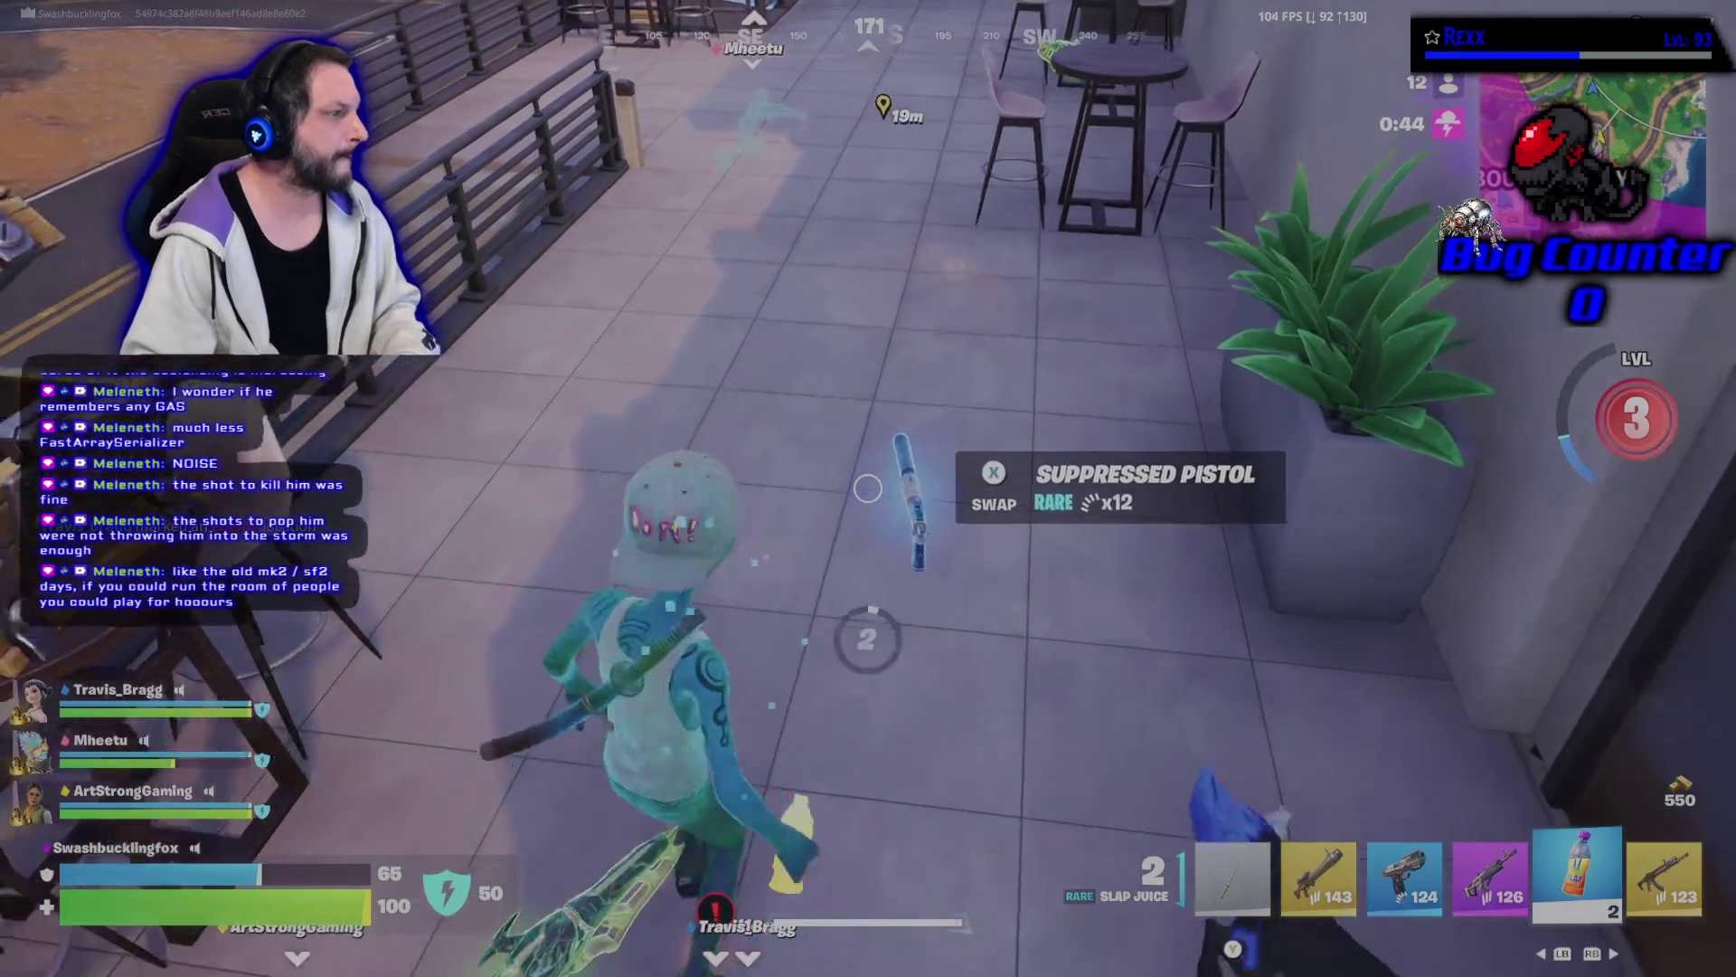
pyautogui.click(868, 488)
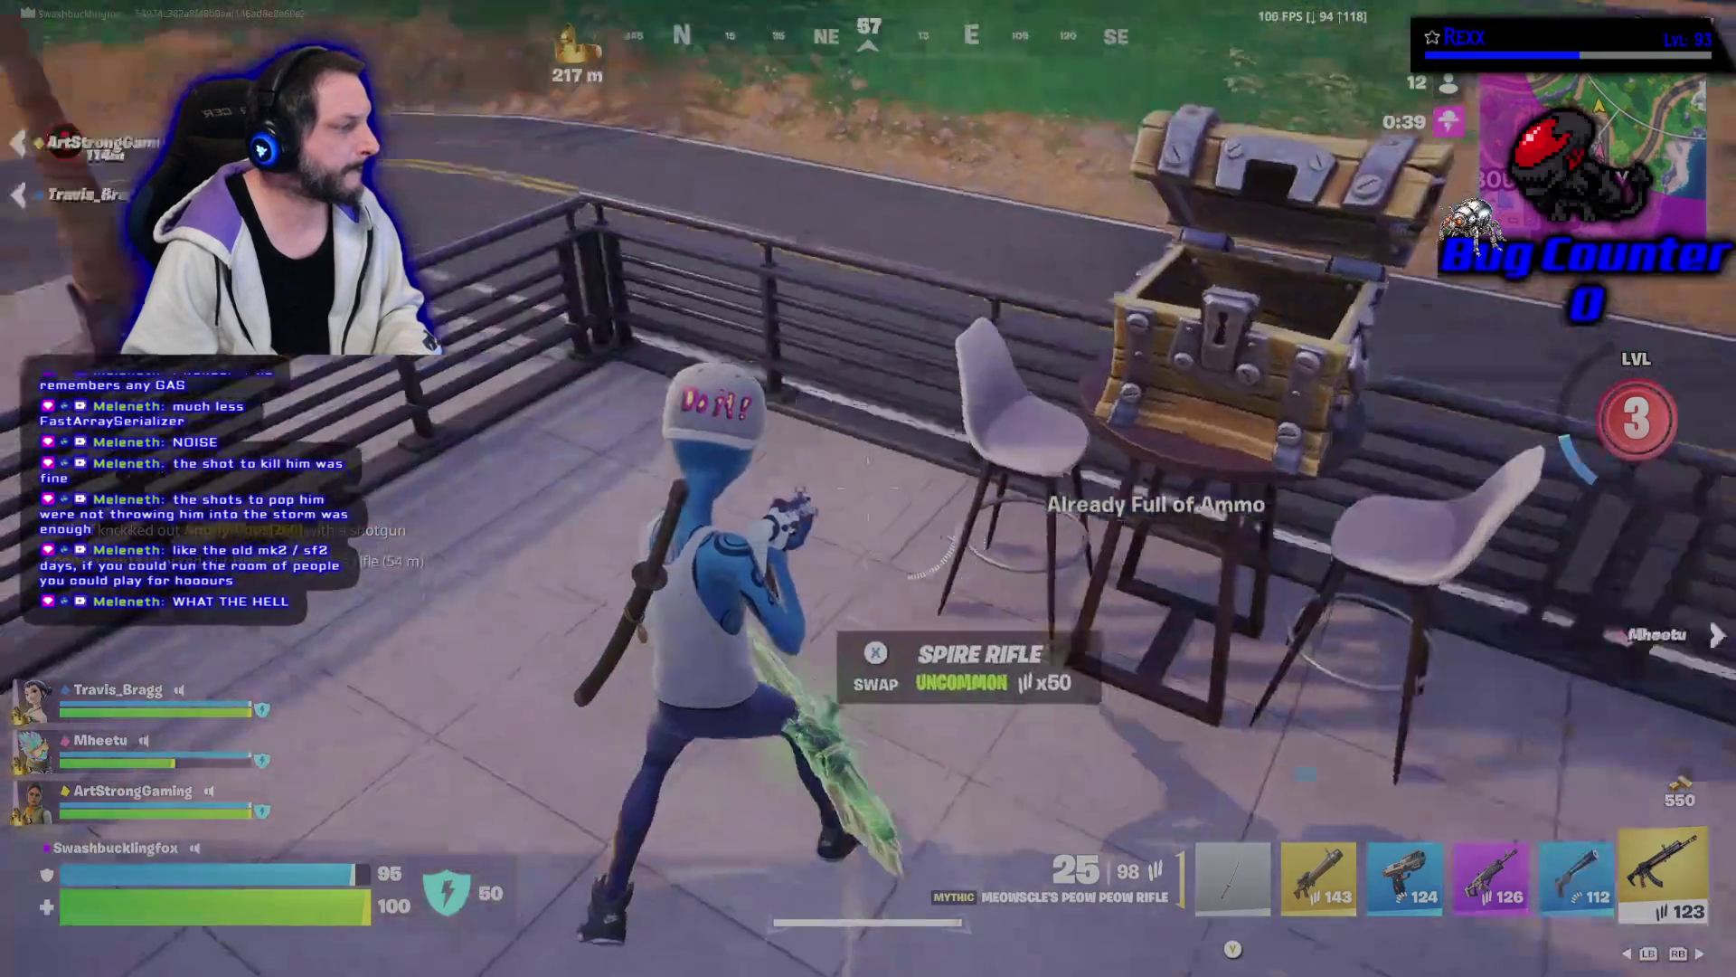
pyautogui.press('e')
pyautogui.press('w')
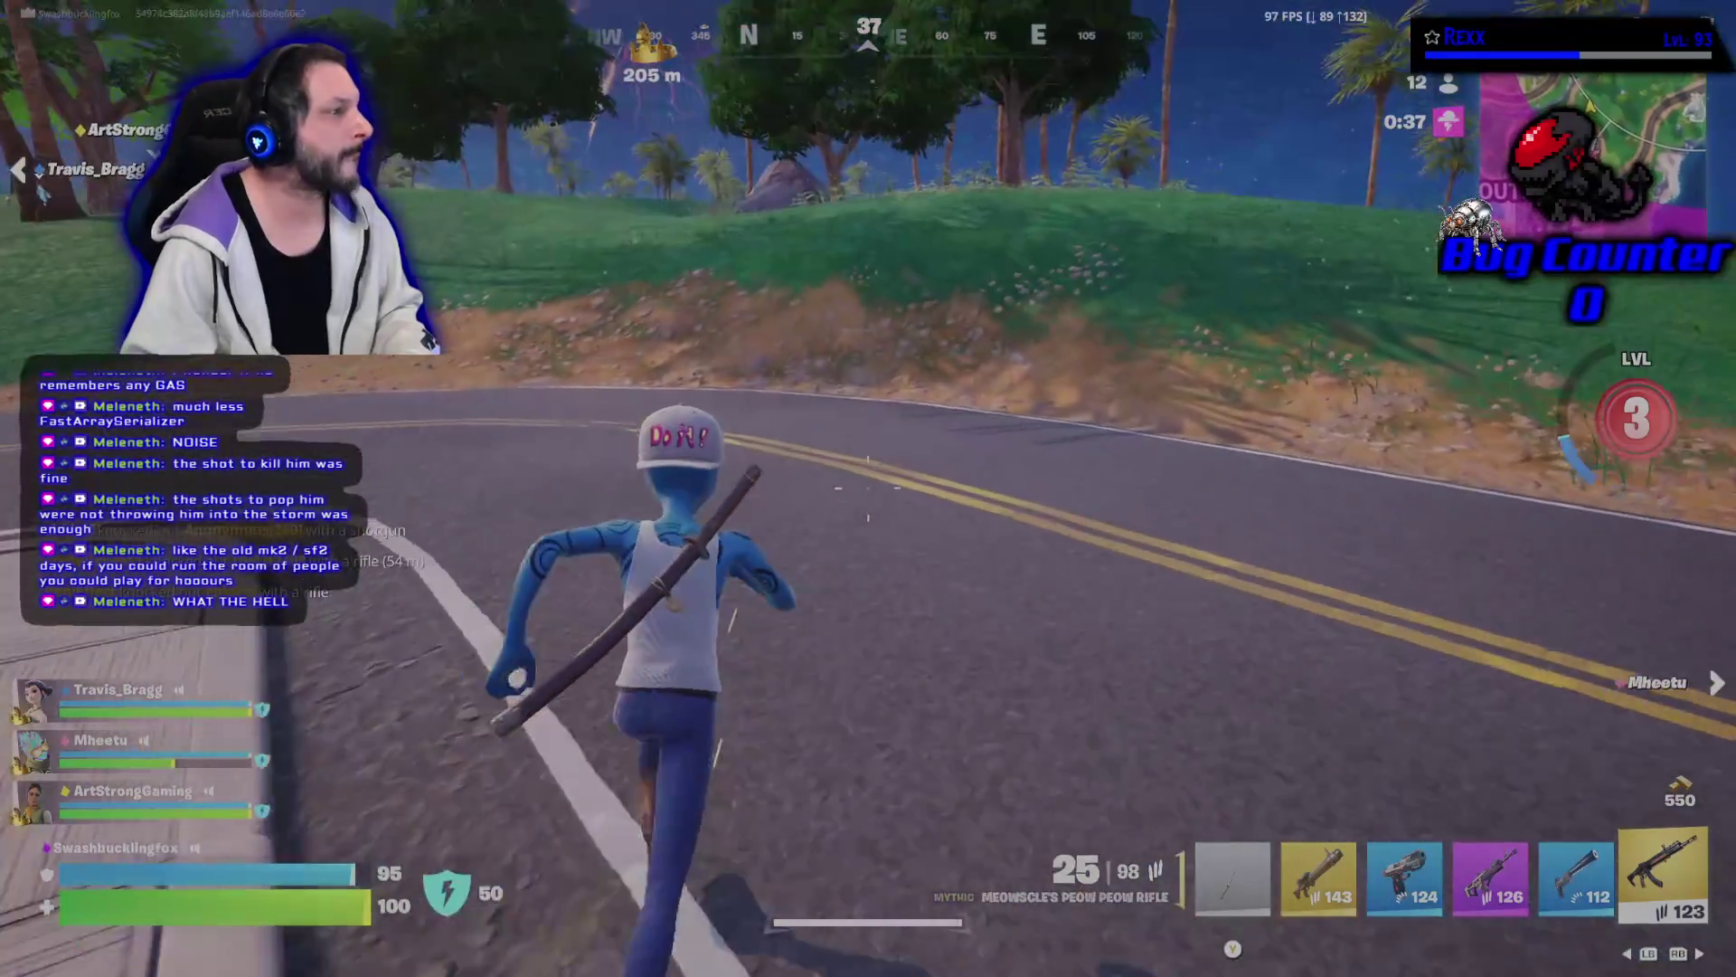
pyautogui.press('w')
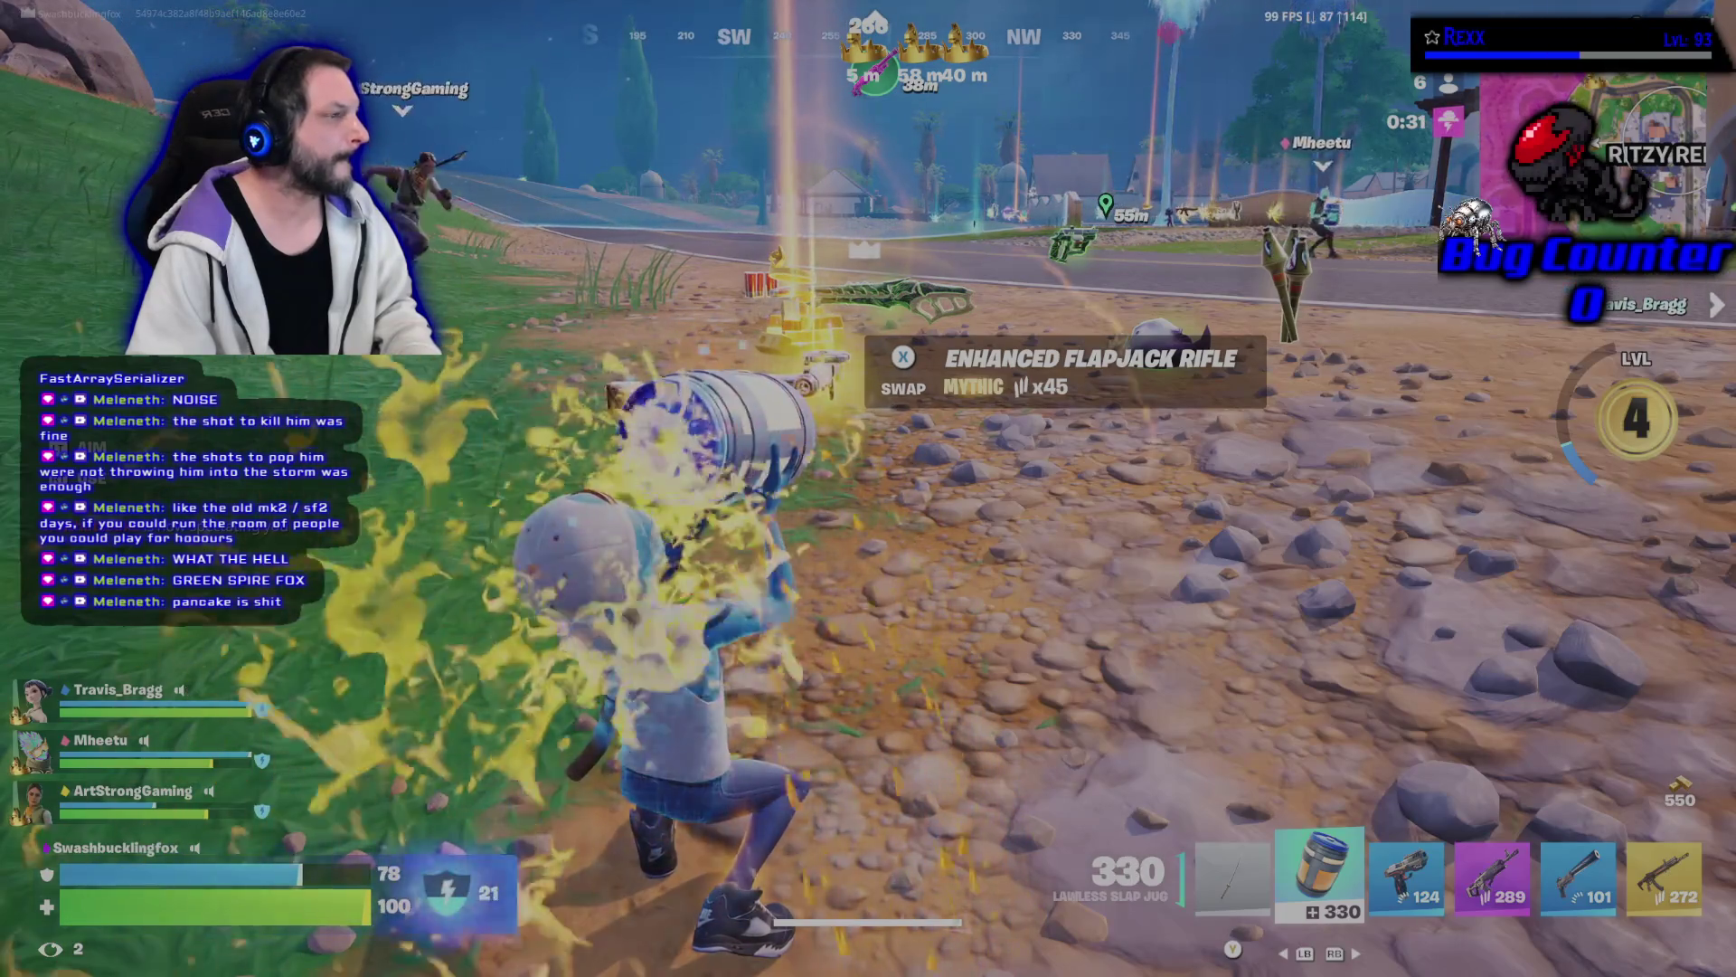
# Finish the match and leave the match recap for the lobby.
pyautogui.press('4')
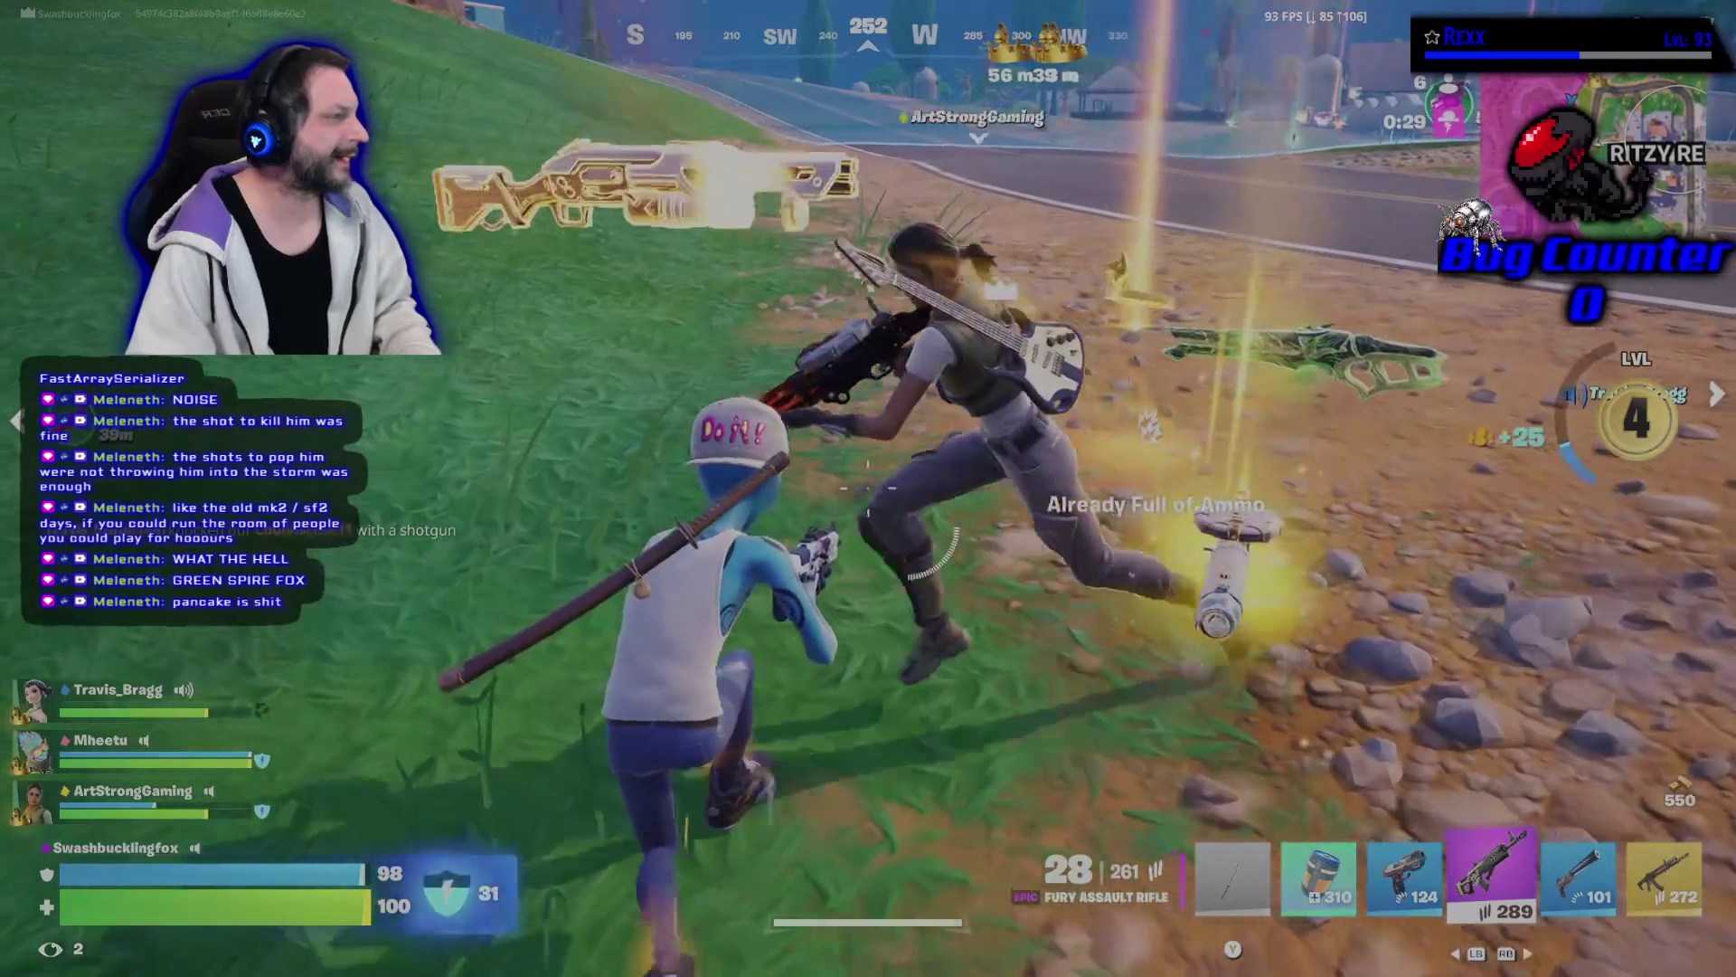
pyautogui.press('b')
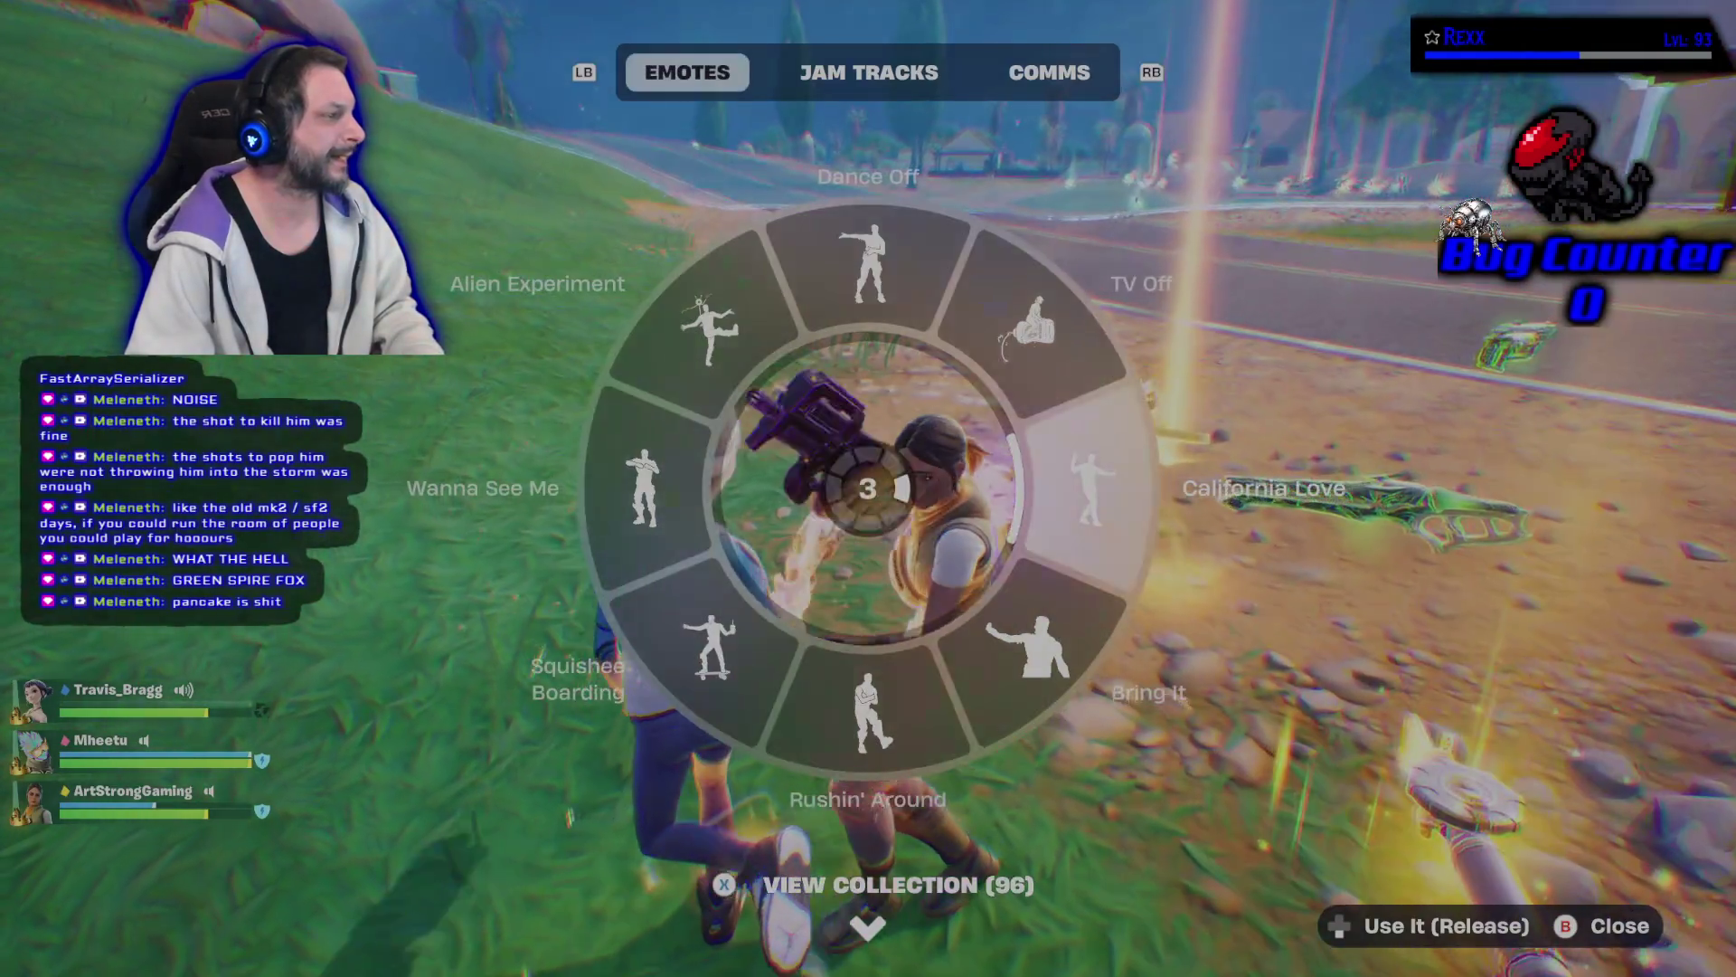
pyautogui.press('b')
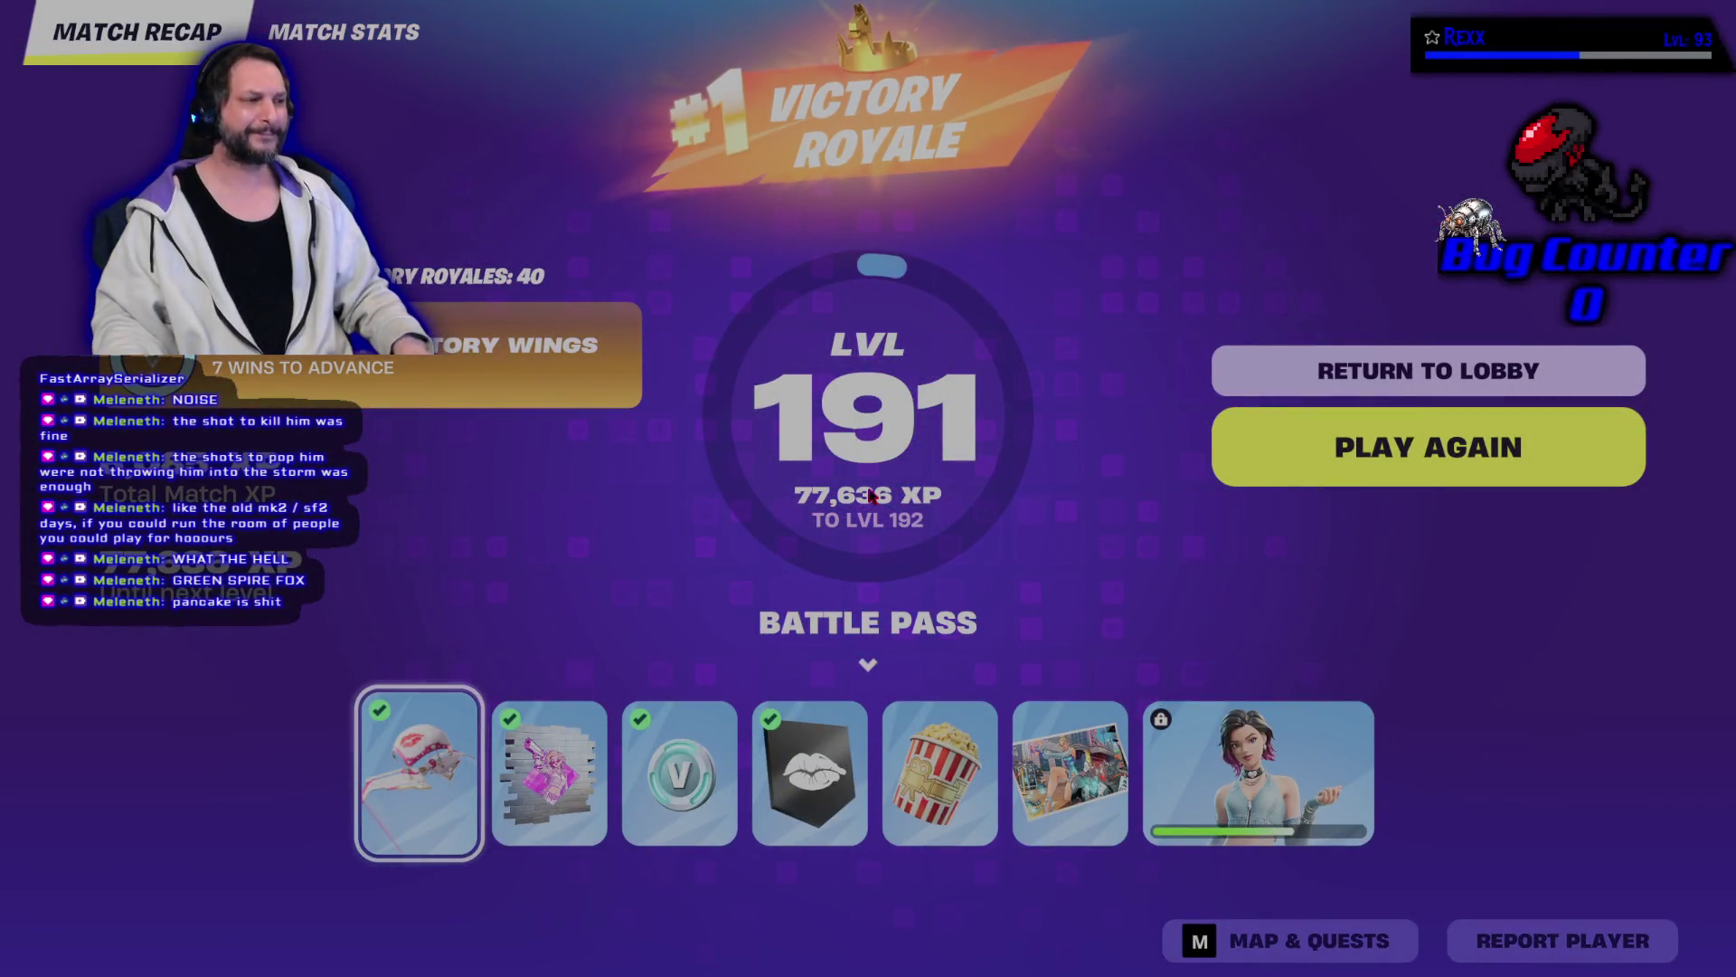
pyautogui.press('Return')
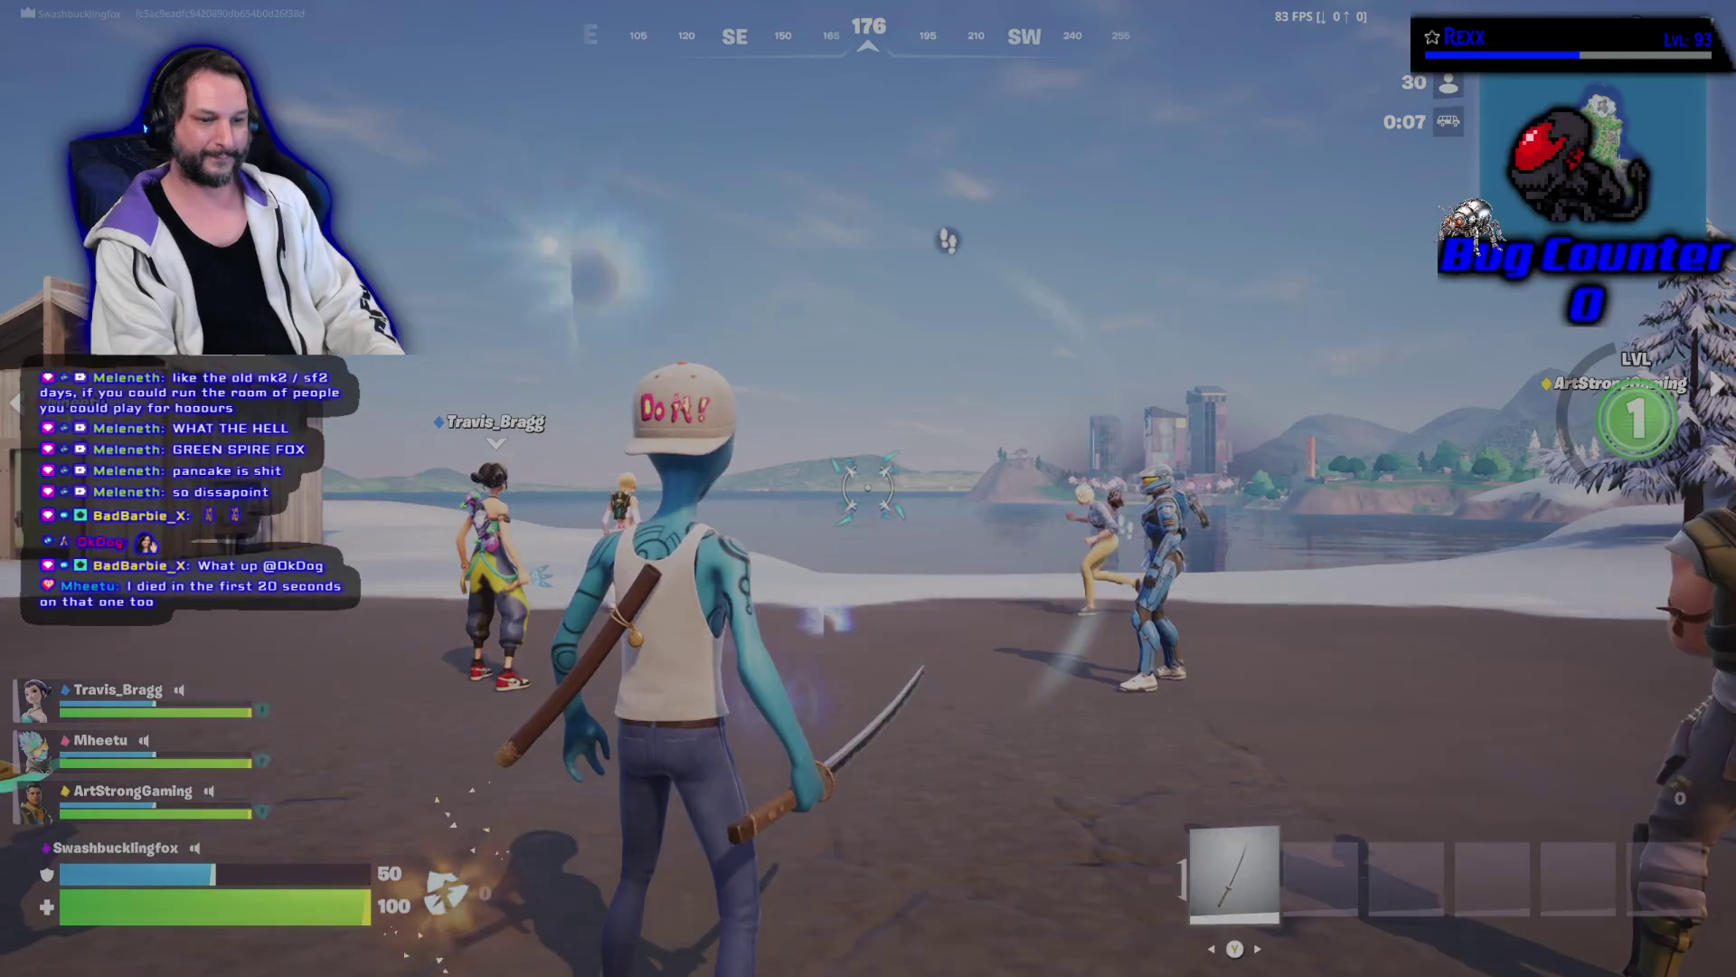
# Start a new match, jump from the battle bus and deploy the Kang and Kodos glider.
pyautogui.press('w')
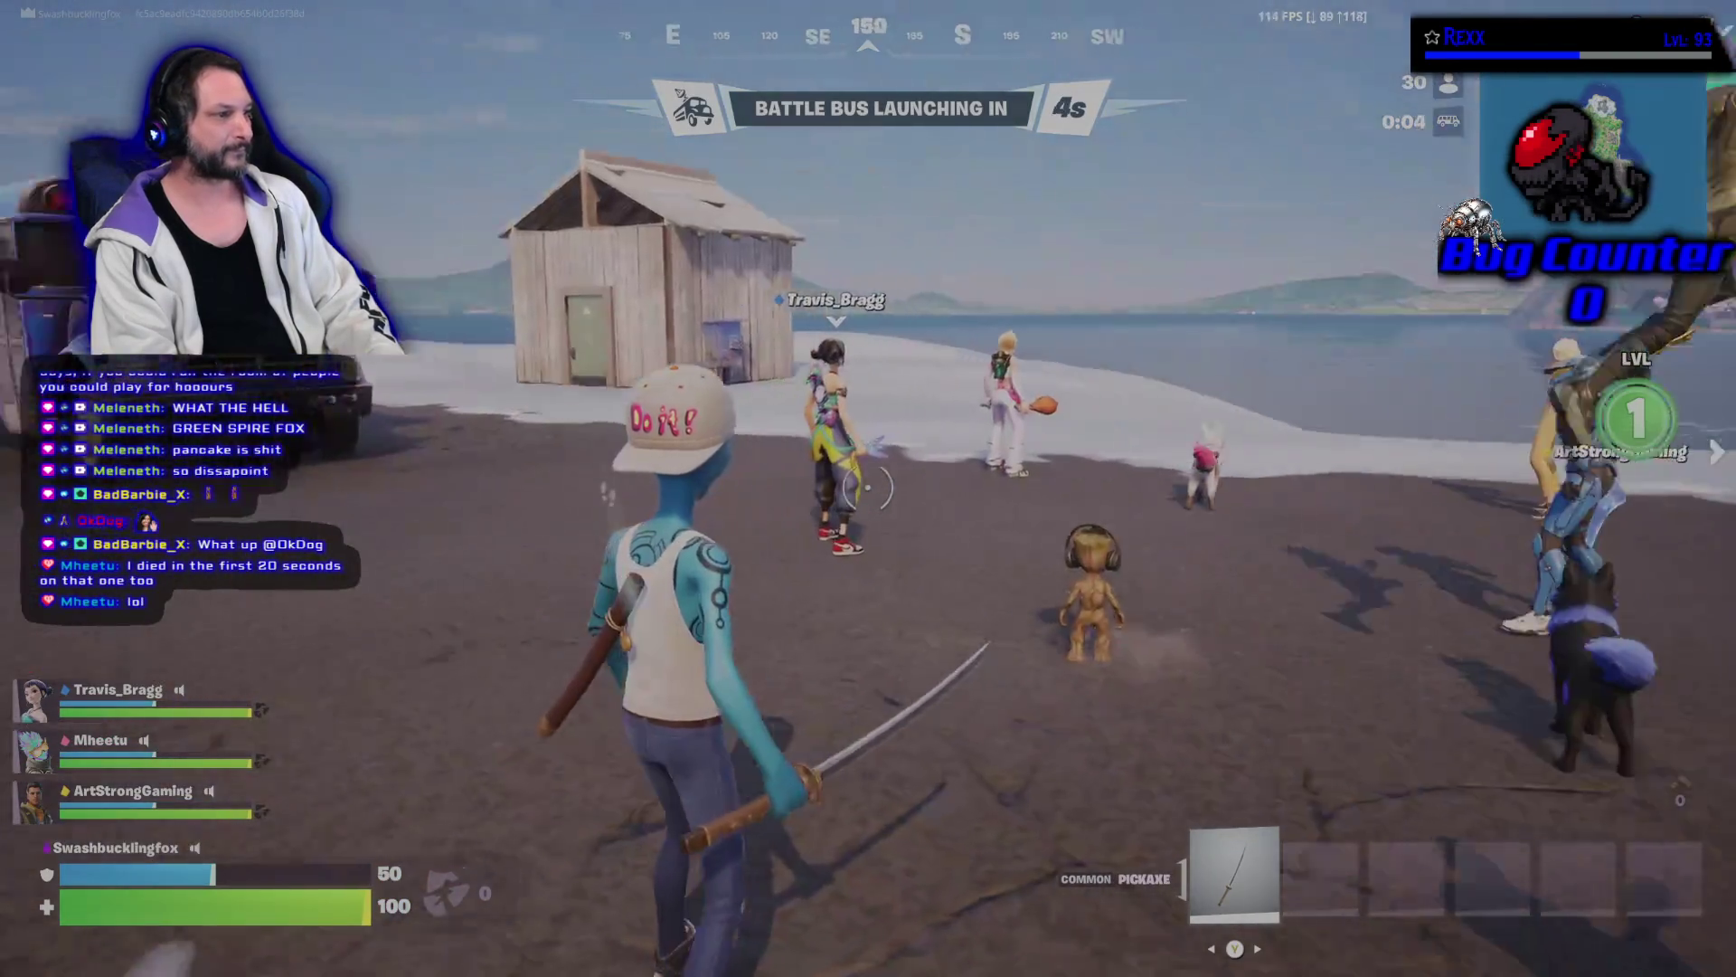
pyautogui.press('w')
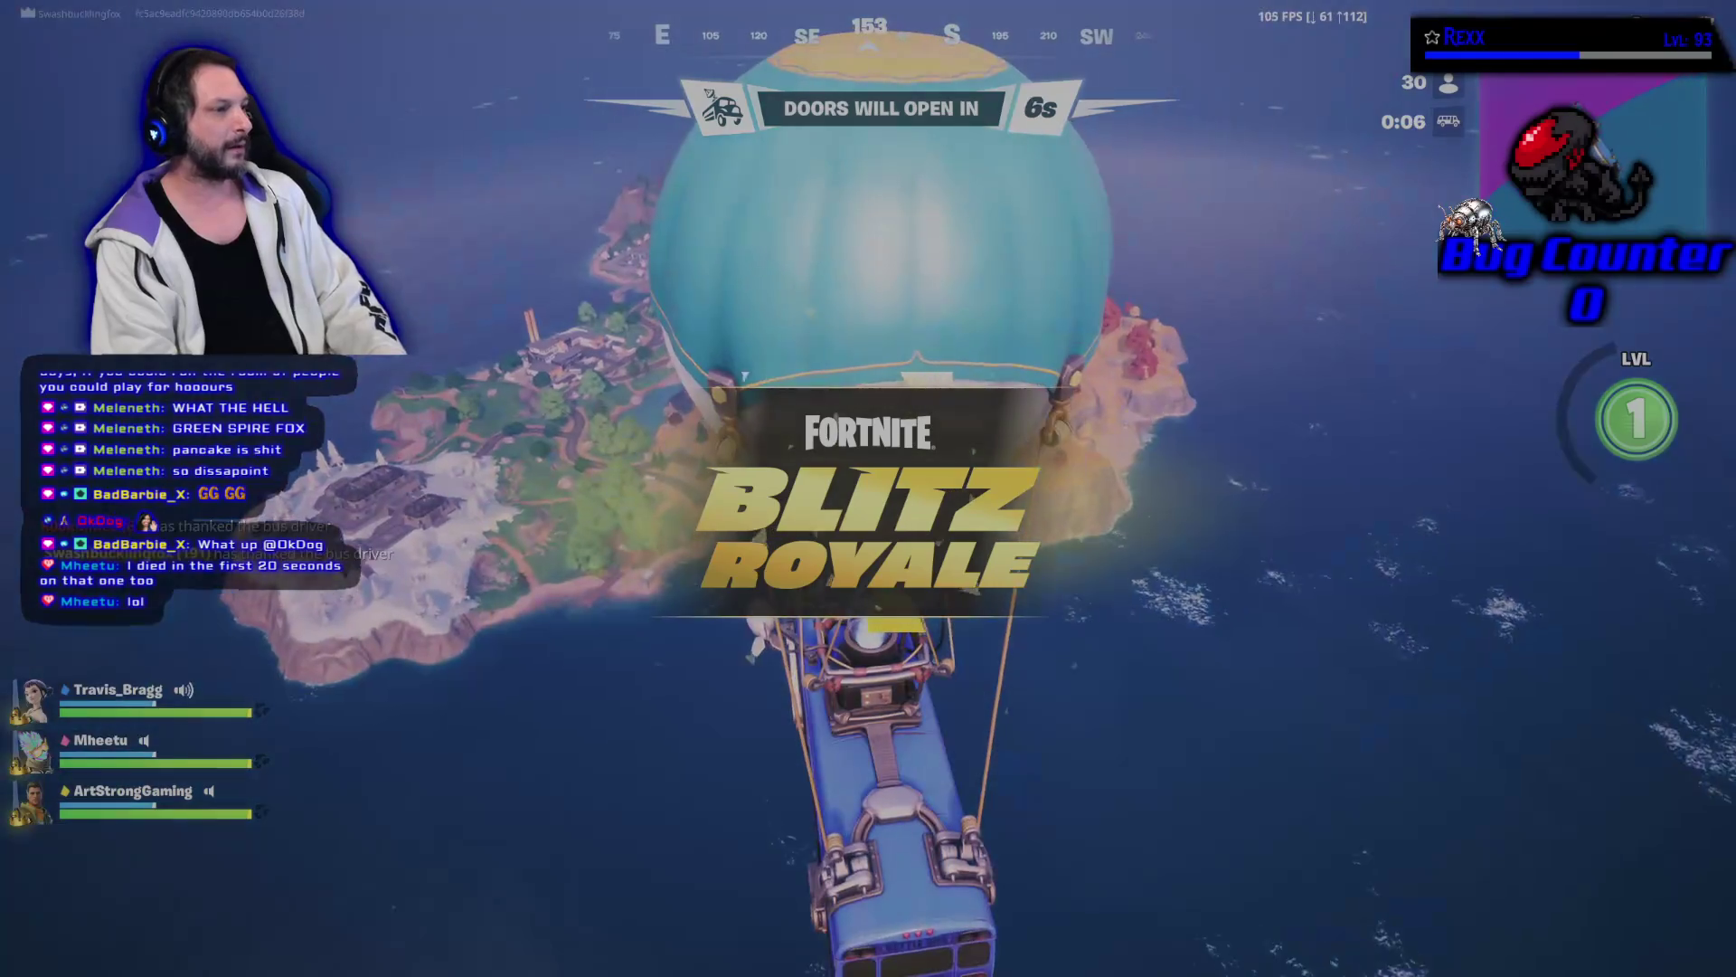
pyautogui.press('b')
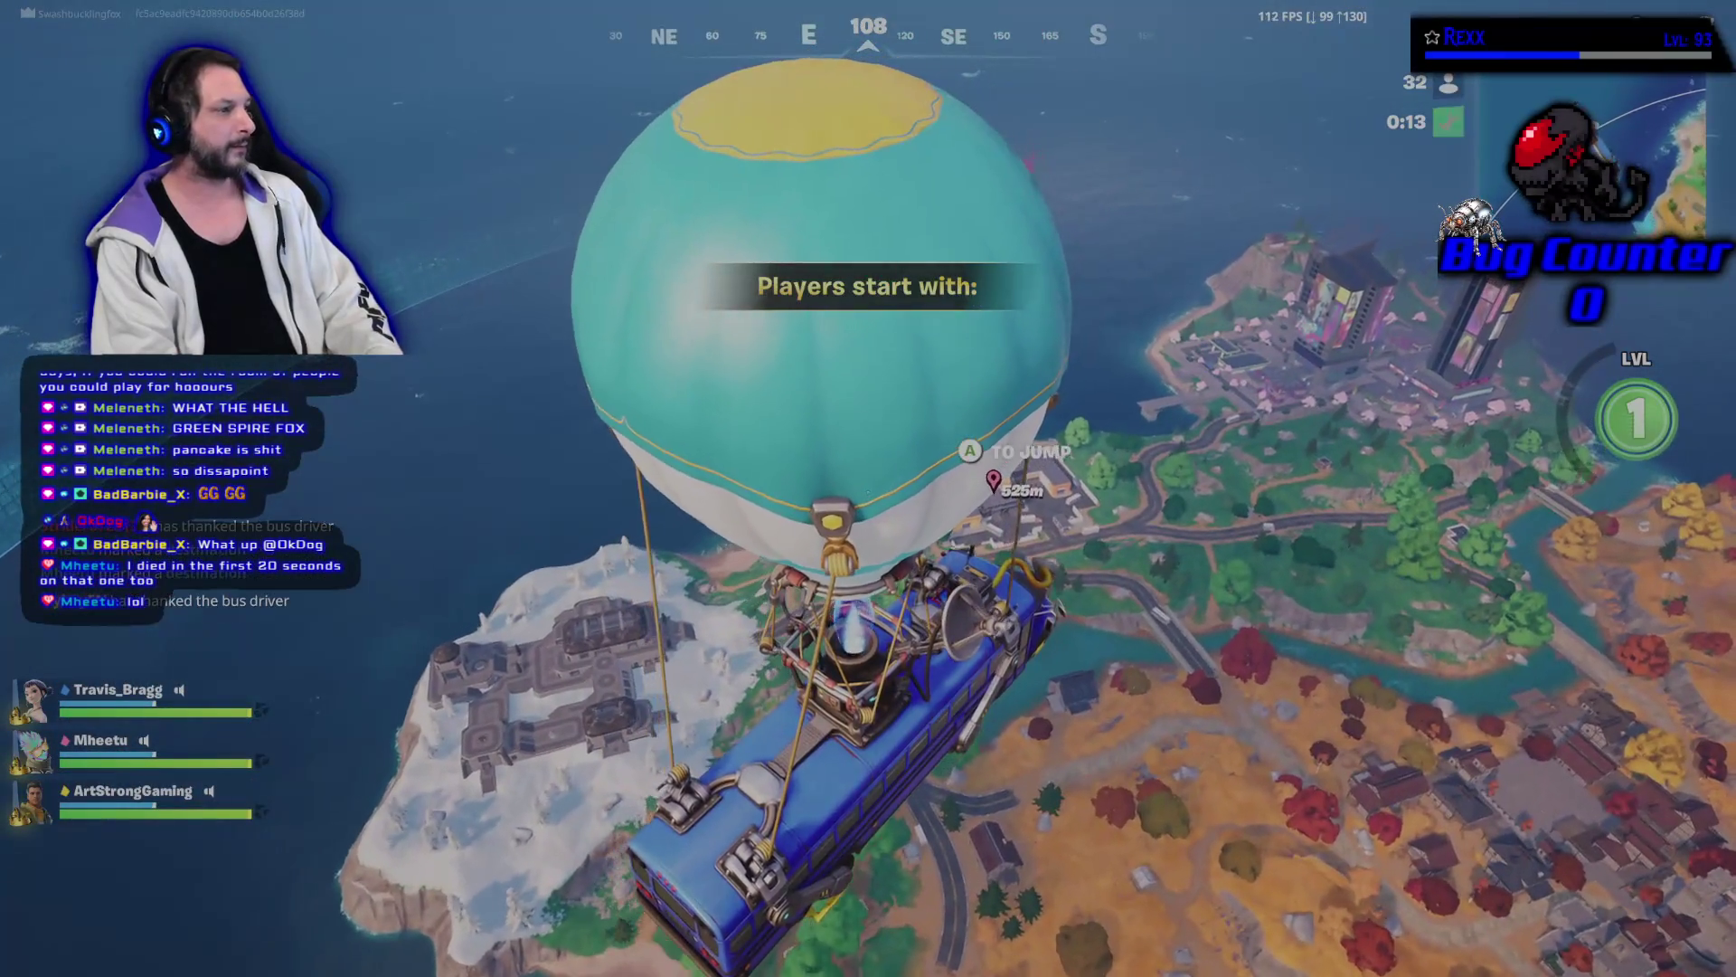
pyautogui.press('space')
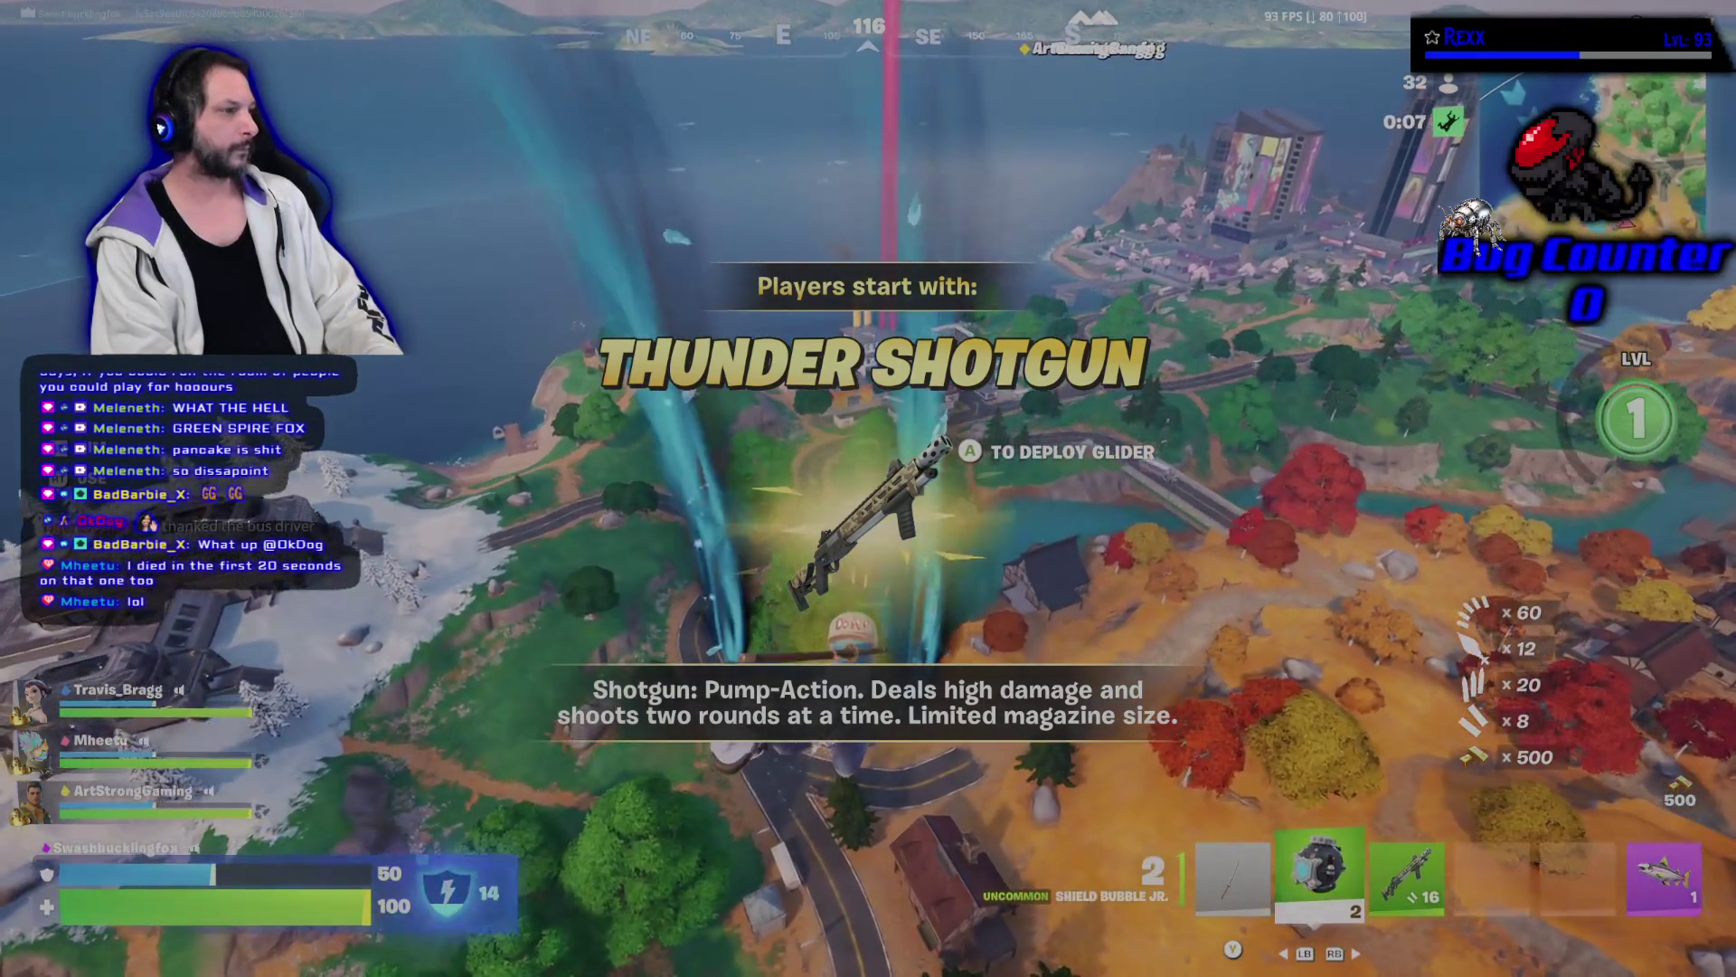
pyautogui.press('2')
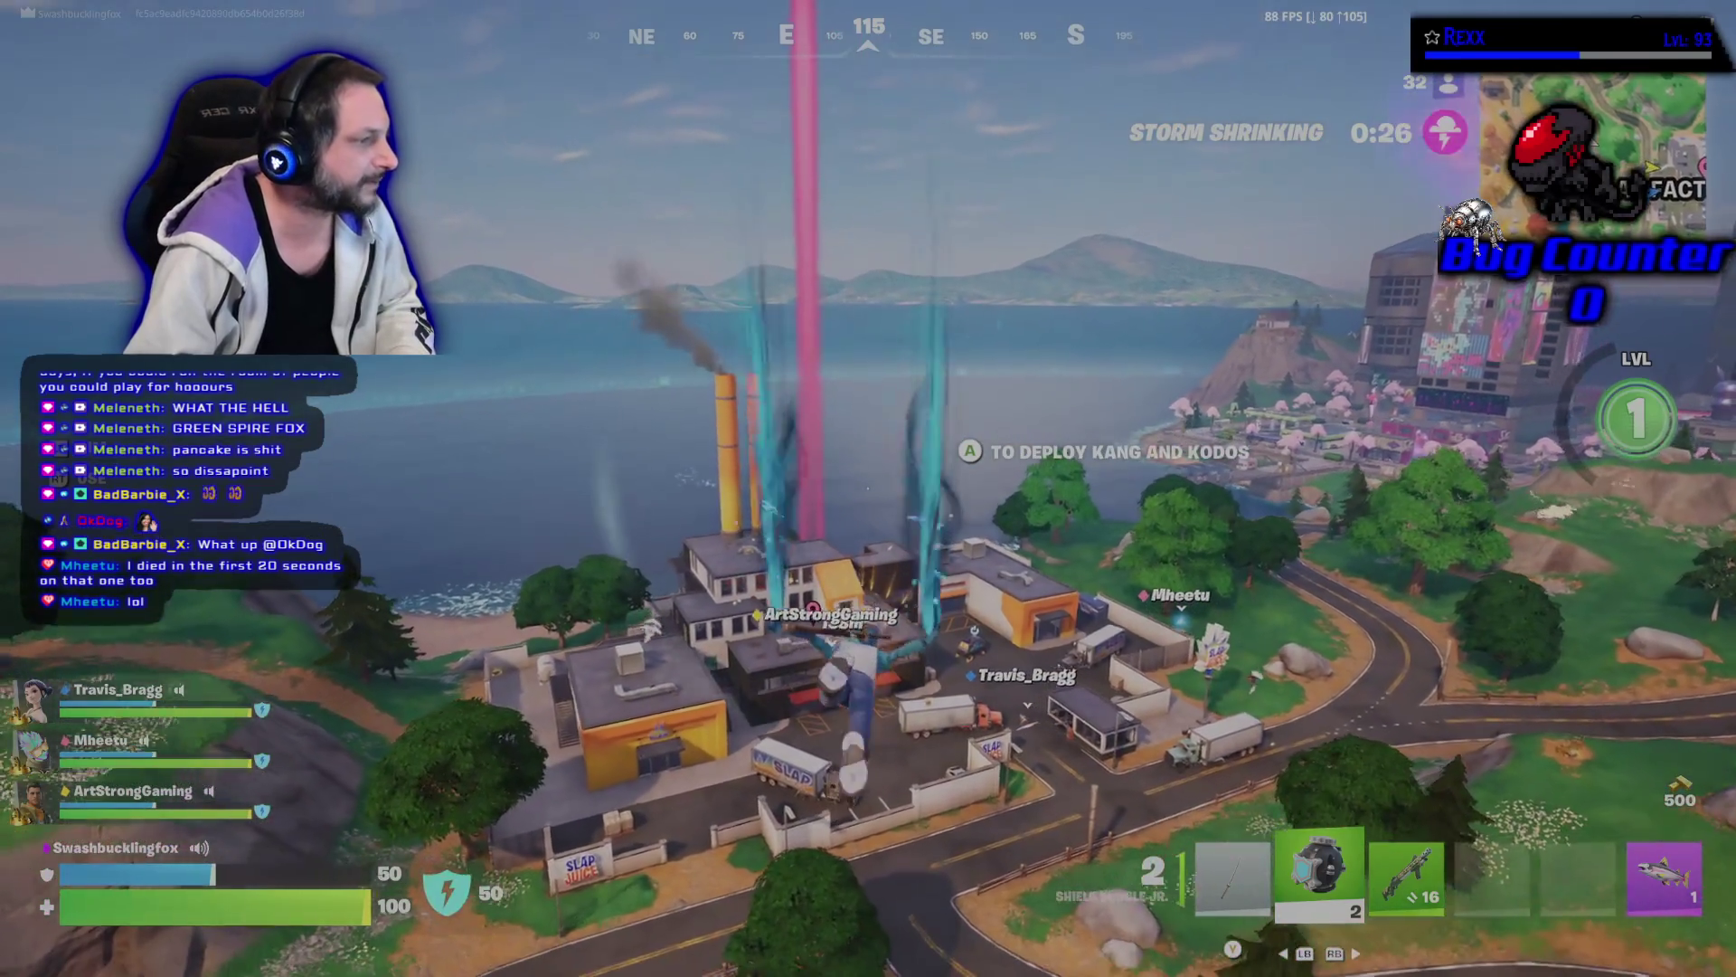
pyautogui.press('space')
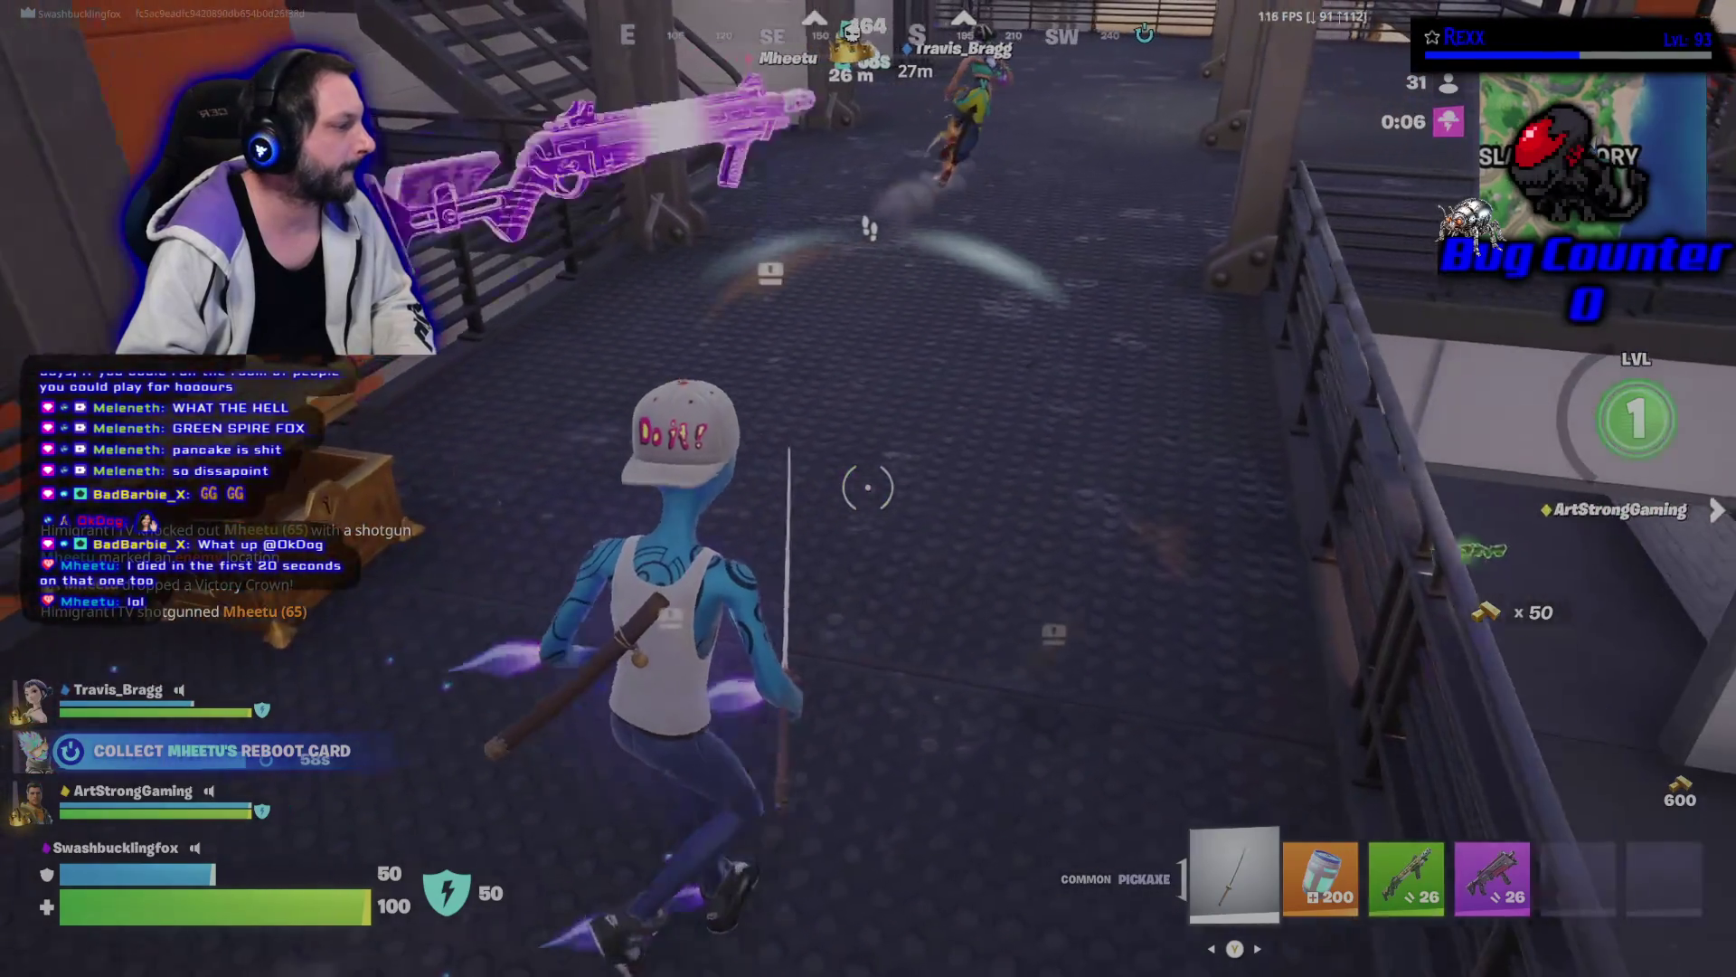
# Grab the Havoc Pump Shotgun and knock down the enemy near the forklift with the Thunder Shotgun.
pyautogui.press('Tab')
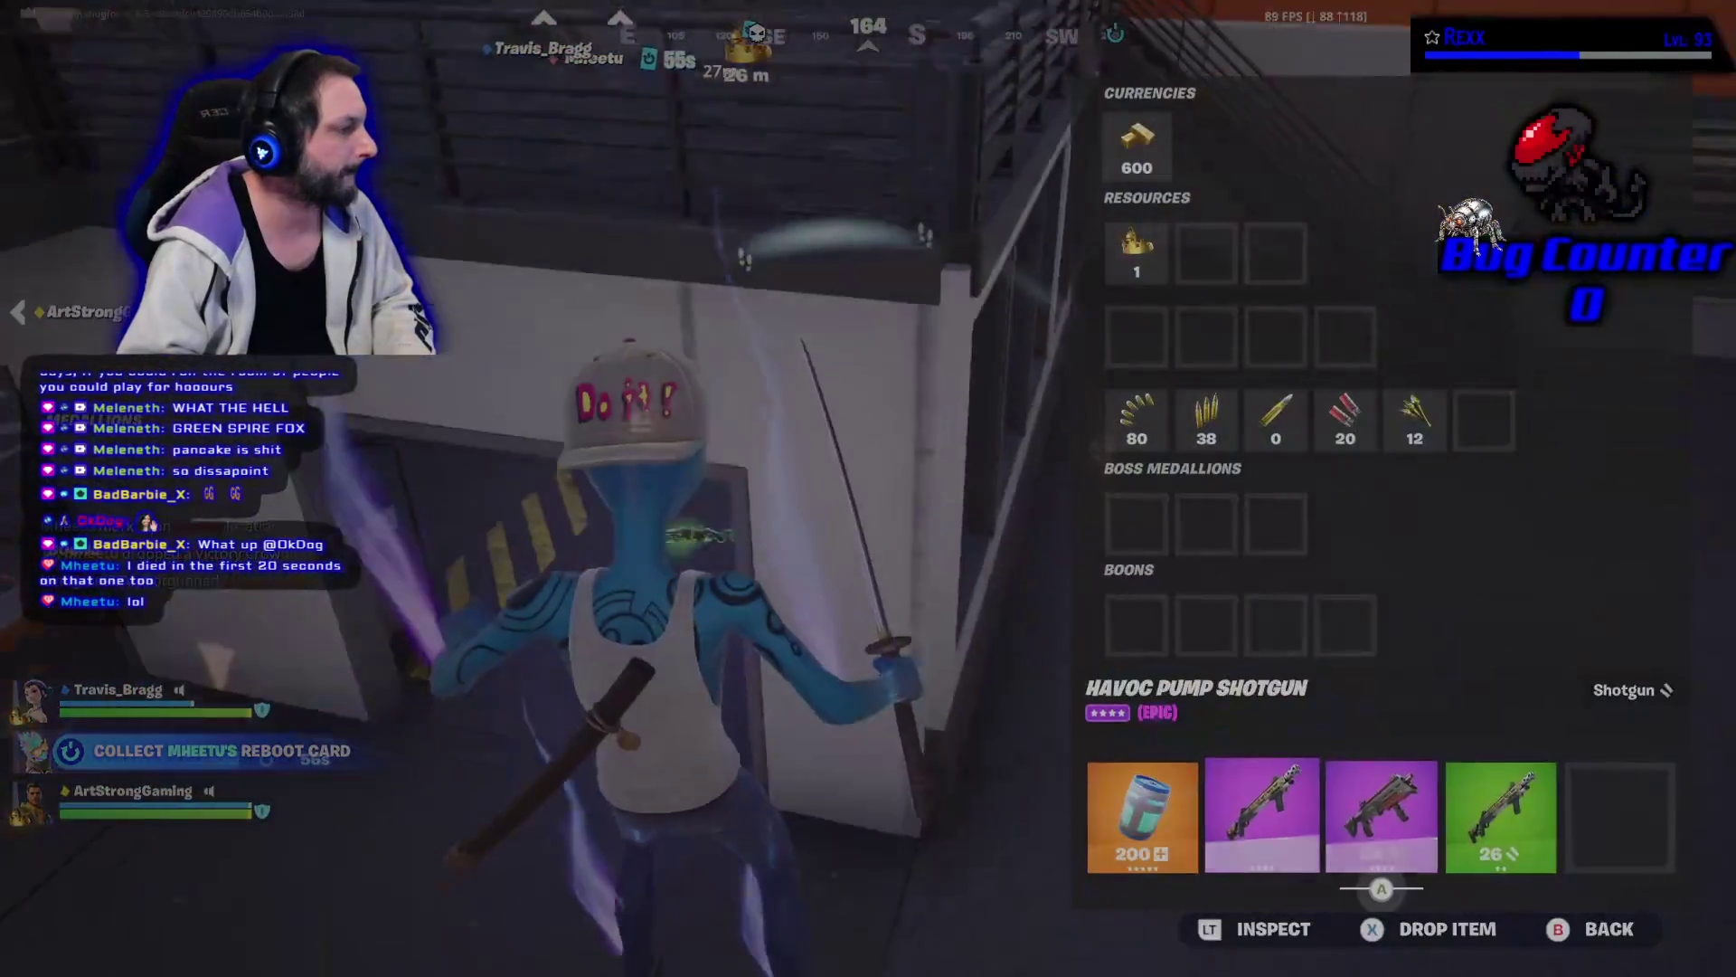
pyautogui.press('Tab')
pyautogui.press('w')
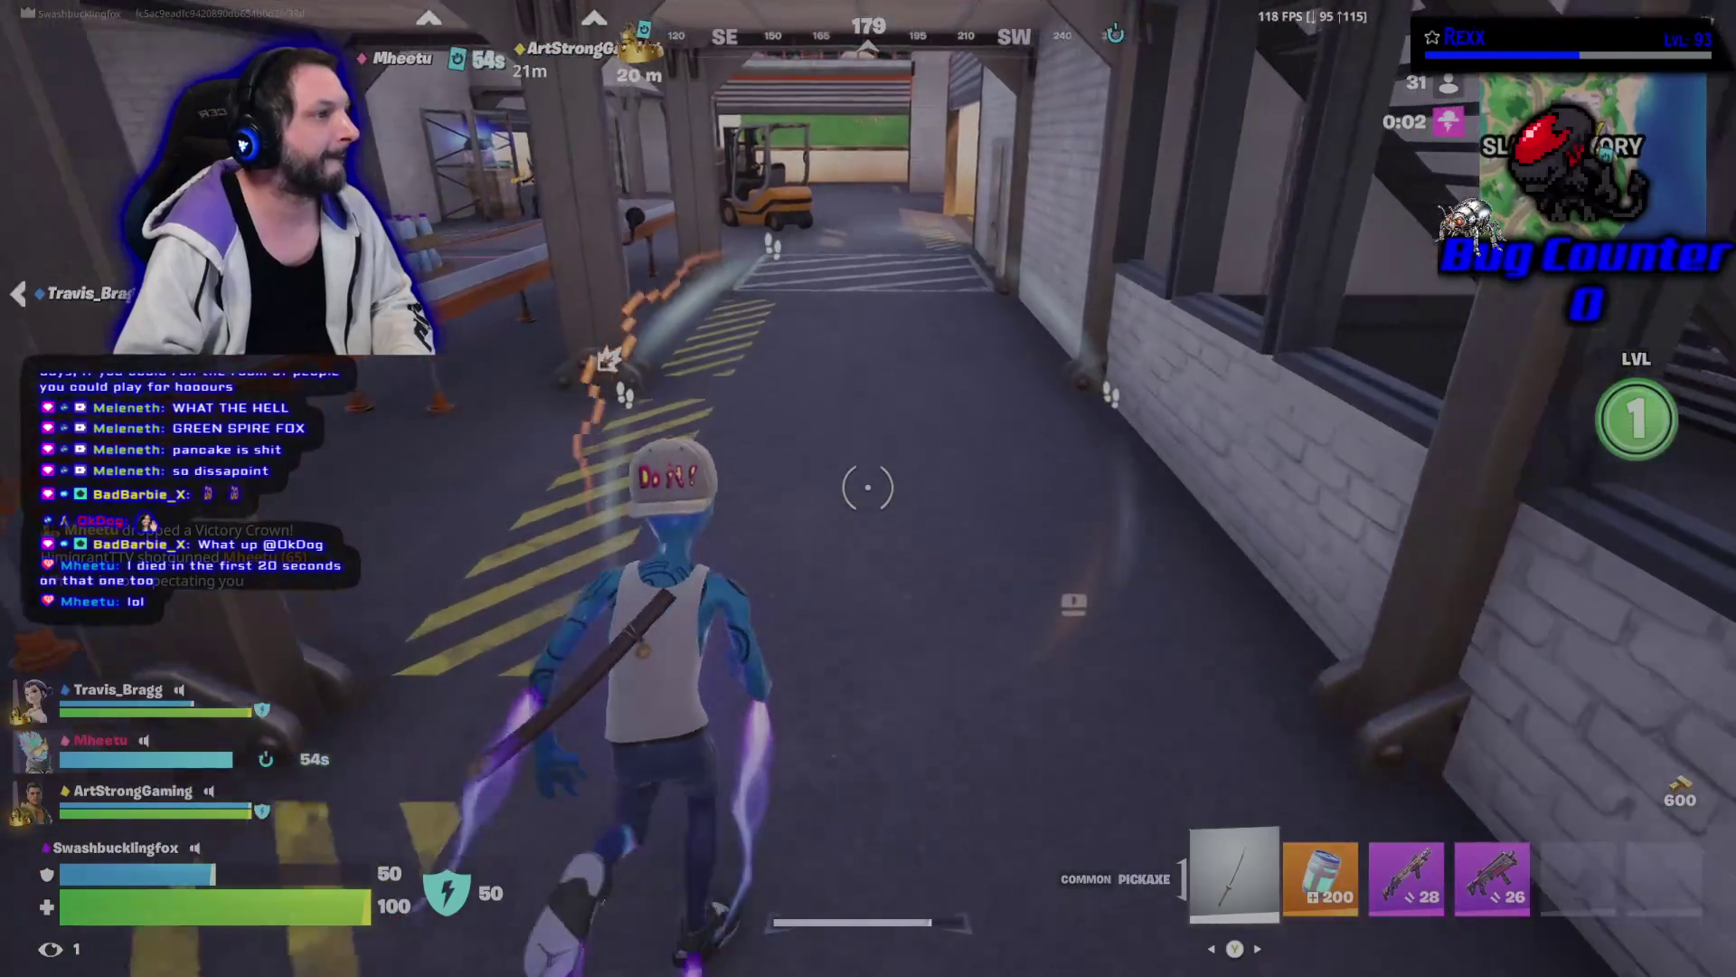
pyautogui.press('3')
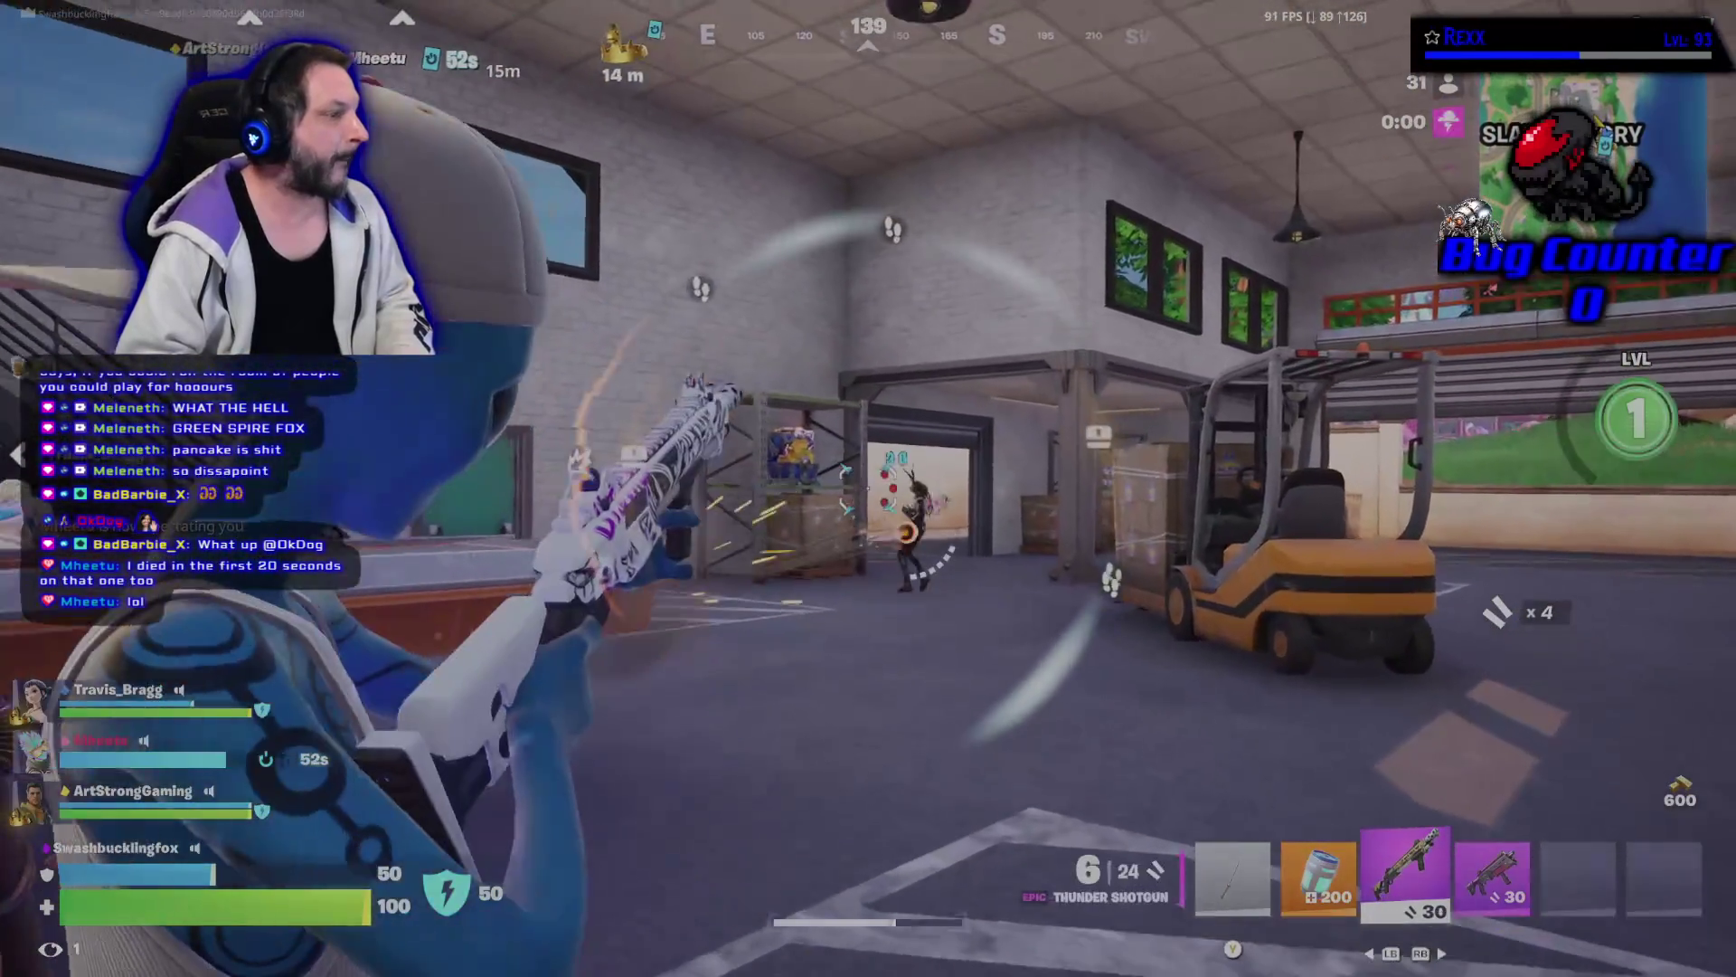
pyautogui.press('w')
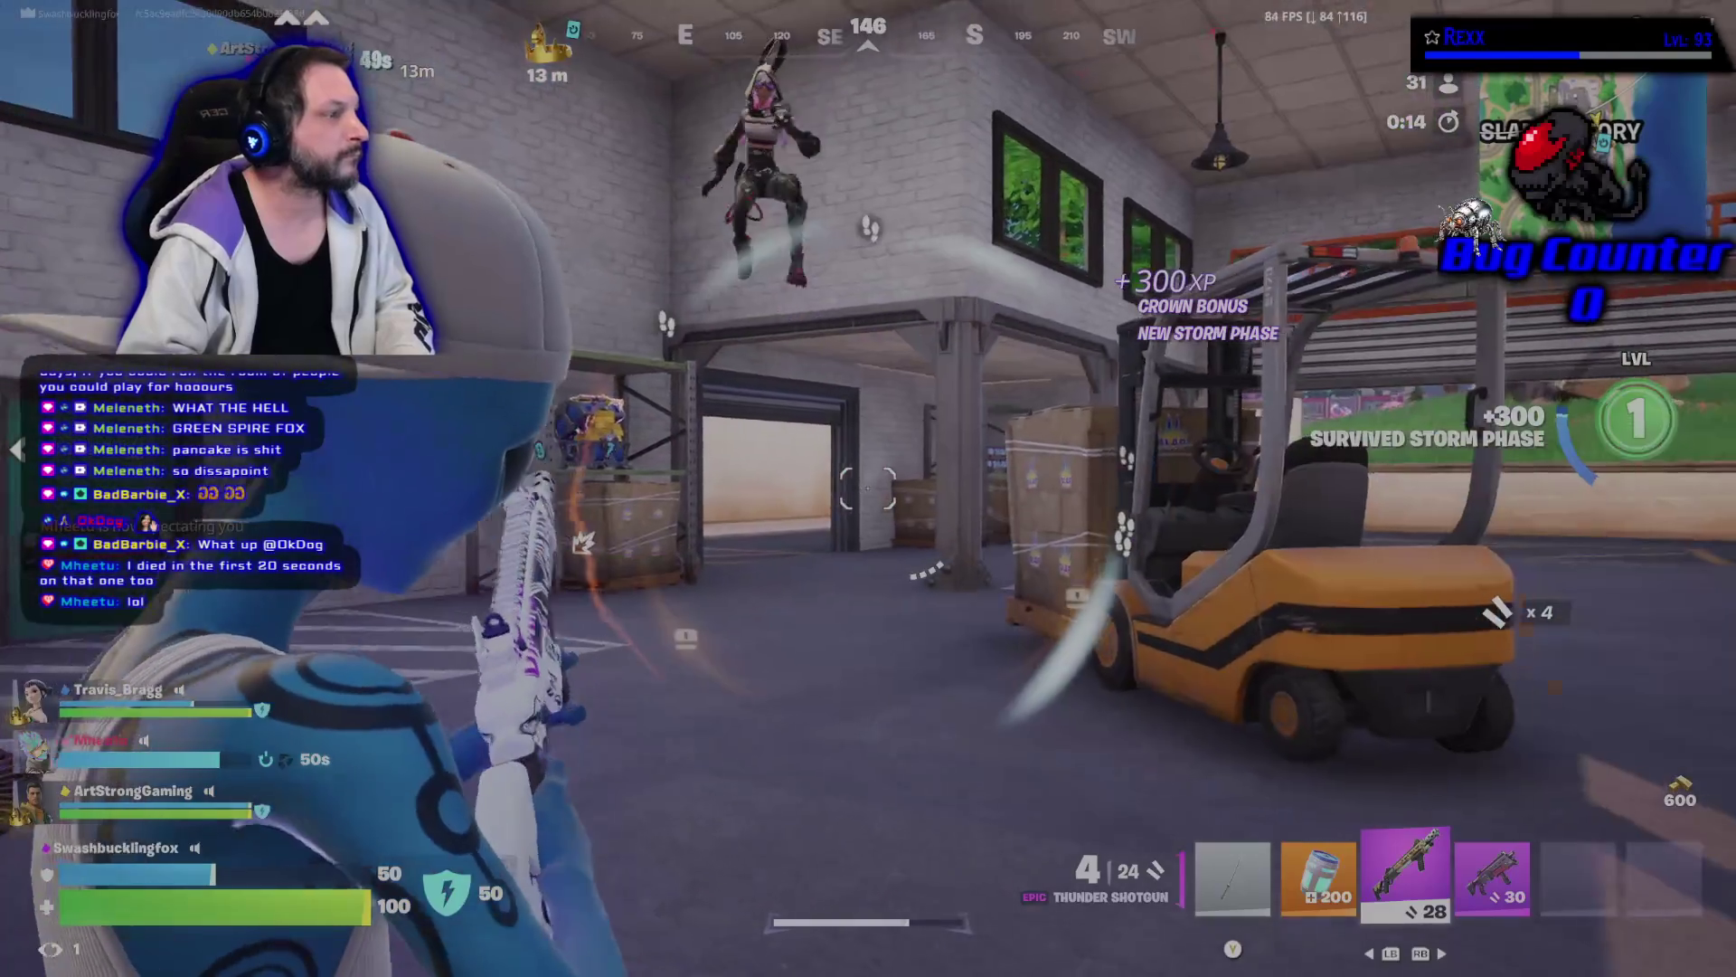
pyautogui.click(868, 488)
pyautogui.click(868, 488)
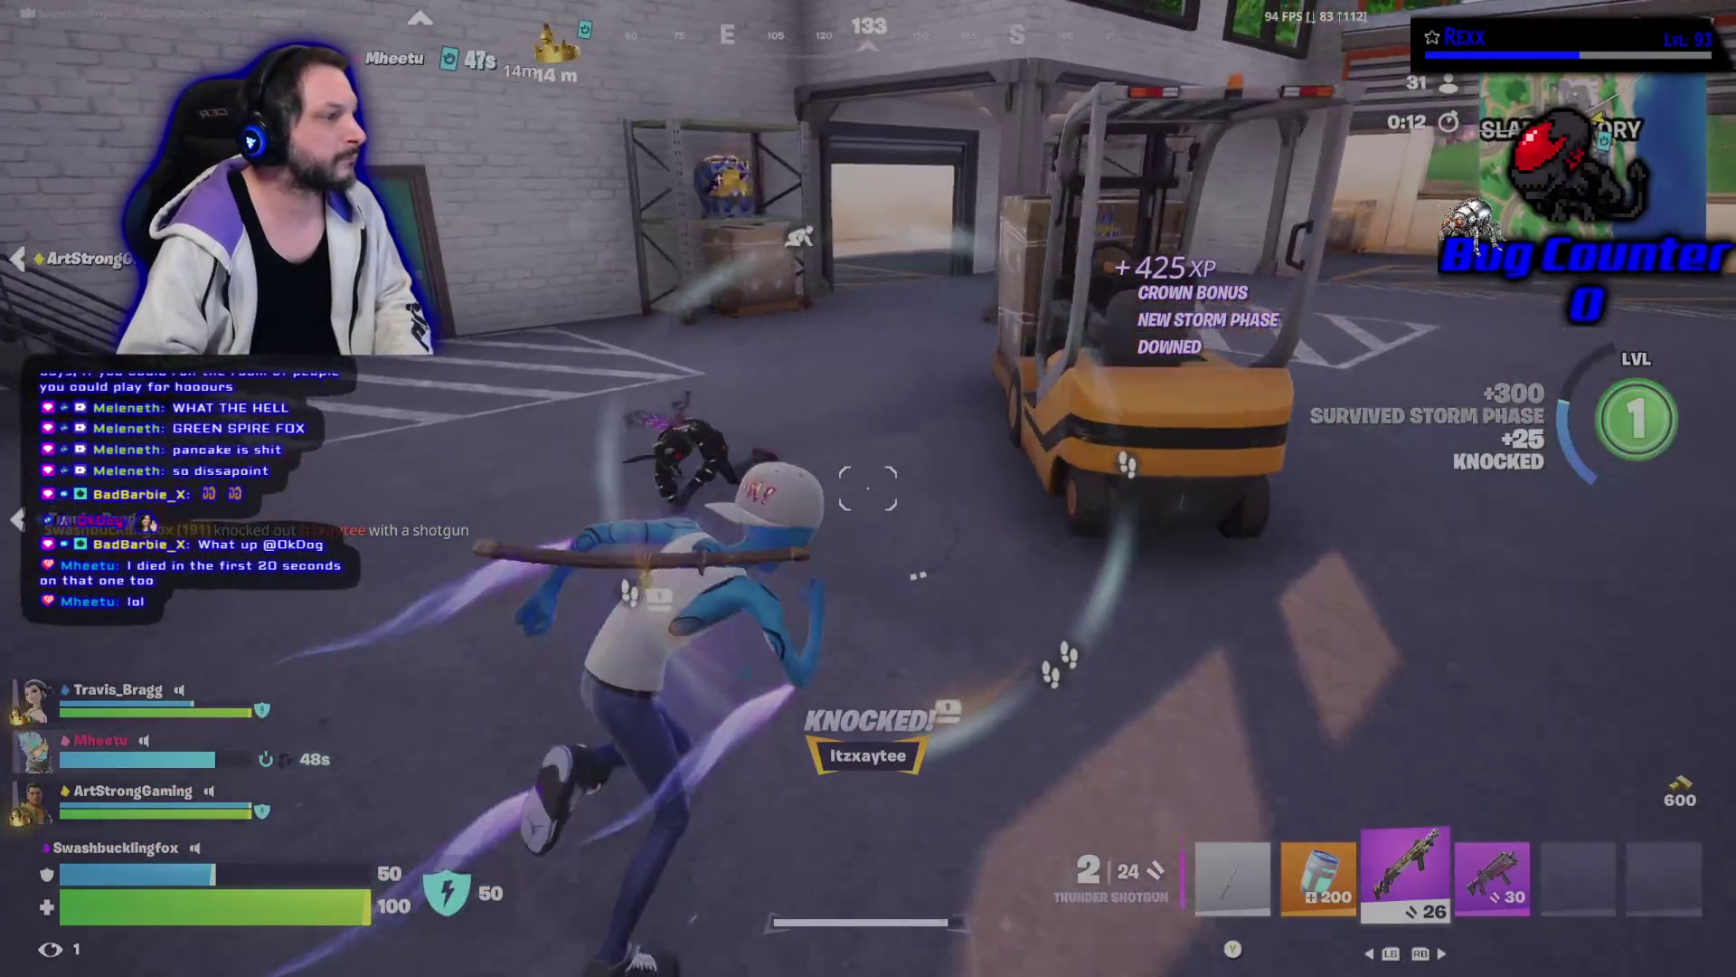
pyautogui.press('w')
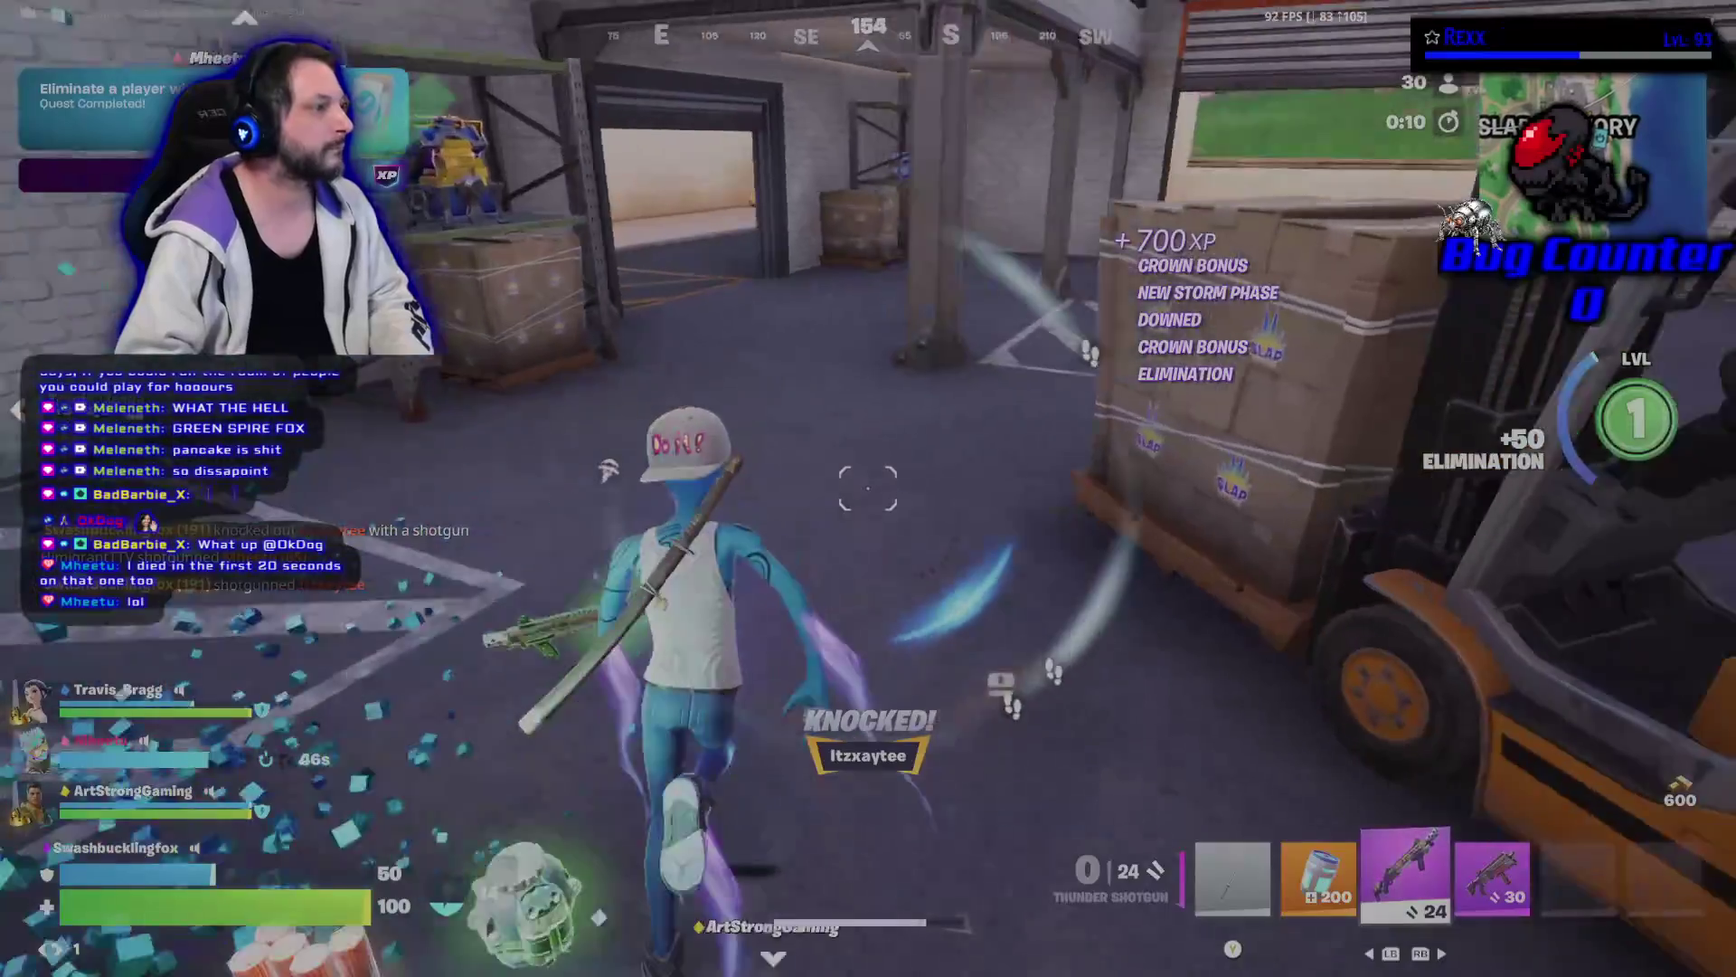
# Knock down two more enemies in the warehouse using both shotguns.
pyautogui.press('w')
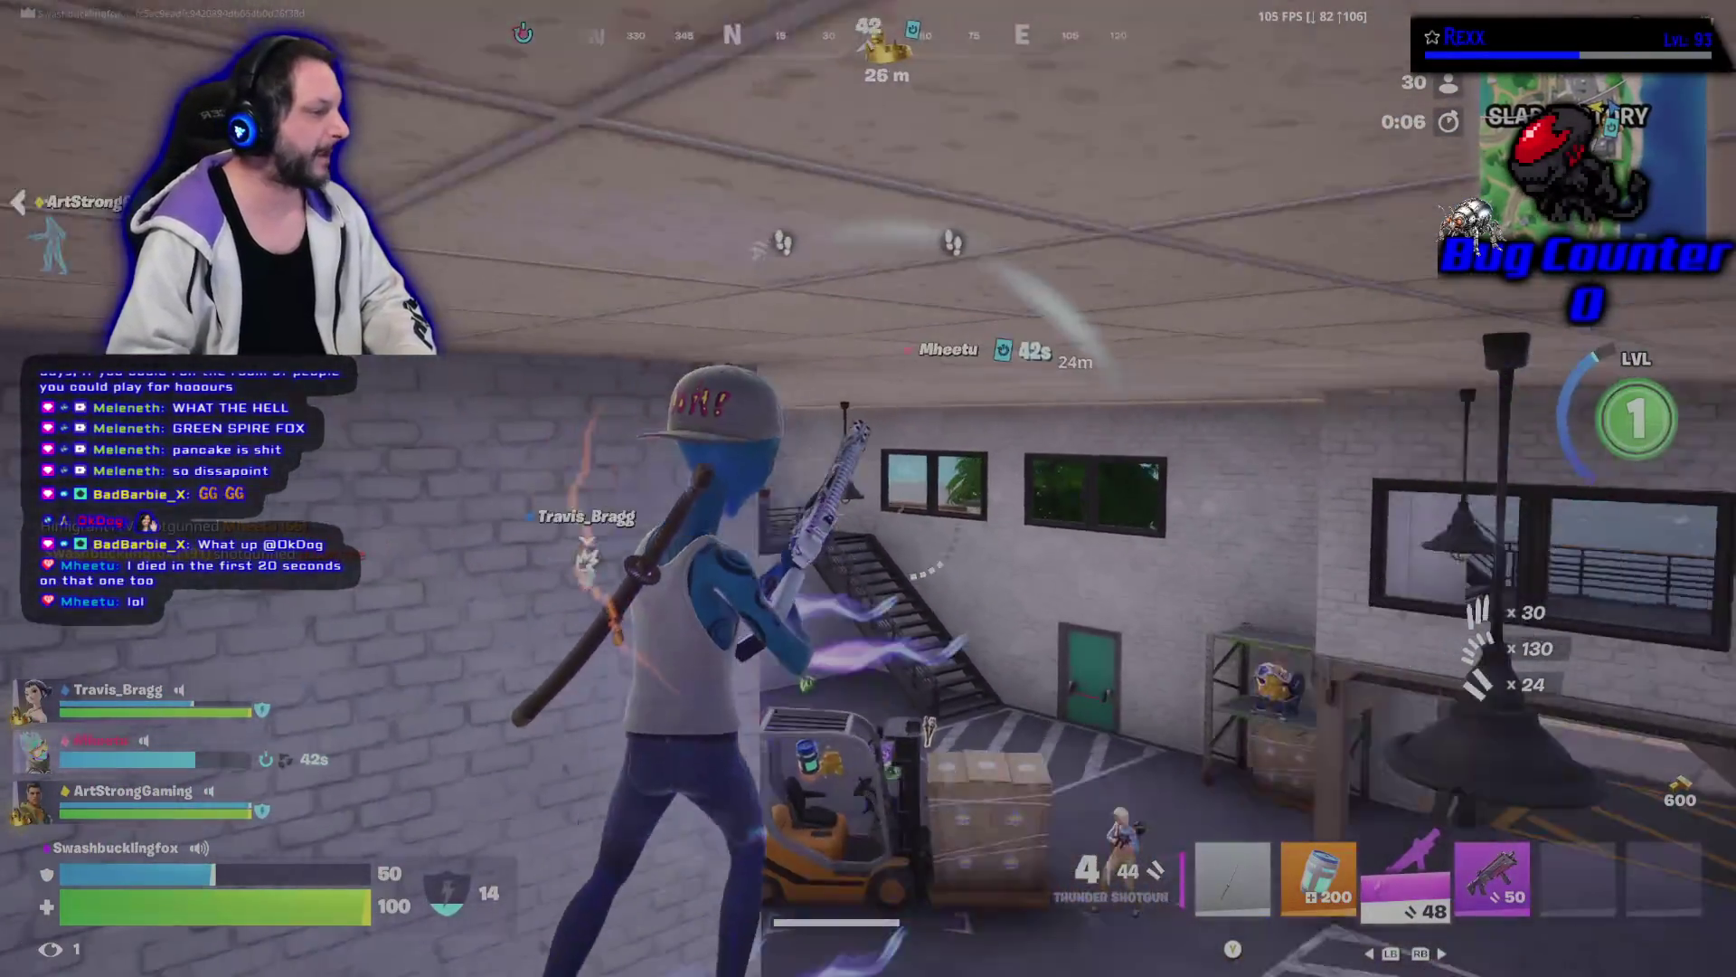
pyautogui.click(868, 488)
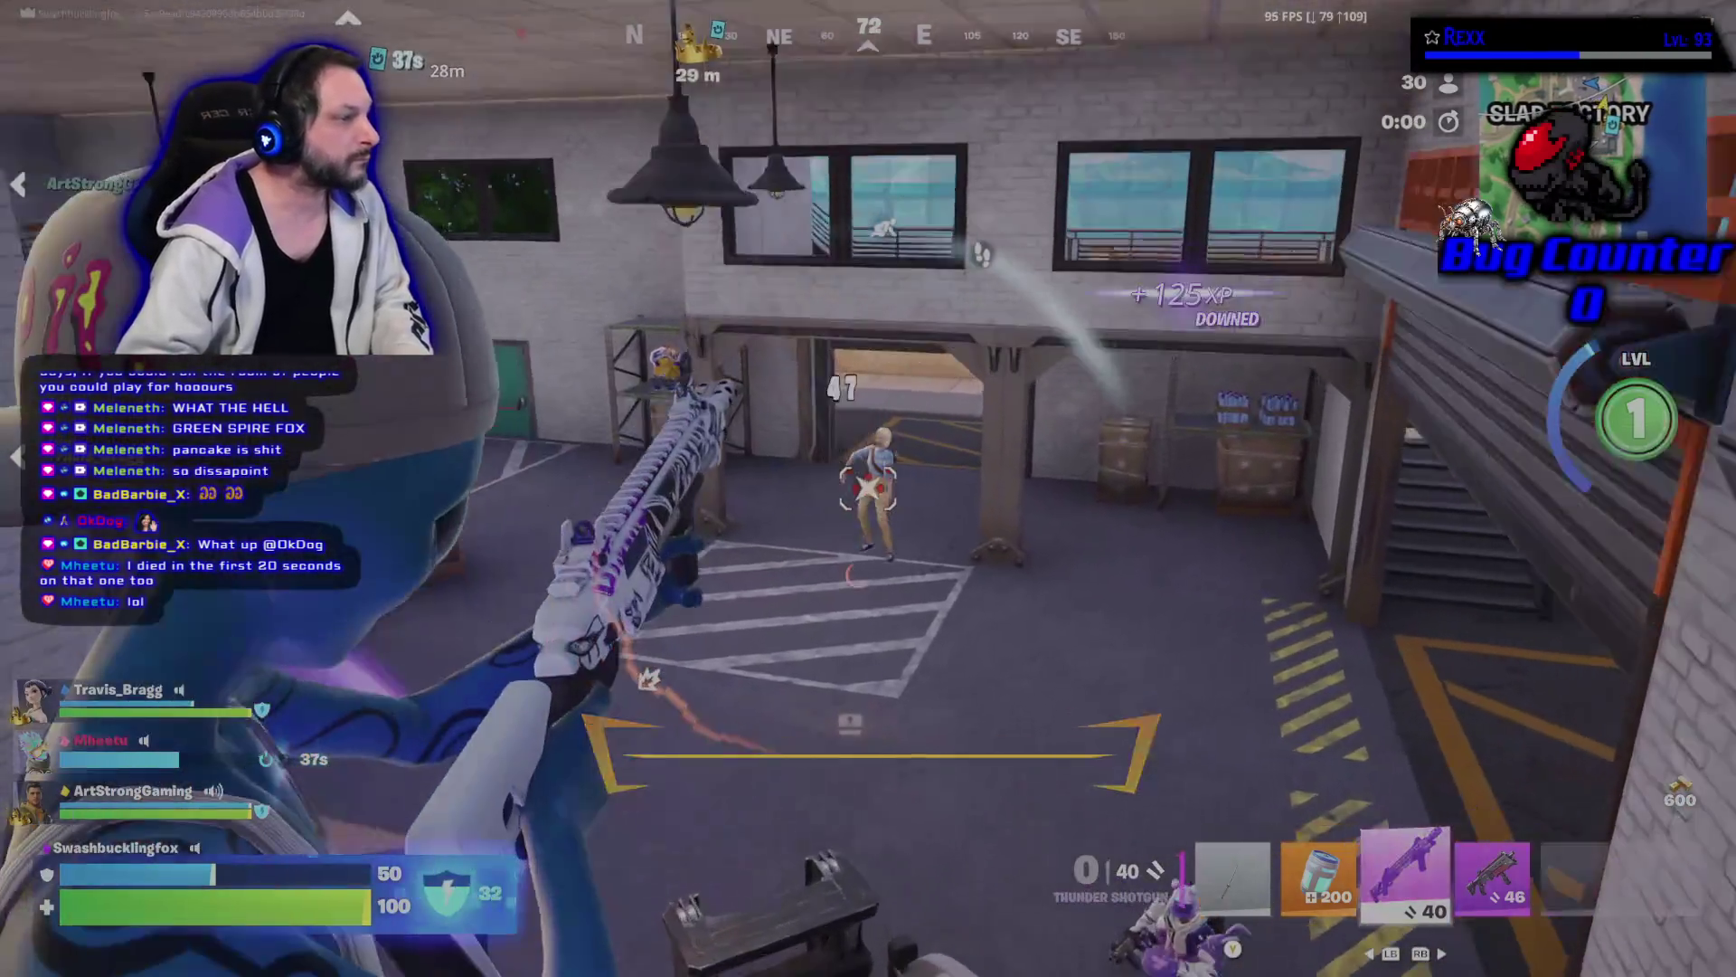
pyautogui.click(868, 488)
pyautogui.press('s')
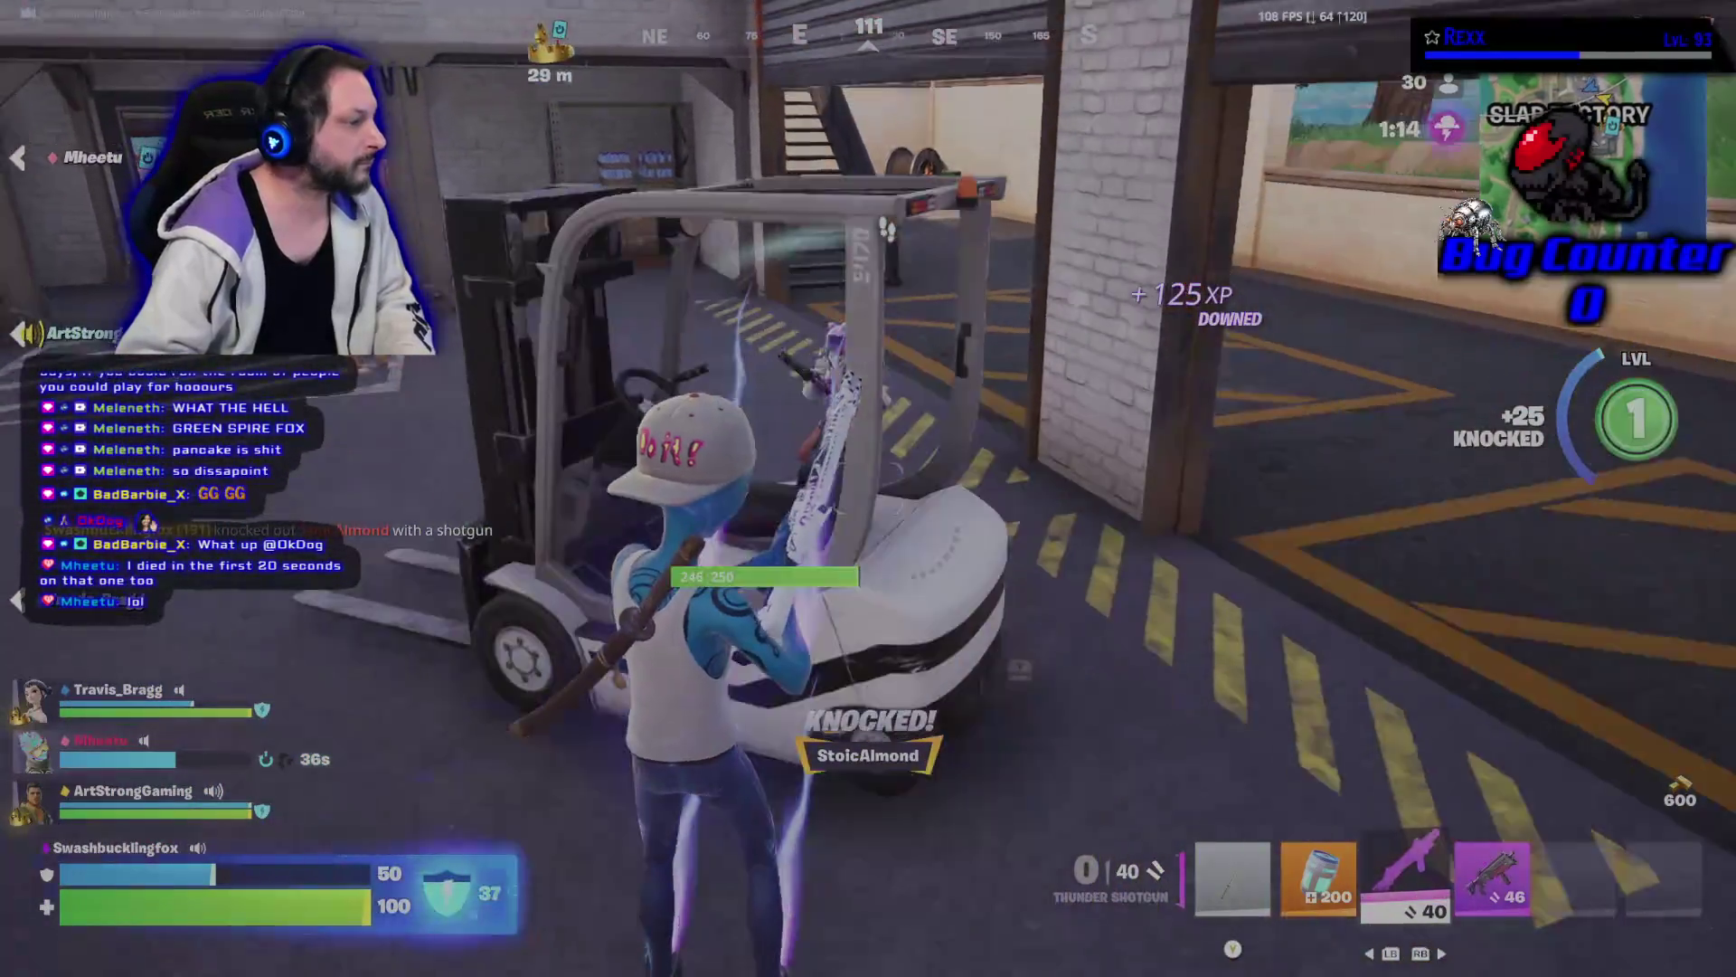
pyautogui.press('4')
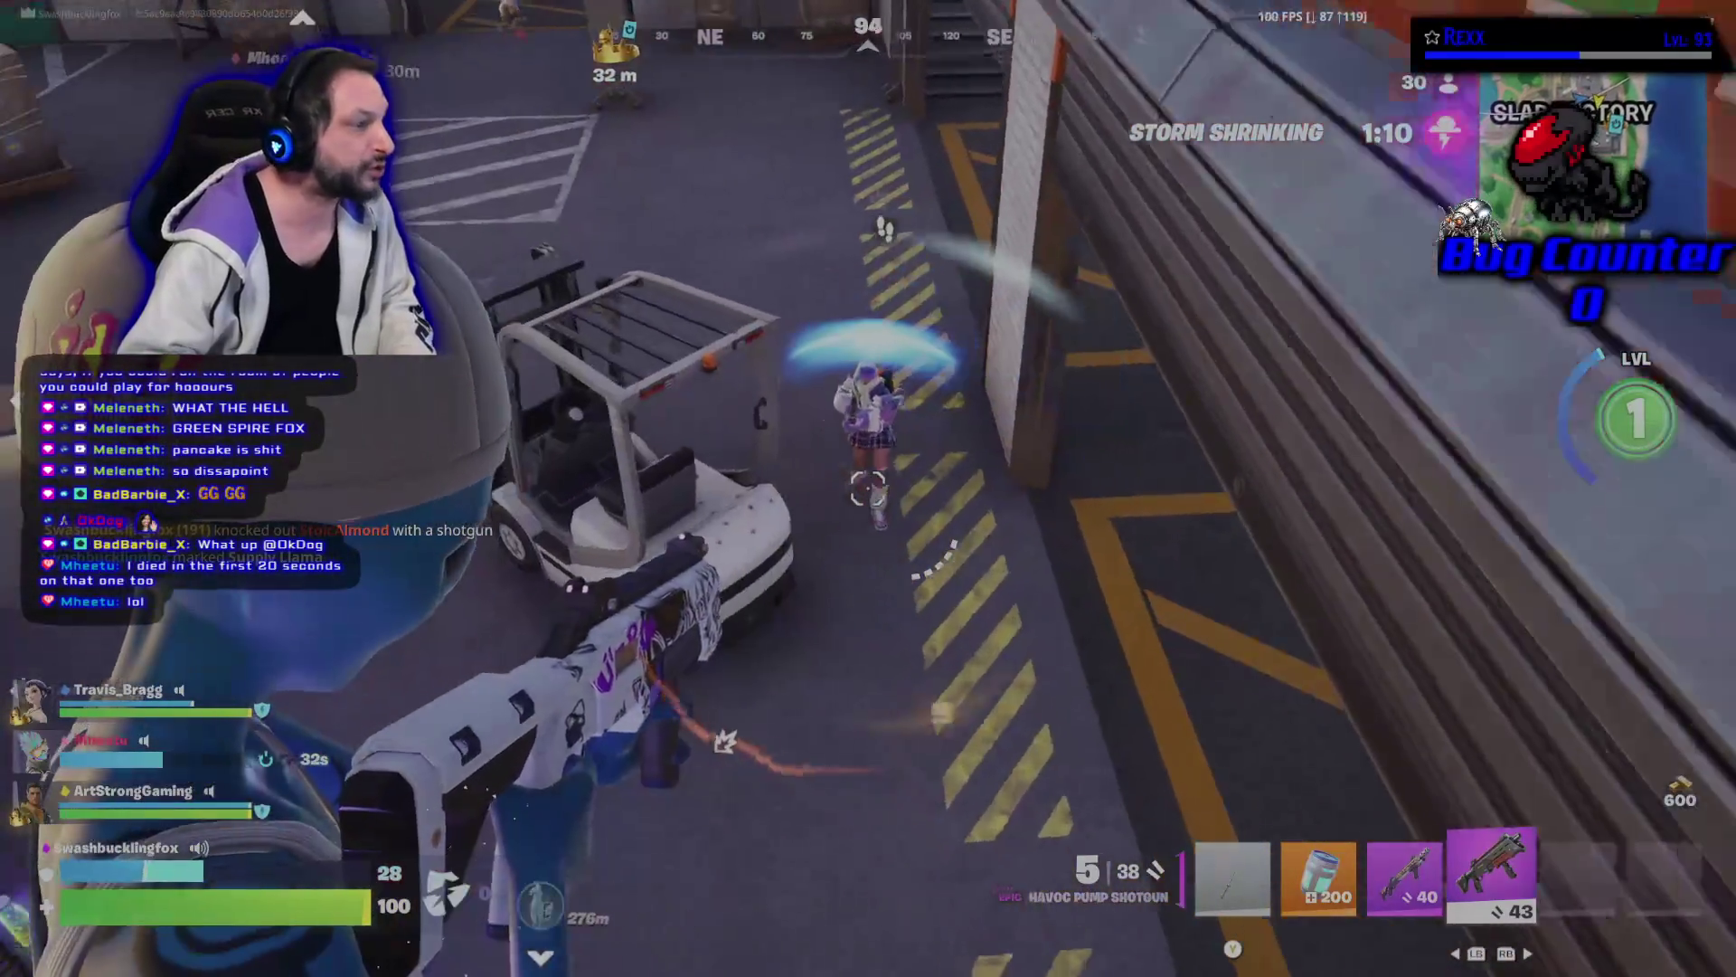
pyautogui.click(868, 488)
pyautogui.click(868, 488)
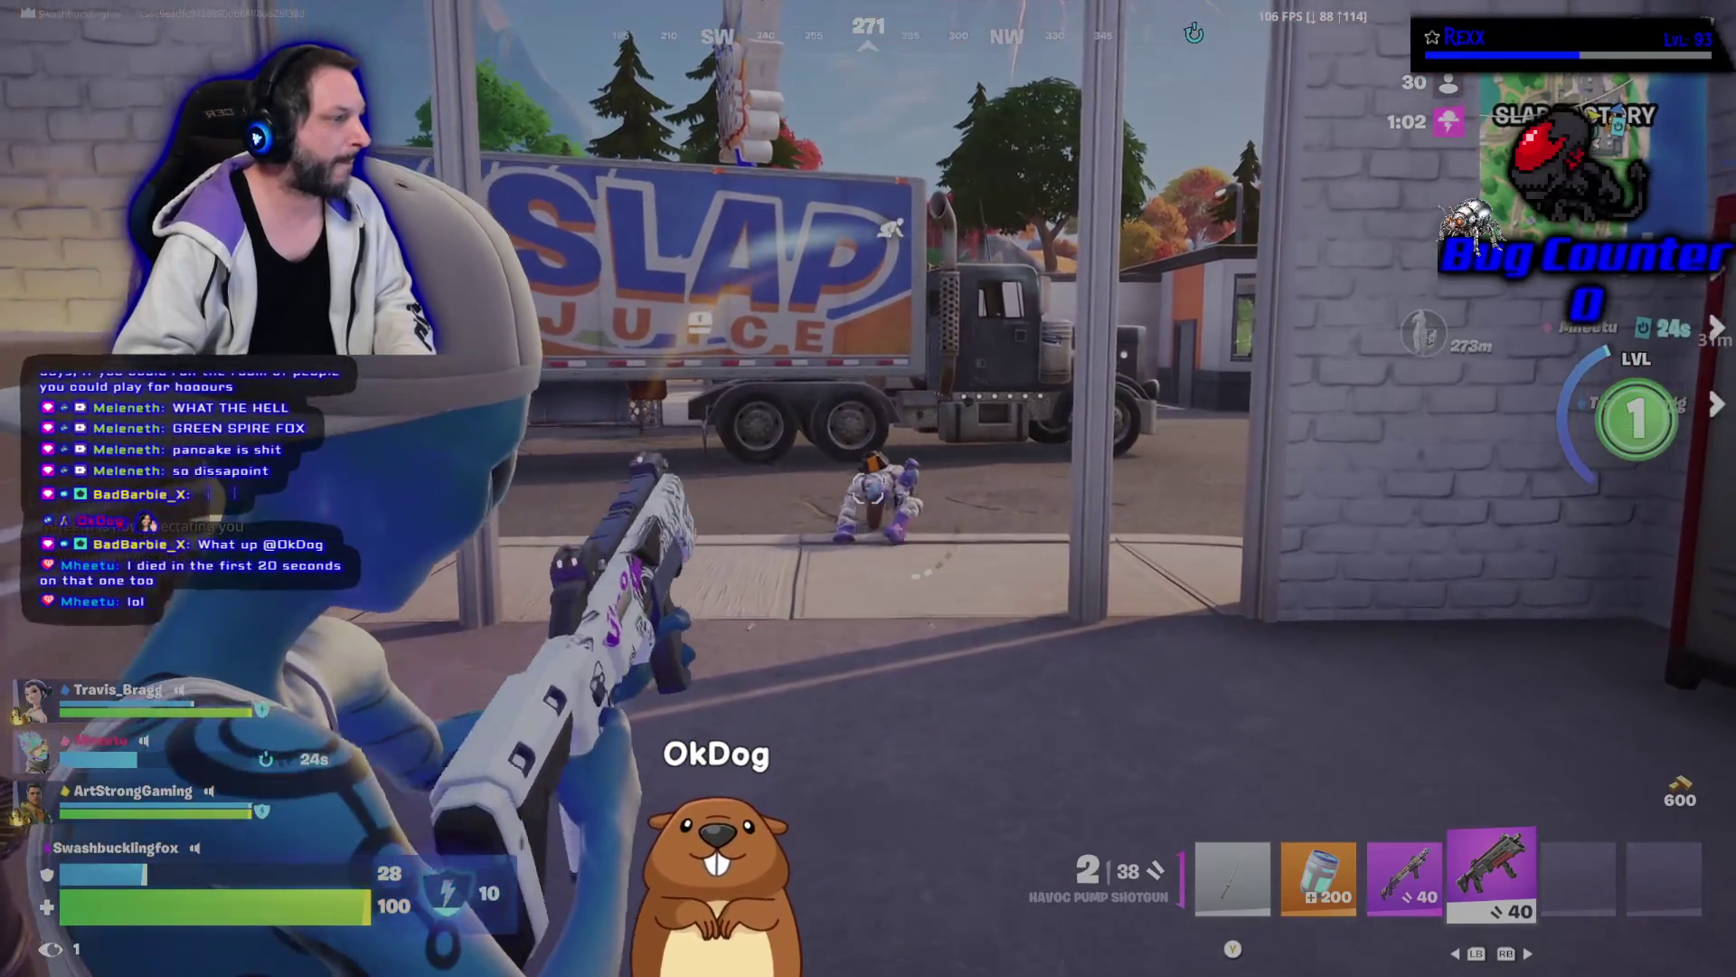
# Grab the Fizzle Juice and loot, then heal with a Slap Splash and a Chug Jug.
pyautogui.press('w')
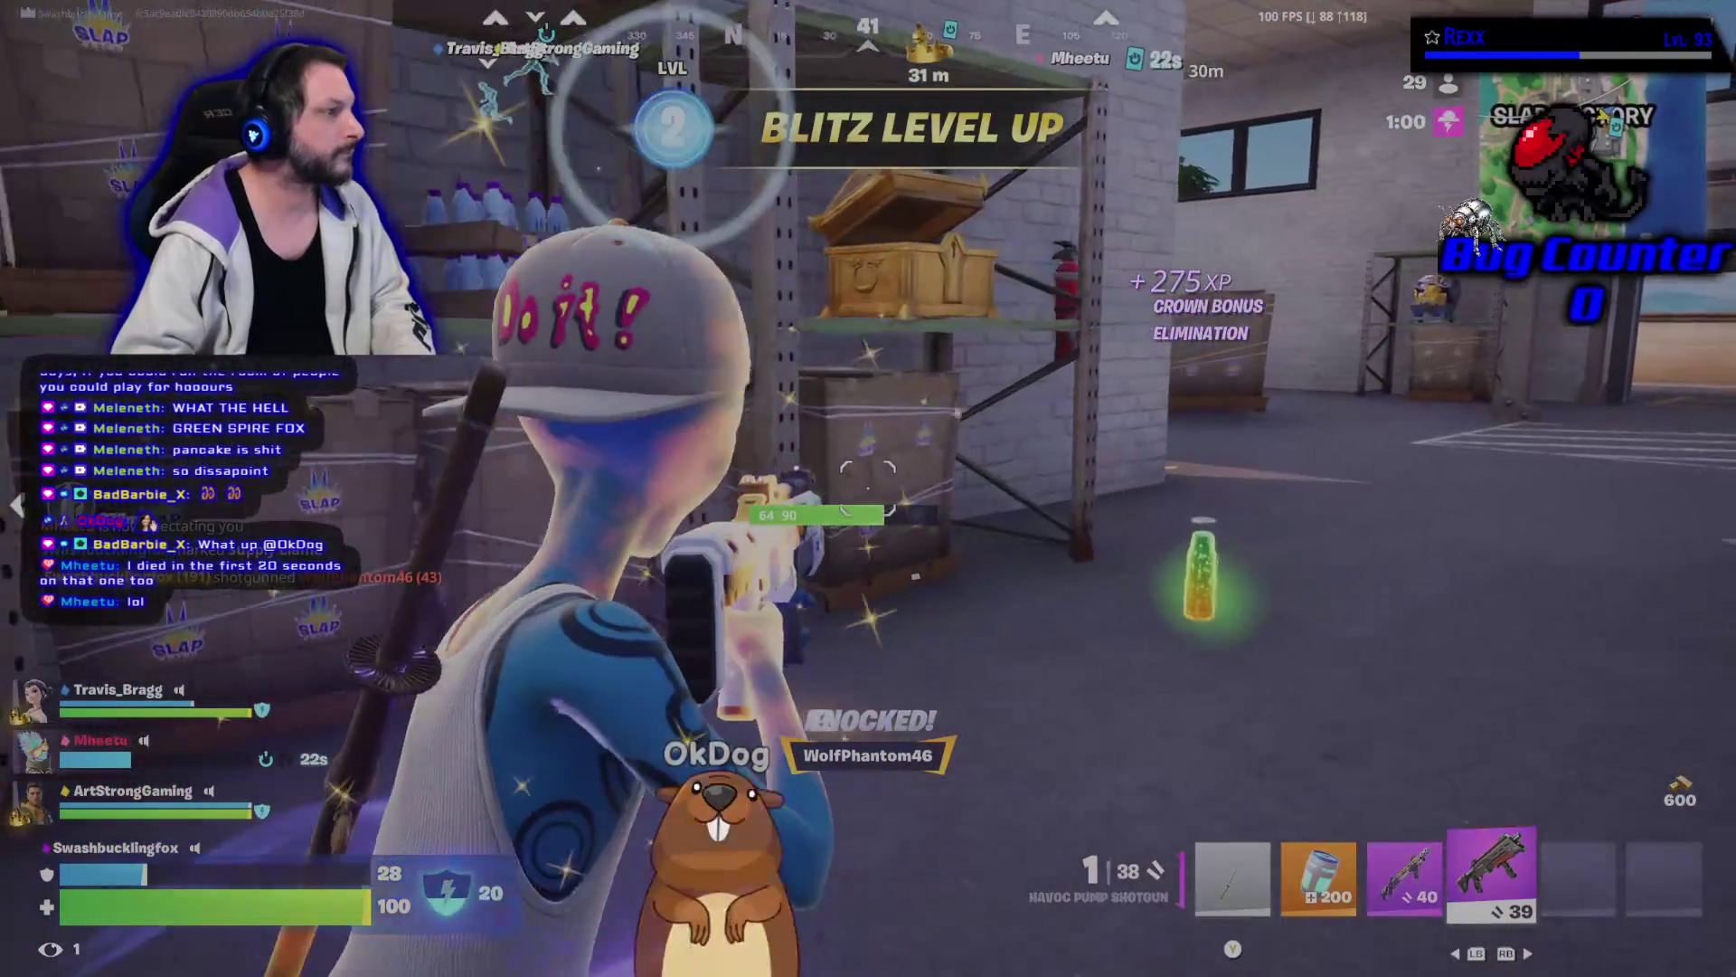
pyautogui.press('e')
pyautogui.press('w')
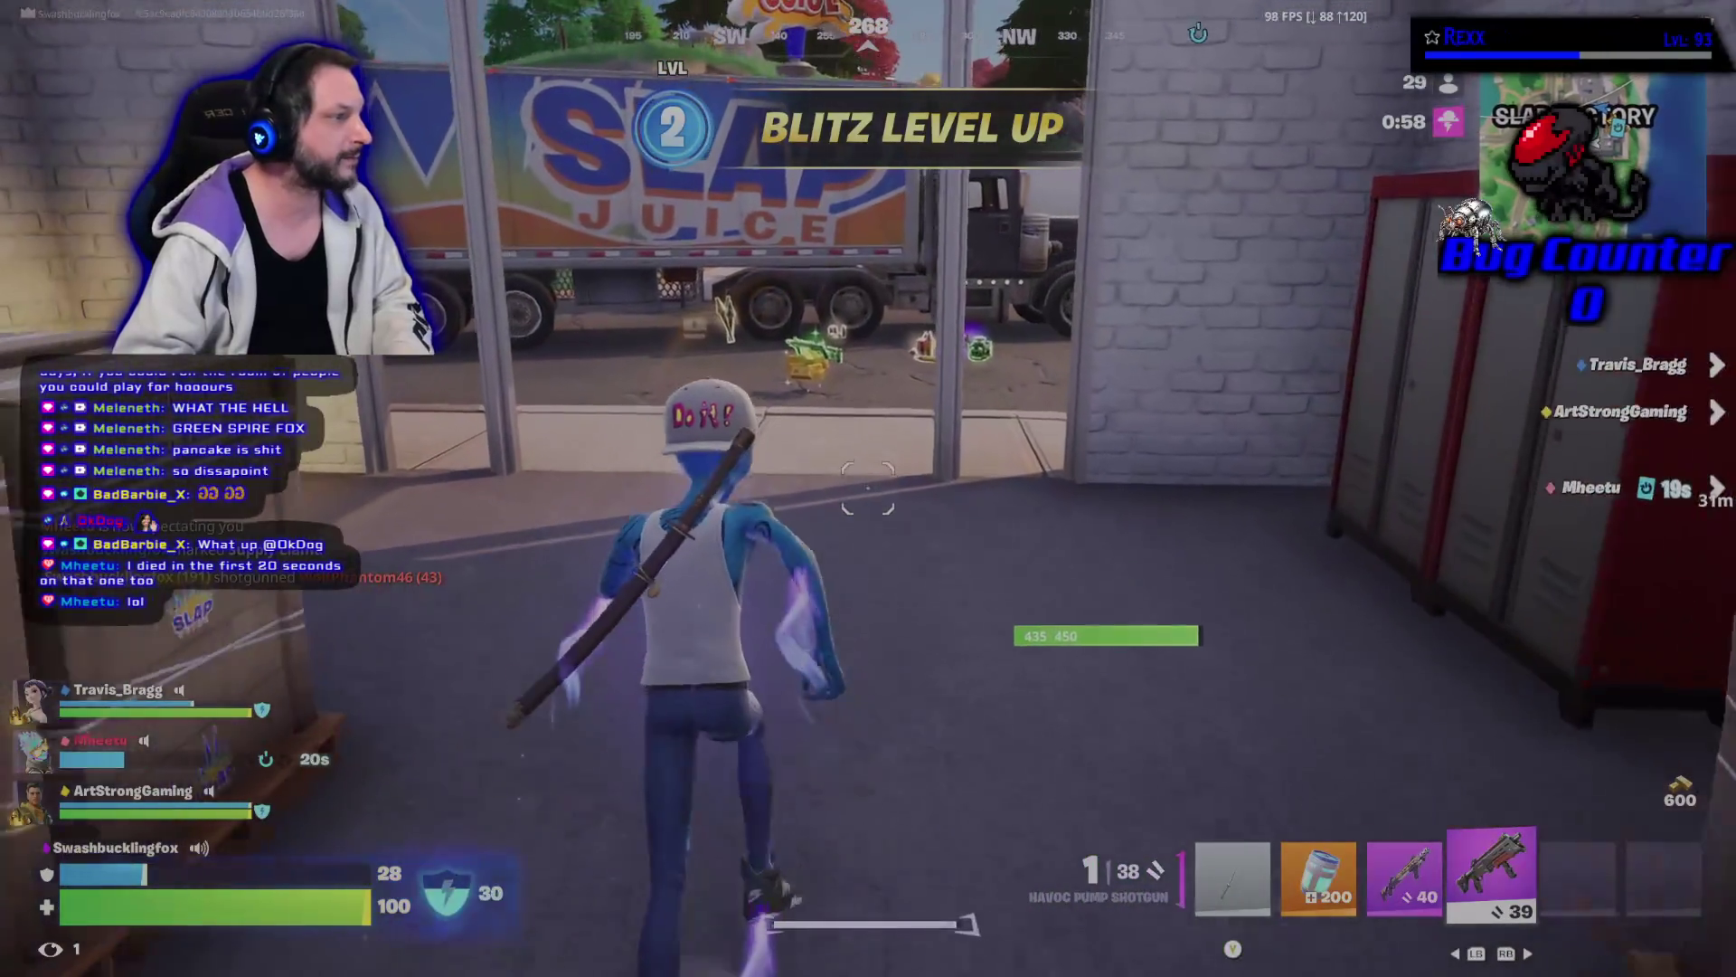
pyautogui.press('w')
pyautogui.press('e')
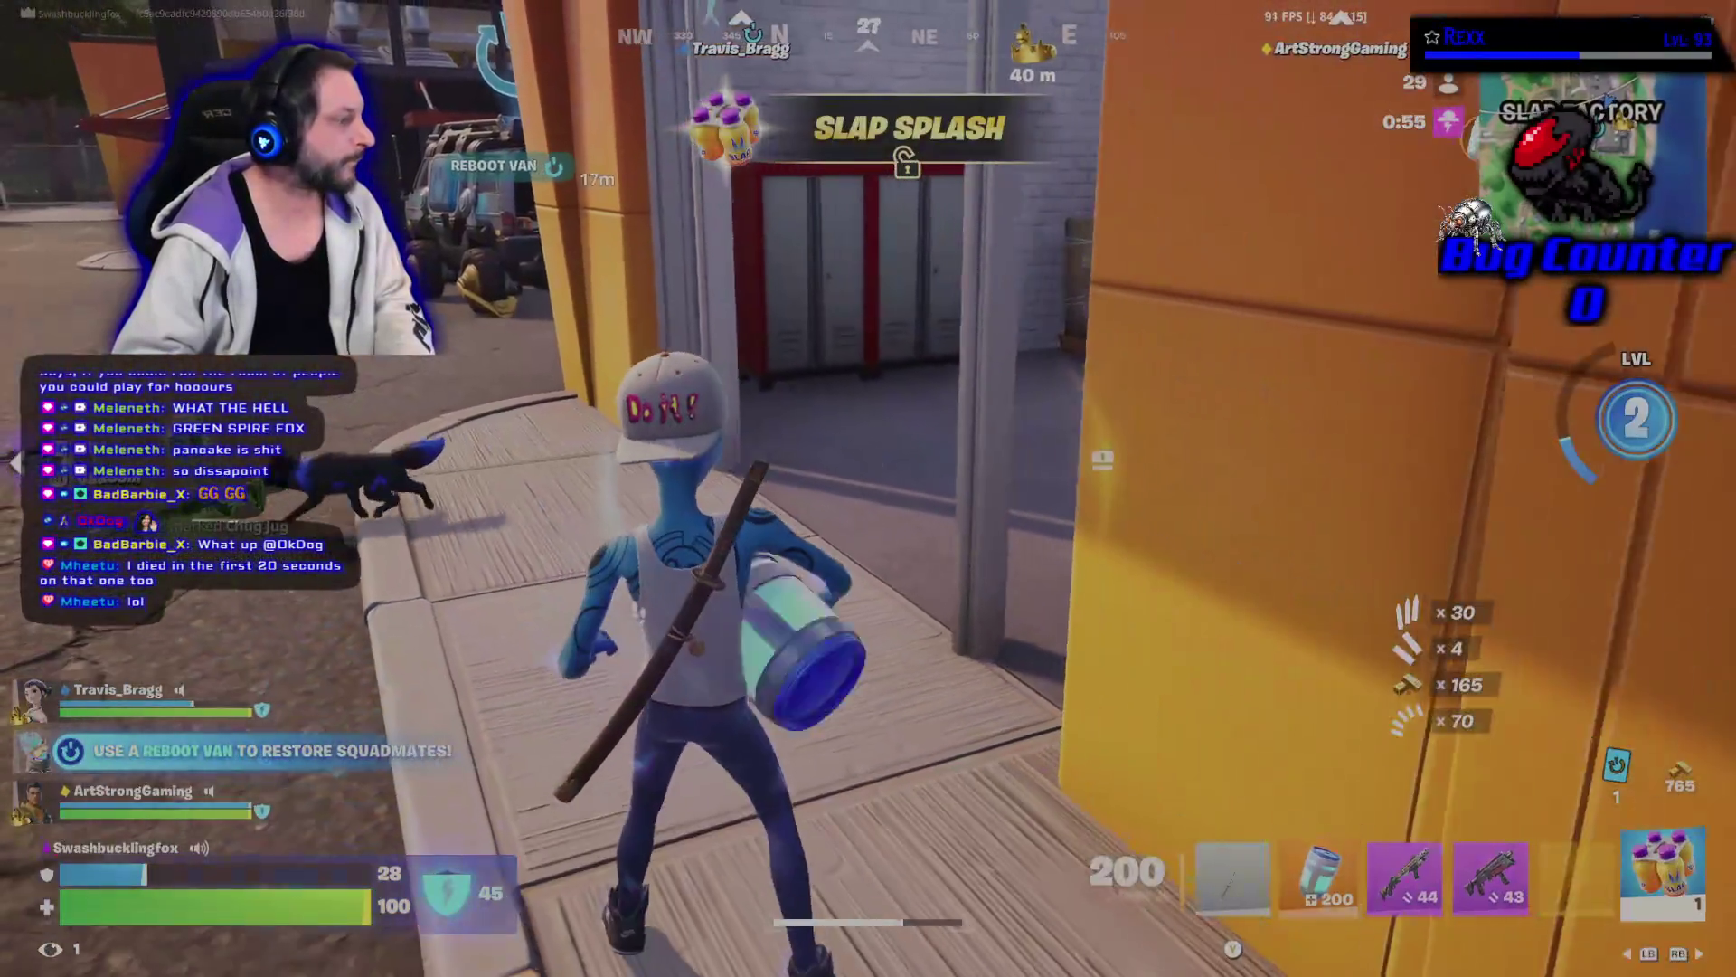
pyautogui.press('6')
pyautogui.click(868, 488)
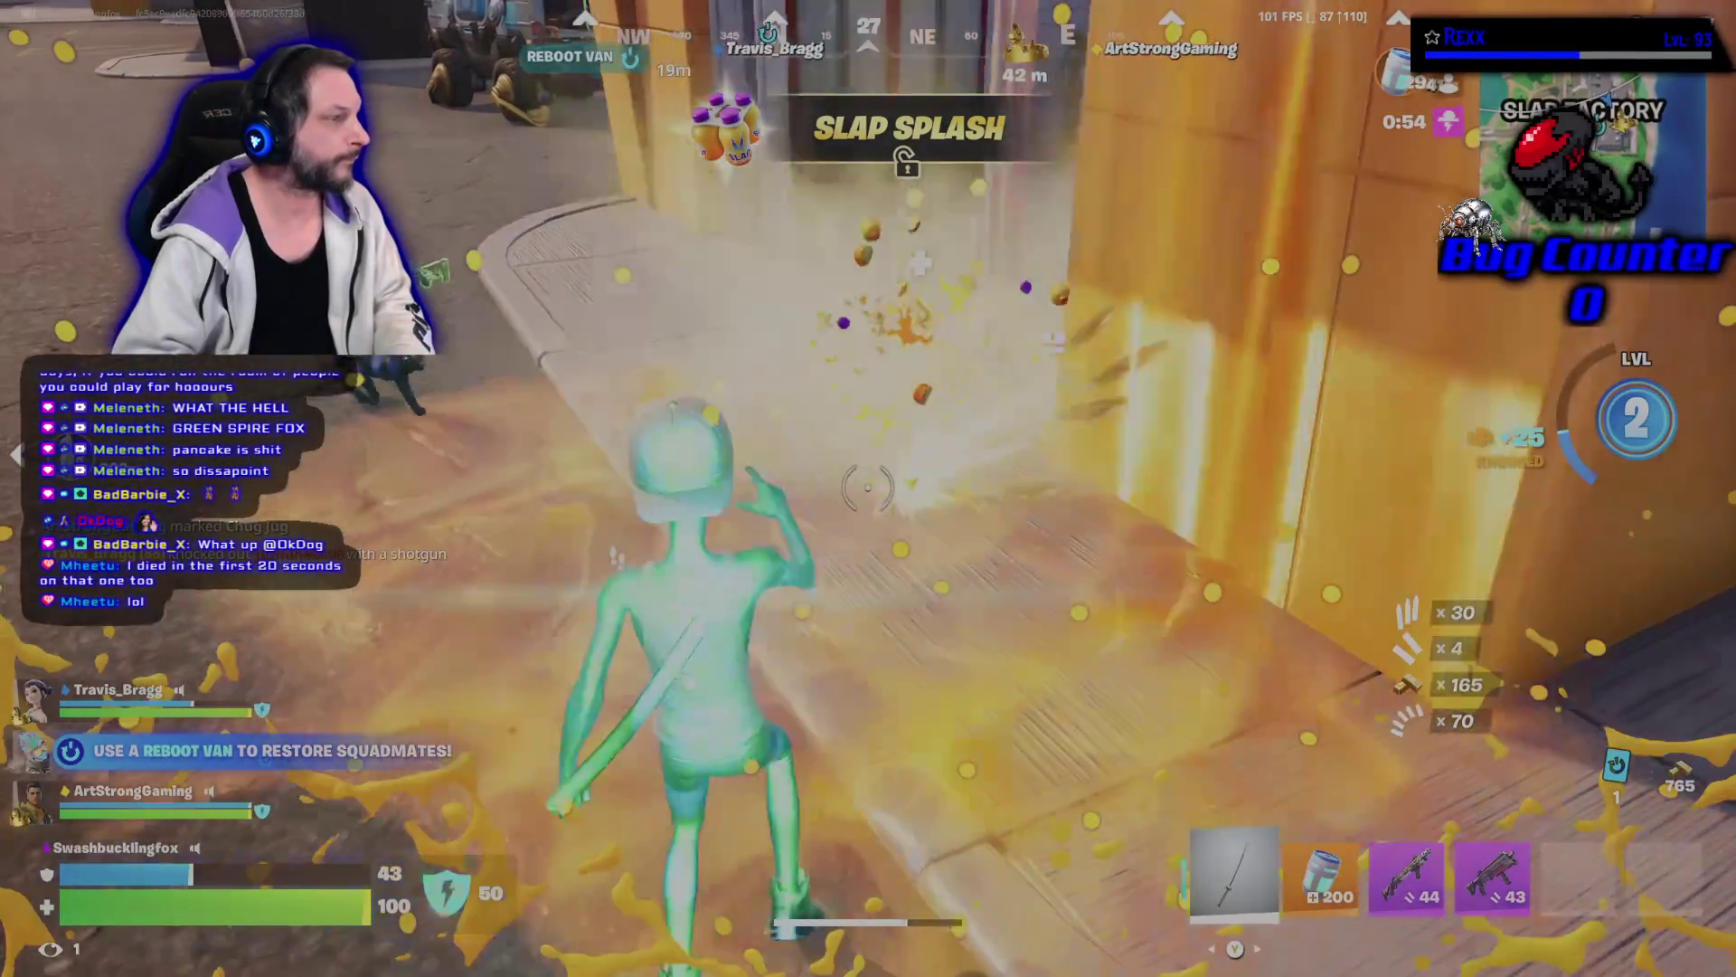
pyautogui.press('2')
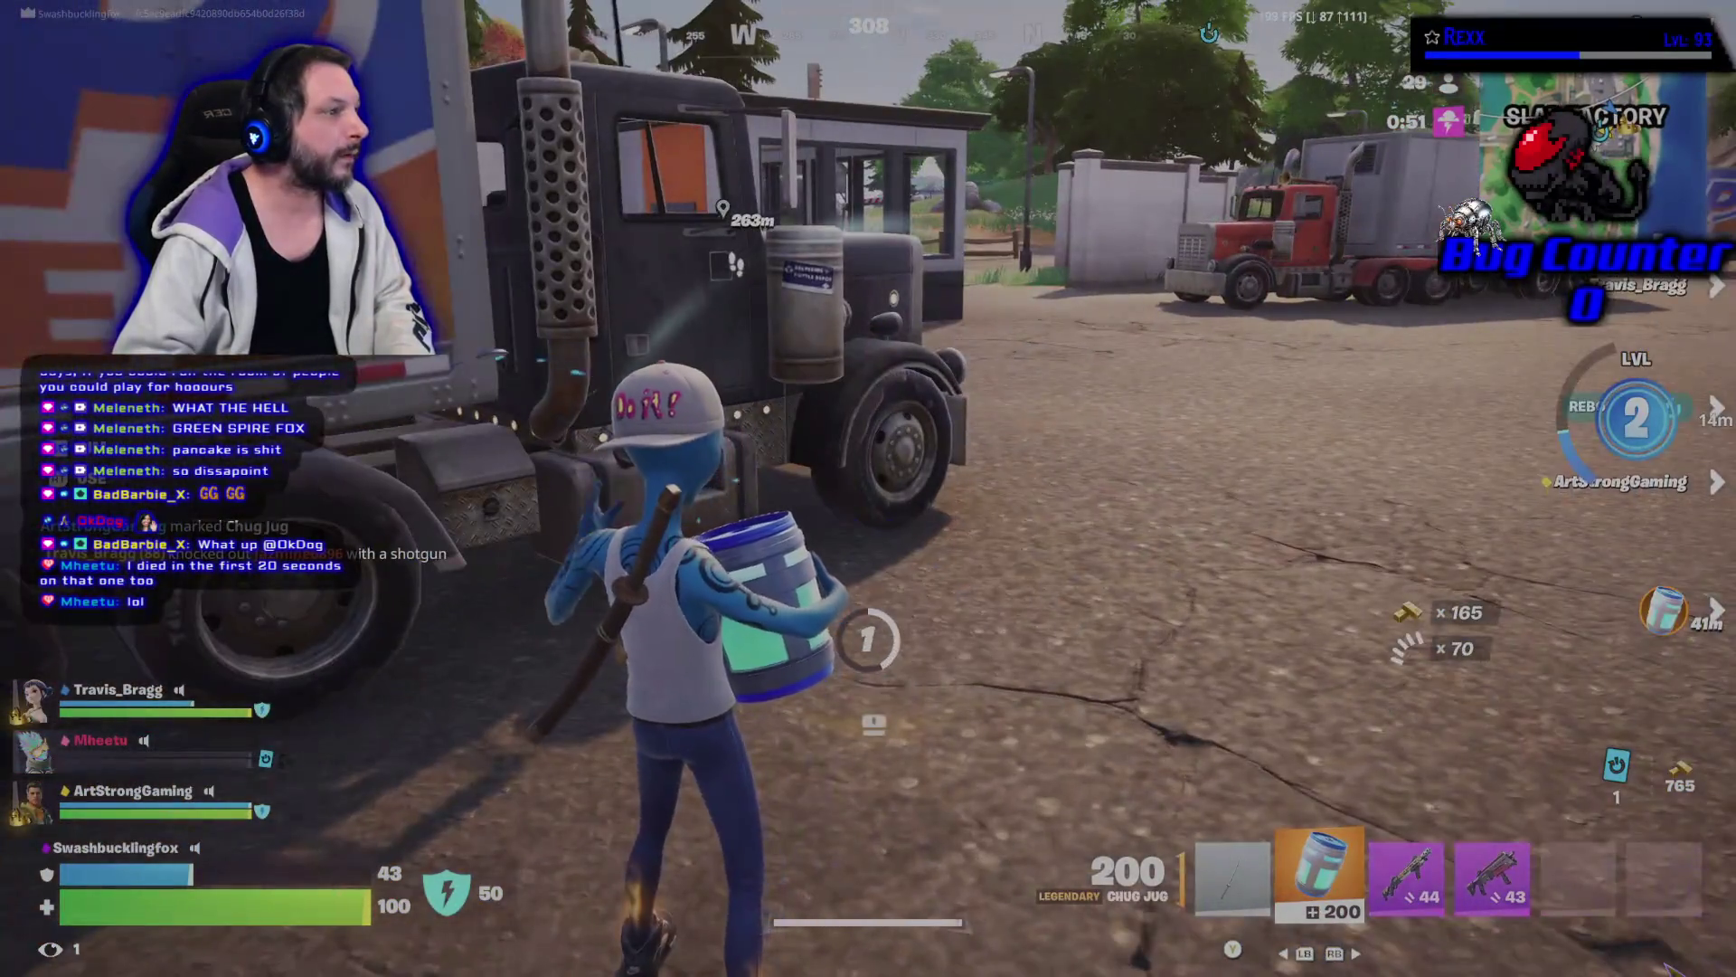
pyautogui.click(868, 489)
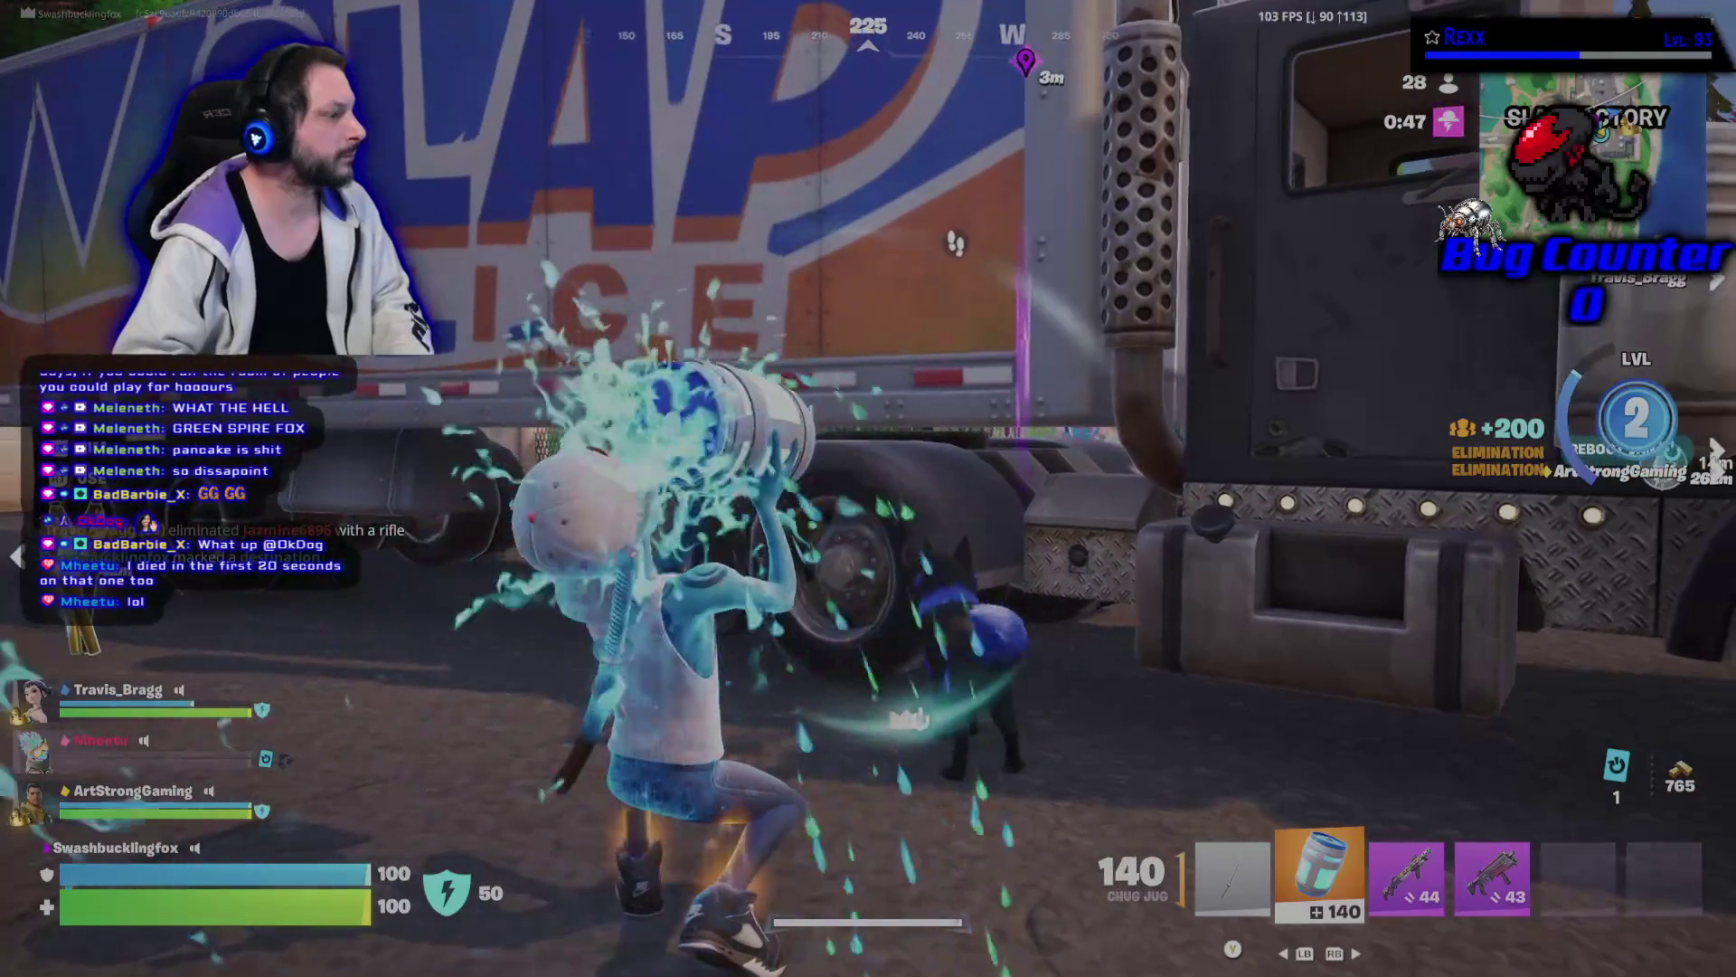
pyautogui.press('3')
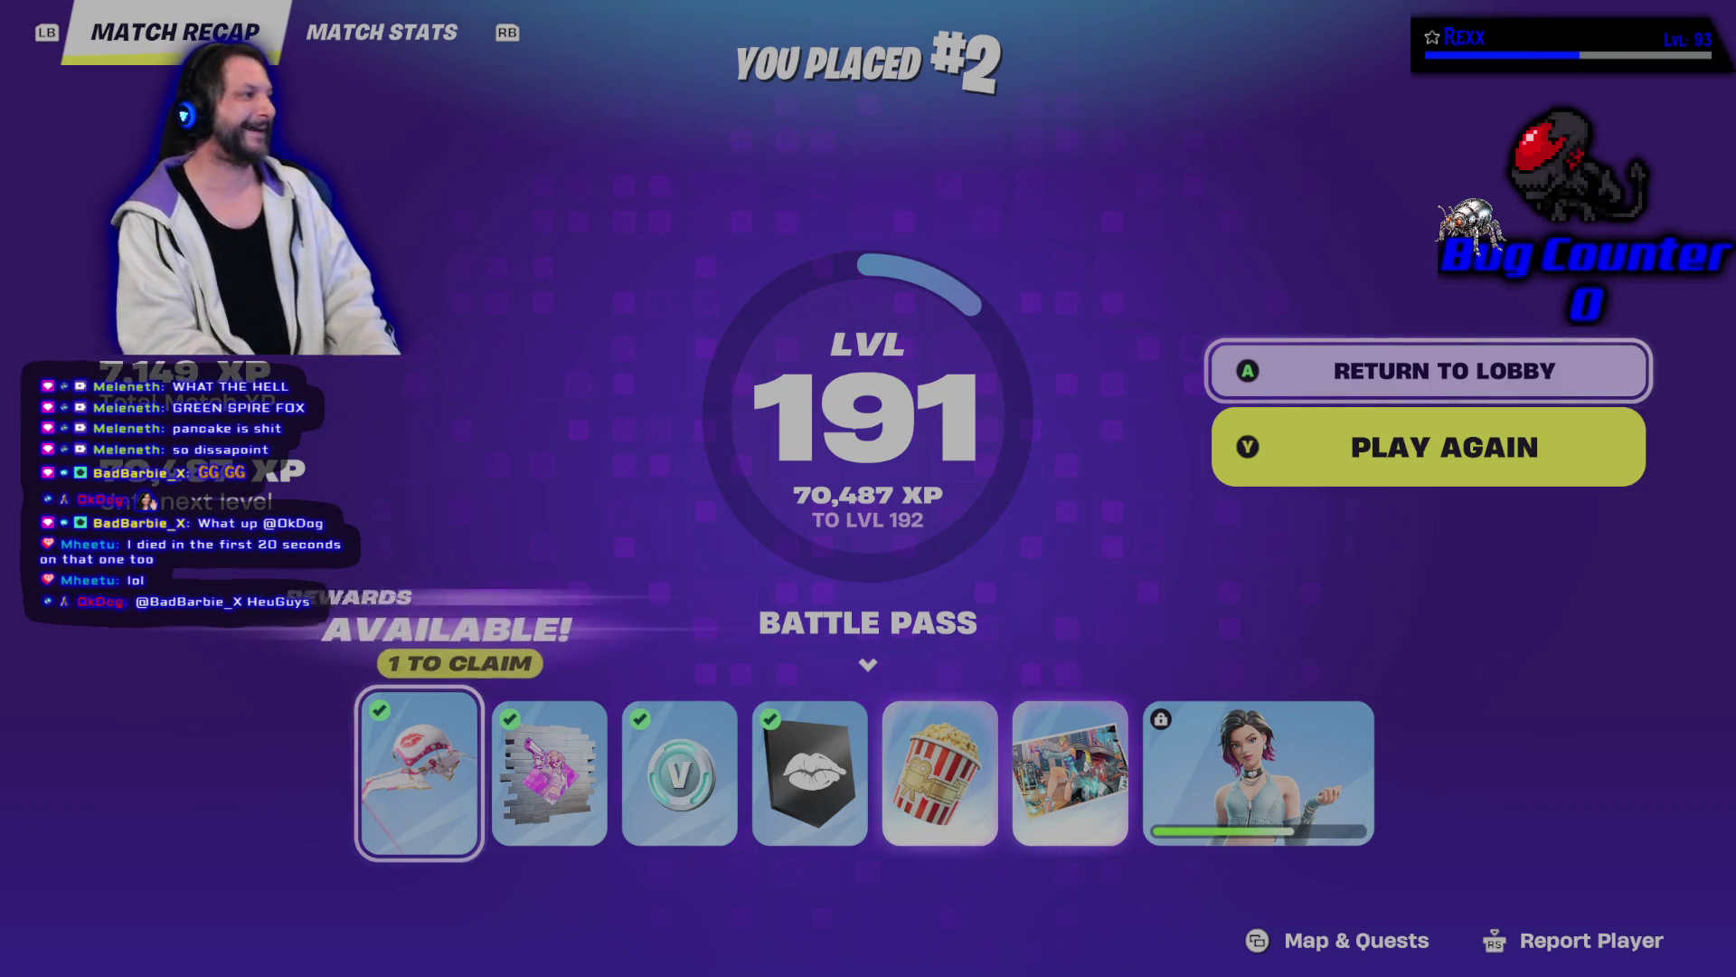
# Queue another Squads Blitz Royale match, skip the survey, and browse bonus-set rewards in Passes.
pyautogui.press('y')
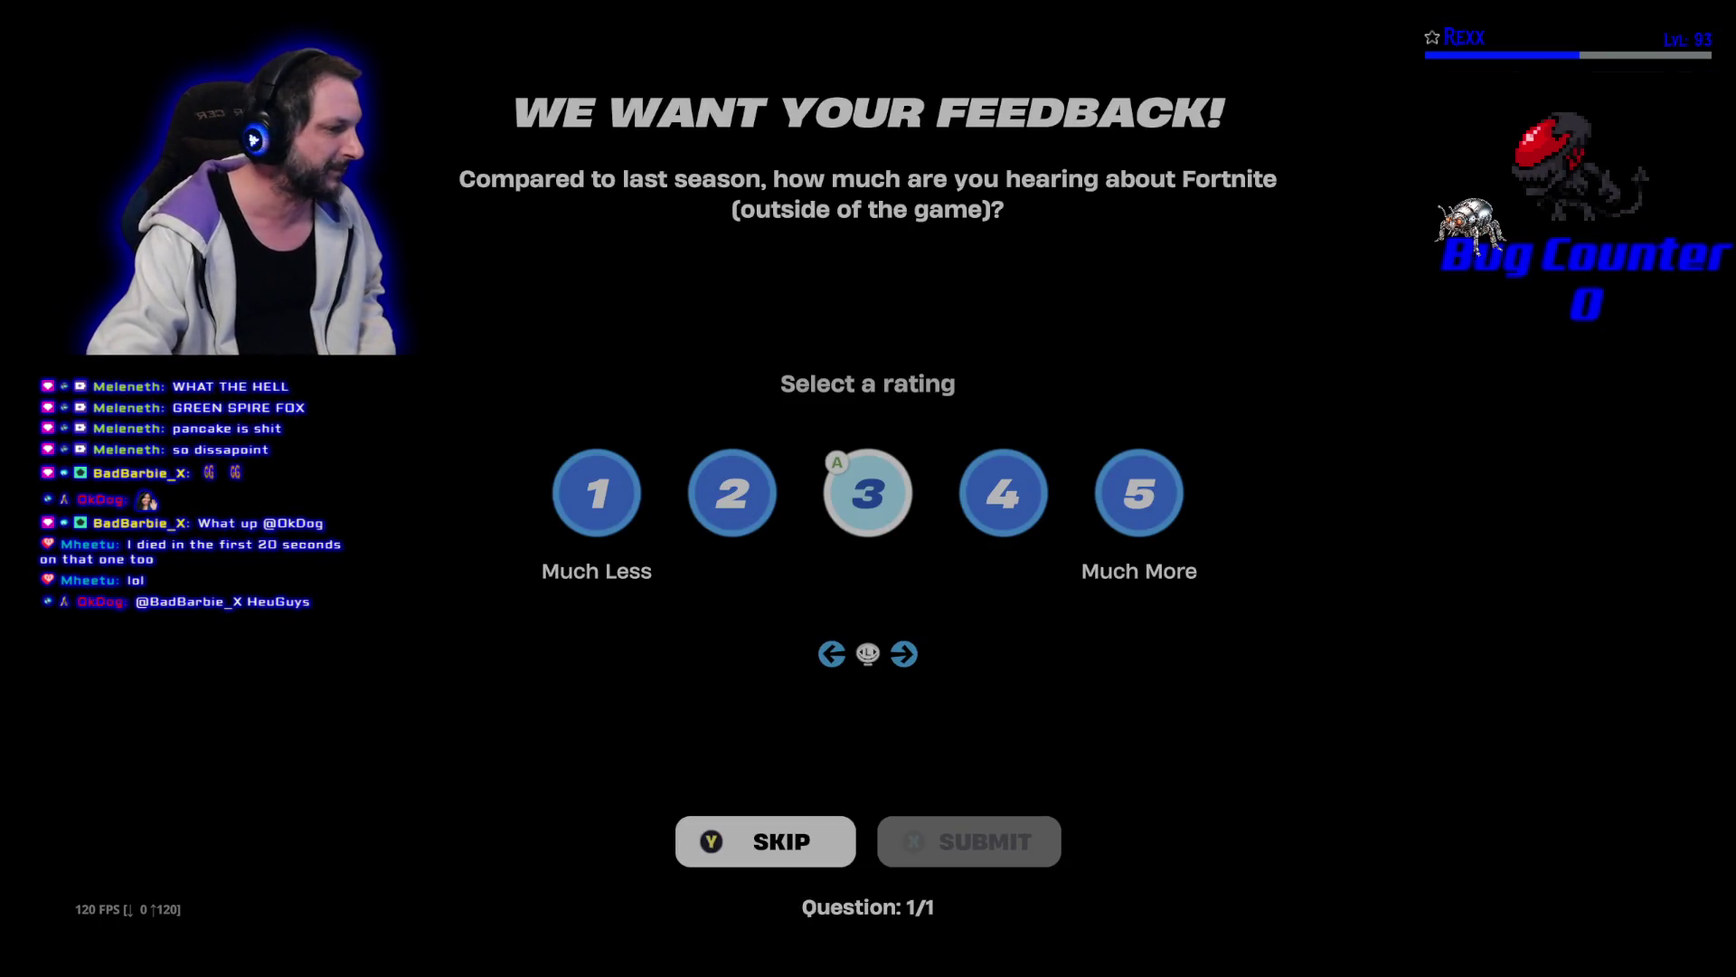
pyautogui.press('y')
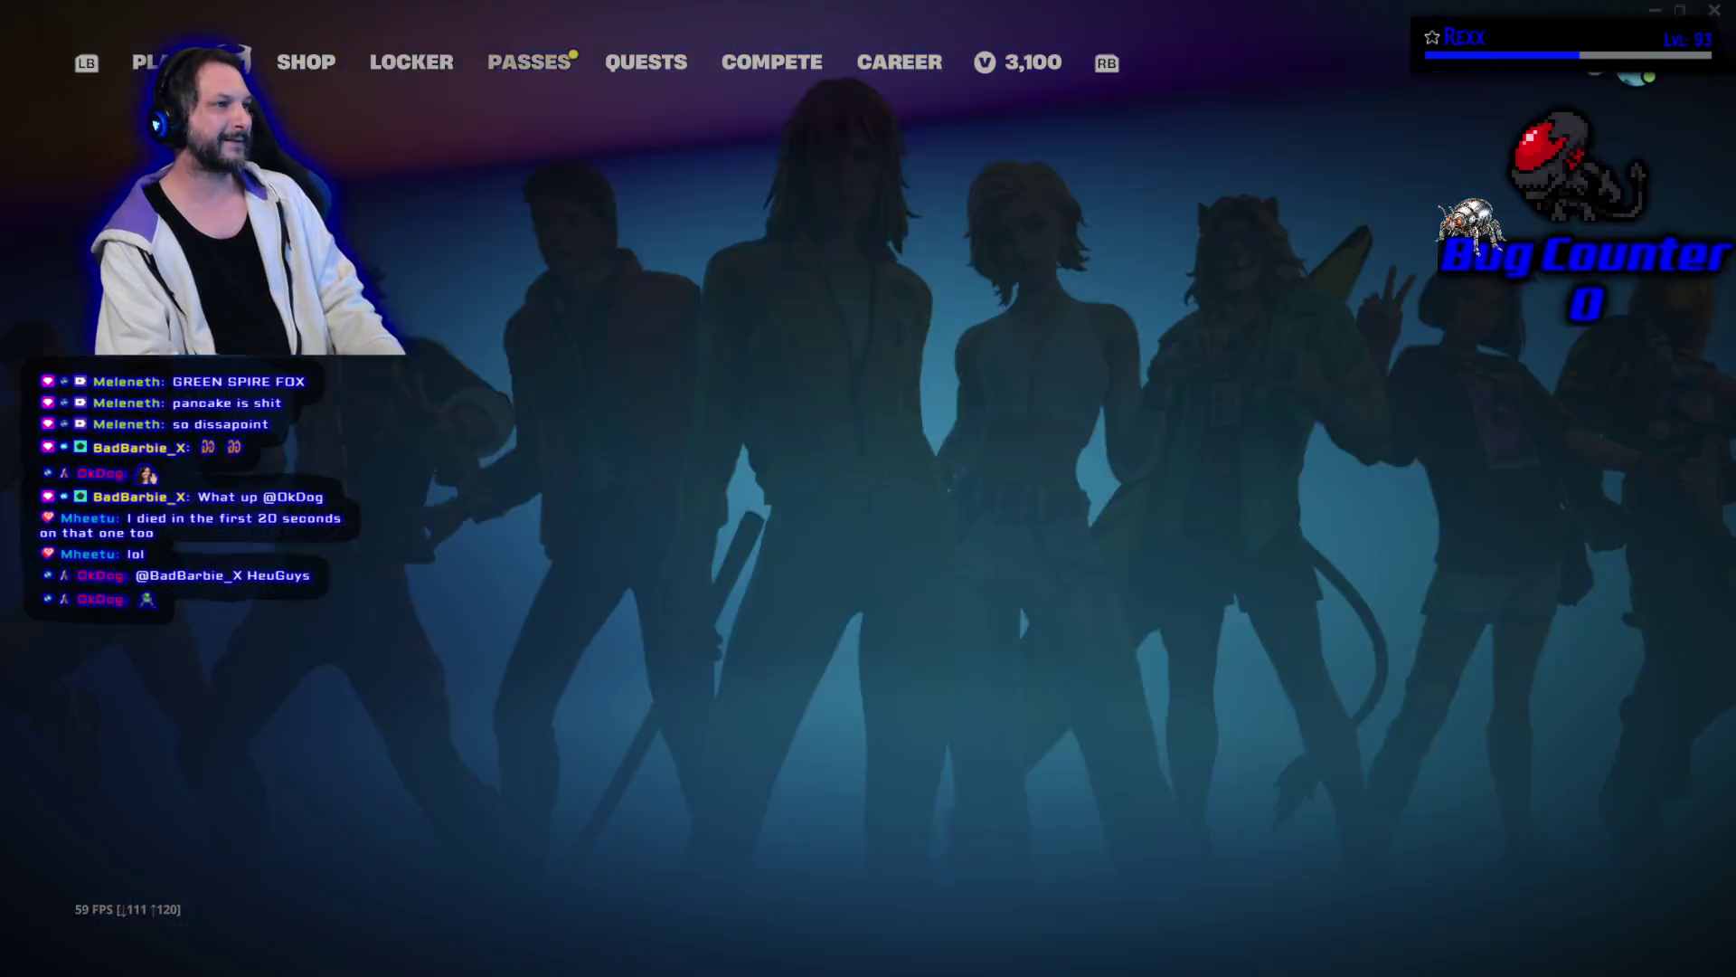
pyautogui.press('Return')
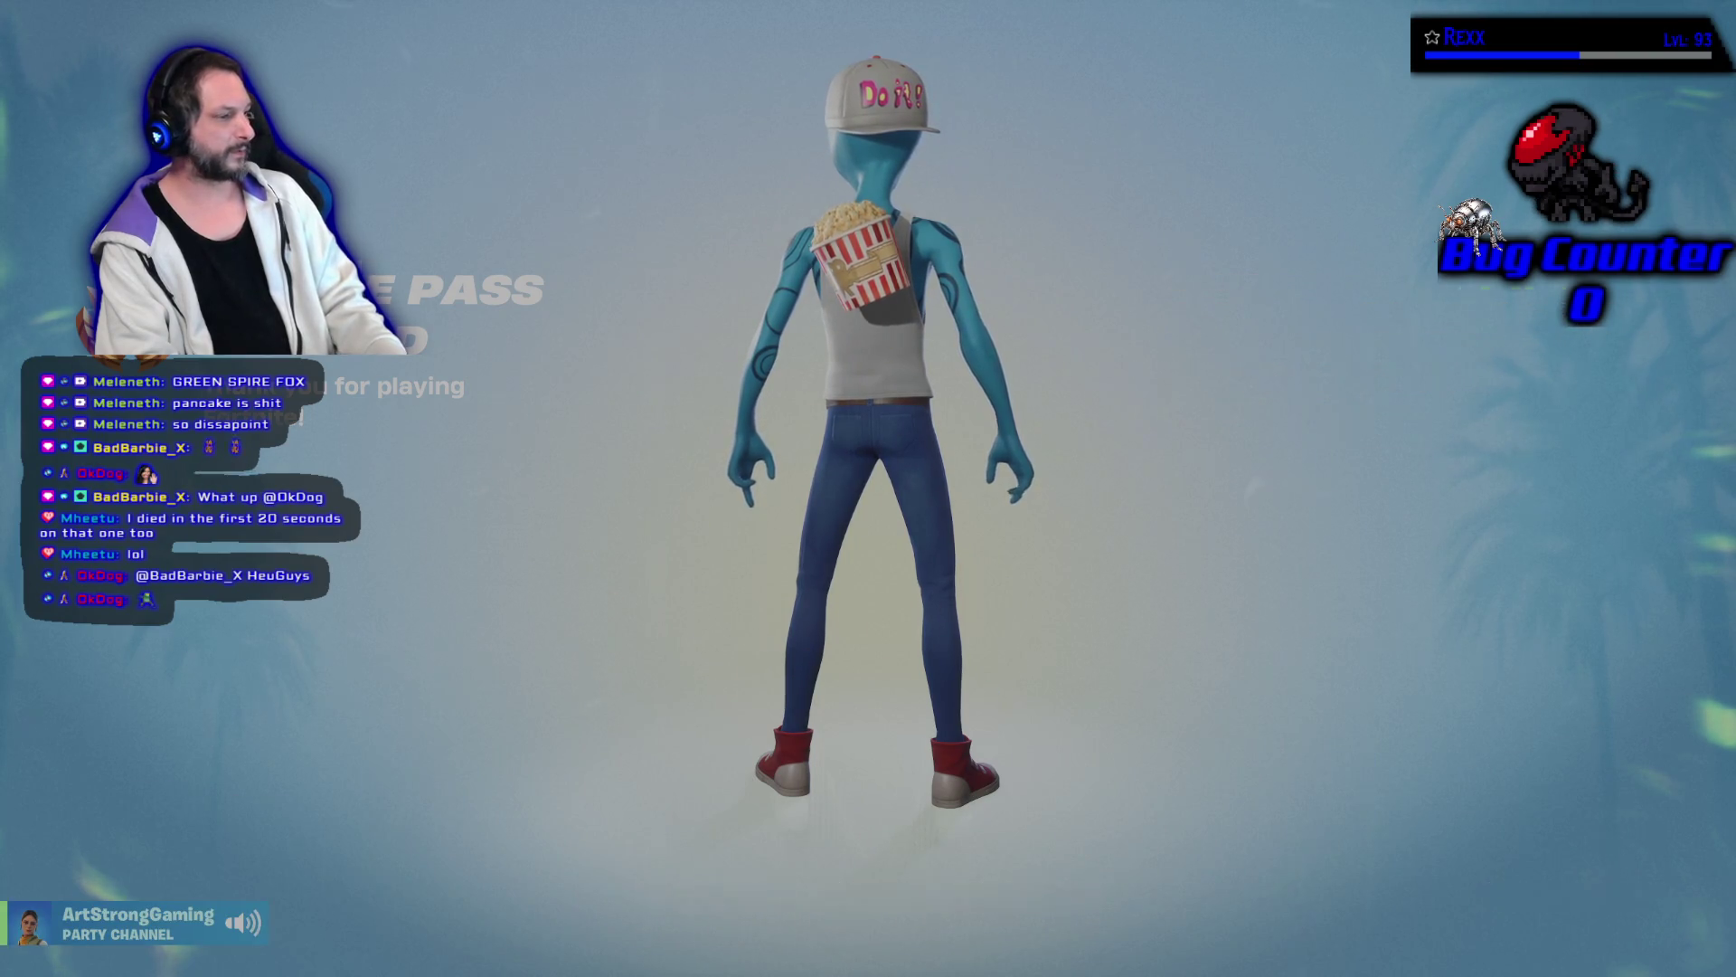
pyautogui.press('Right')
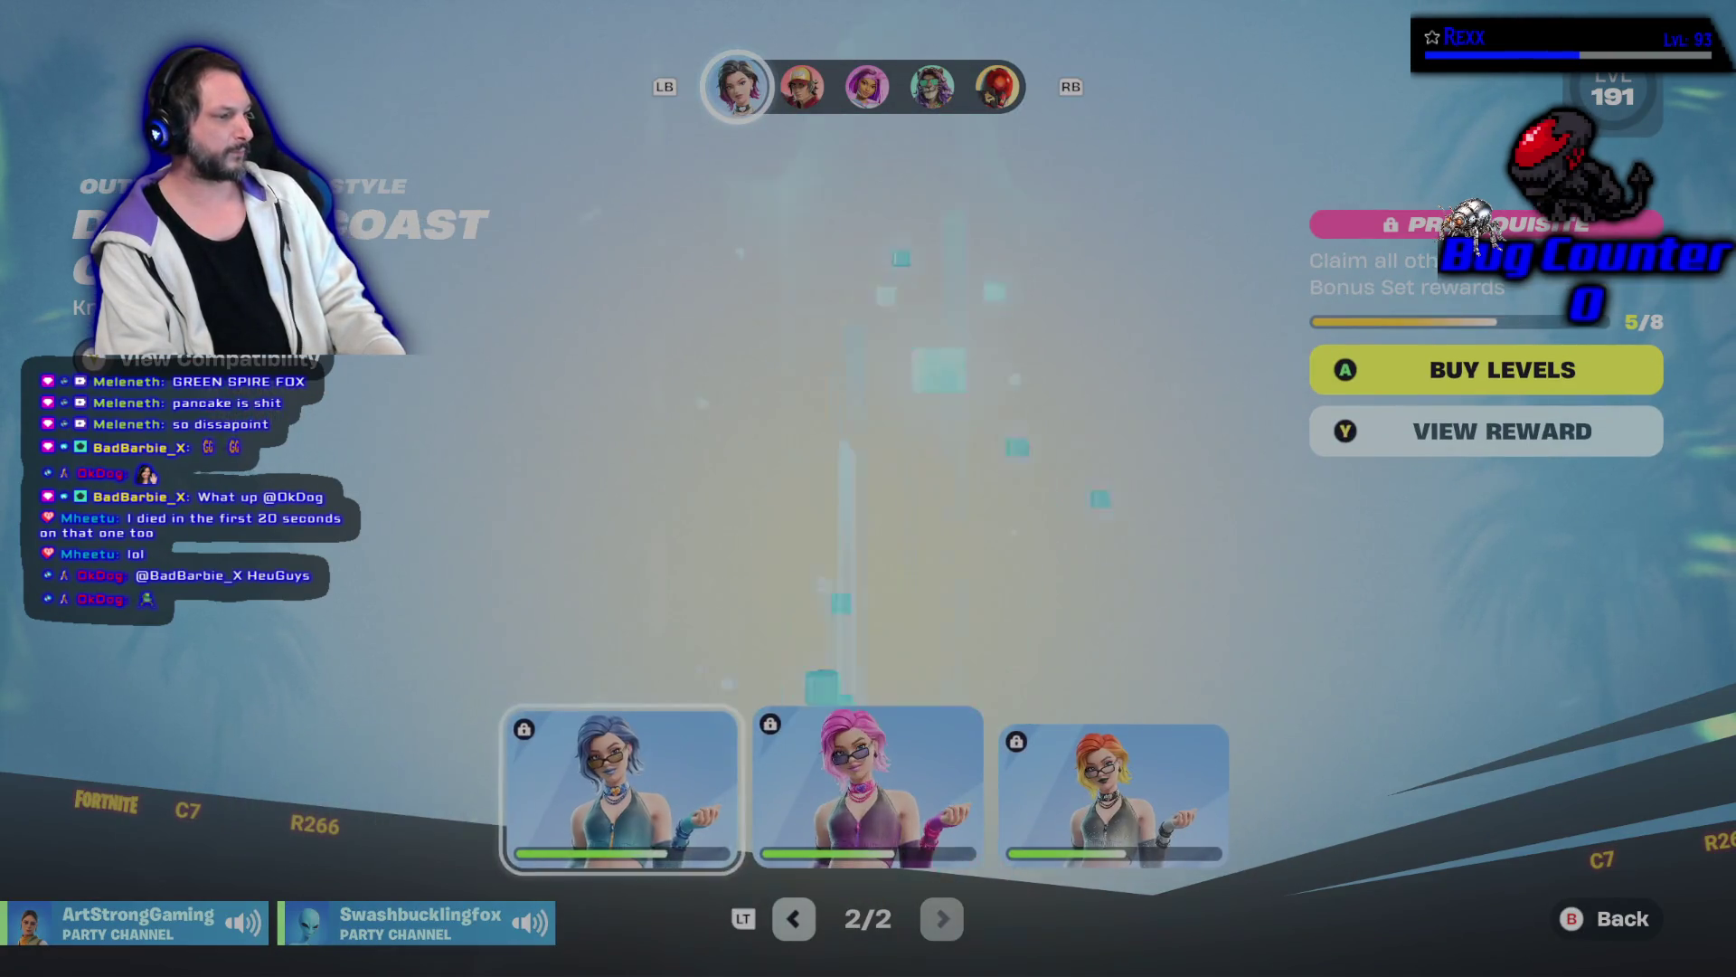
pyautogui.press('Left')
pyautogui.press('Right')
pyautogui.press('Escape')
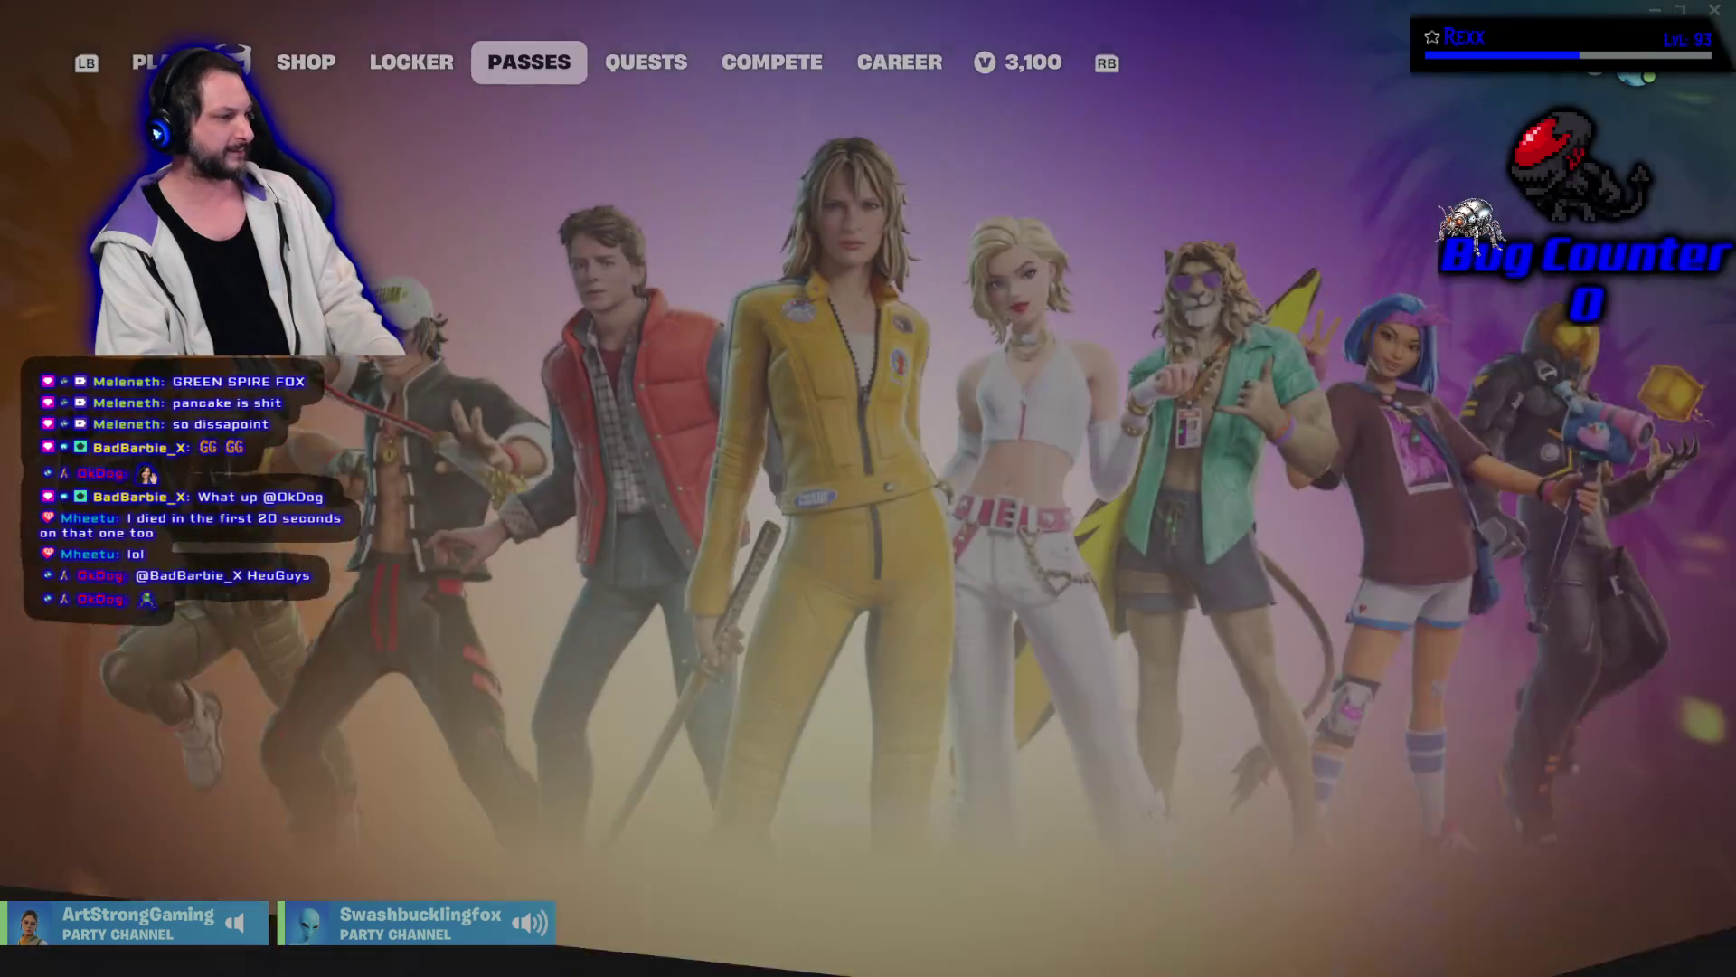
# Browse the Battle Pass reward row, view the 5/10 reward details, and return to the lobby.
pyautogui.press('Right')
pyautogui.press('Right')
pyautogui.press('Right')
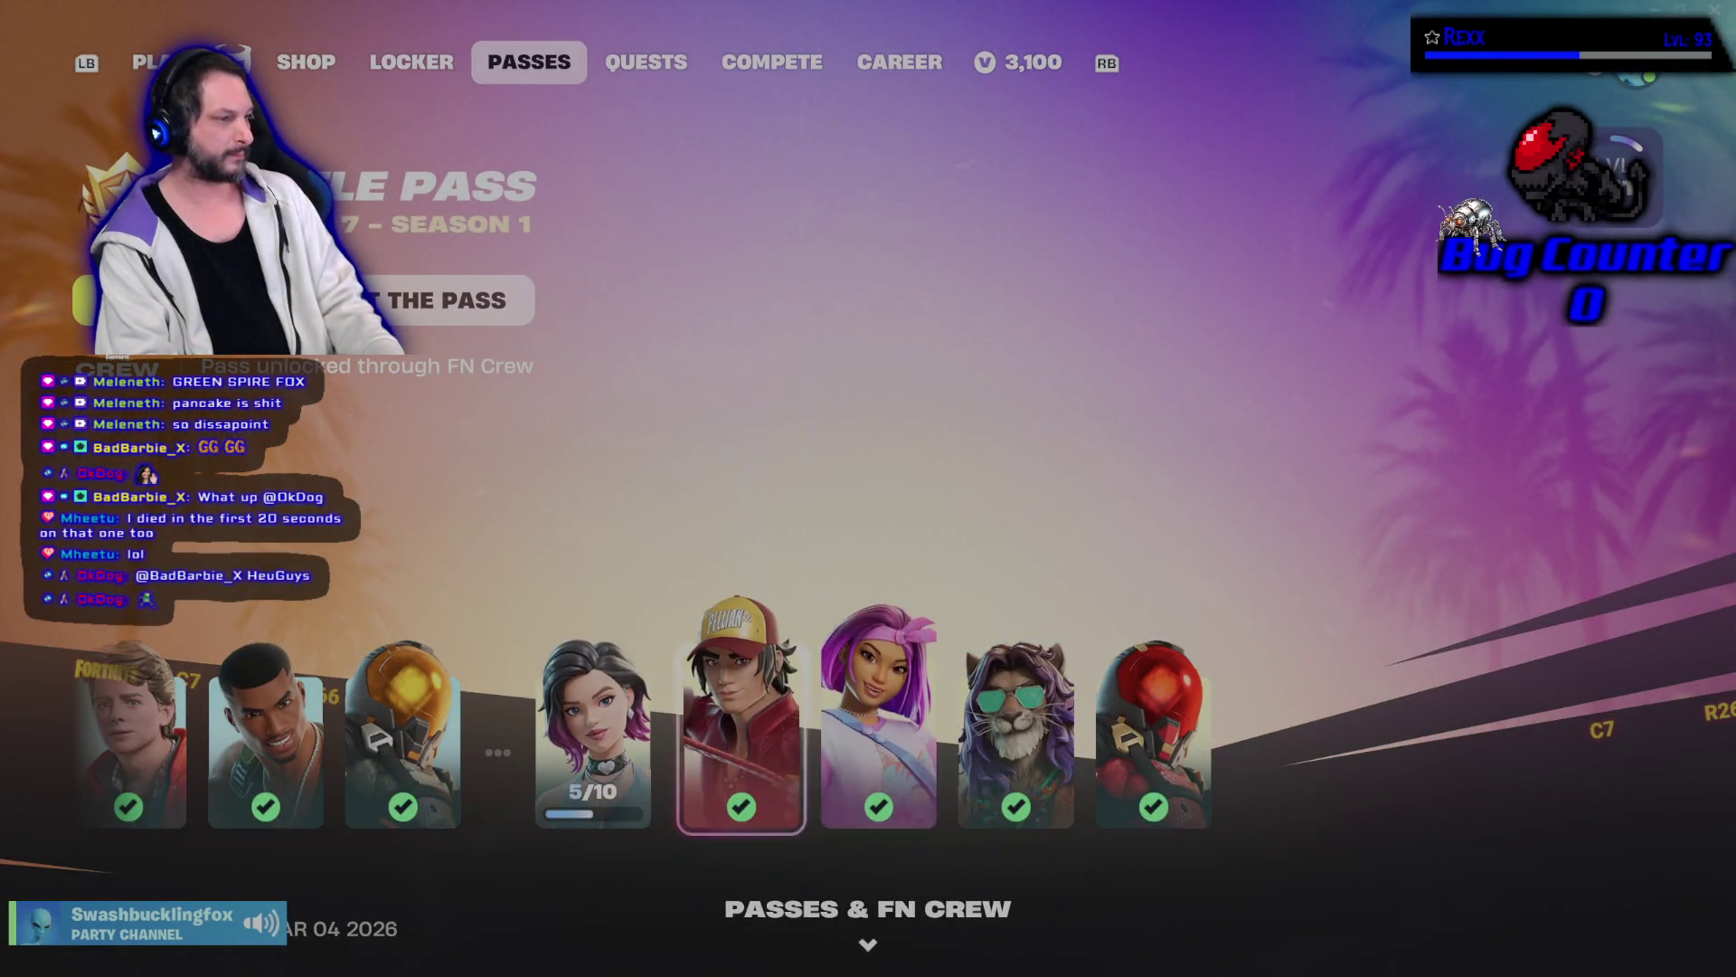
pyautogui.press('Down')
pyautogui.press('Up')
pyautogui.press('Right')
pyautogui.press('Right')
pyautogui.press('Right')
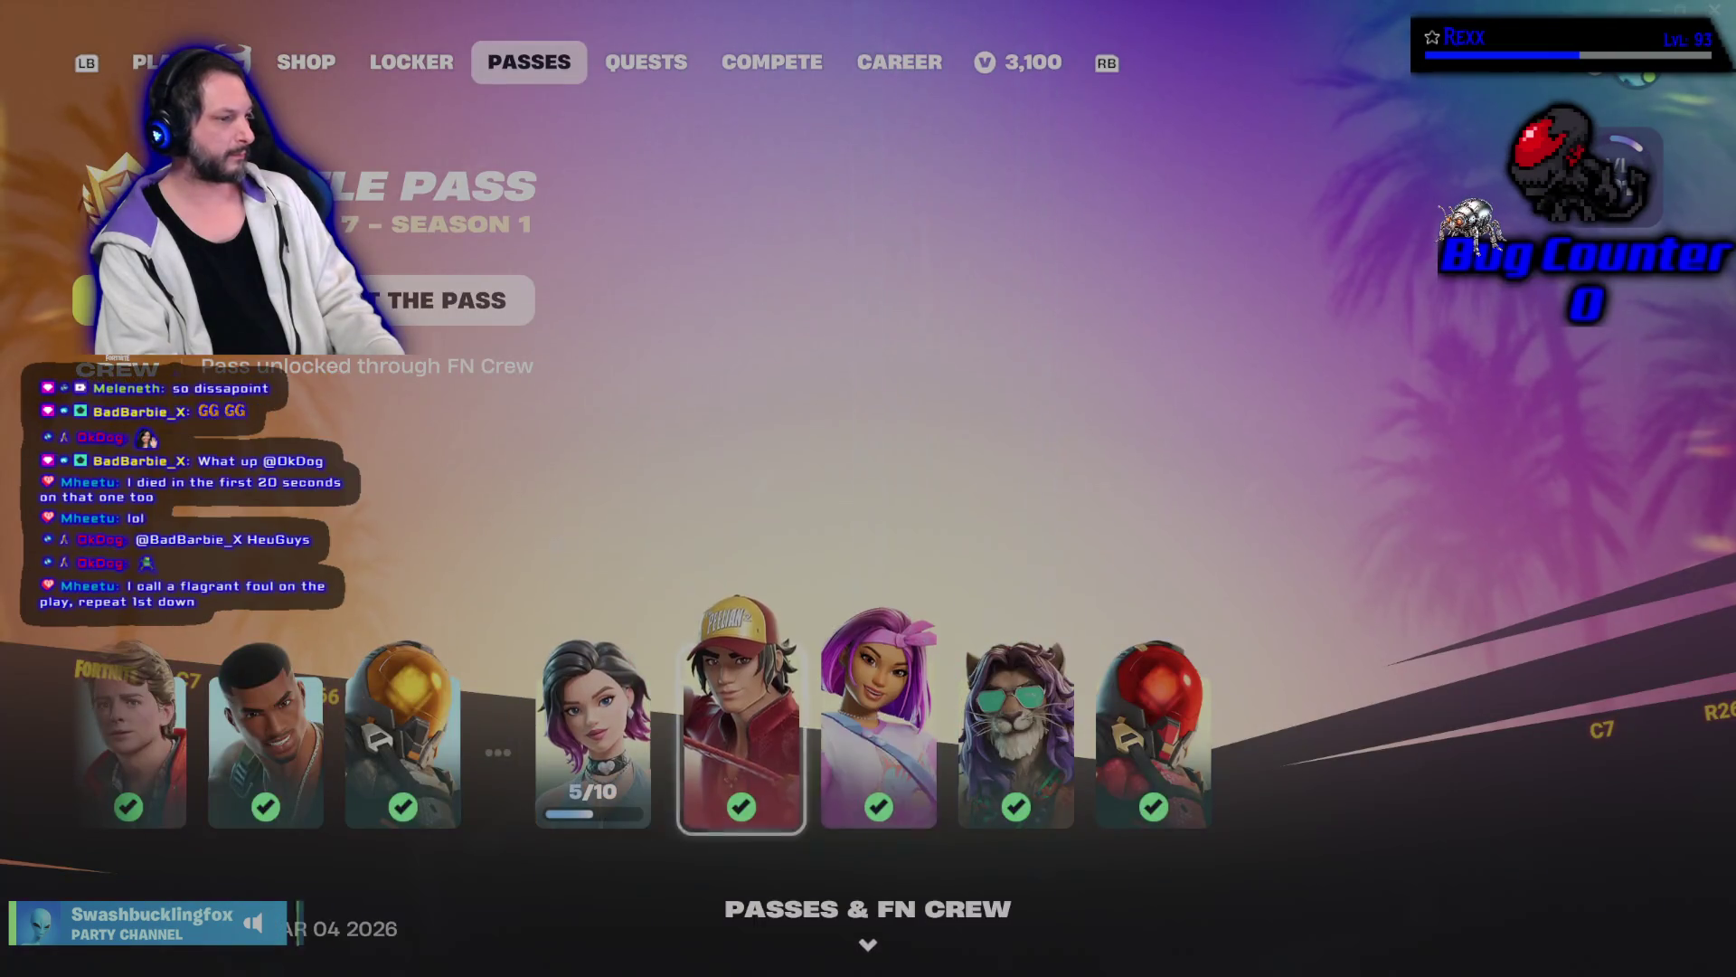
pyautogui.press('Left')
pyautogui.press('Left')
pyautogui.press('Left')
pyautogui.press('Return')
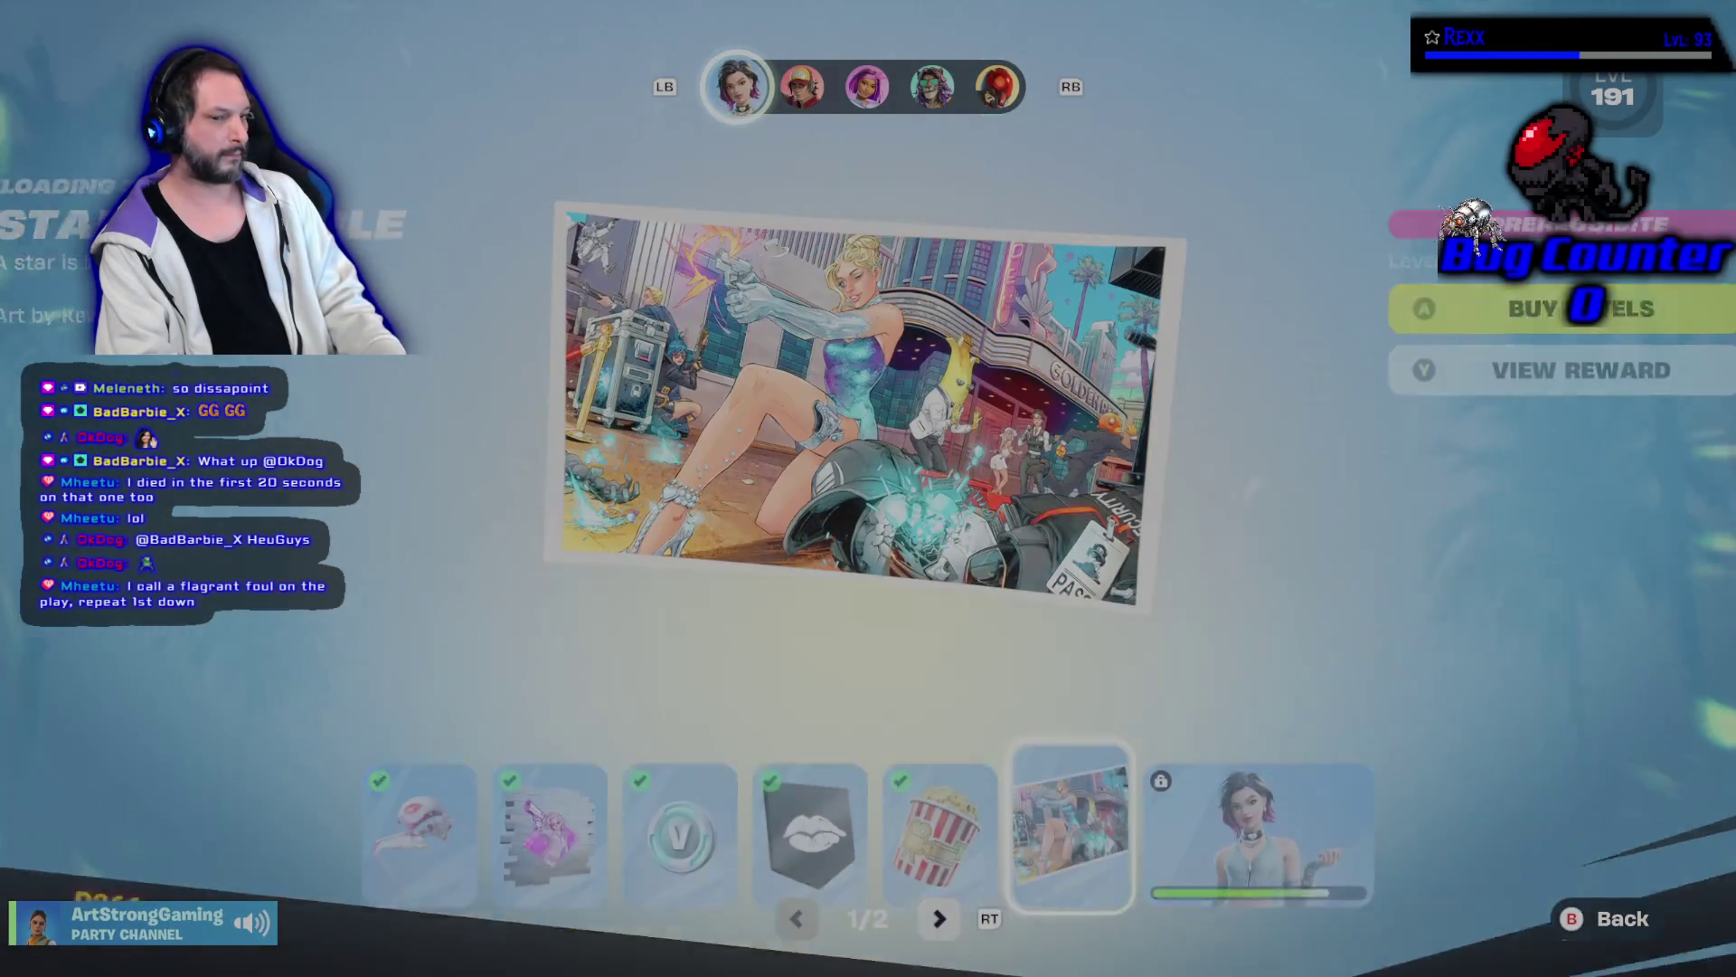
pyautogui.press('Escape')
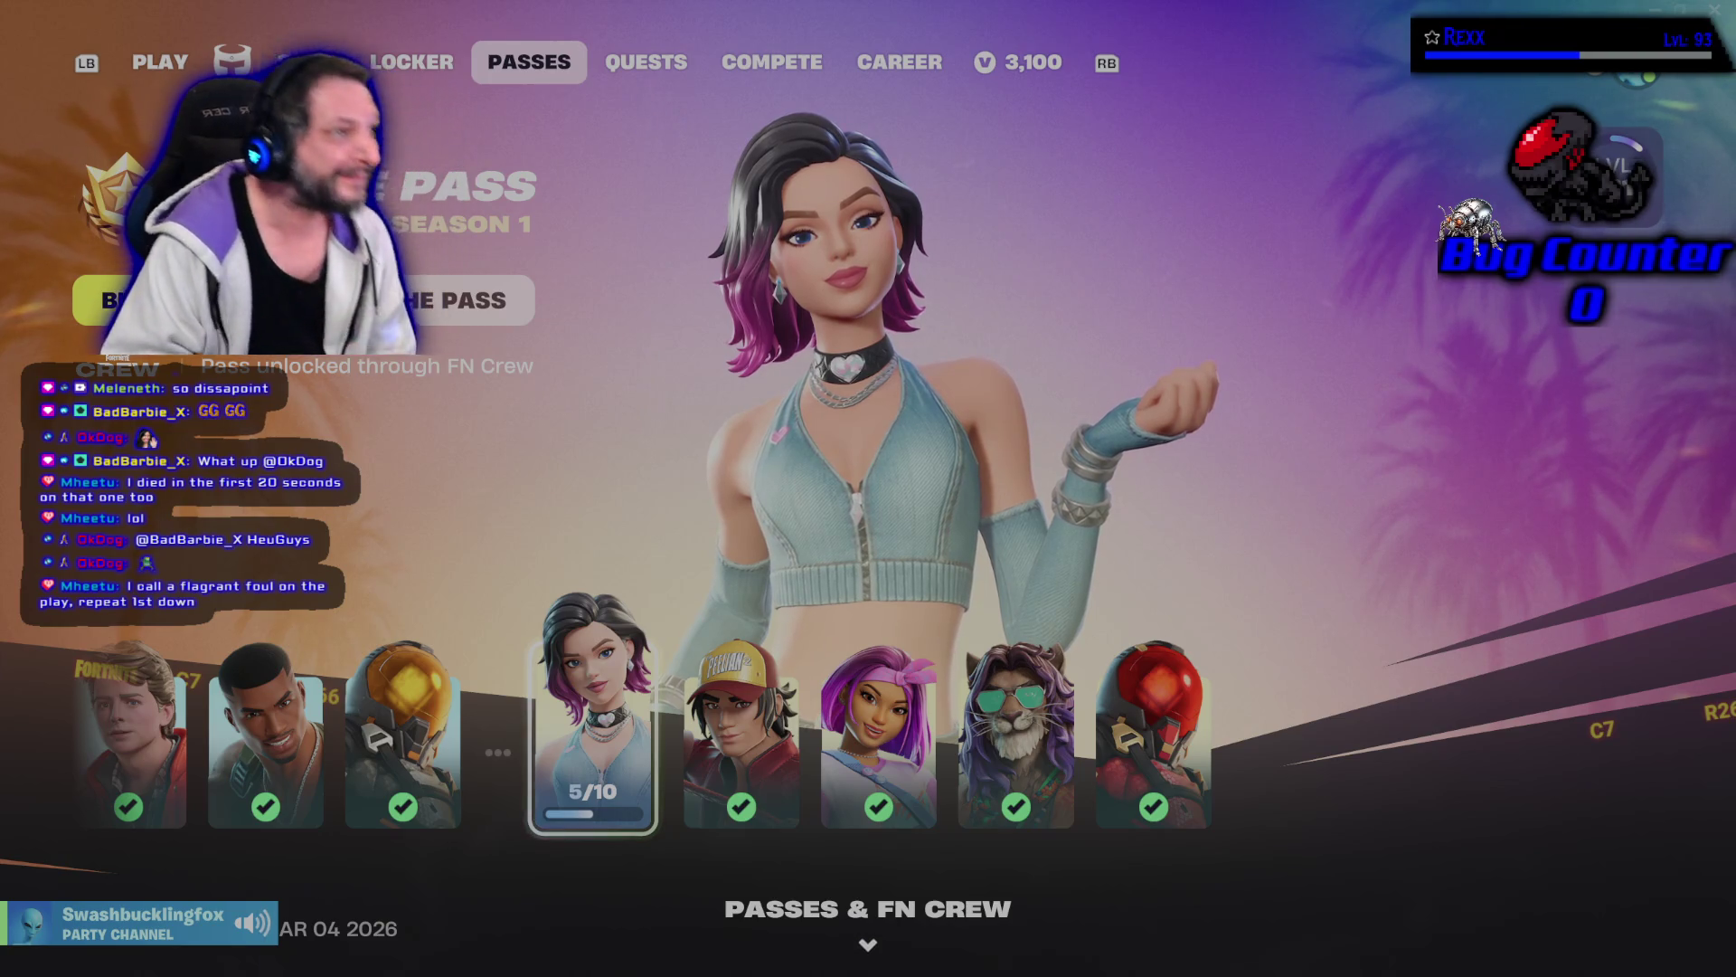
pyautogui.press('Escape')
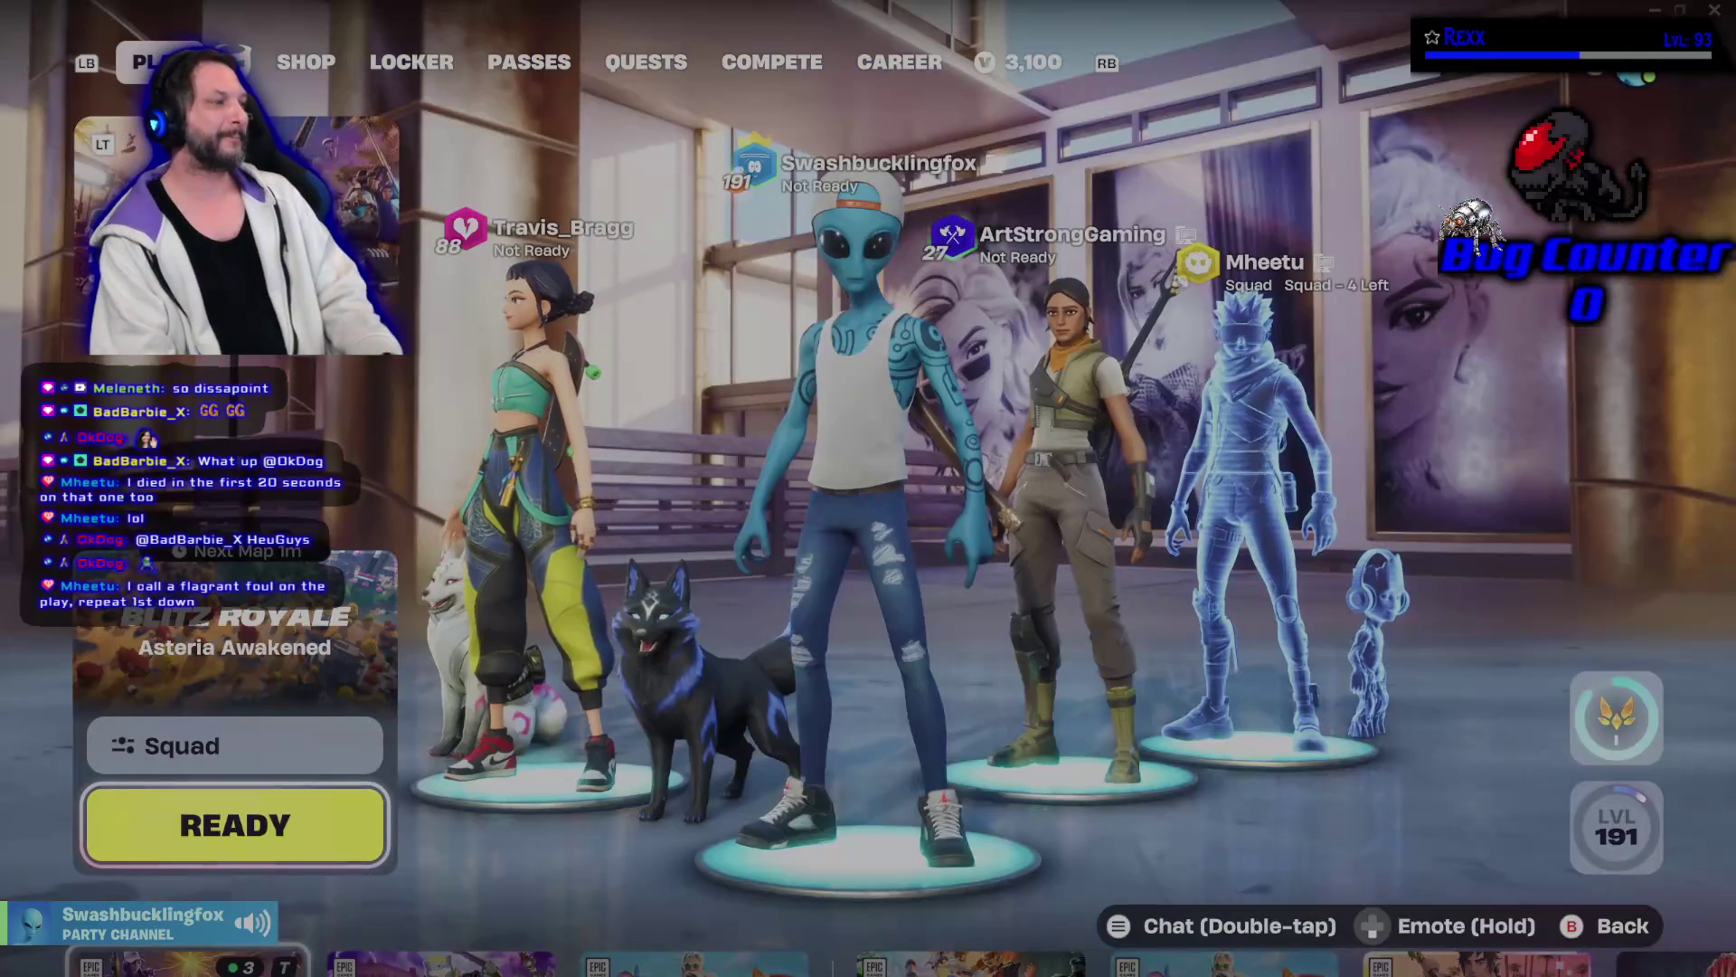
# Close Fortnite and bring the Udemy course page to the front.
pyautogui.press('Tab')
pyautogui.press('Tab')
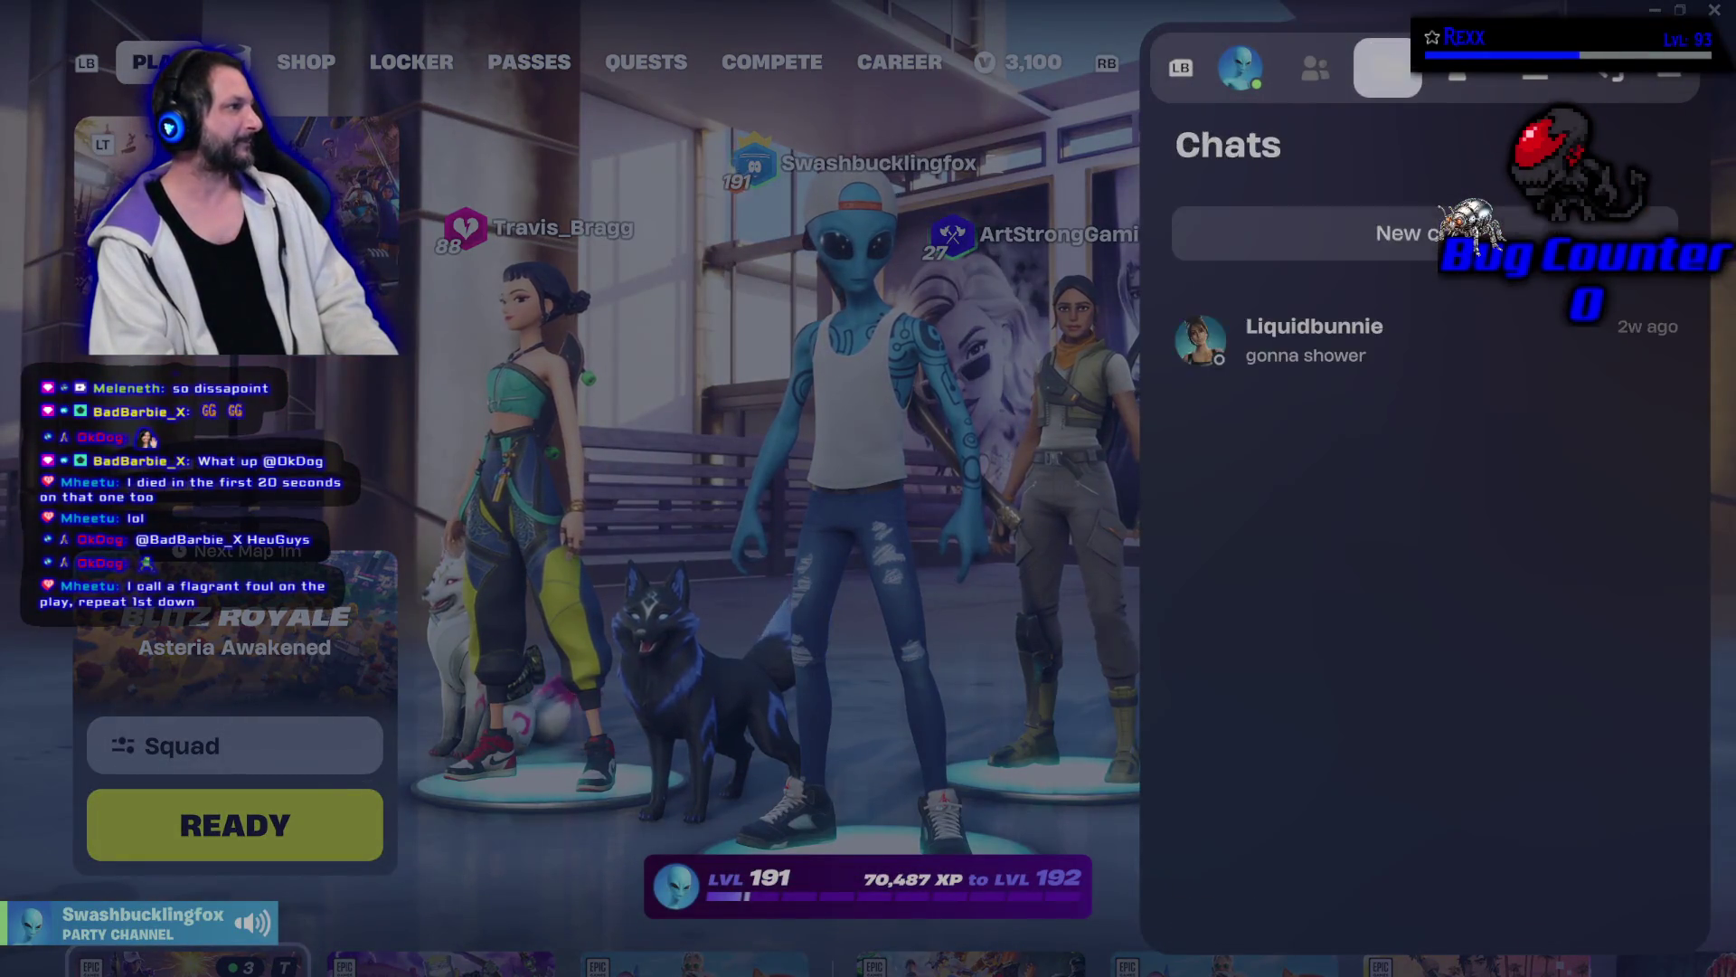
pyautogui.press('Escape')
pyautogui.press('Return')
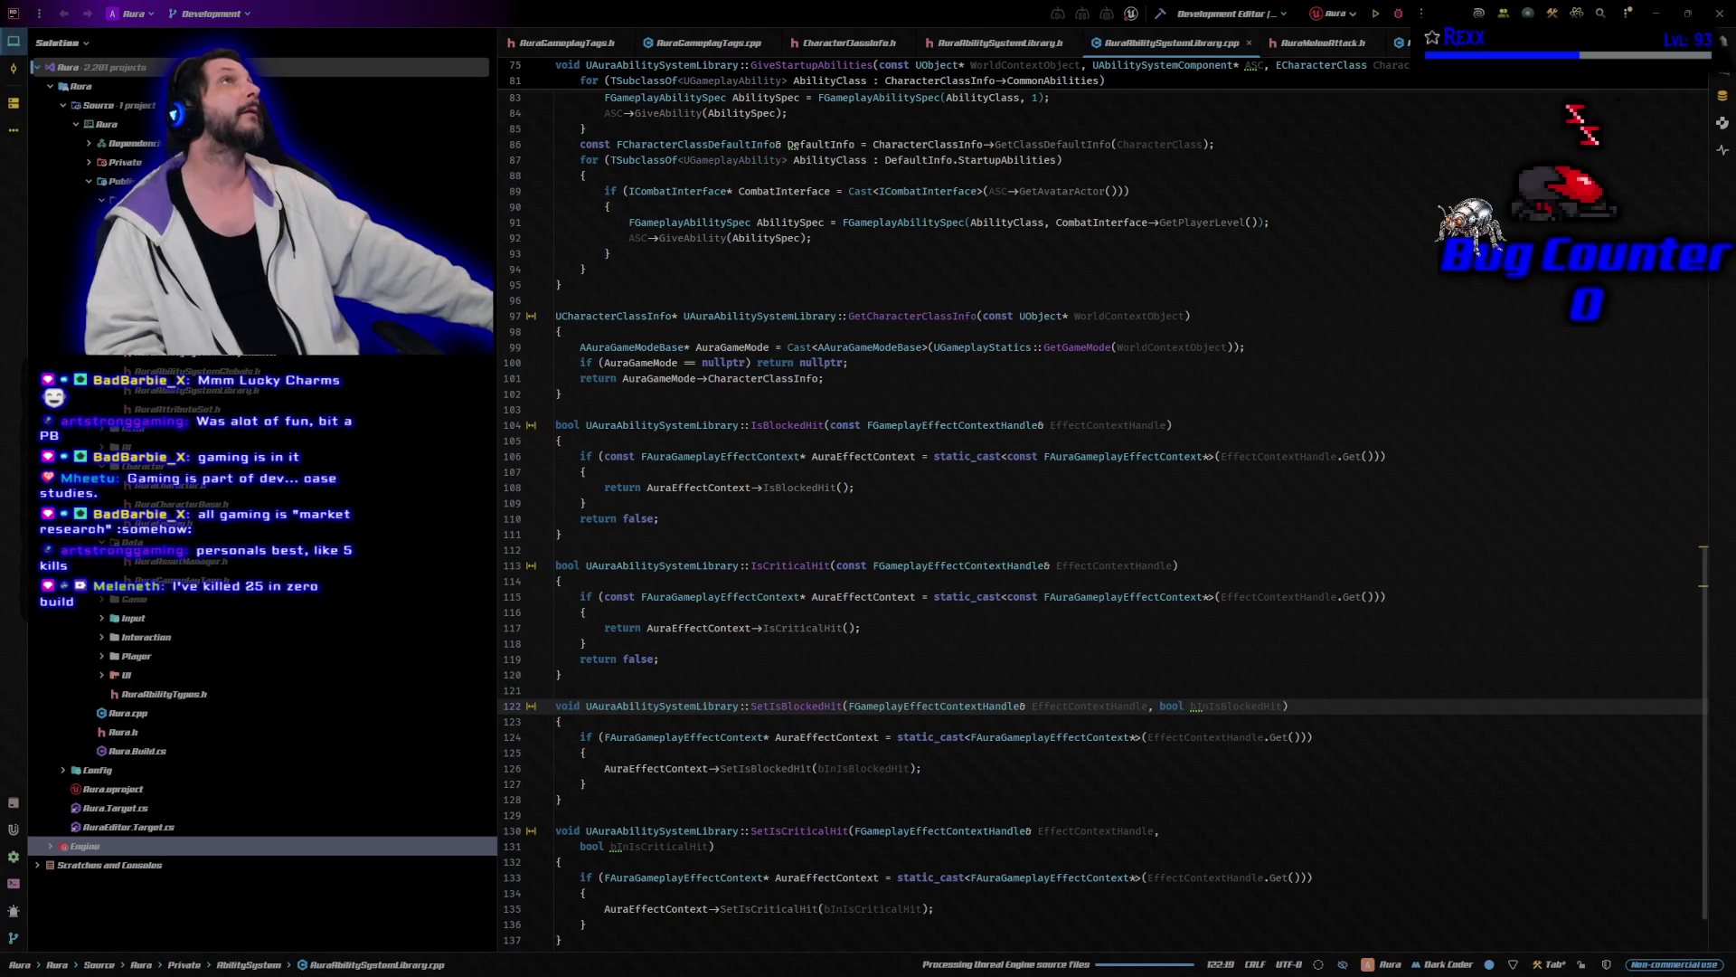
pyautogui.hotkey('alt', 'Tab')
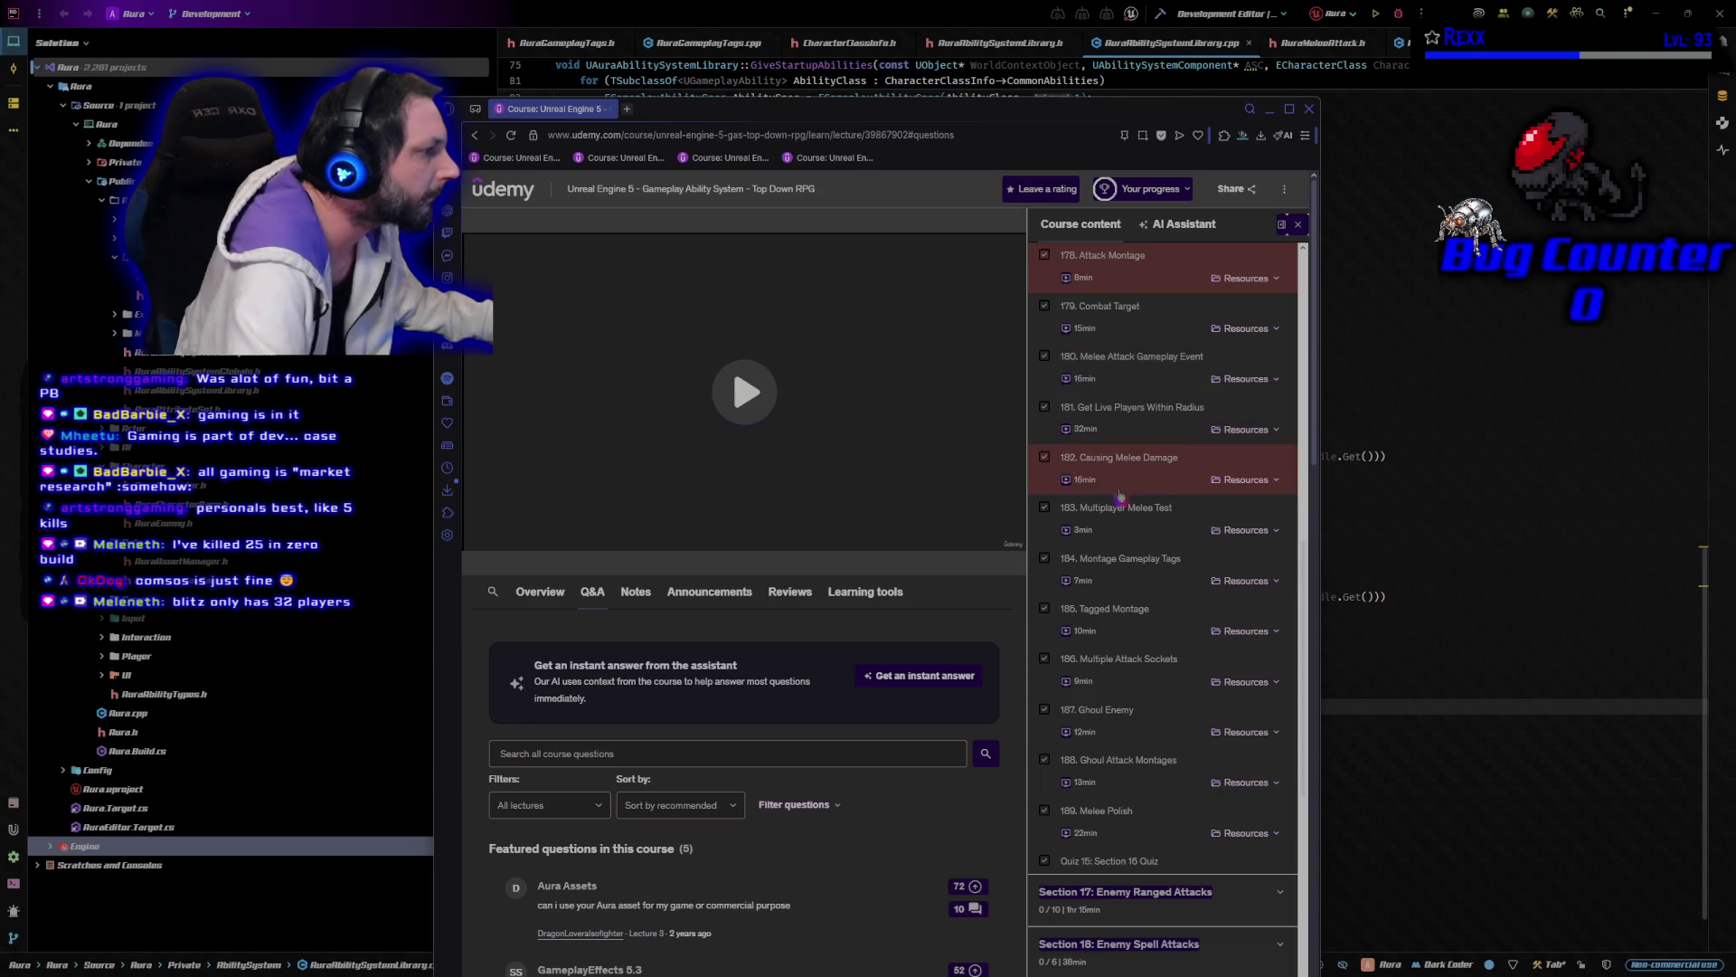
# Switch from the Udemy page back to AuraAbilitySystemLibrary.cpp in Rider.
pyautogui.hotkey('alt', 'Tab')
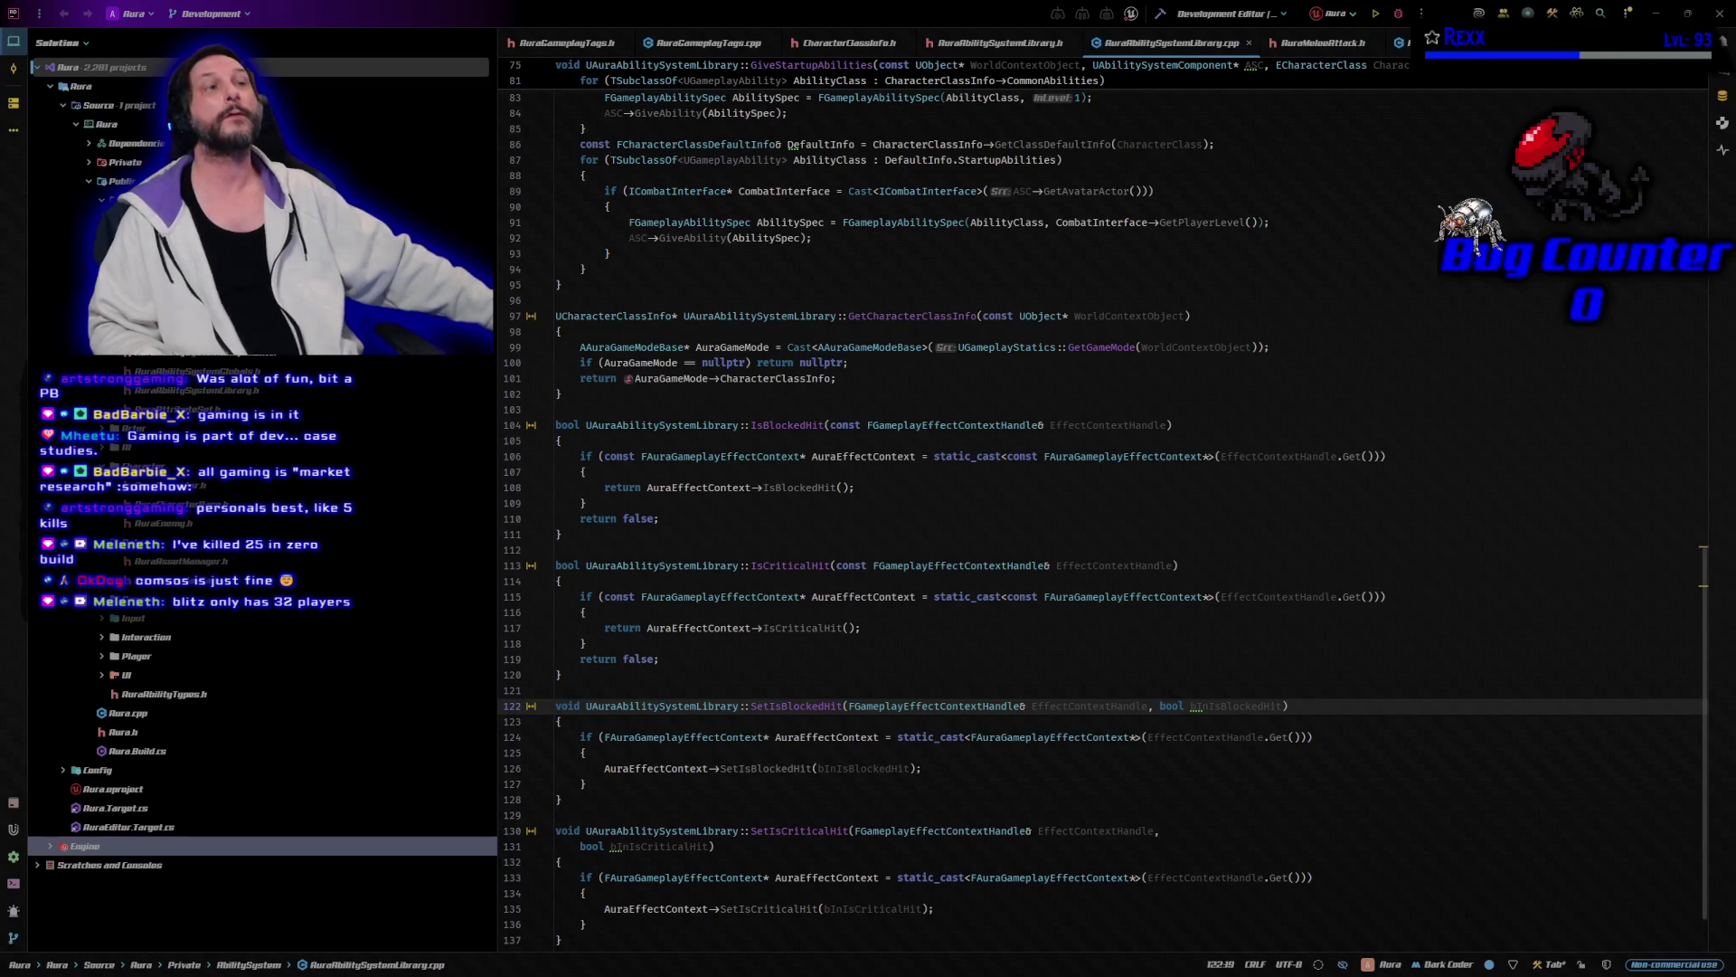
# Build the Aura project with Rider's toolbar Build button.
pyautogui.click(1399, 13)
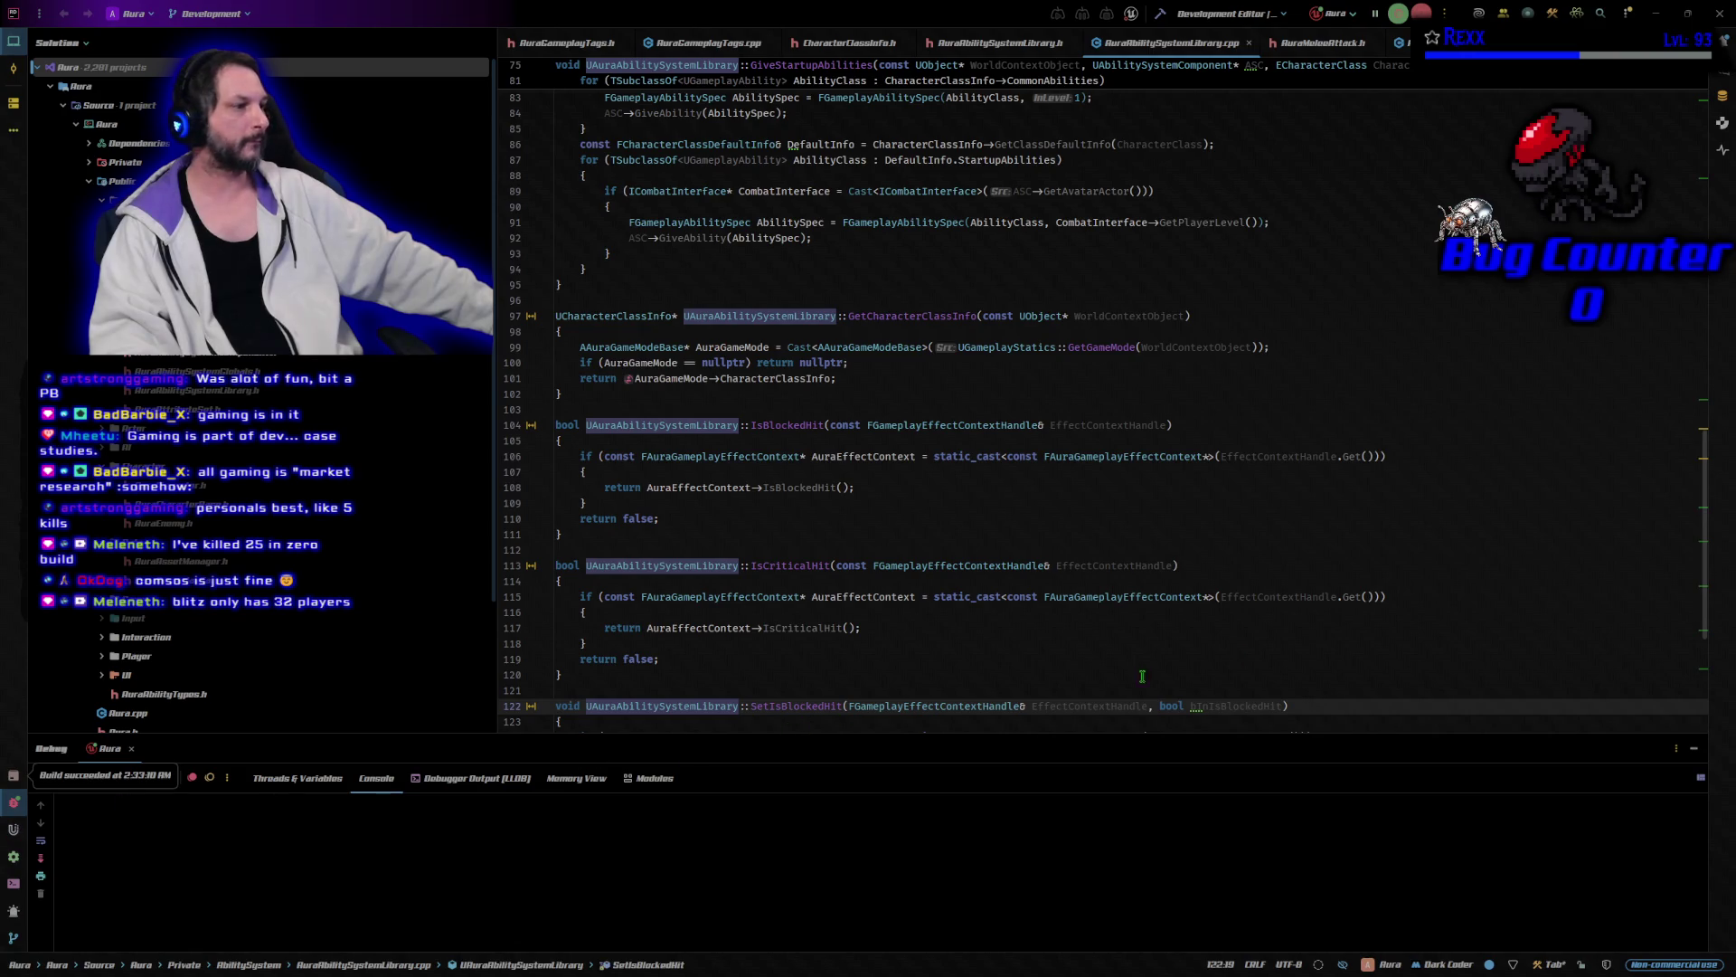
# Launch Aura in Unreal Editor from Rider, moving the loading splash aside while it loads.
pyautogui.click(583, 898)
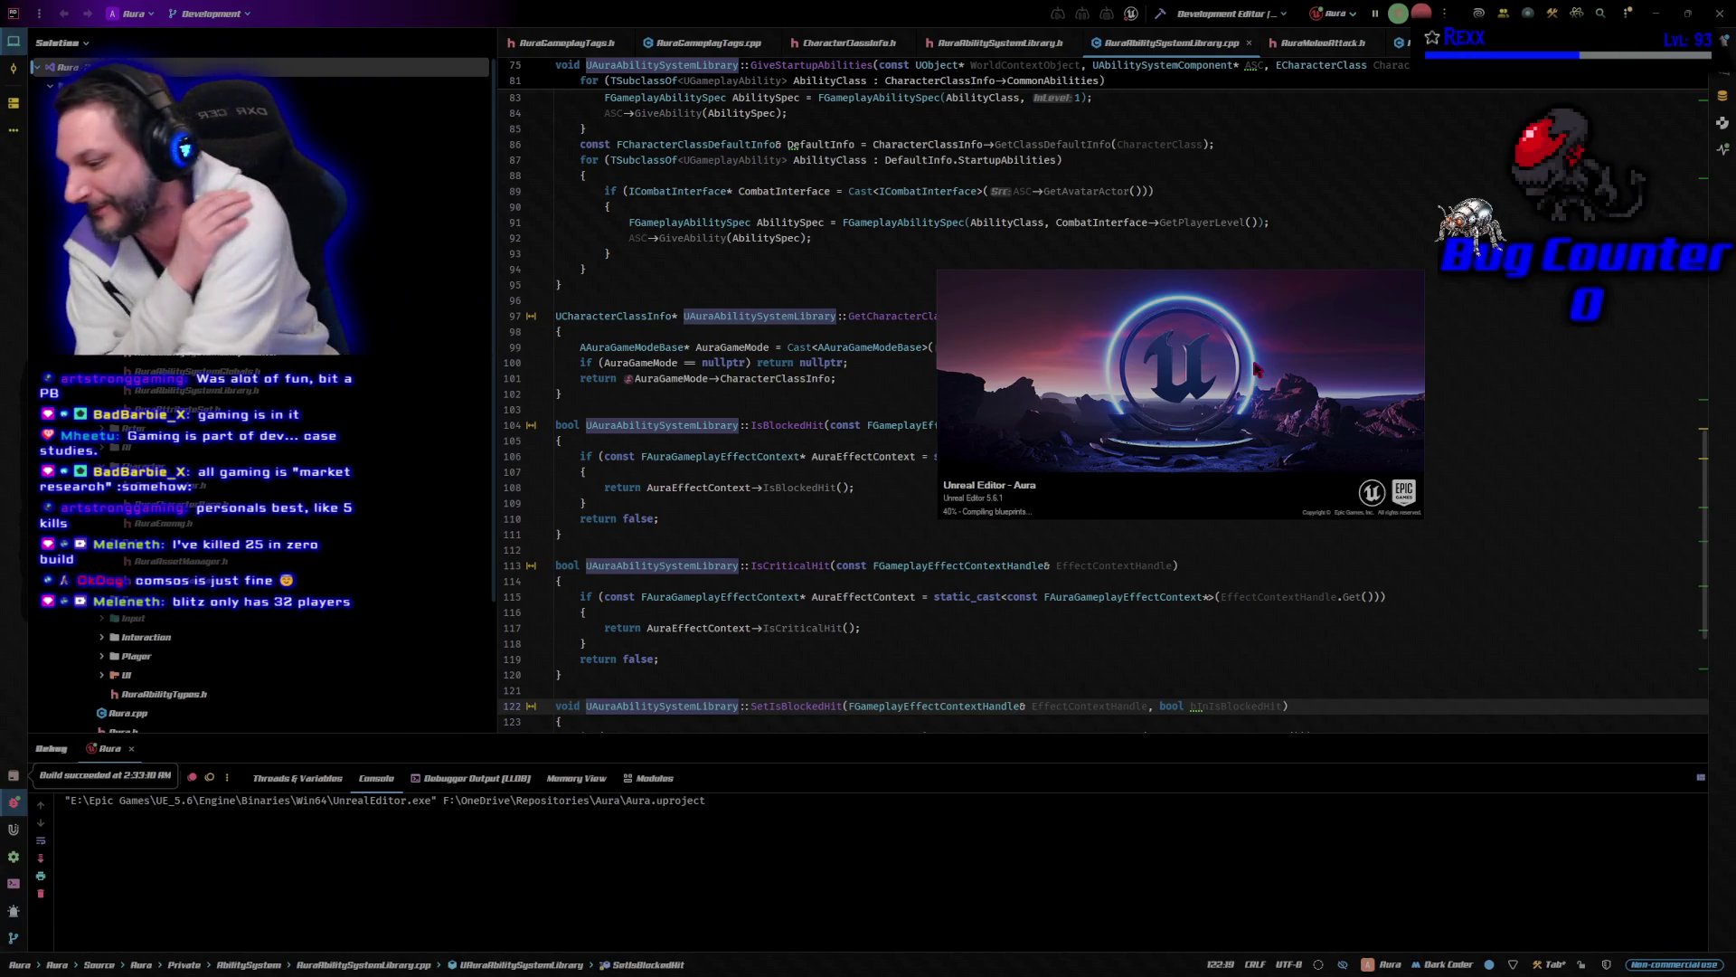
pyautogui.moveTo(1255, 369)
pyautogui.mouseDown()
pyautogui.moveTo(1303, 402)
pyautogui.moveTo(1537, 413)
pyautogui.moveTo(1528, 431)
pyautogui.moveTo(1486, 383)
pyautogui.moveTo(1515, 354)
pyautogui.mouseUp()
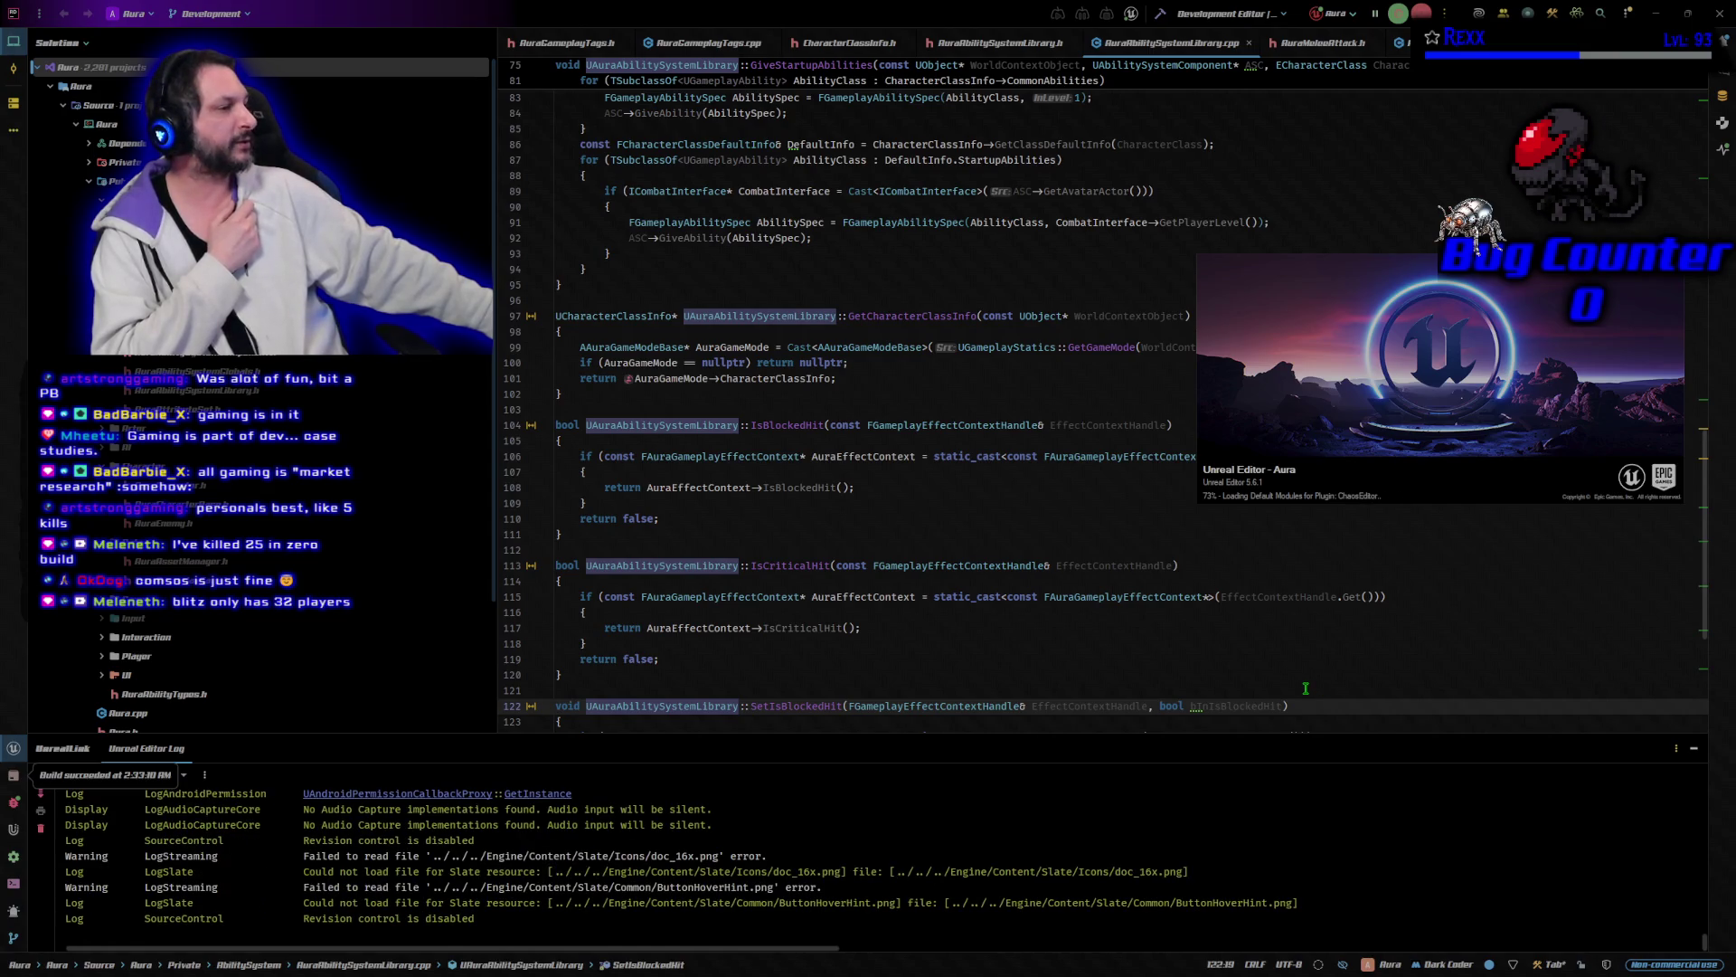
pyautogui.click(1297, 647)
pyautogui.click(1288, 689)
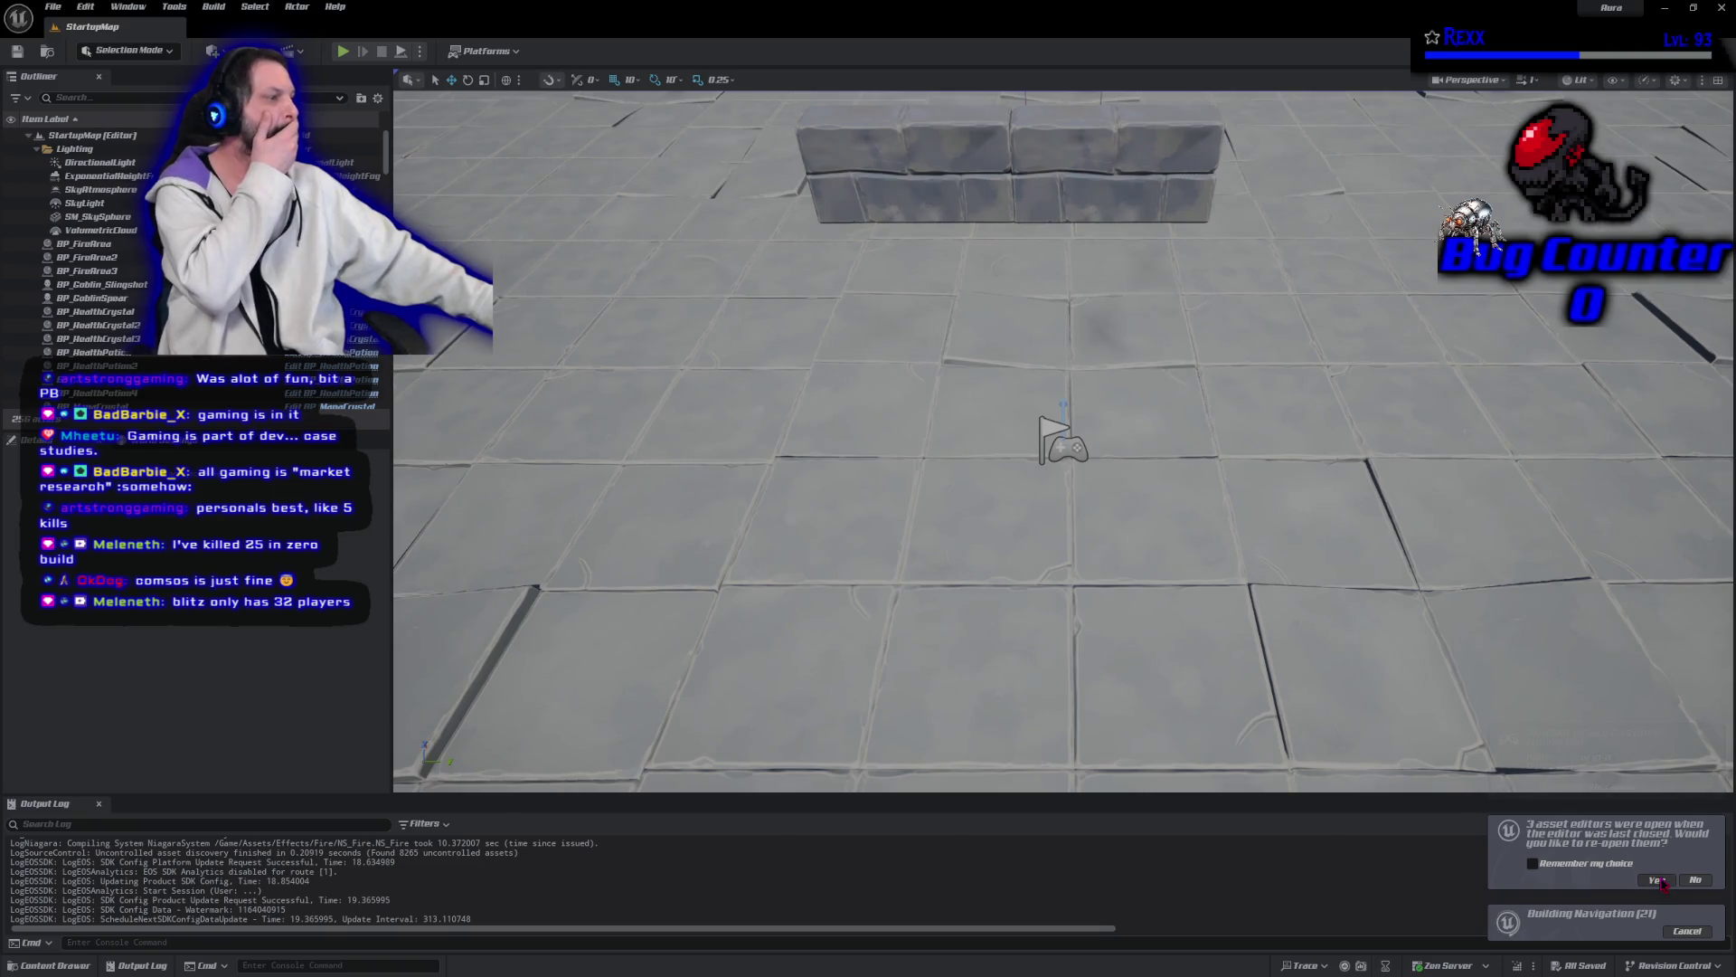
# Accept the prompt to reopen the BTT_Attack, GA_MeleeAttack and DA_CharacterClassInfo editors.
pyautogui.click(1656, 879)
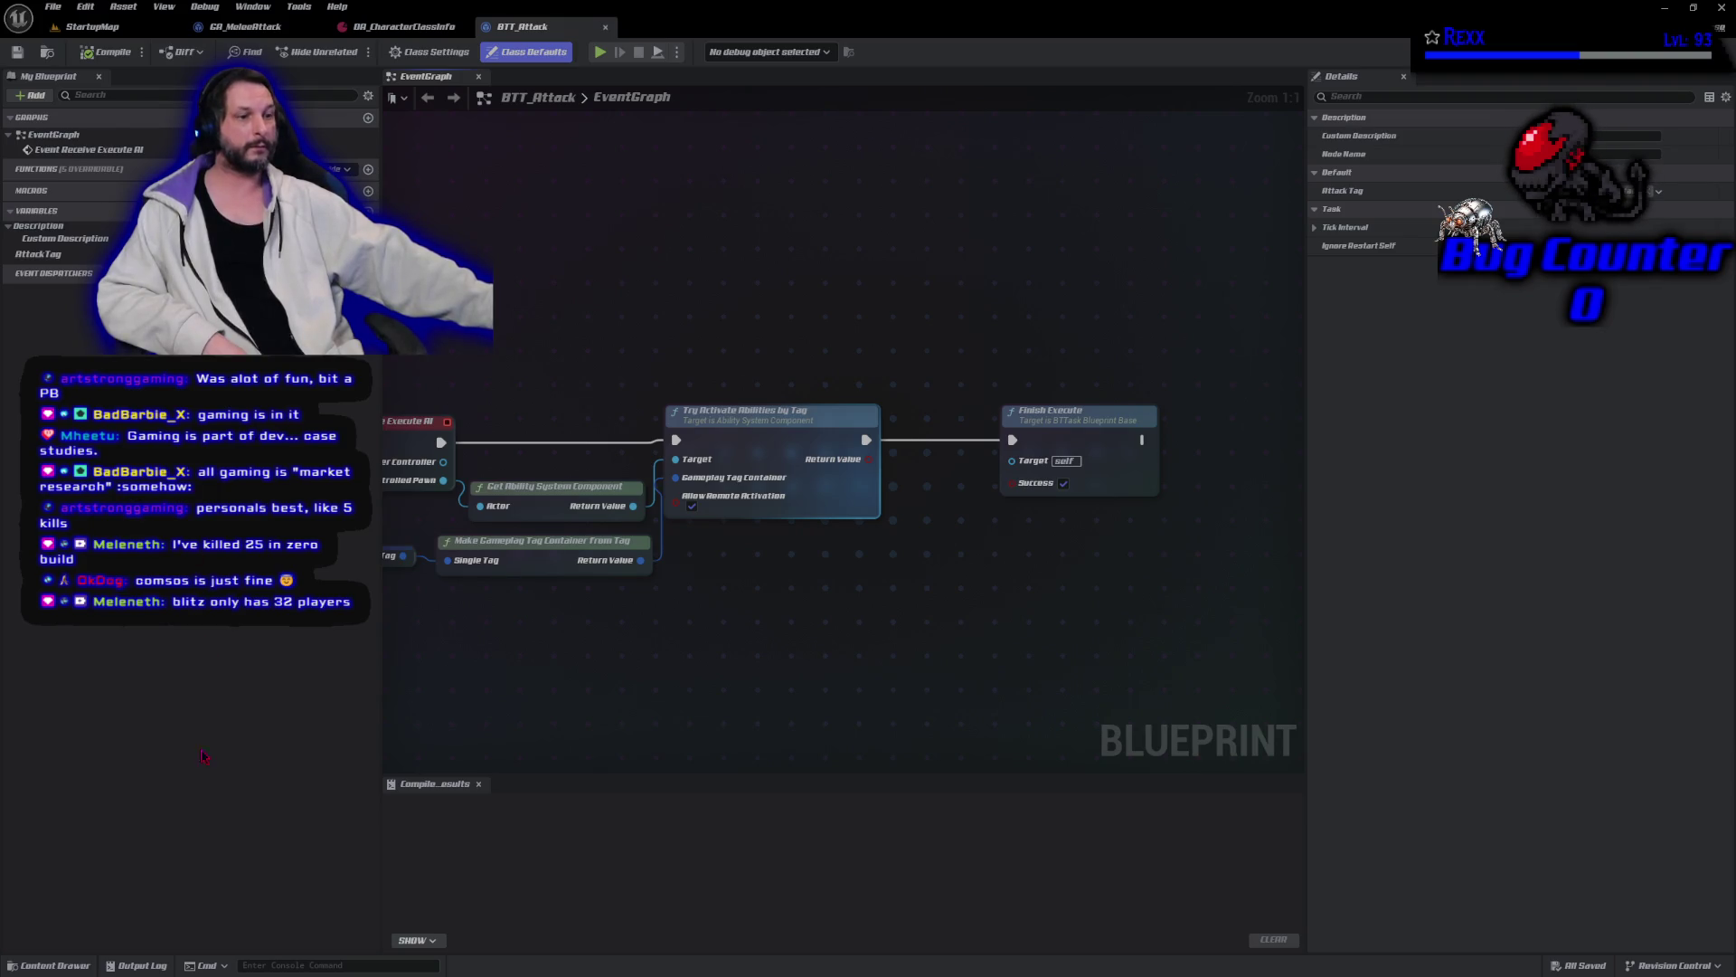
# Open the Content Drawer at Content/Blueprints/AI/Tasks.
pyautogui.click(86, 967)
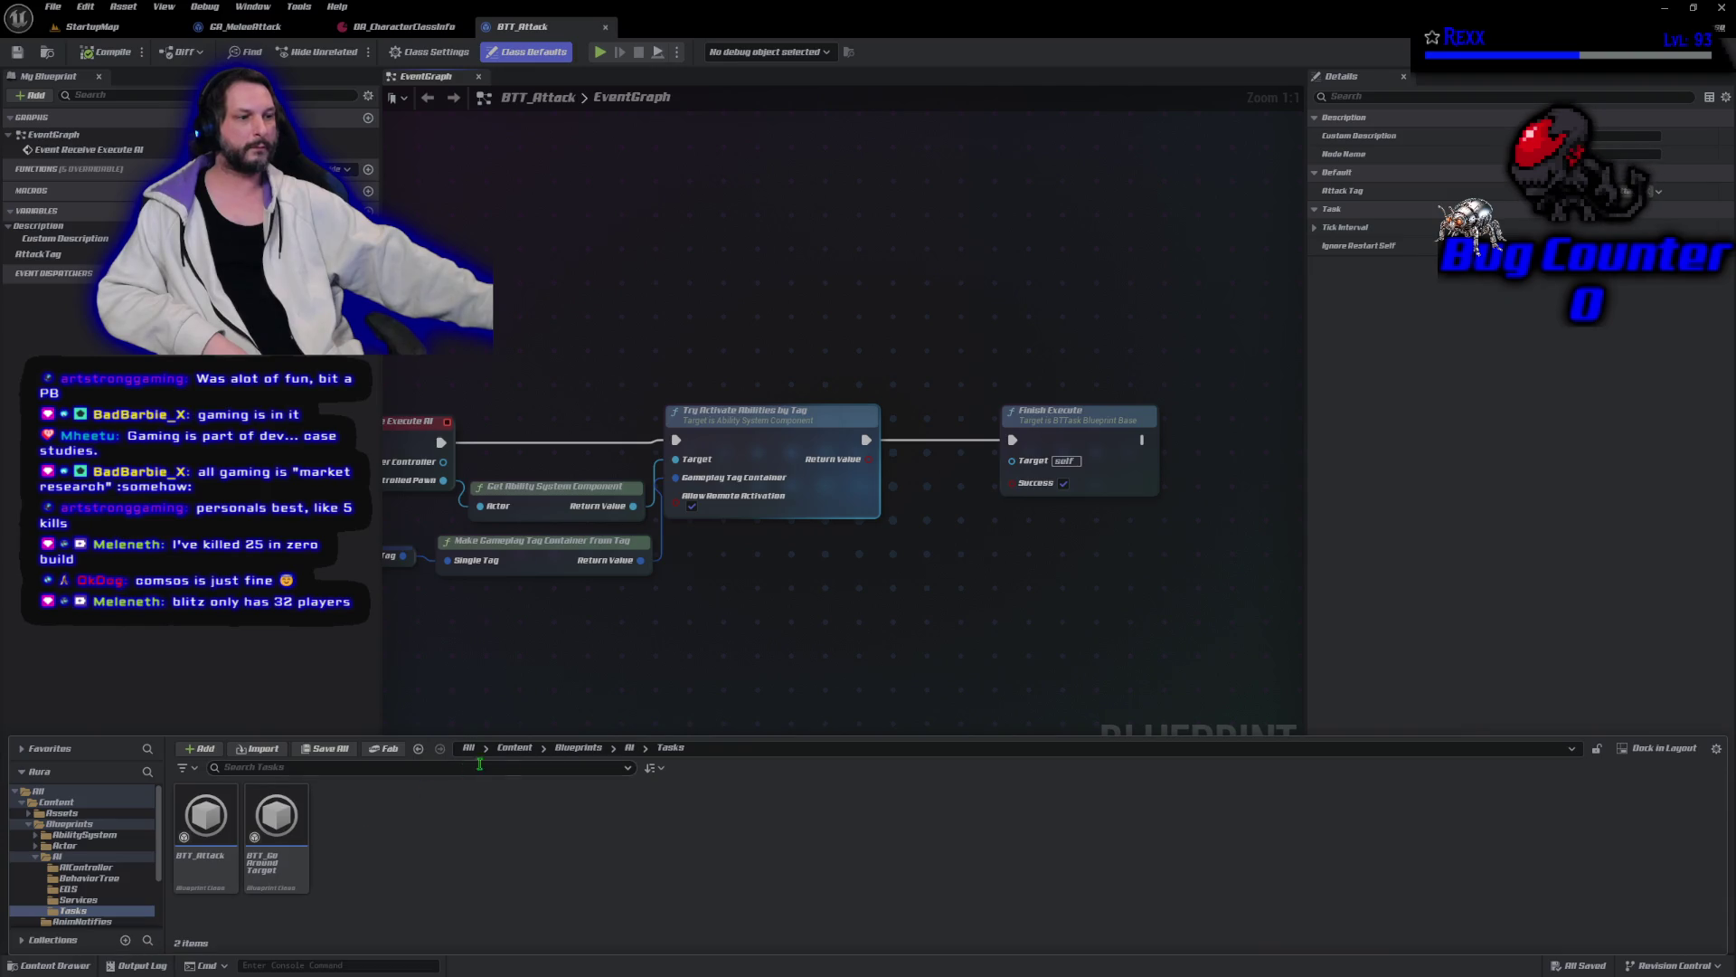
# Navigate the Content Drawer to Blueprints > AbilitySystem > GameplayAbilities.
pyautogui.click(577, 748)
pyautogui.doubleClick(206, 818)
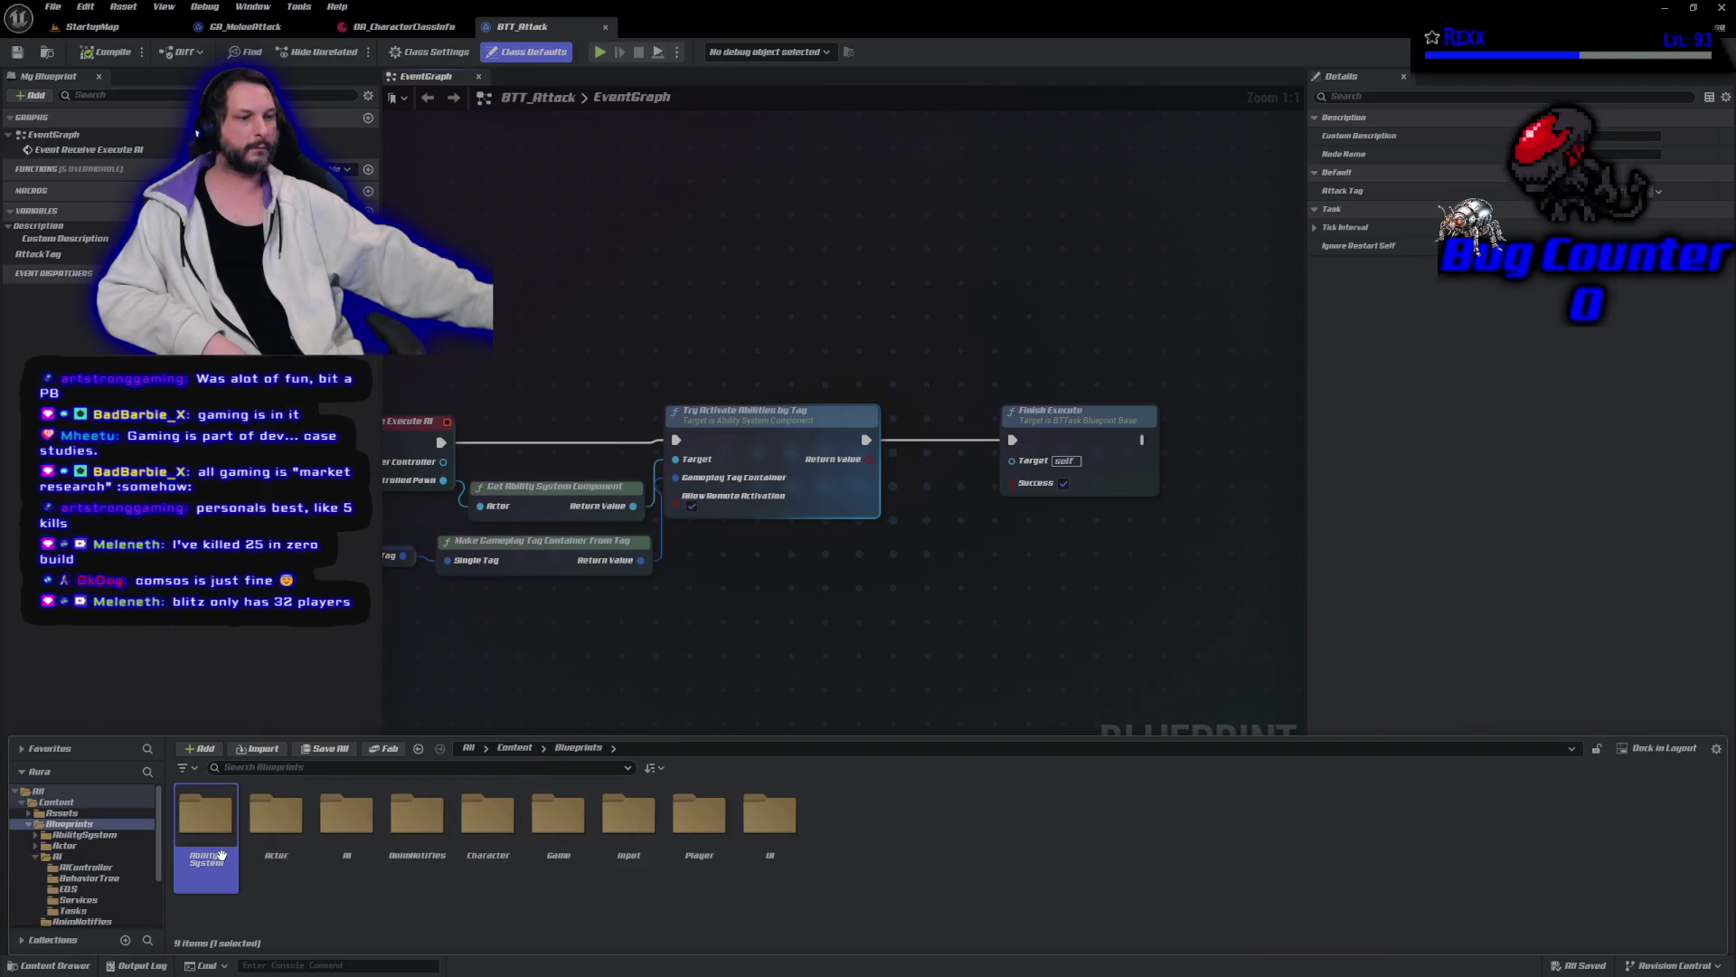
pyautogui.click(219, 850)
pyautogui.doubleClick(276, 818)
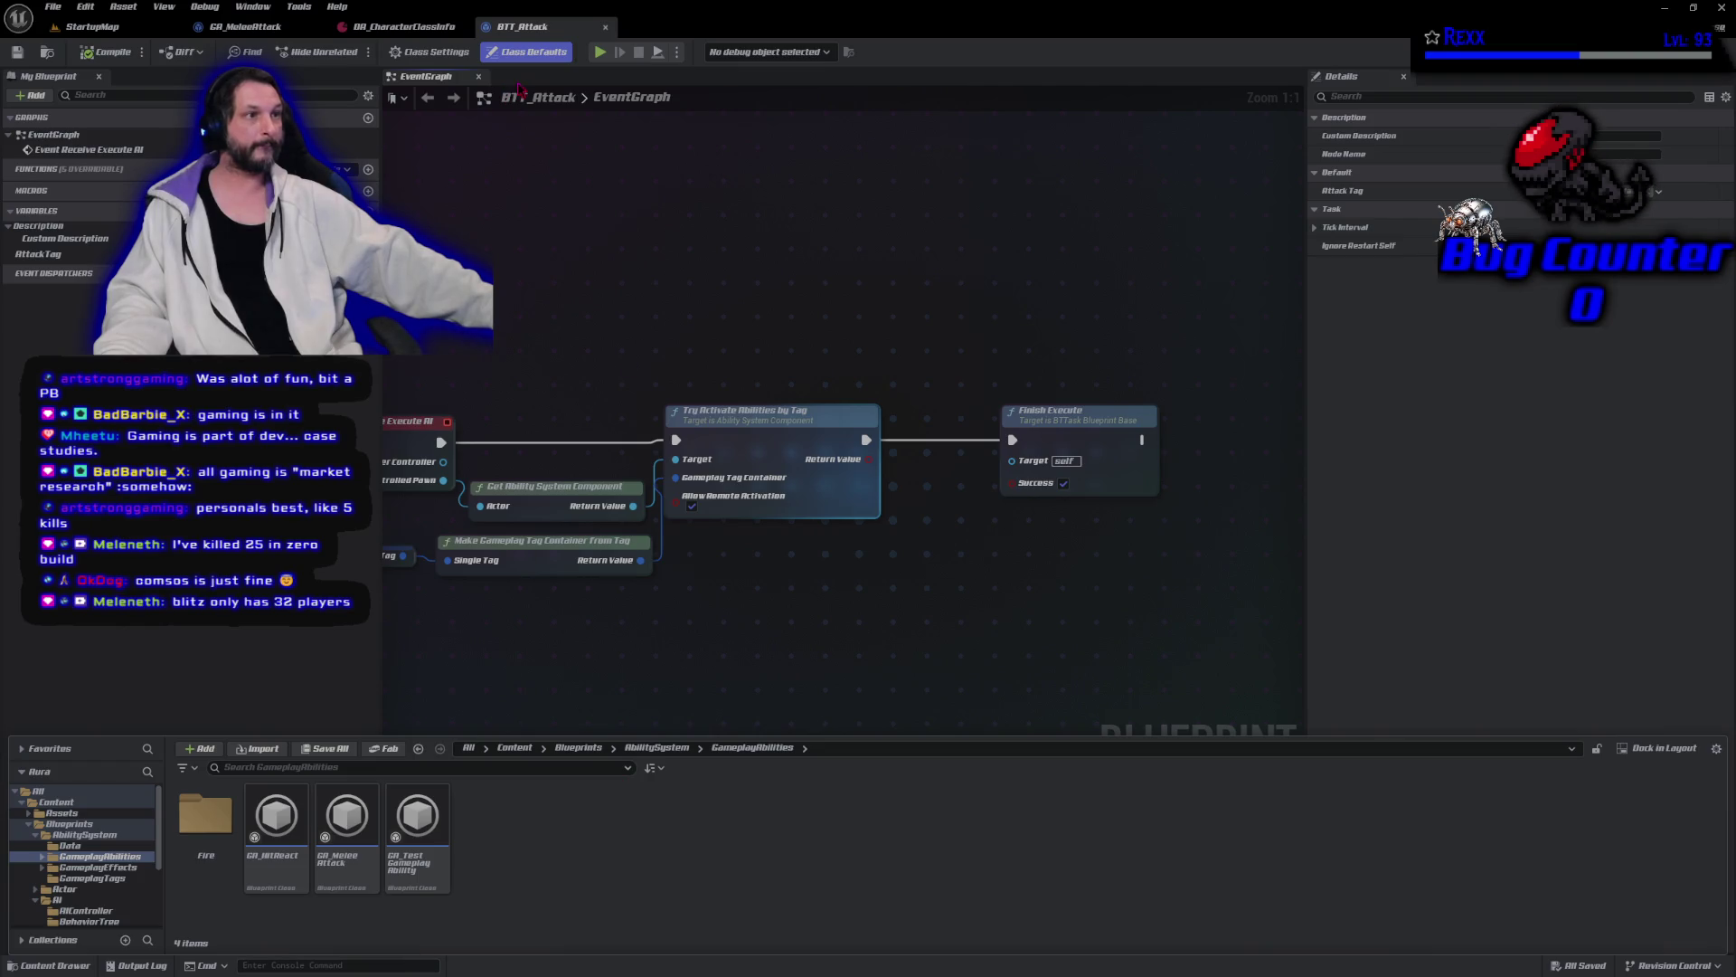
# Switch to the GA_MeleeAttack graph and close the BTT_Attack and DA_CharacterClassInfo tabs.
pyautogui.click(247, 28)
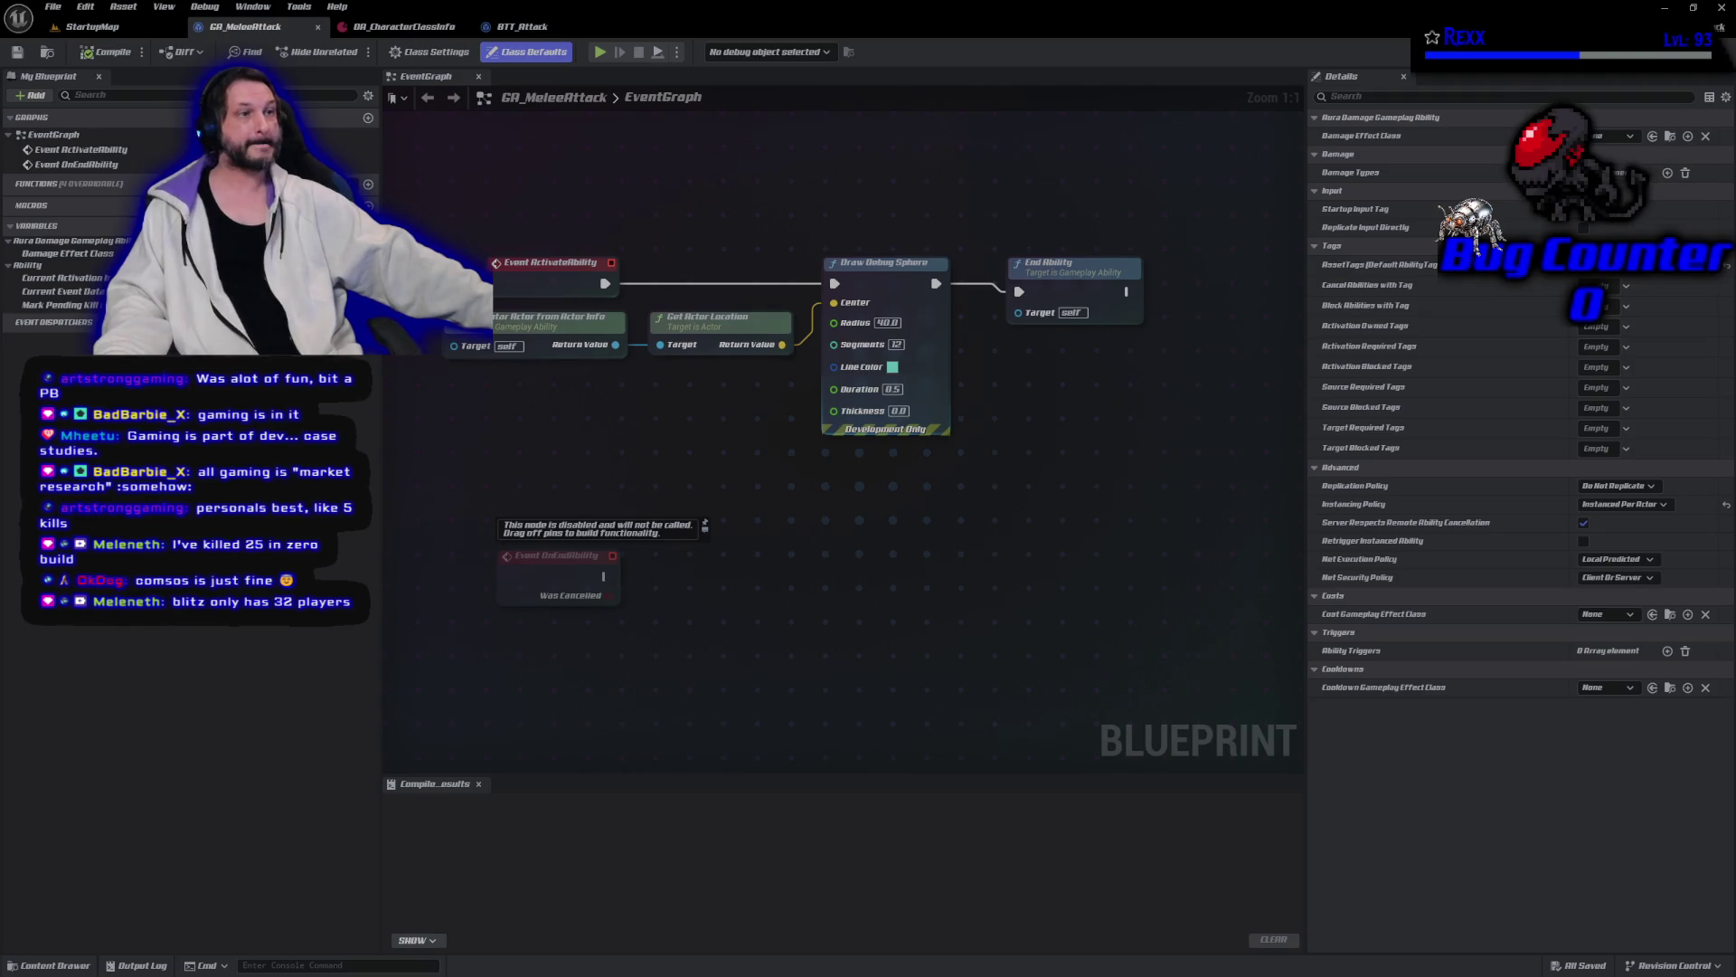
pyautogui.middleClick(415, 30)
pyautogui.middleClick(416, 31)
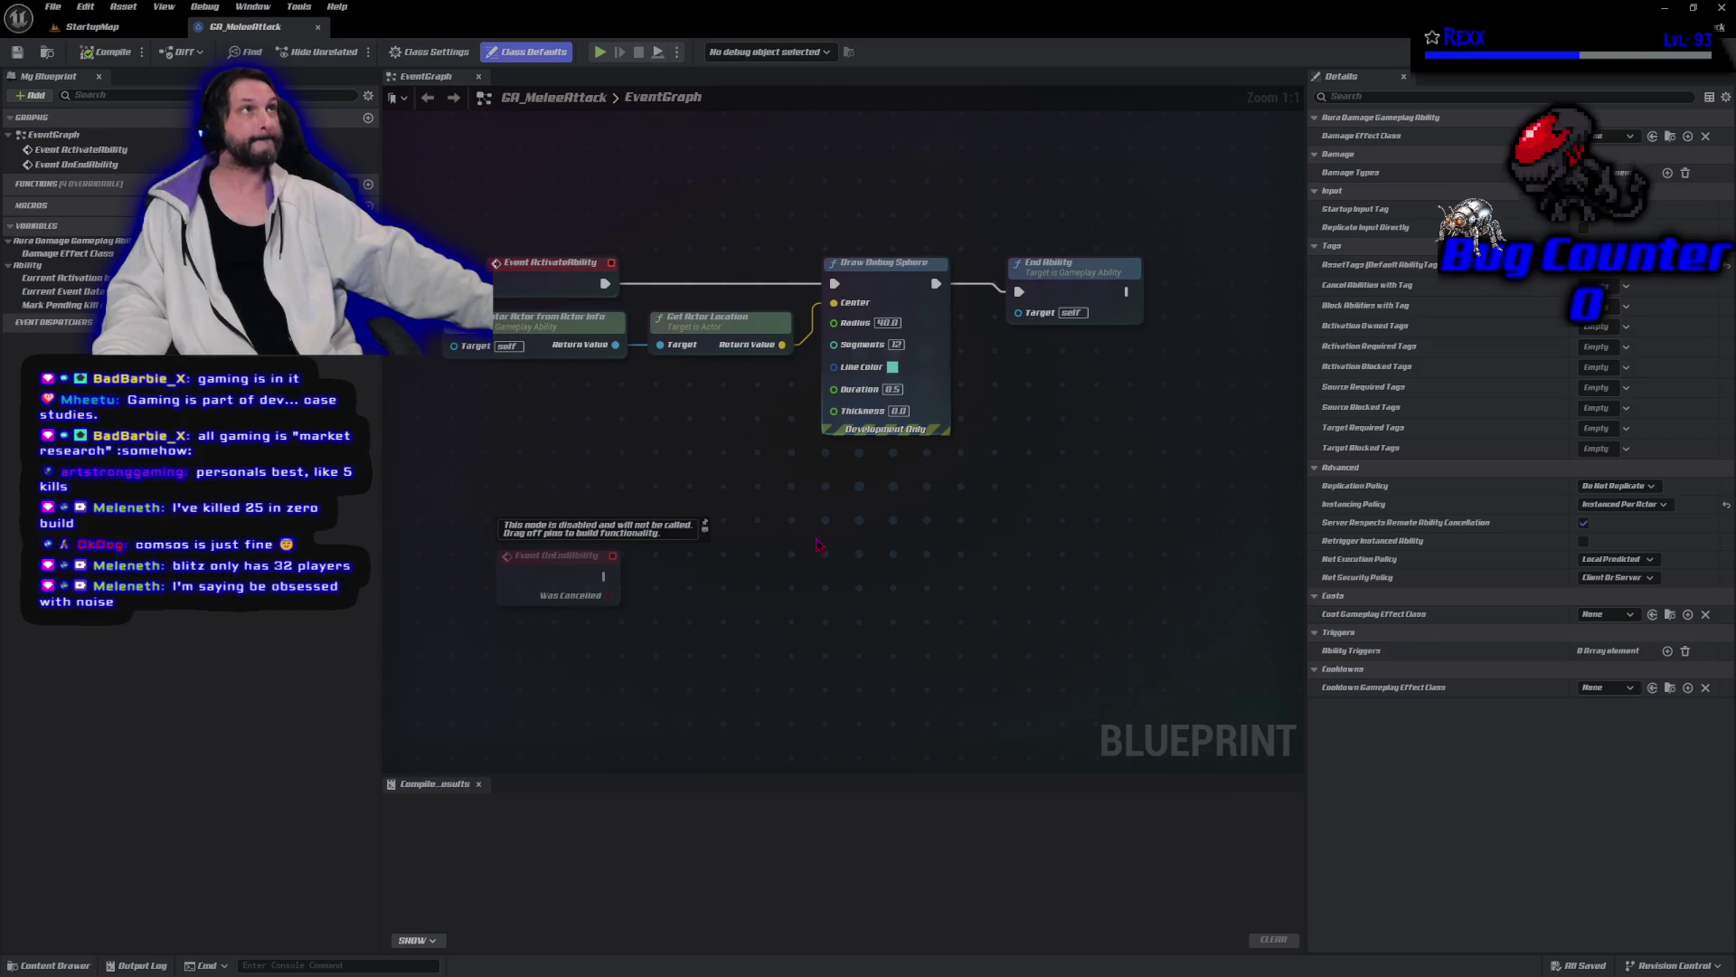
pyautogui.click(982, 504)
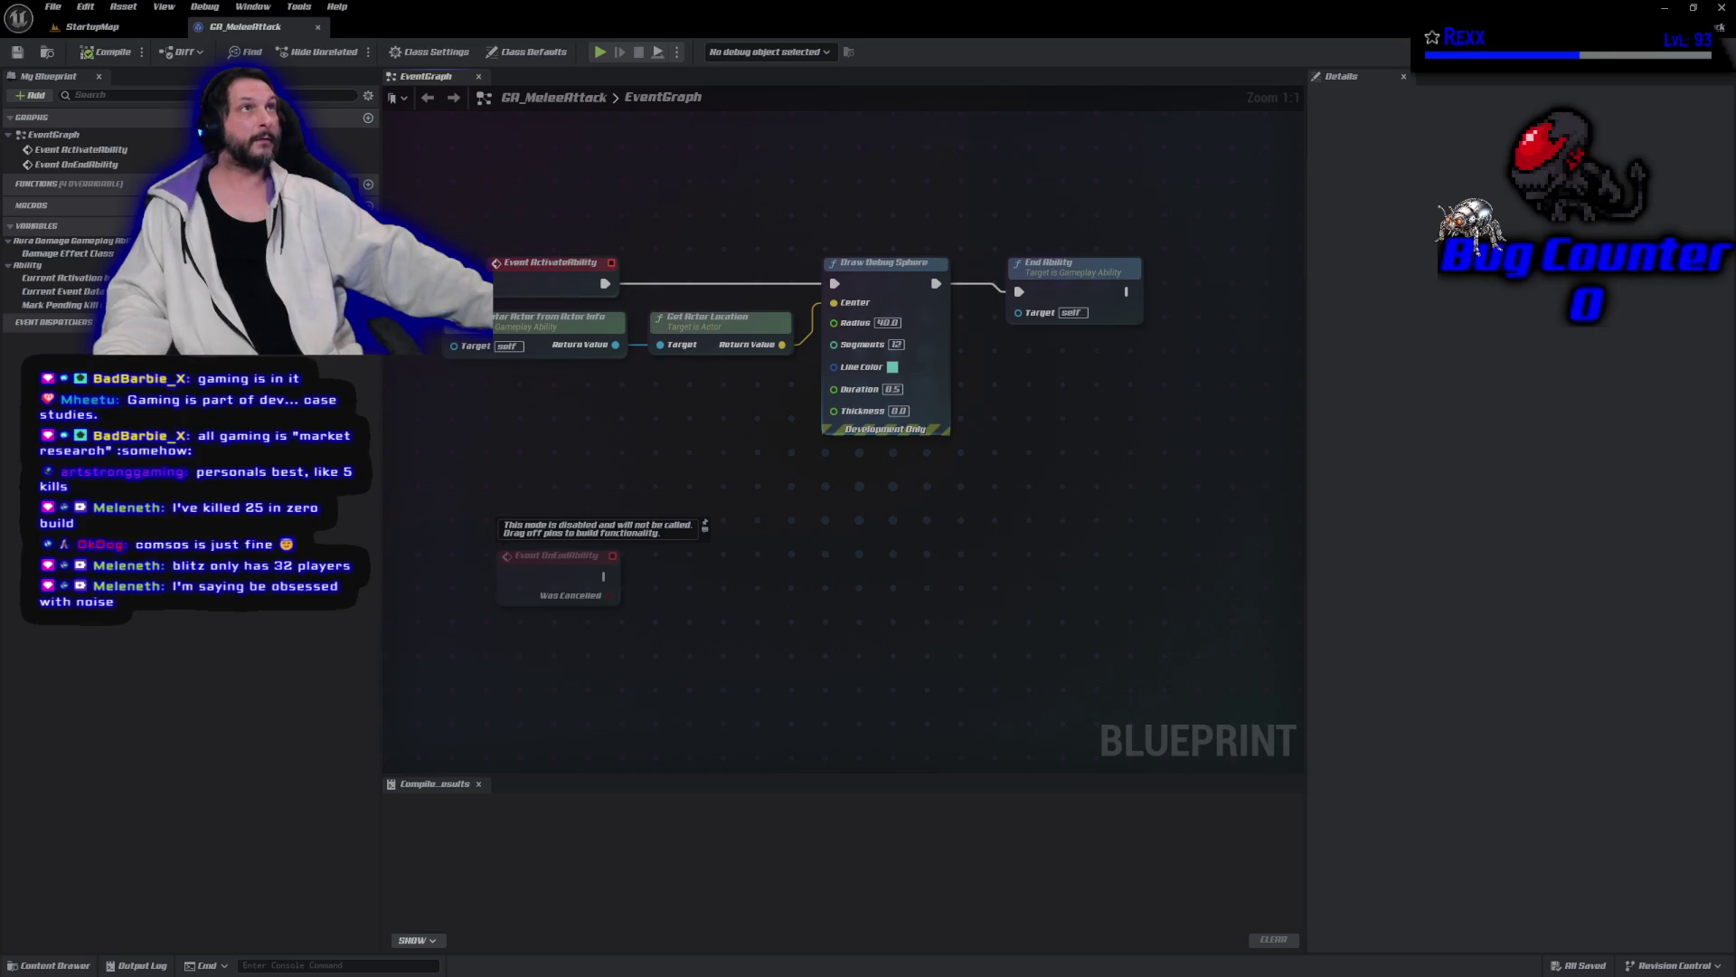
pyautogui.rightClick(840, 542)
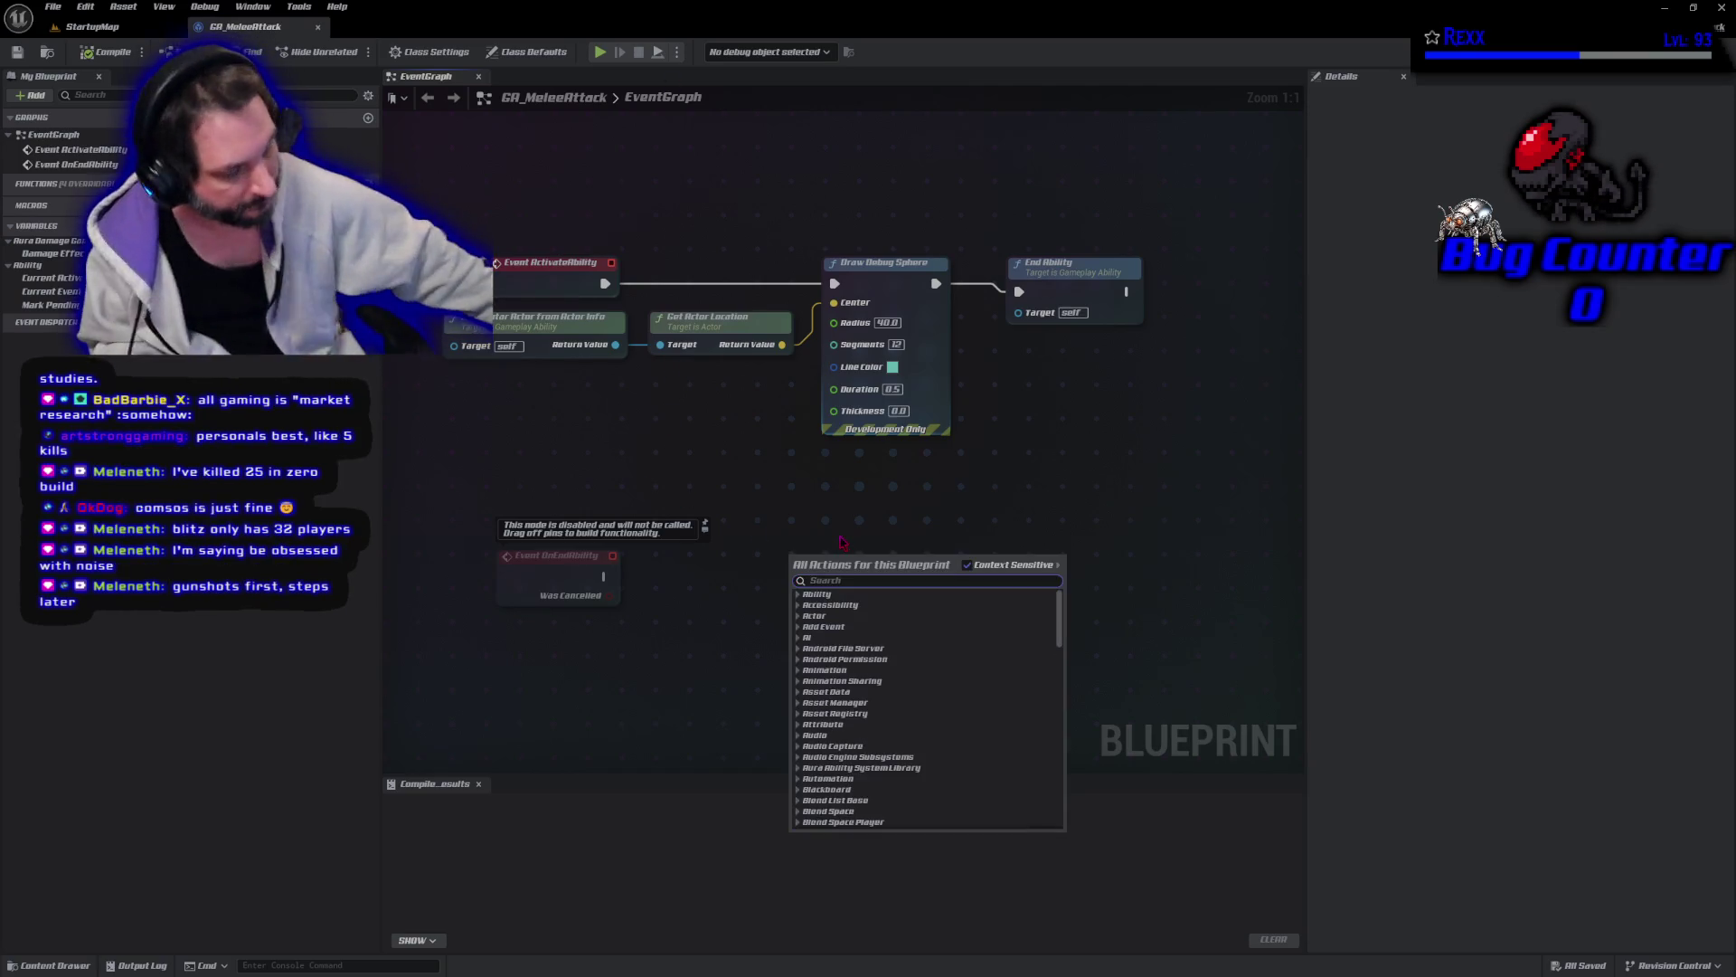
# Search 'play montage and wait' and place a PlayMontageAndWait node in the graph.
pyautogui.write('play mon')
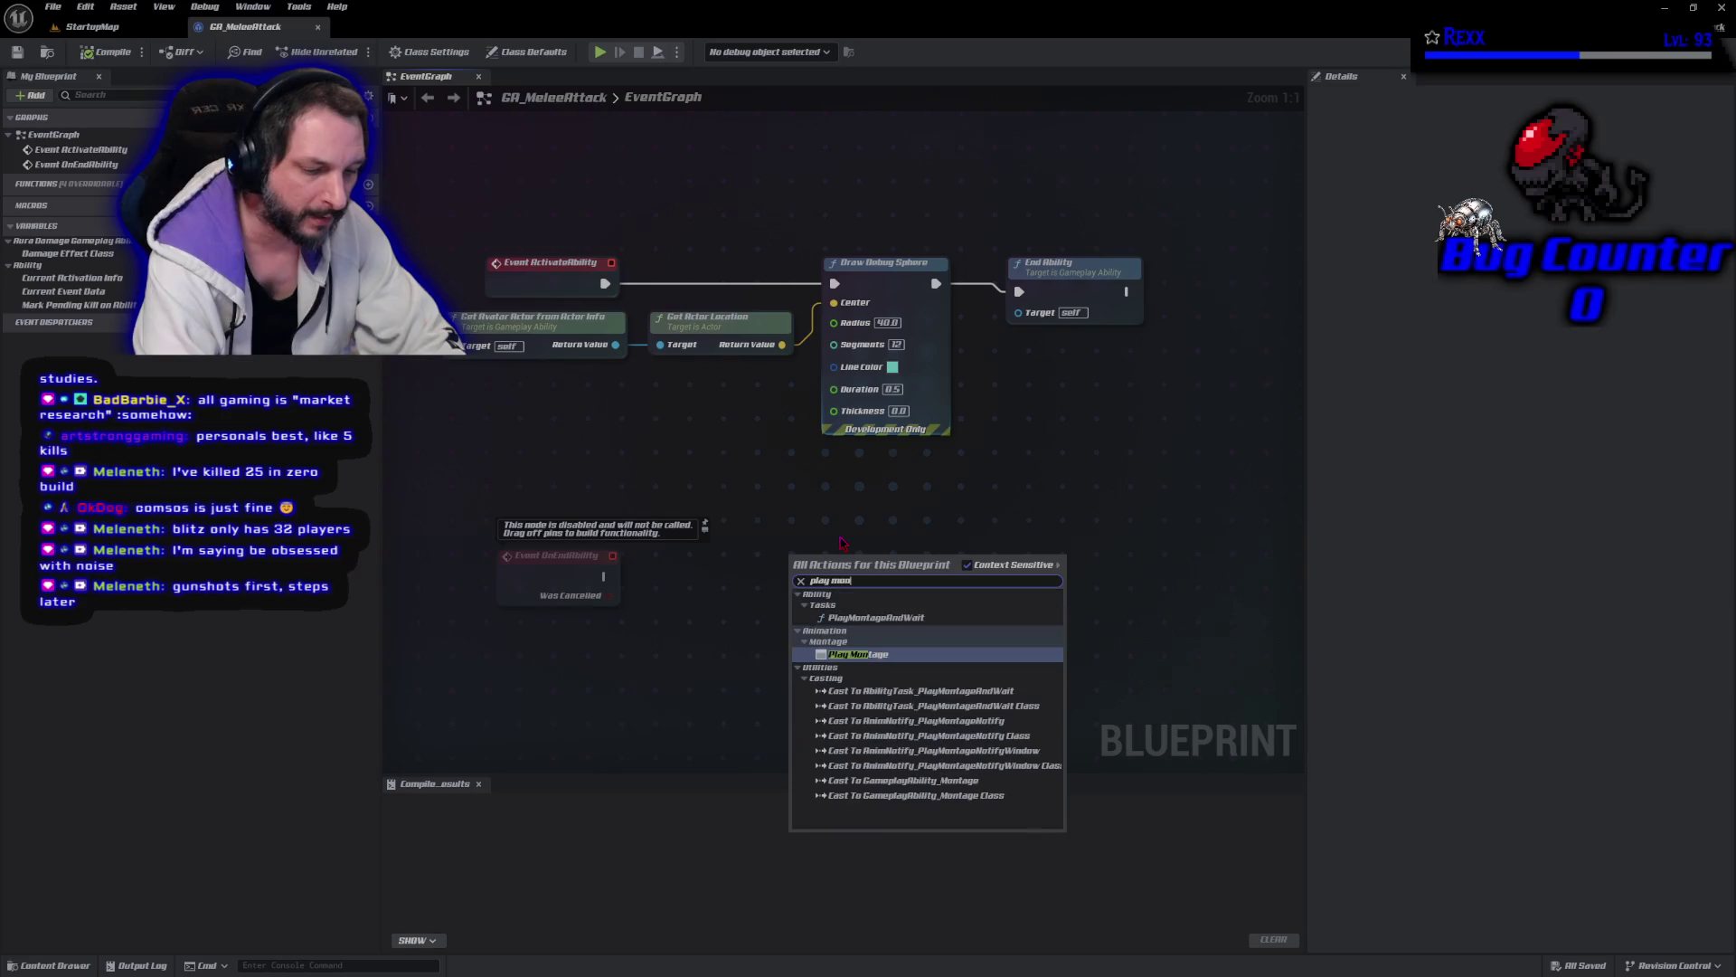
pyautogui.write('tage and wait')
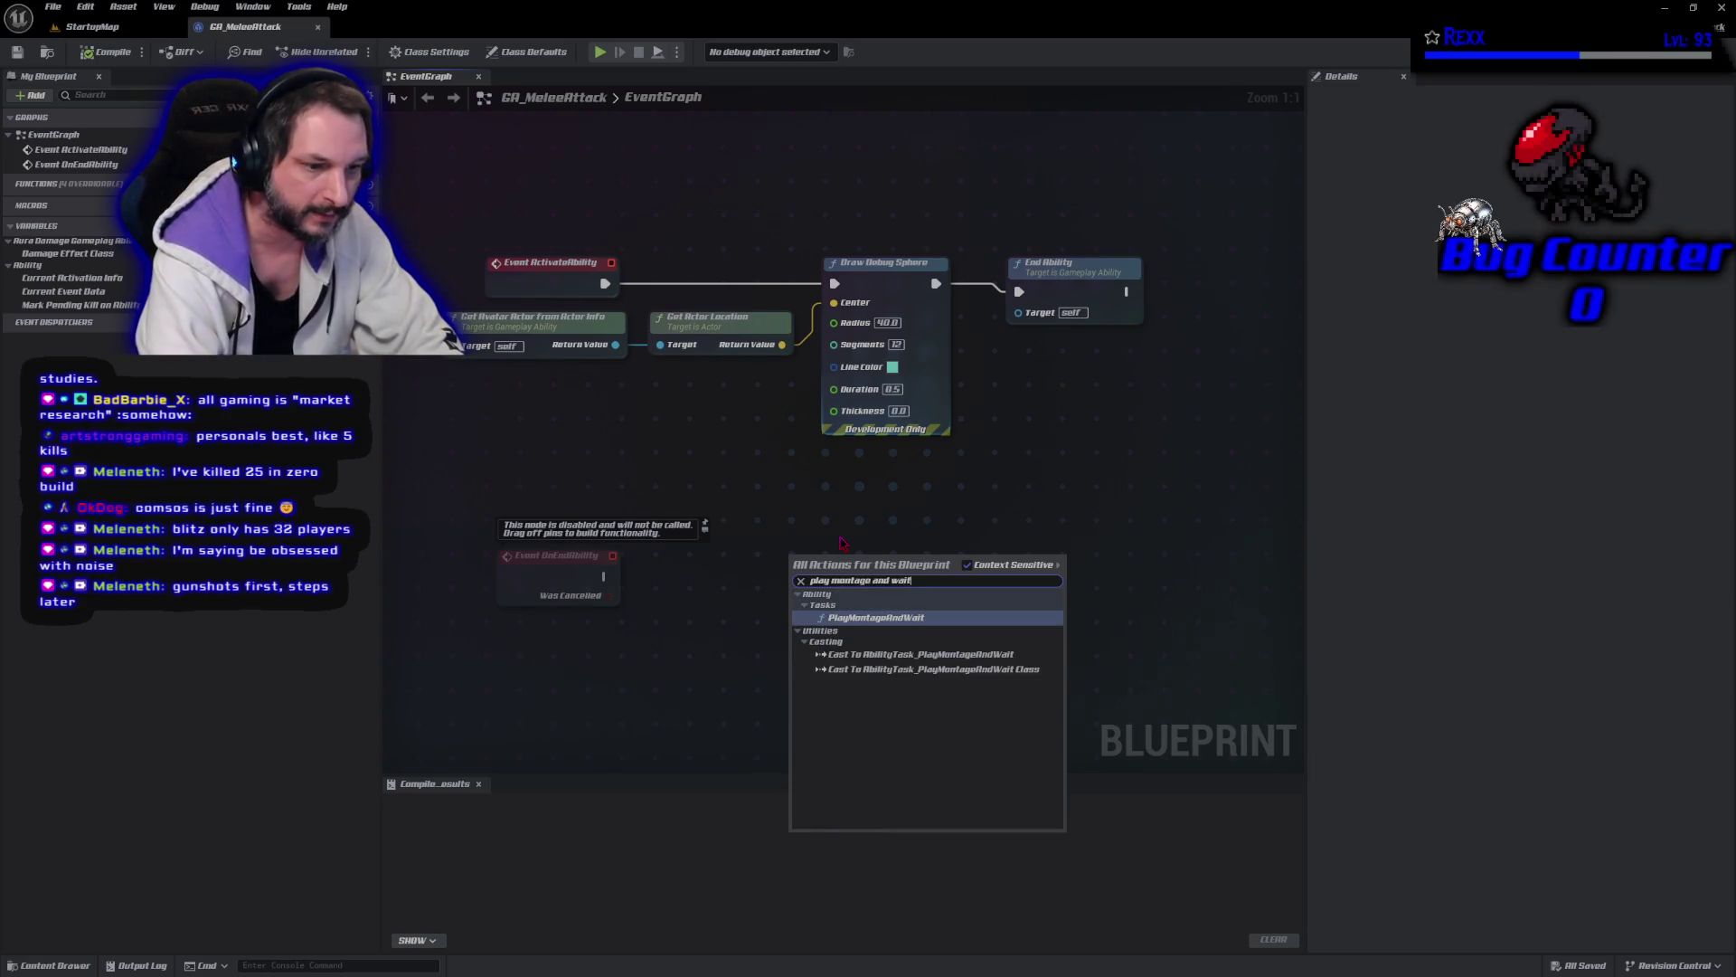
pyautogui.press('Return')
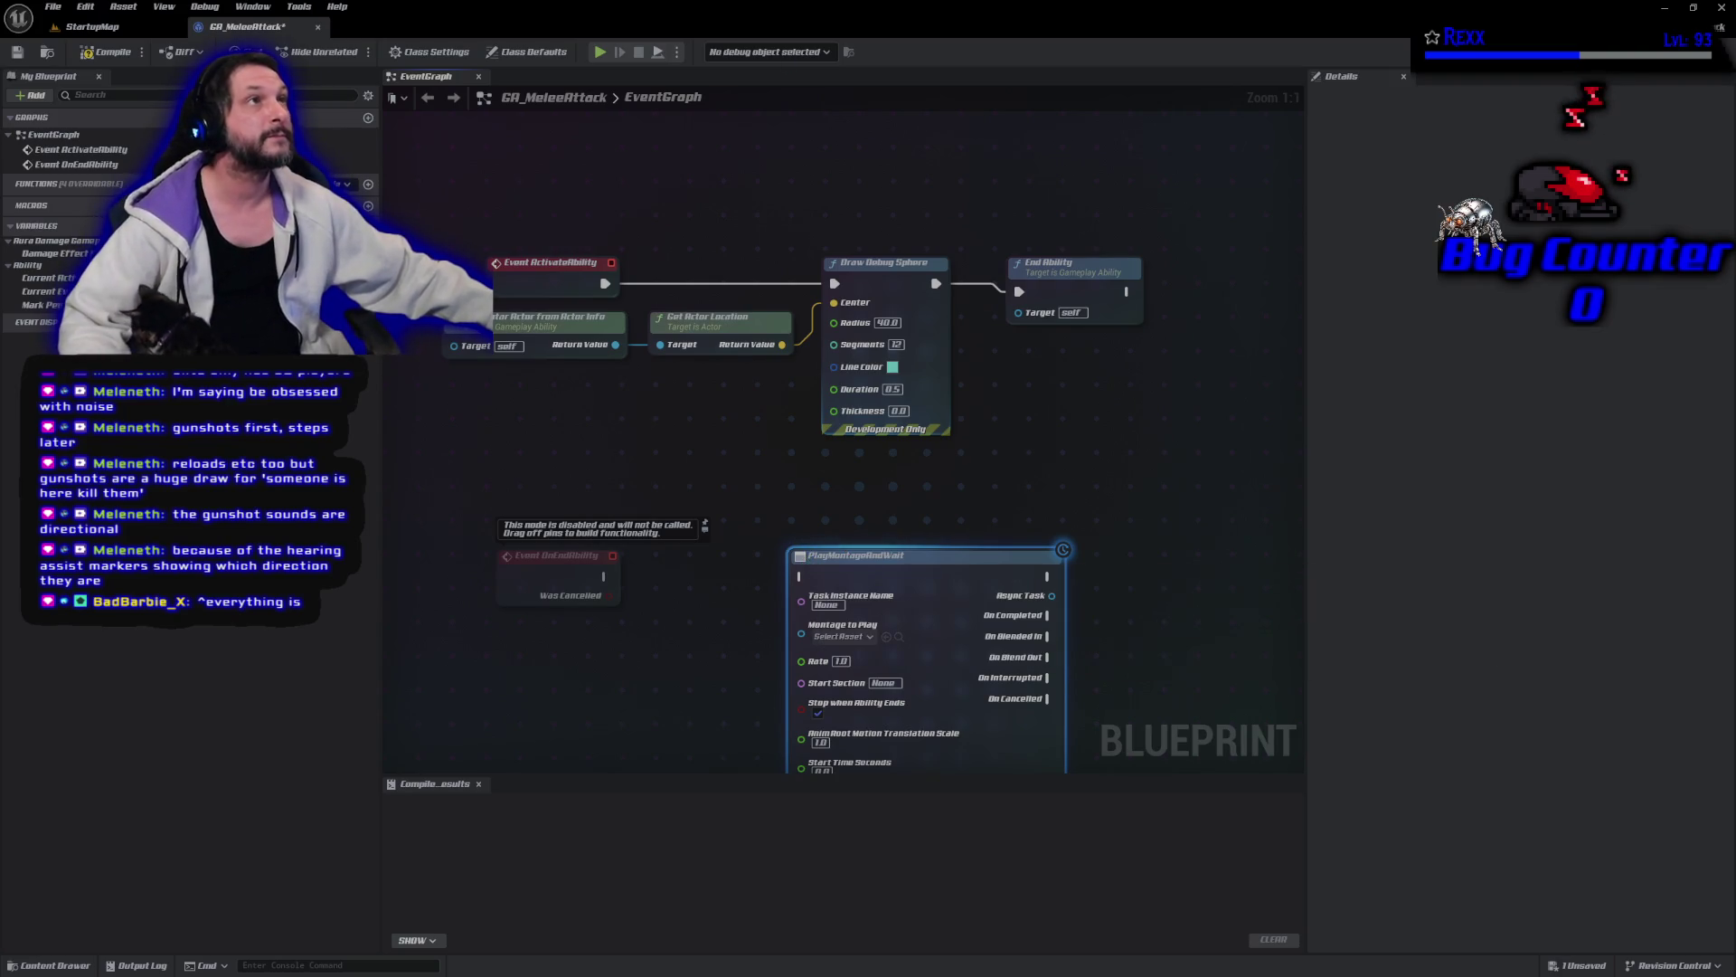
# Delete the Get Actor Location and Draw Debug Sphere nodes.
pyautogui.moveTo(917, 625)
pyautogui.mouseDown()
pyautogui.moveTo(1176, 504)
pyautogui.moveTo(1102, 431)
pyautogui.mouseUp()
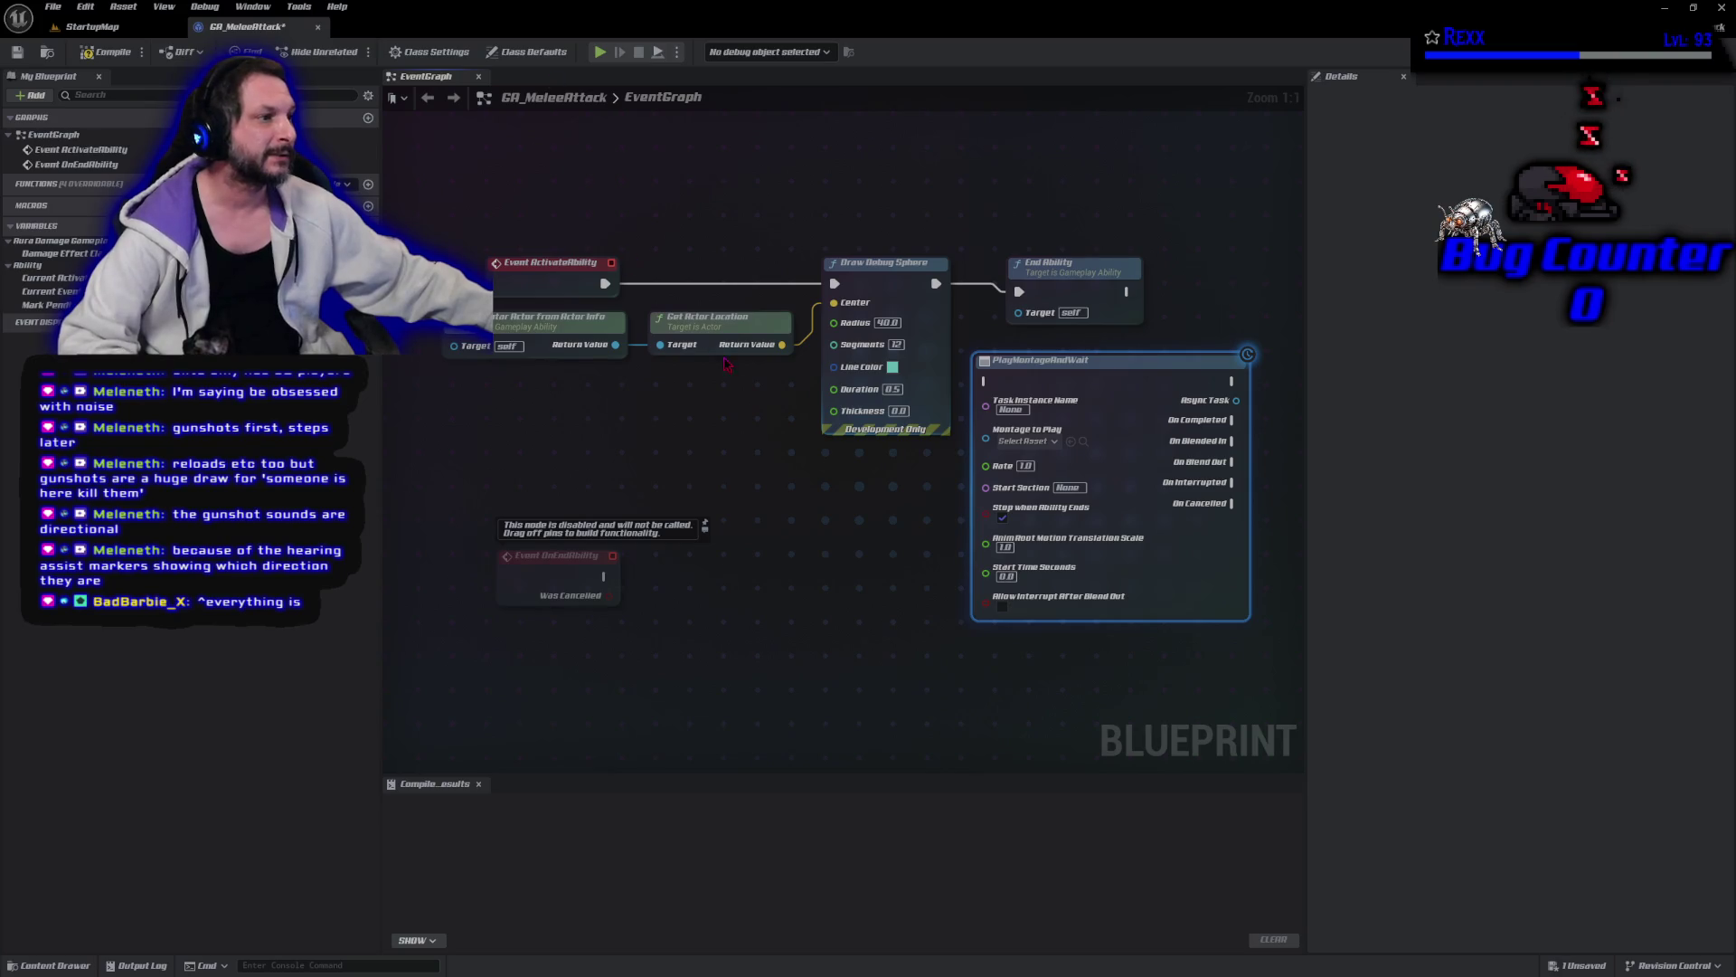
pyautogui.moveTo(737, 194); pyautogui.dragTo(833, 358)
pyautogui.rightClick(833, 358)
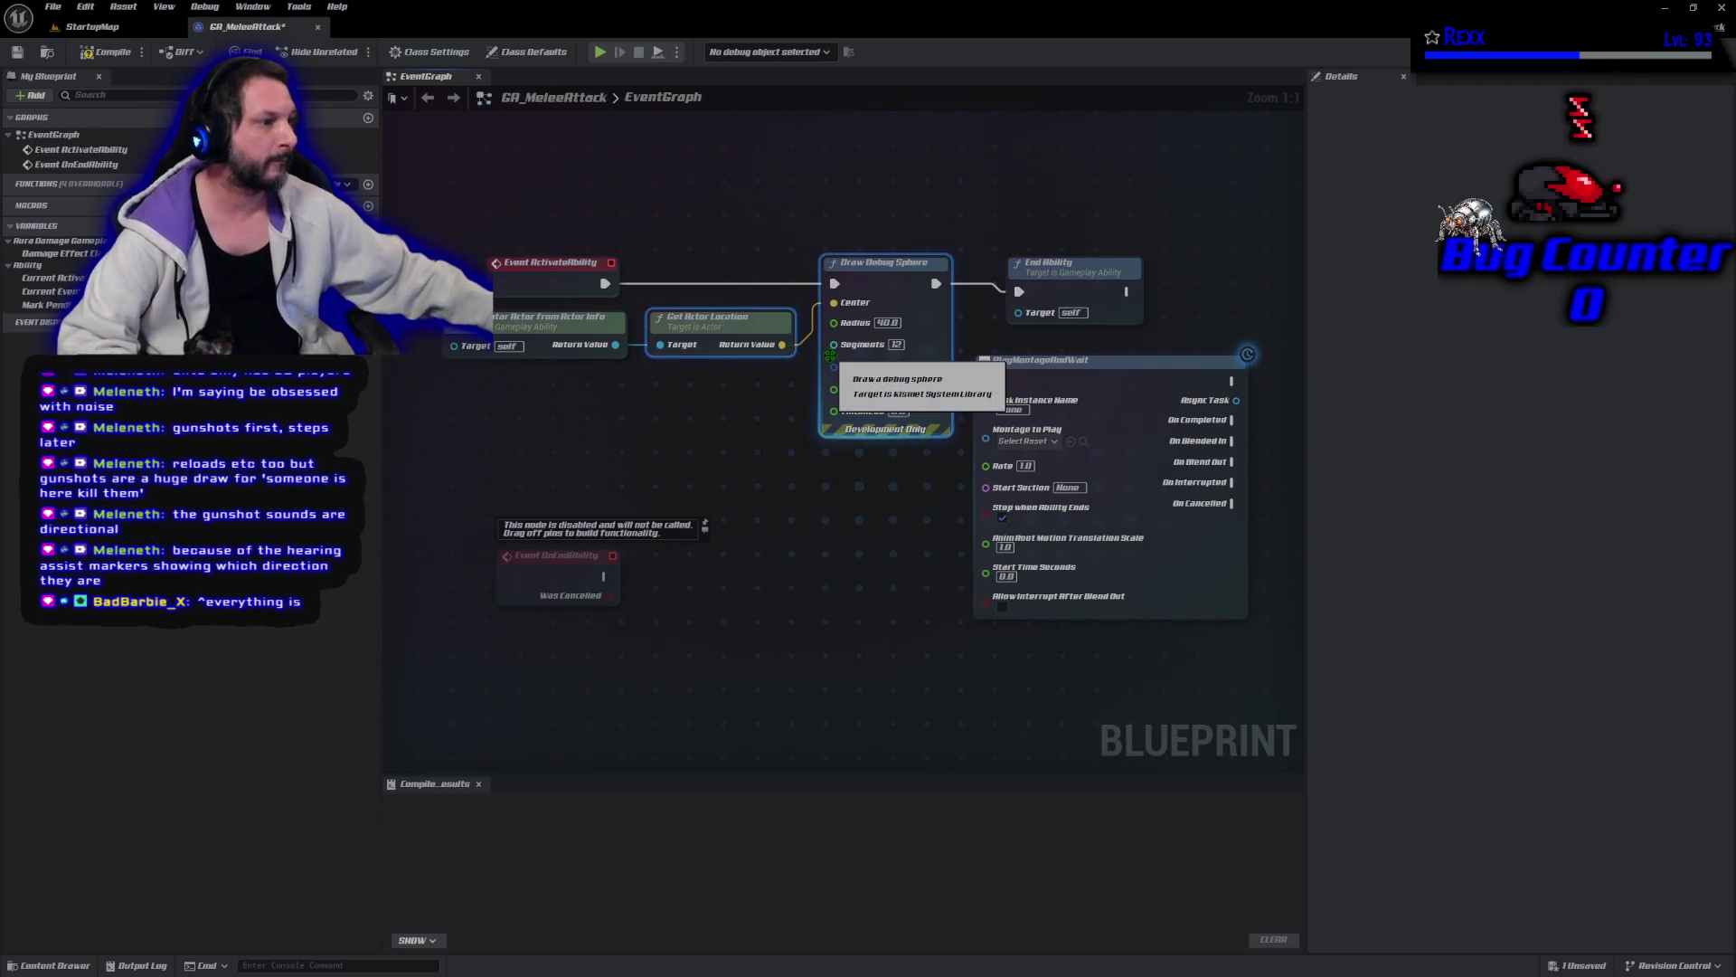
pyautogui.press('Delete')
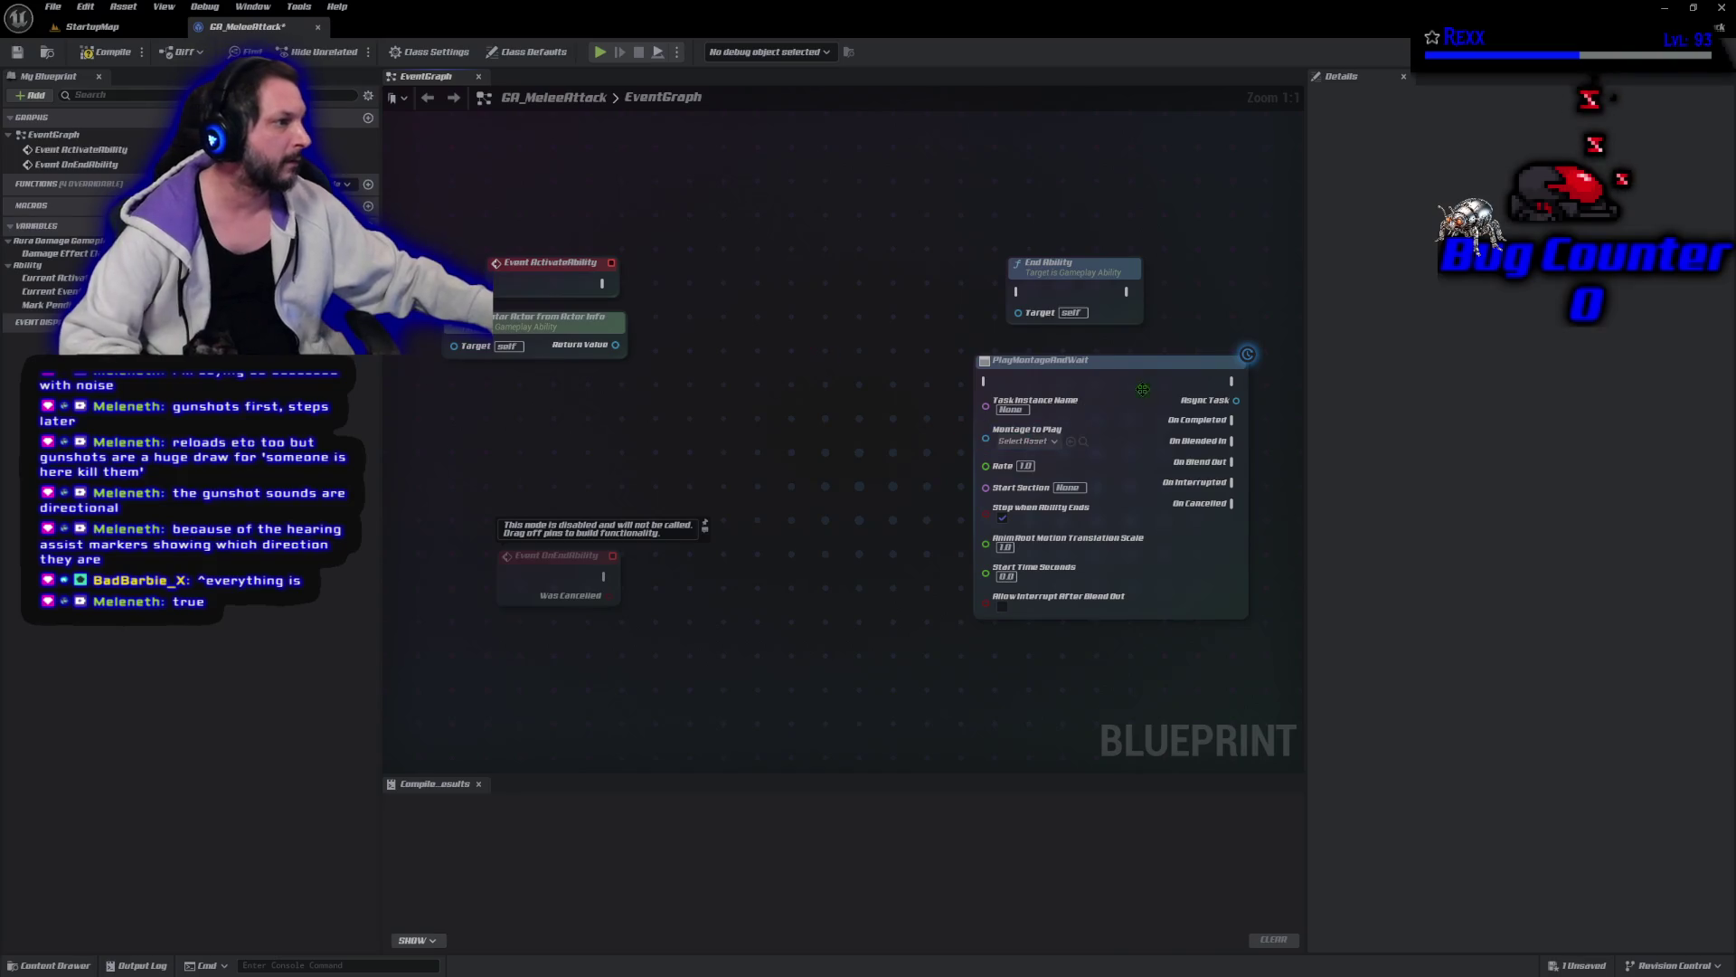
# Wire Event ActivateAbility into PlayMontageAndWait, then unlink End Ability and move it right.
pyautogui.moveTo(1142, 388)
pyautogui.mouseDown()
pyautogui.moveTo(714, 306)
pyautogui.moveTo(812, 275)
pyautogui.moveTo(827, 293)
pyautogui.mouseUp()
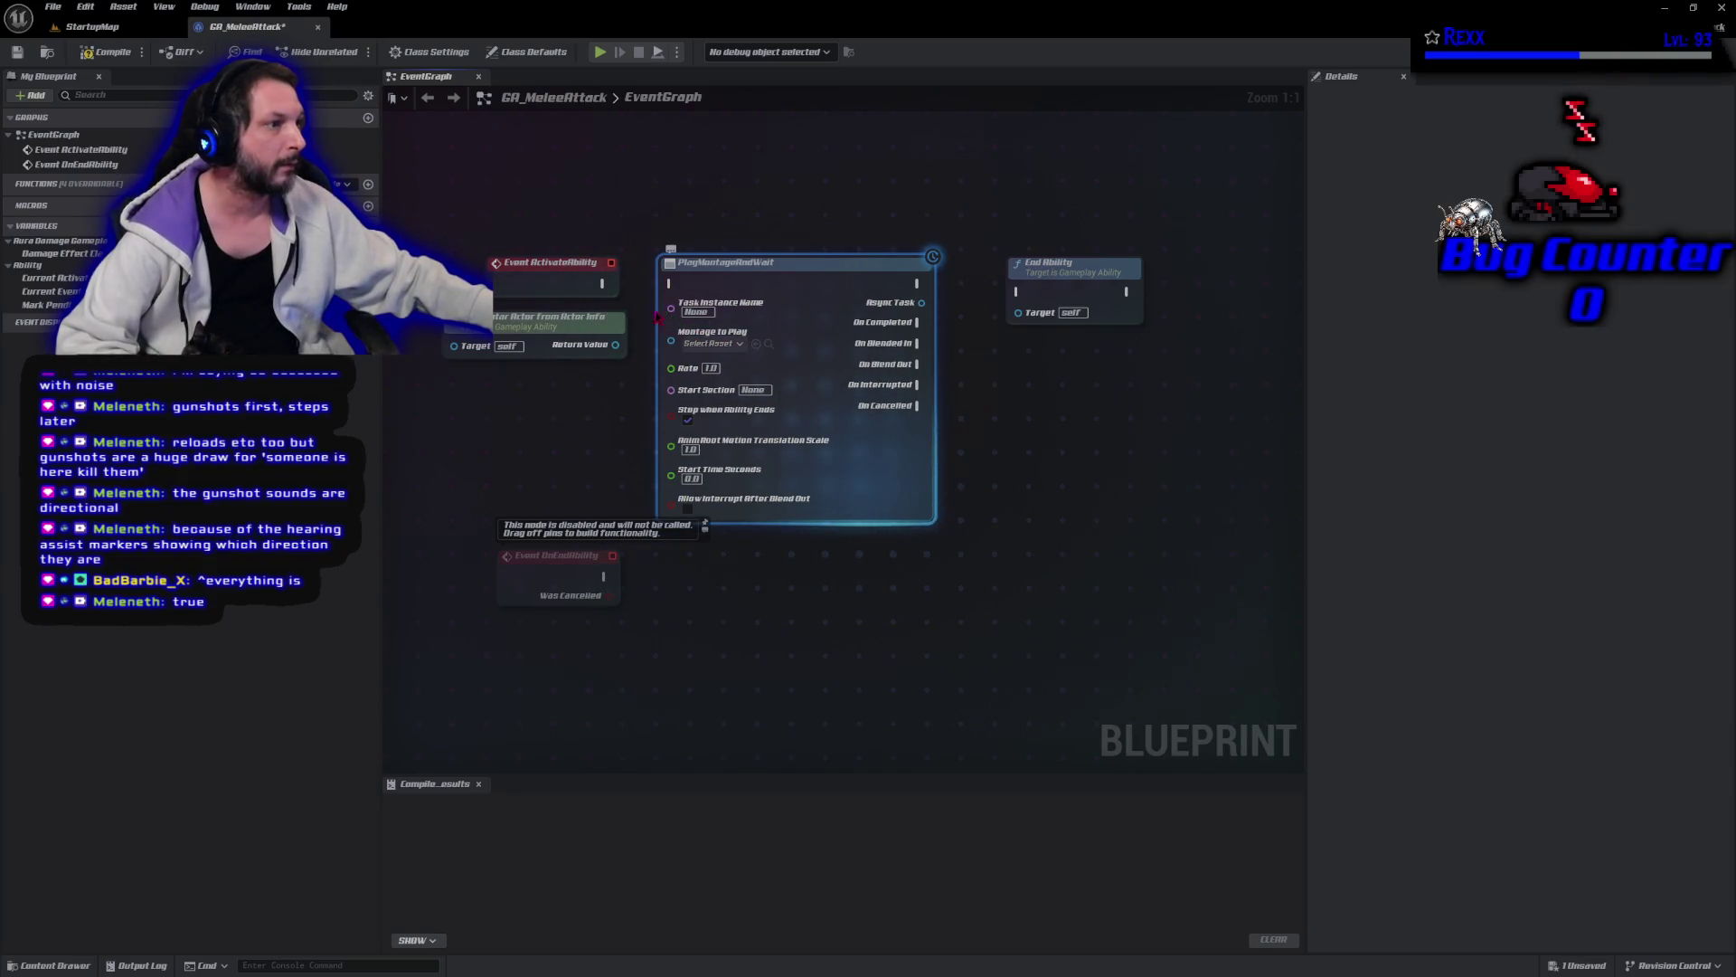
pyautogui.moveTo(602, 283); pyautogui.dragTo(671, 283)
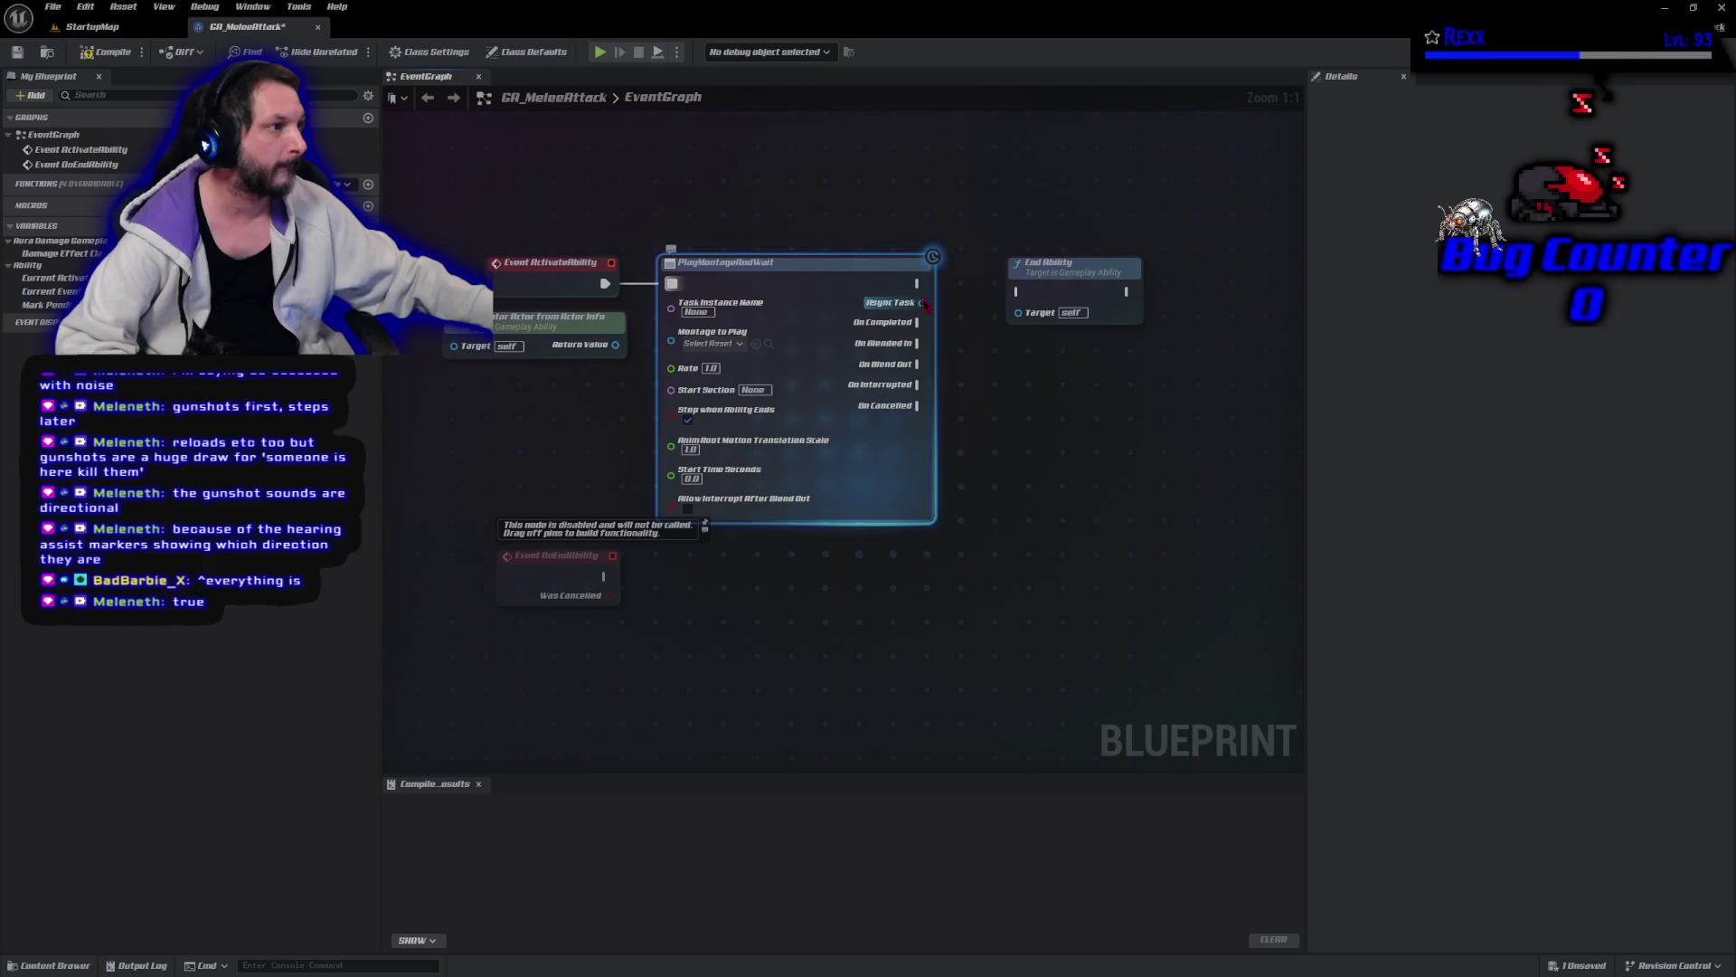
pyautogui.moveTo(919, 284)
pyautogui.mouseDown()
pyautogui.moveTo(1040, 307)
pyautogui.moveTo(1019, 291)
pyautogui.mouseUp()
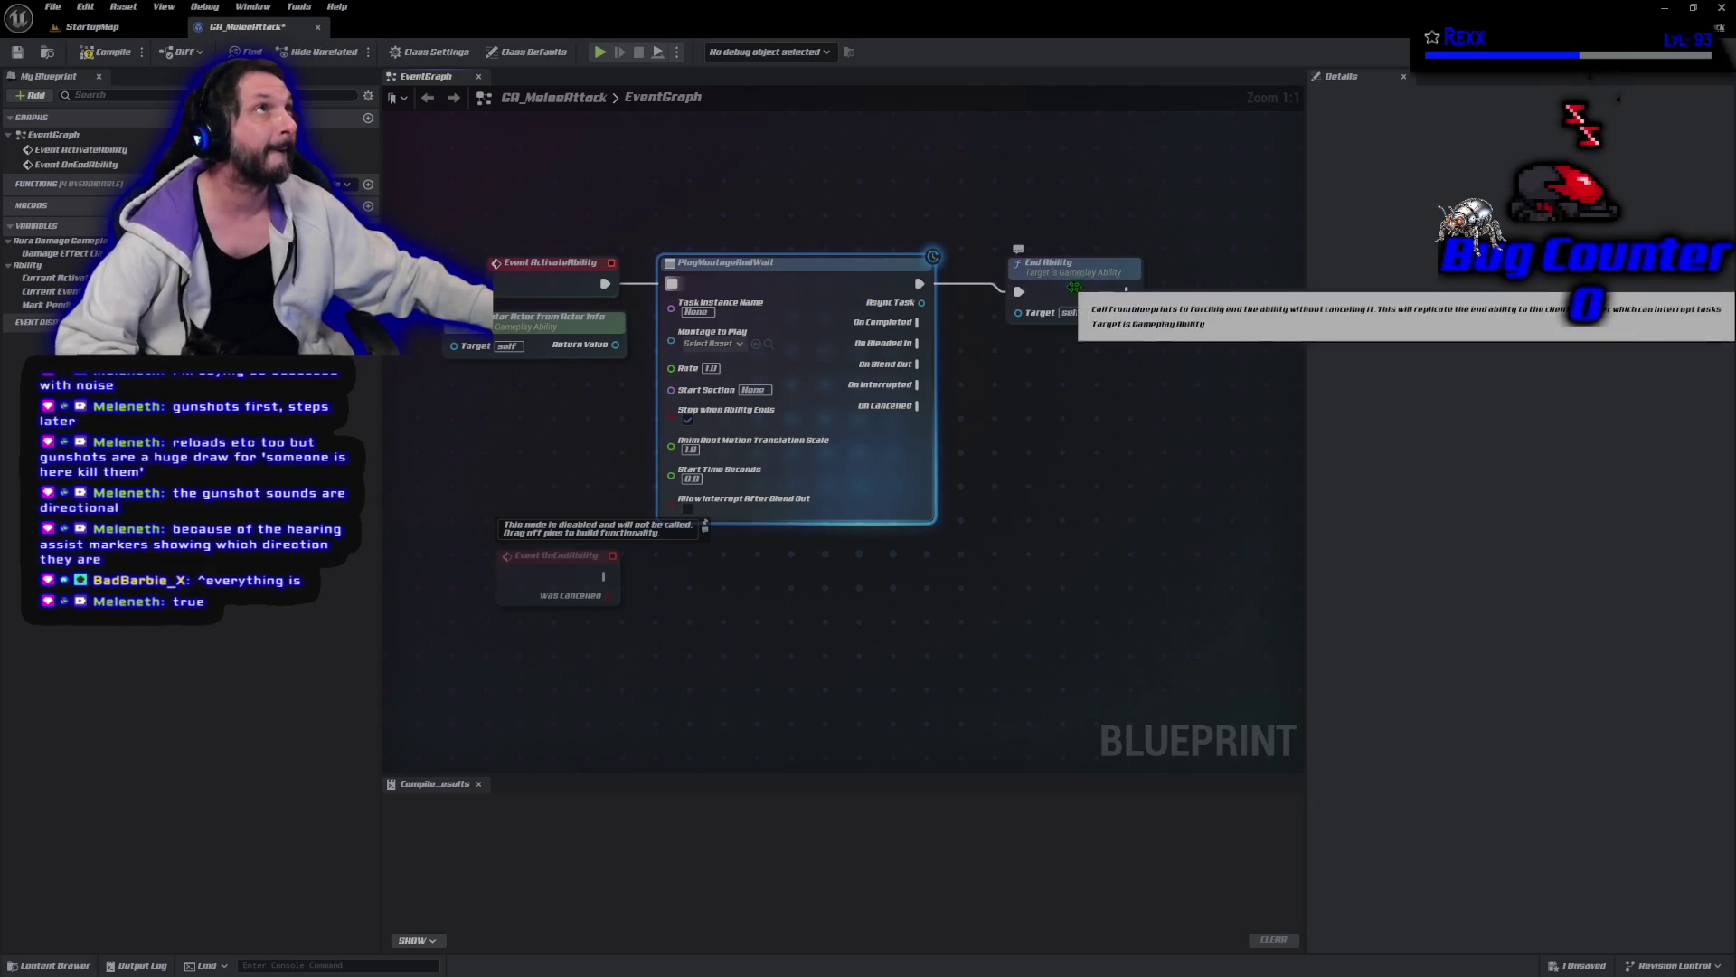
pyautogui.rightClick(1019, 293)
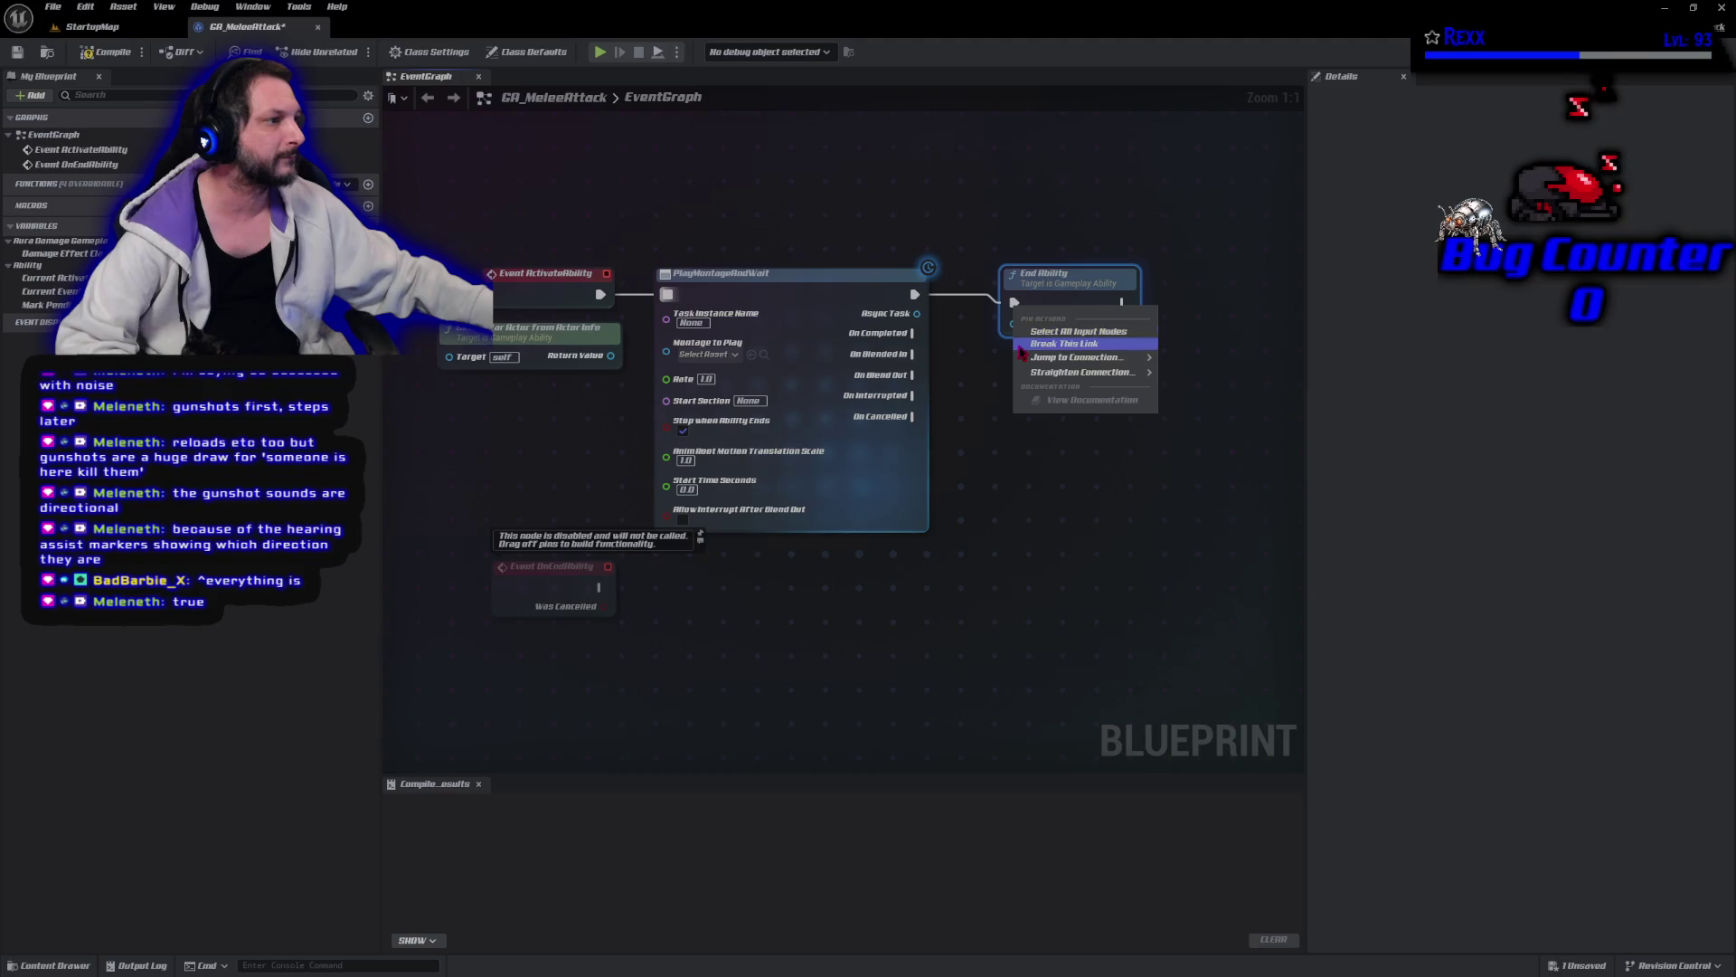
pyautogui.click(1026, 345)
pyautogui.moveTo(1049, 280)
pyautogui.mouseDown()
pyautogui.moveTo(1031, 338)
pyautogui.moveTo(1148, 341)
pyautogui.mouseUp()
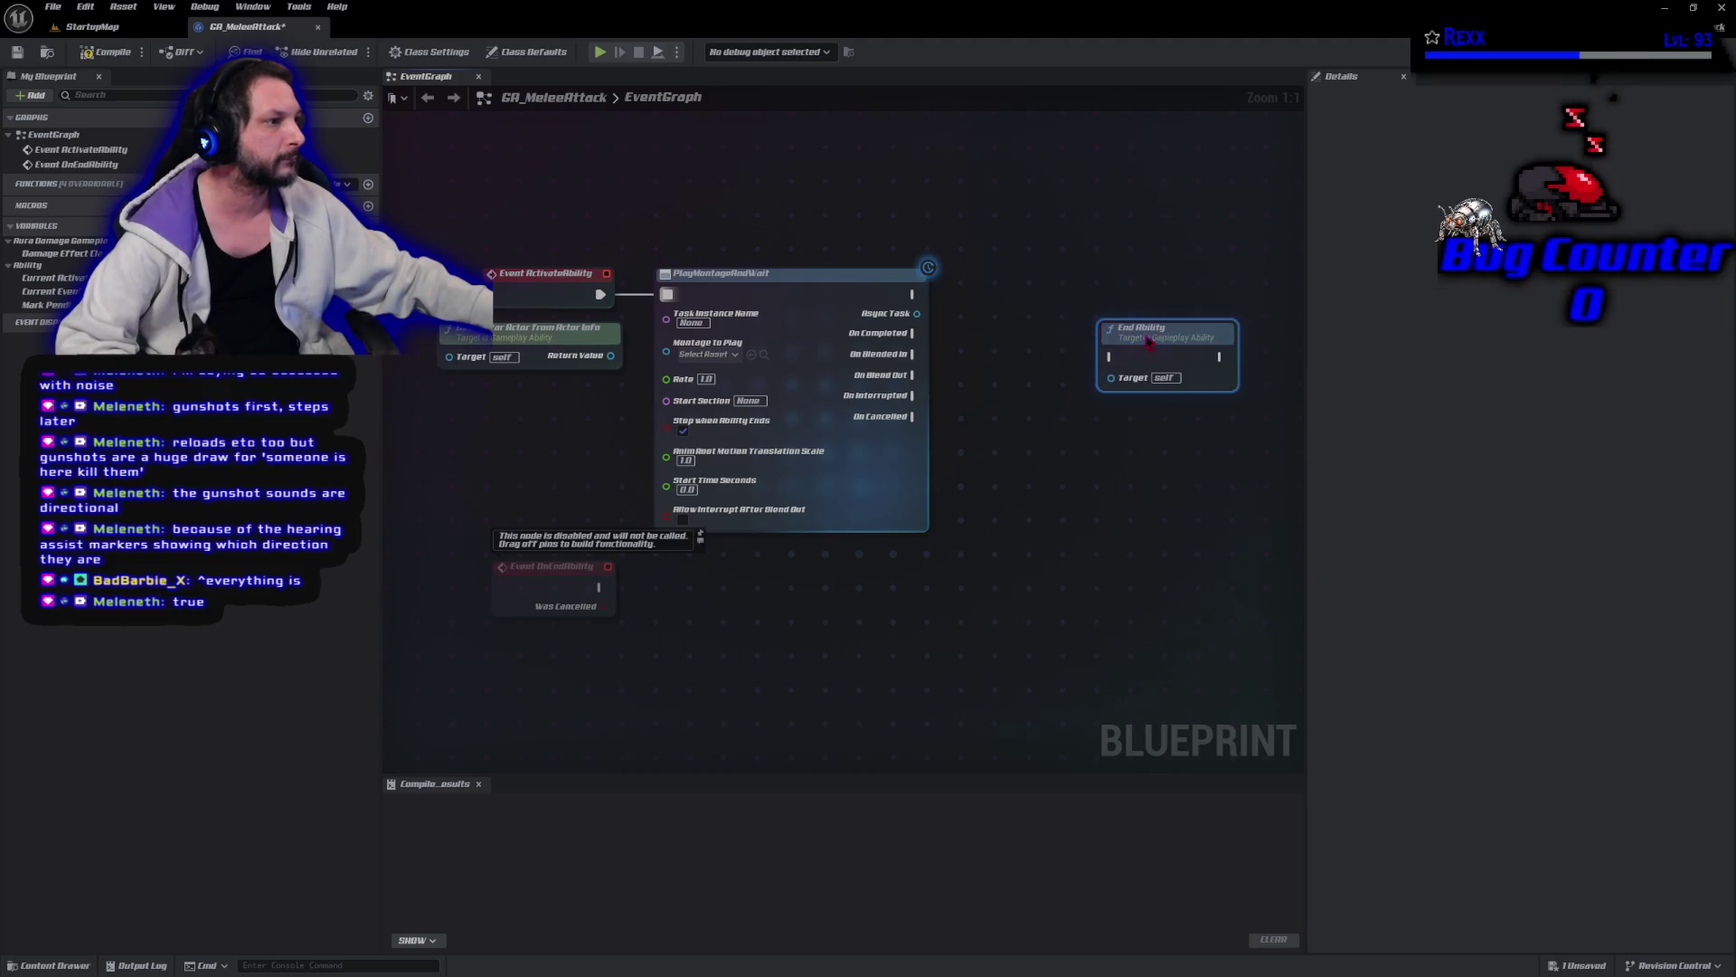
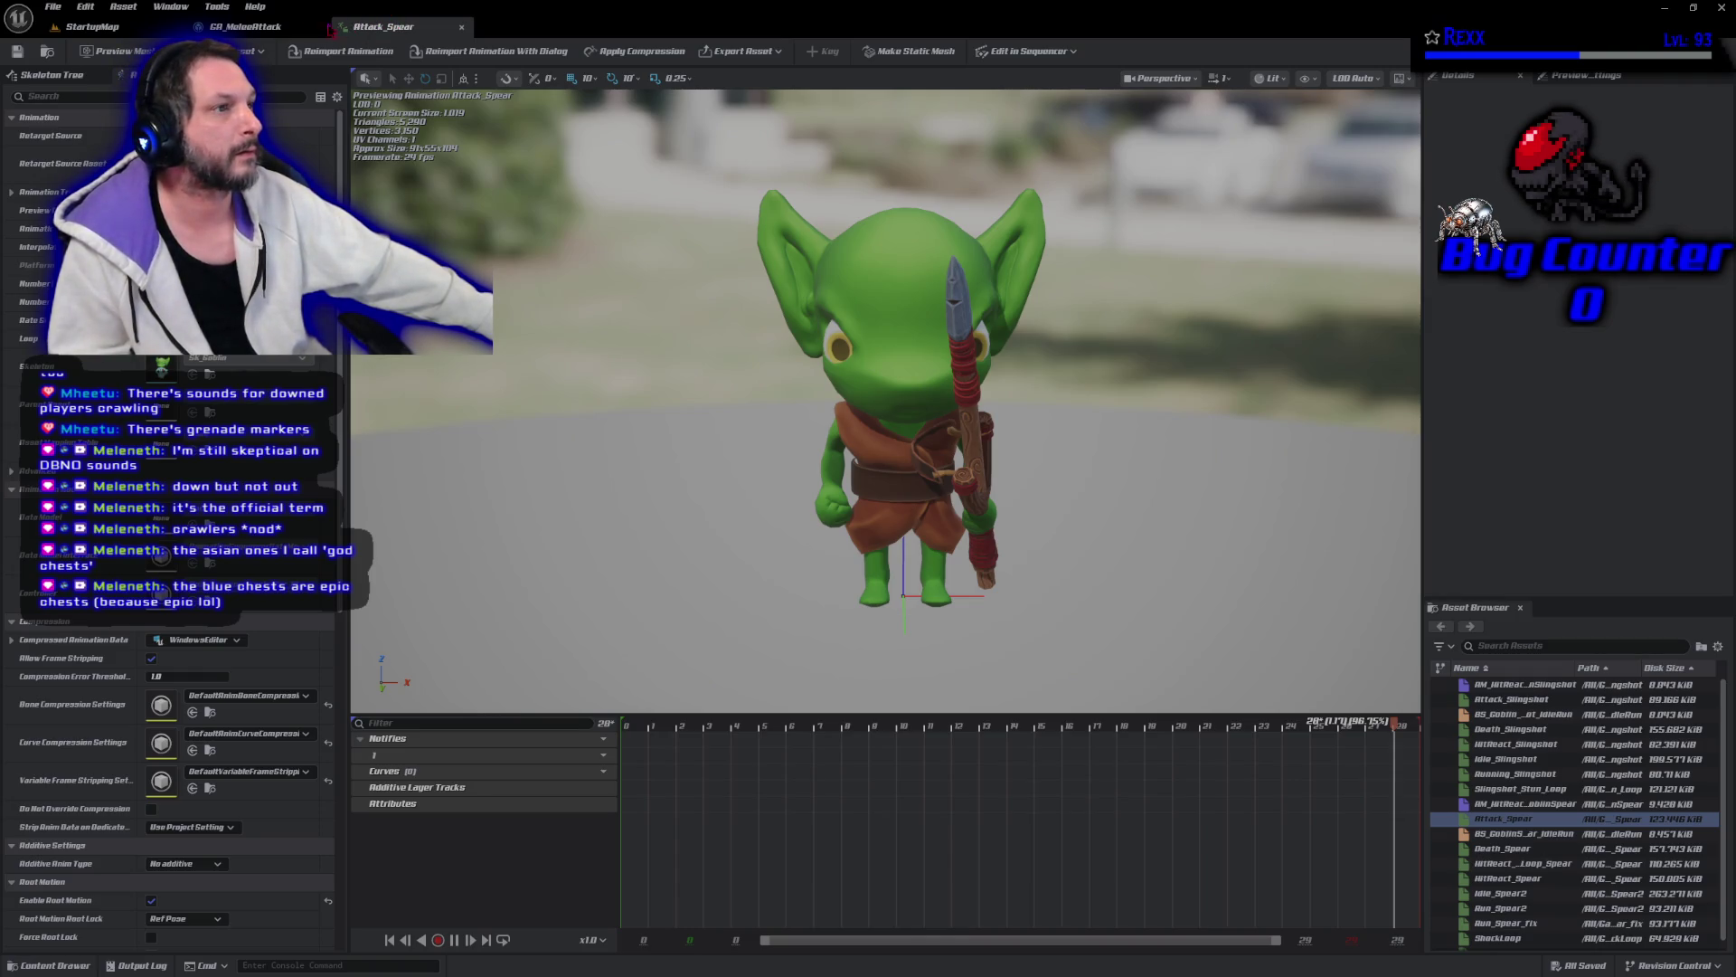
# Create an AnimMontage from the goblin's Attack_Spear animation in the Spear folder.
pyautogui.middleClick(378, 29)
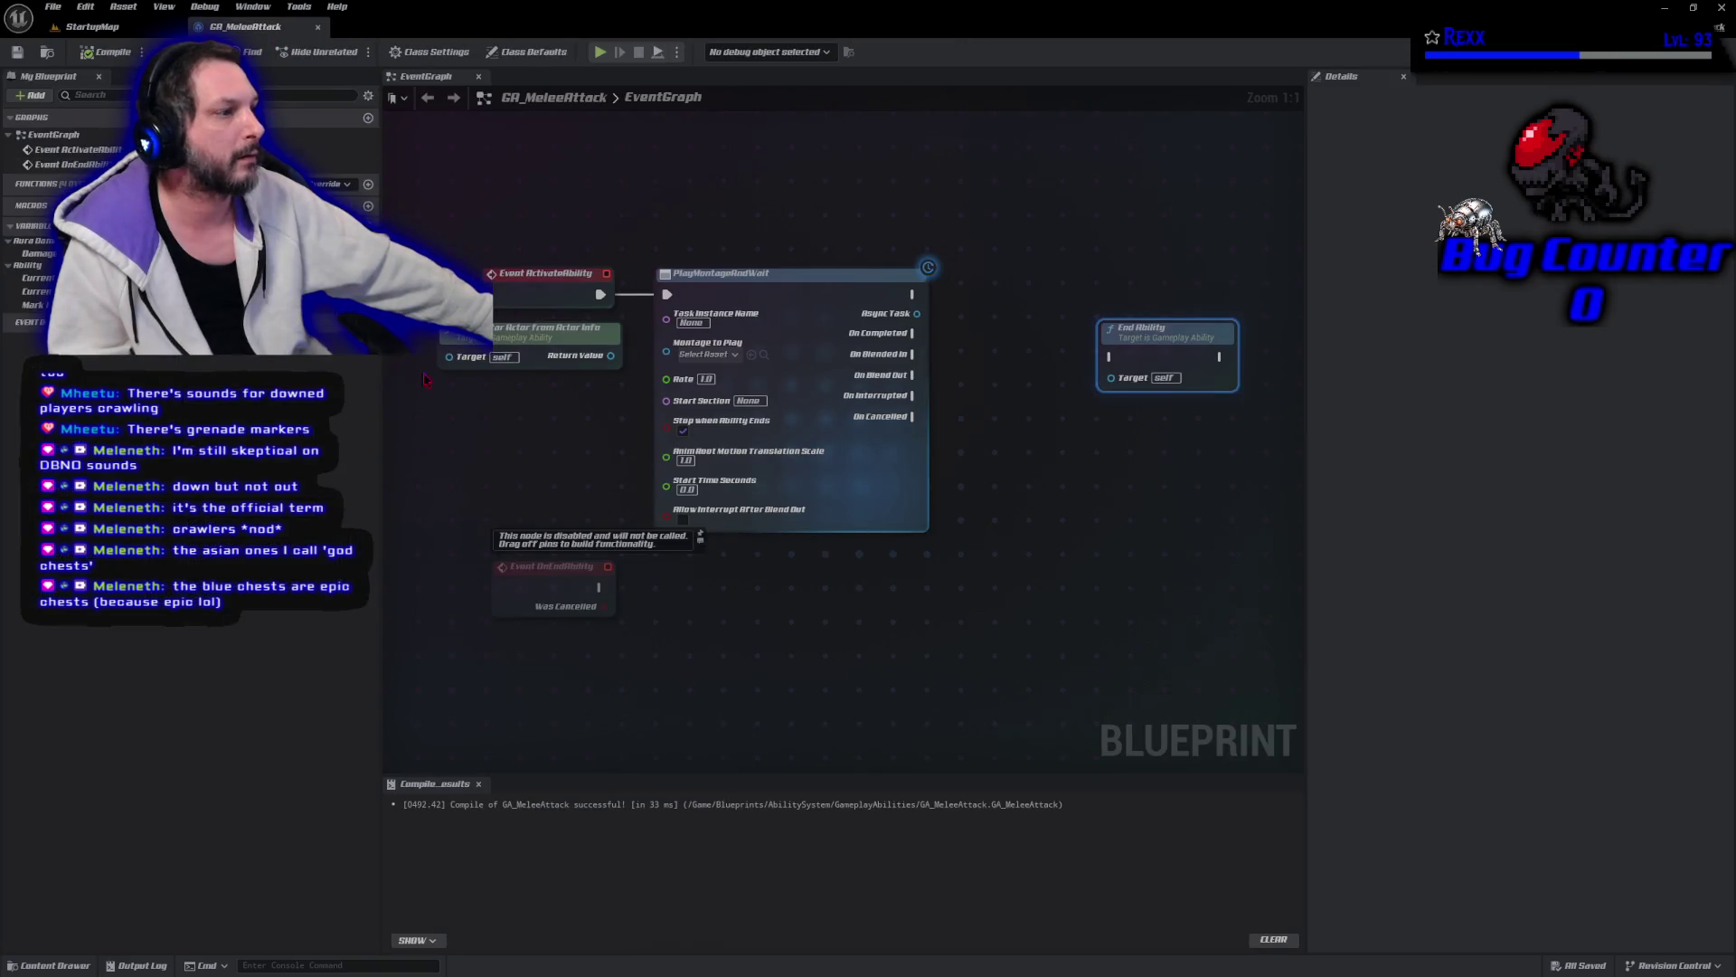
pyautogui.hotkey('ctrl', 'space')
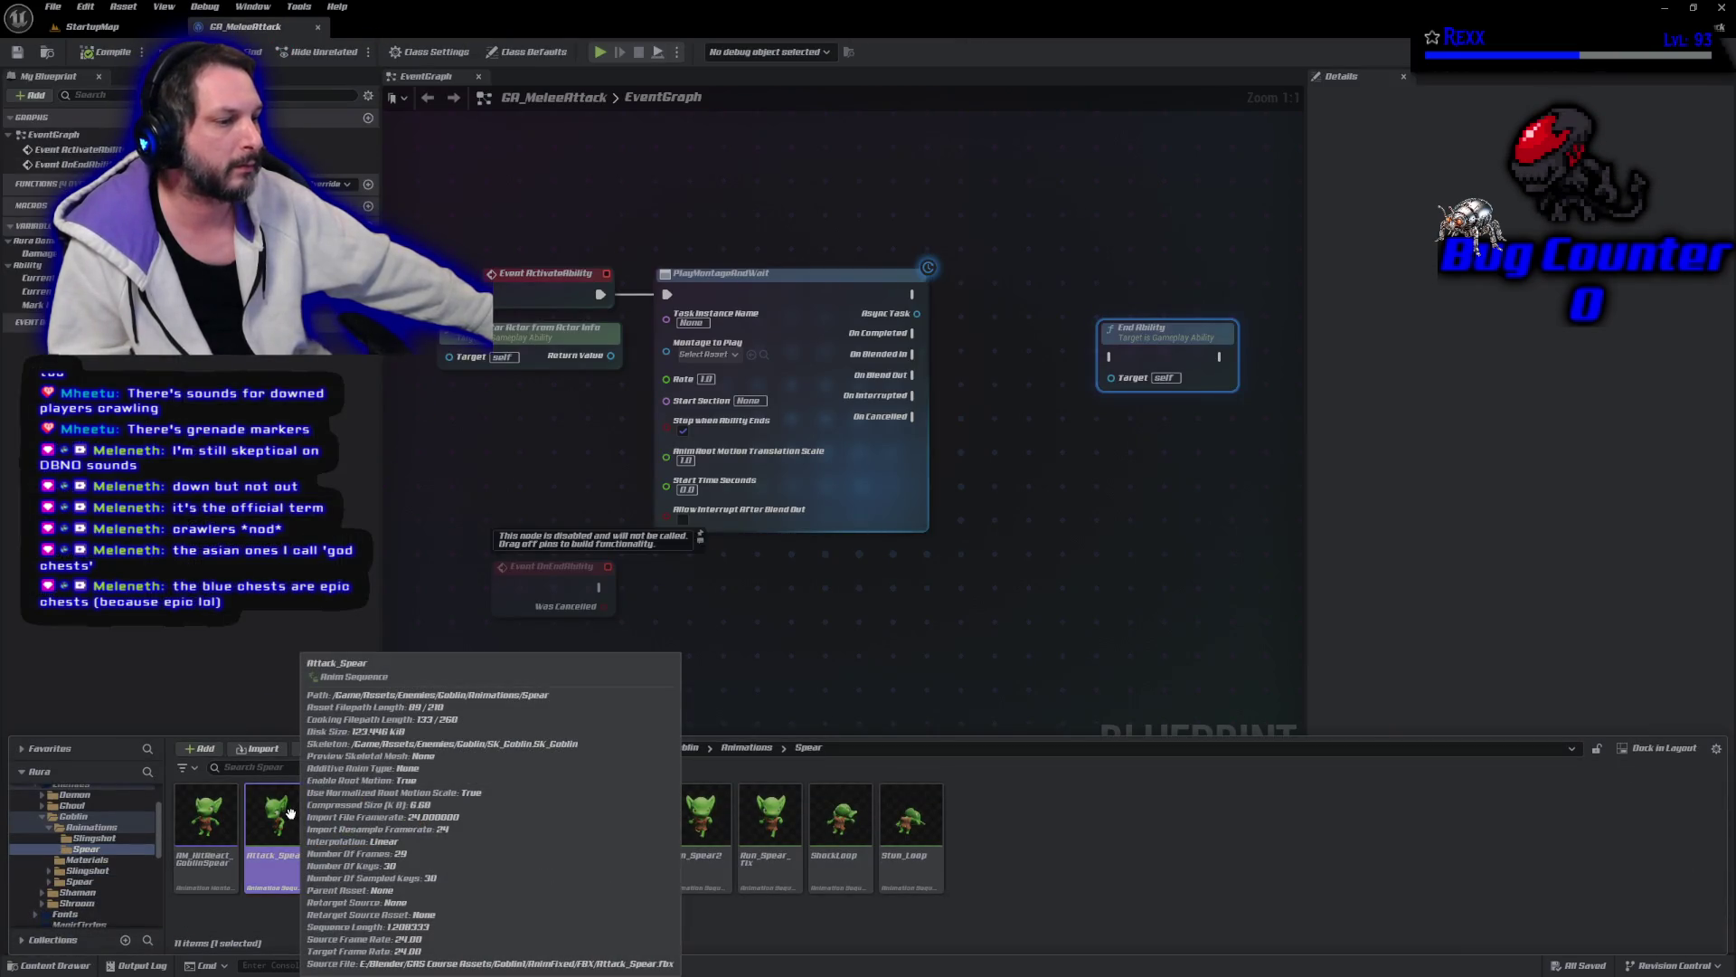
pyautogui.rightClick(289, 812)
pyautogui.moveTo(379, 389)
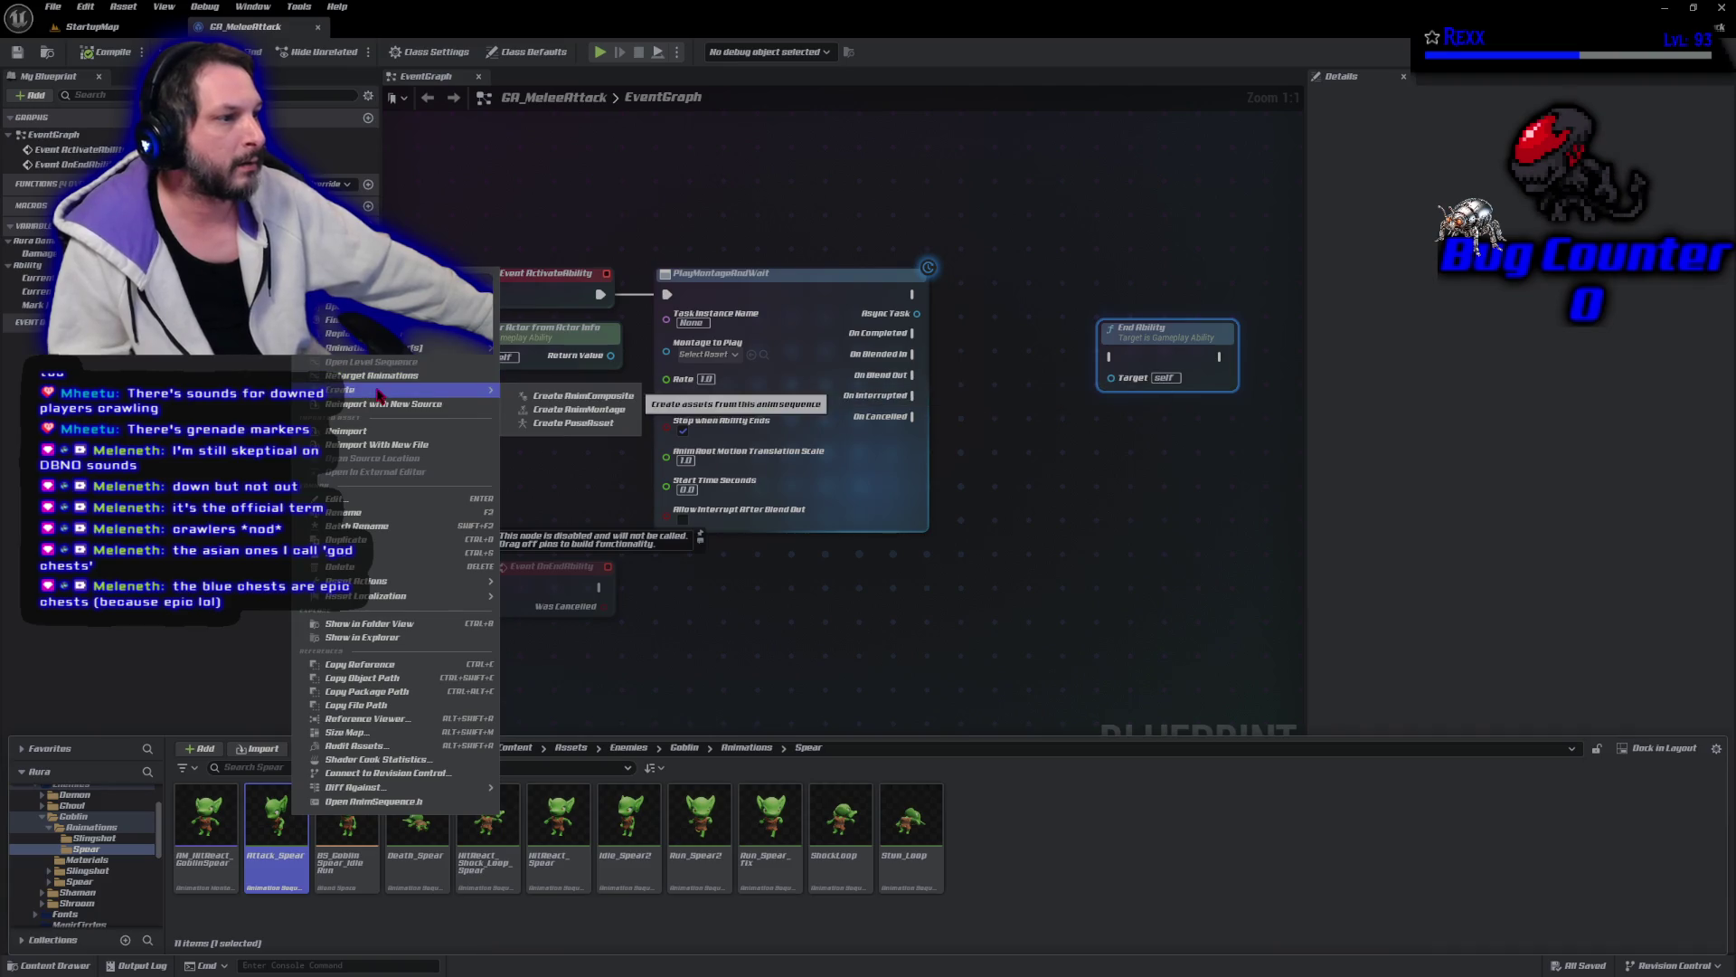
pyautogui.click(569, 409)
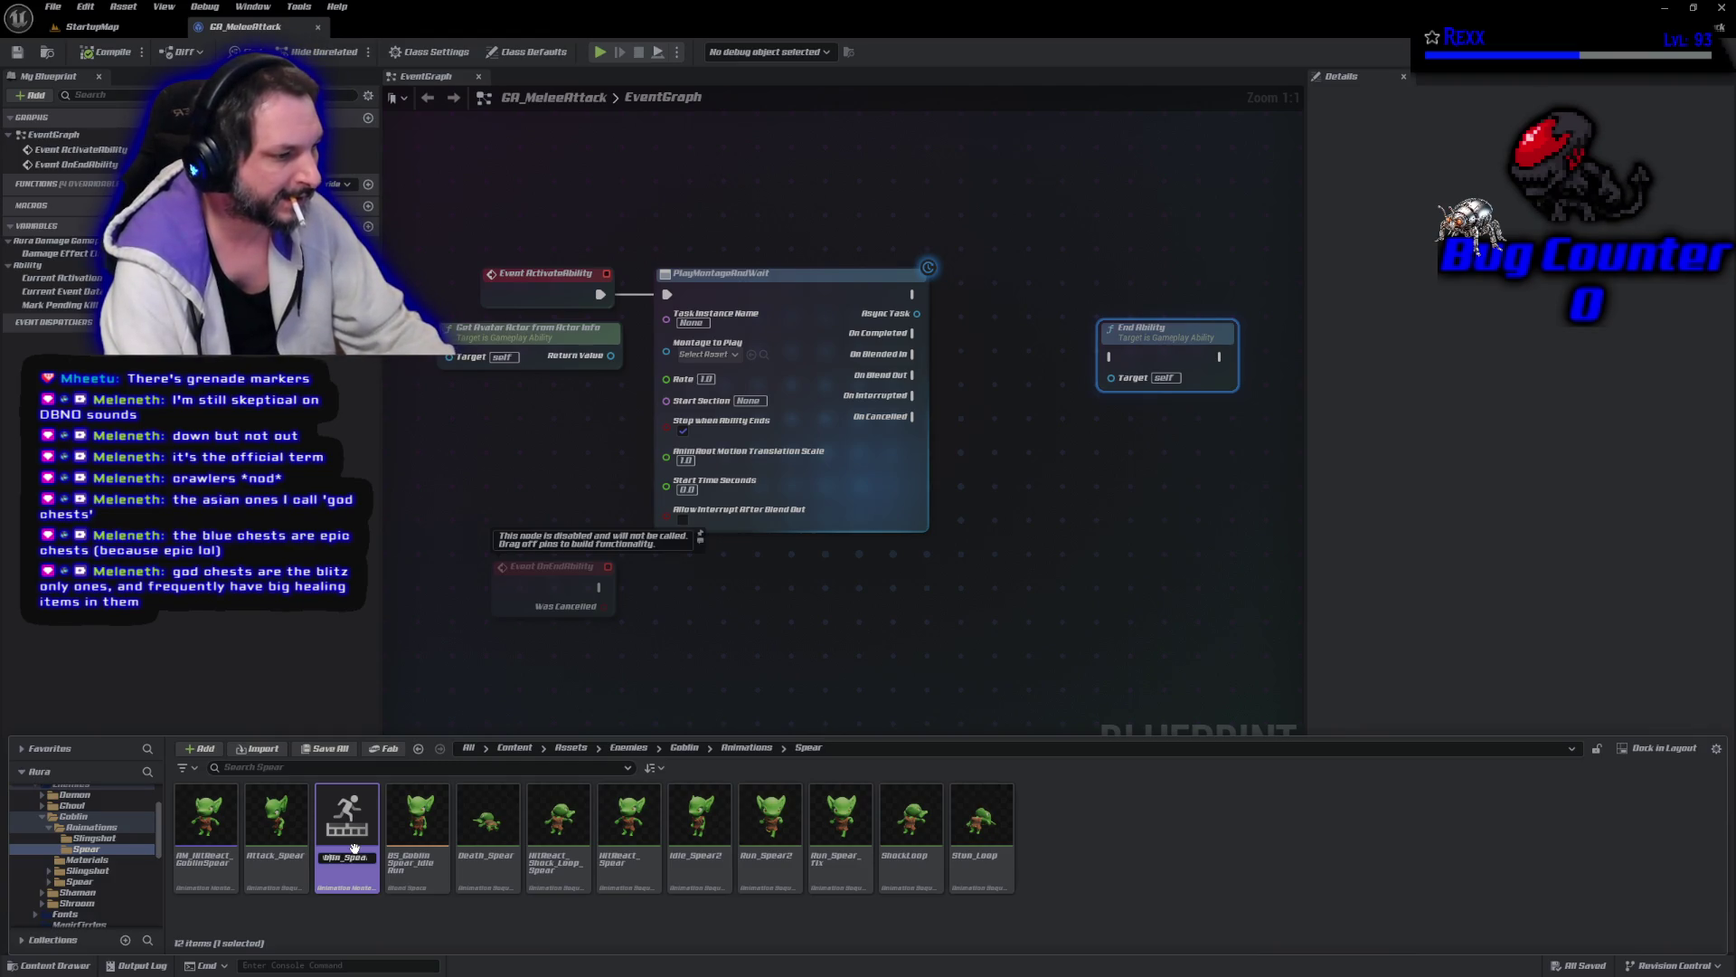
pyautogui.press('Return')
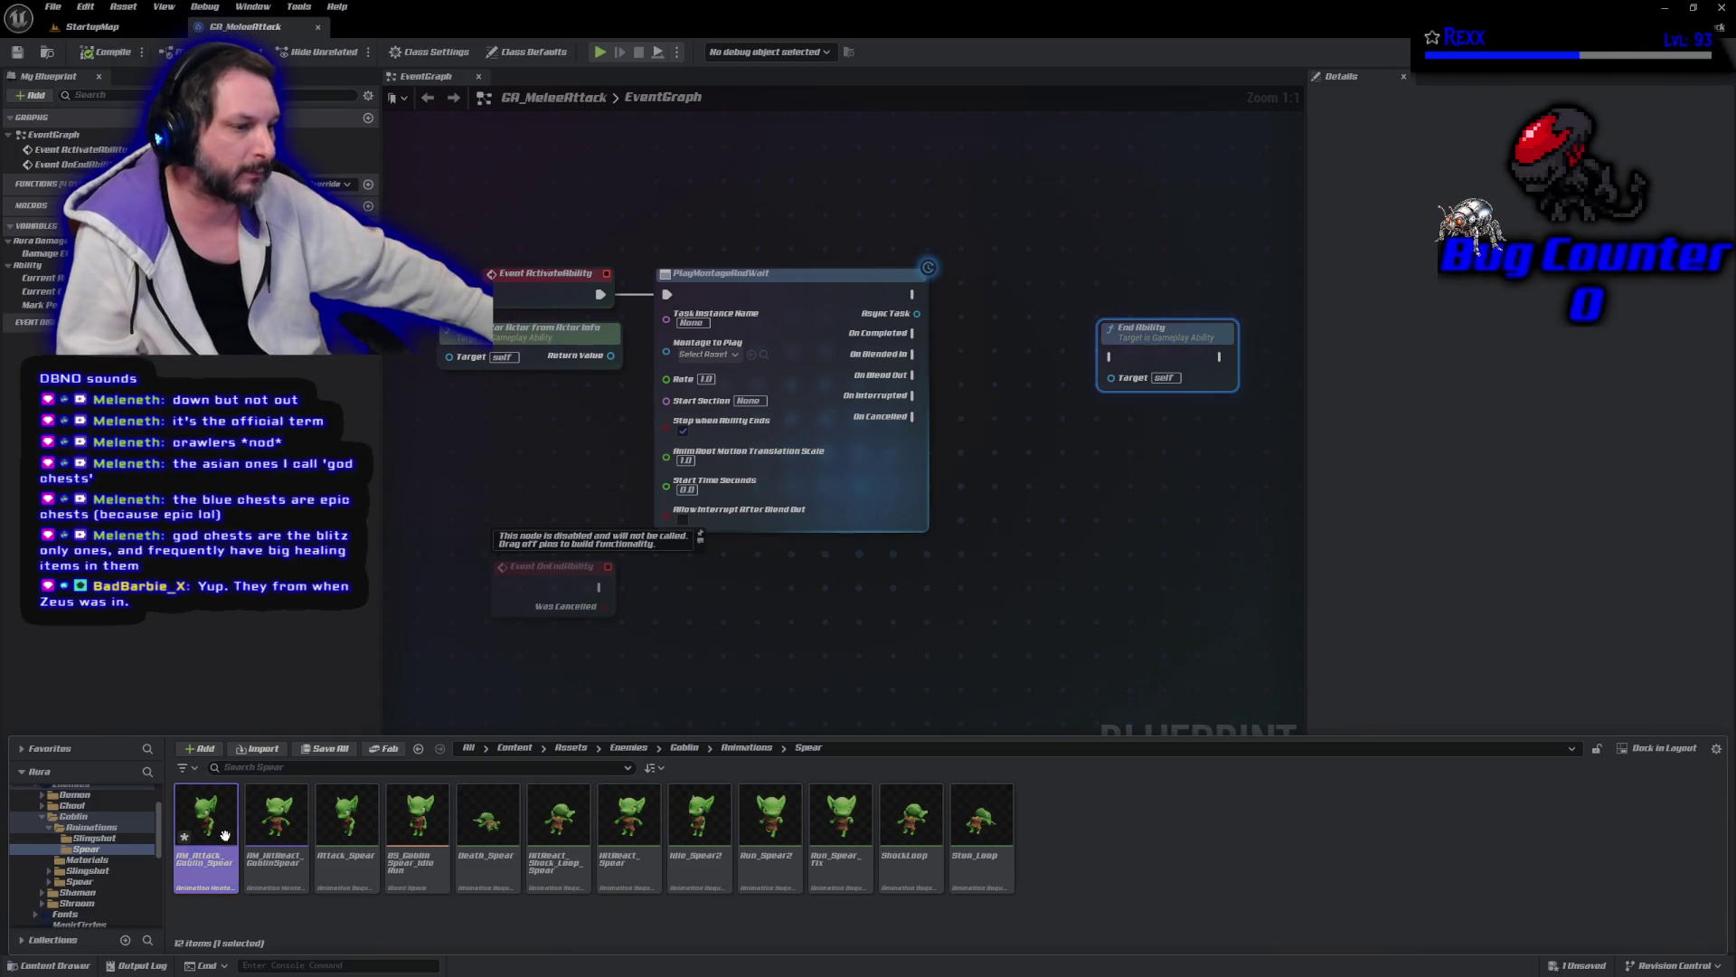
# Rename the montage to AM_Attack_GoblinSpear and open it in the montage editor.
pyautogui.press('F2')
pyautogui.write('GoblinSpe')
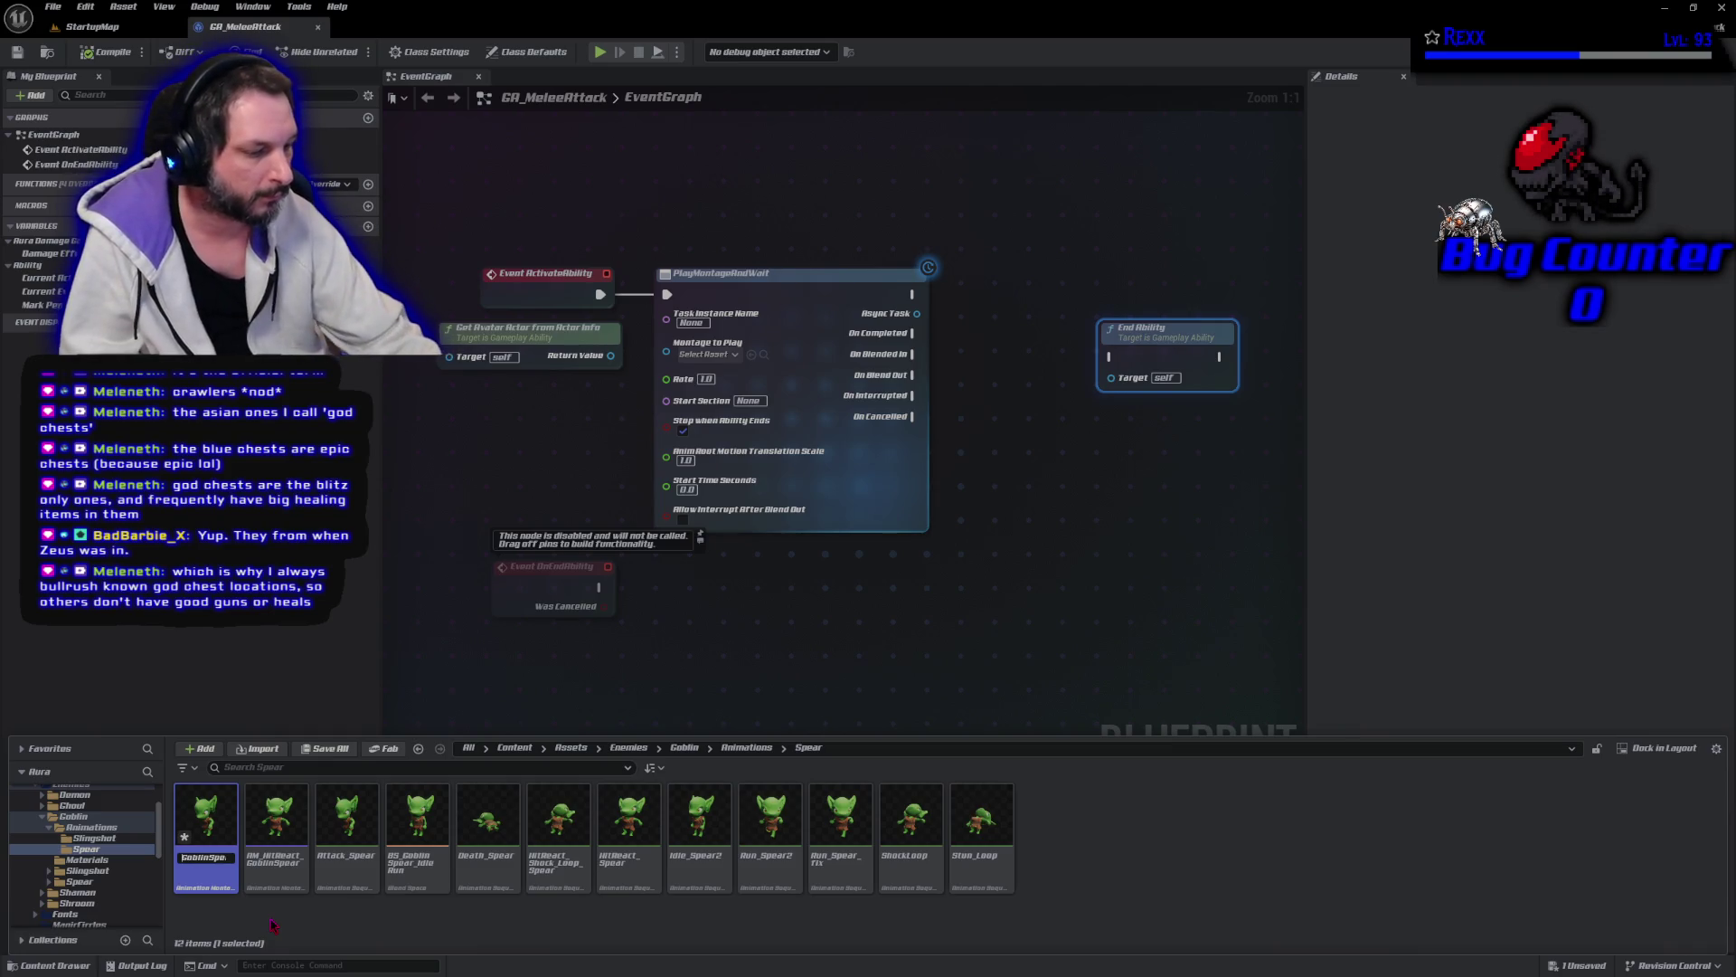
pyautogui.press('Return')
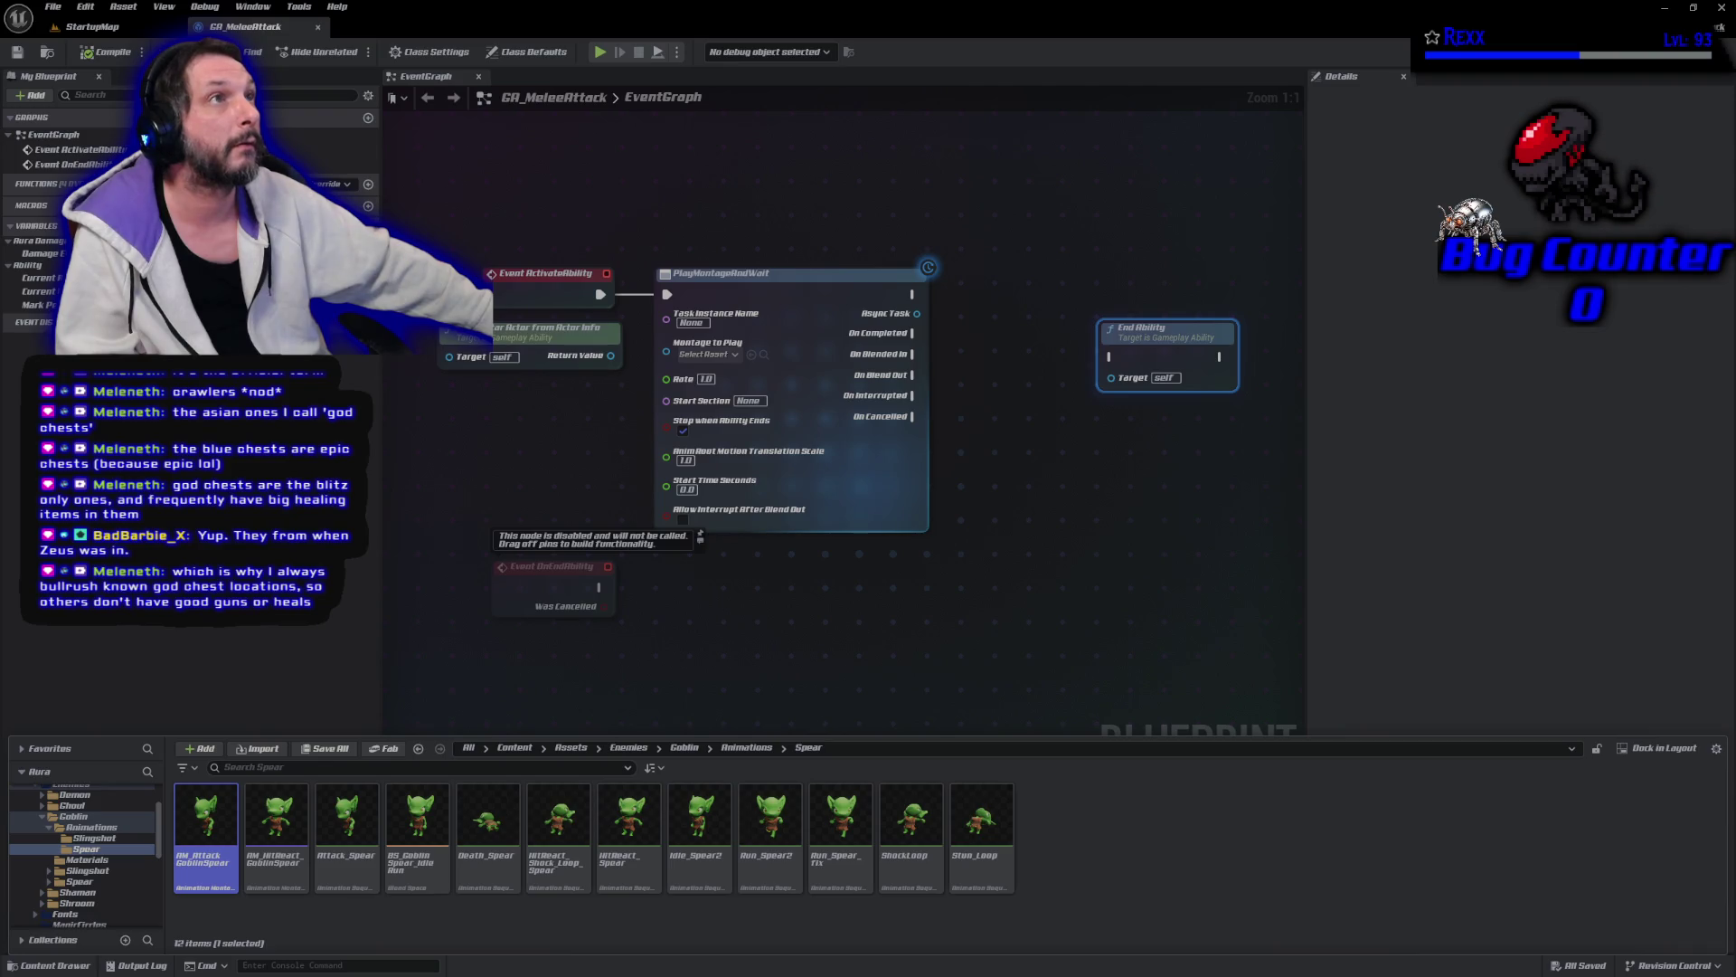
pyautogui.doubleClick(202, 820)
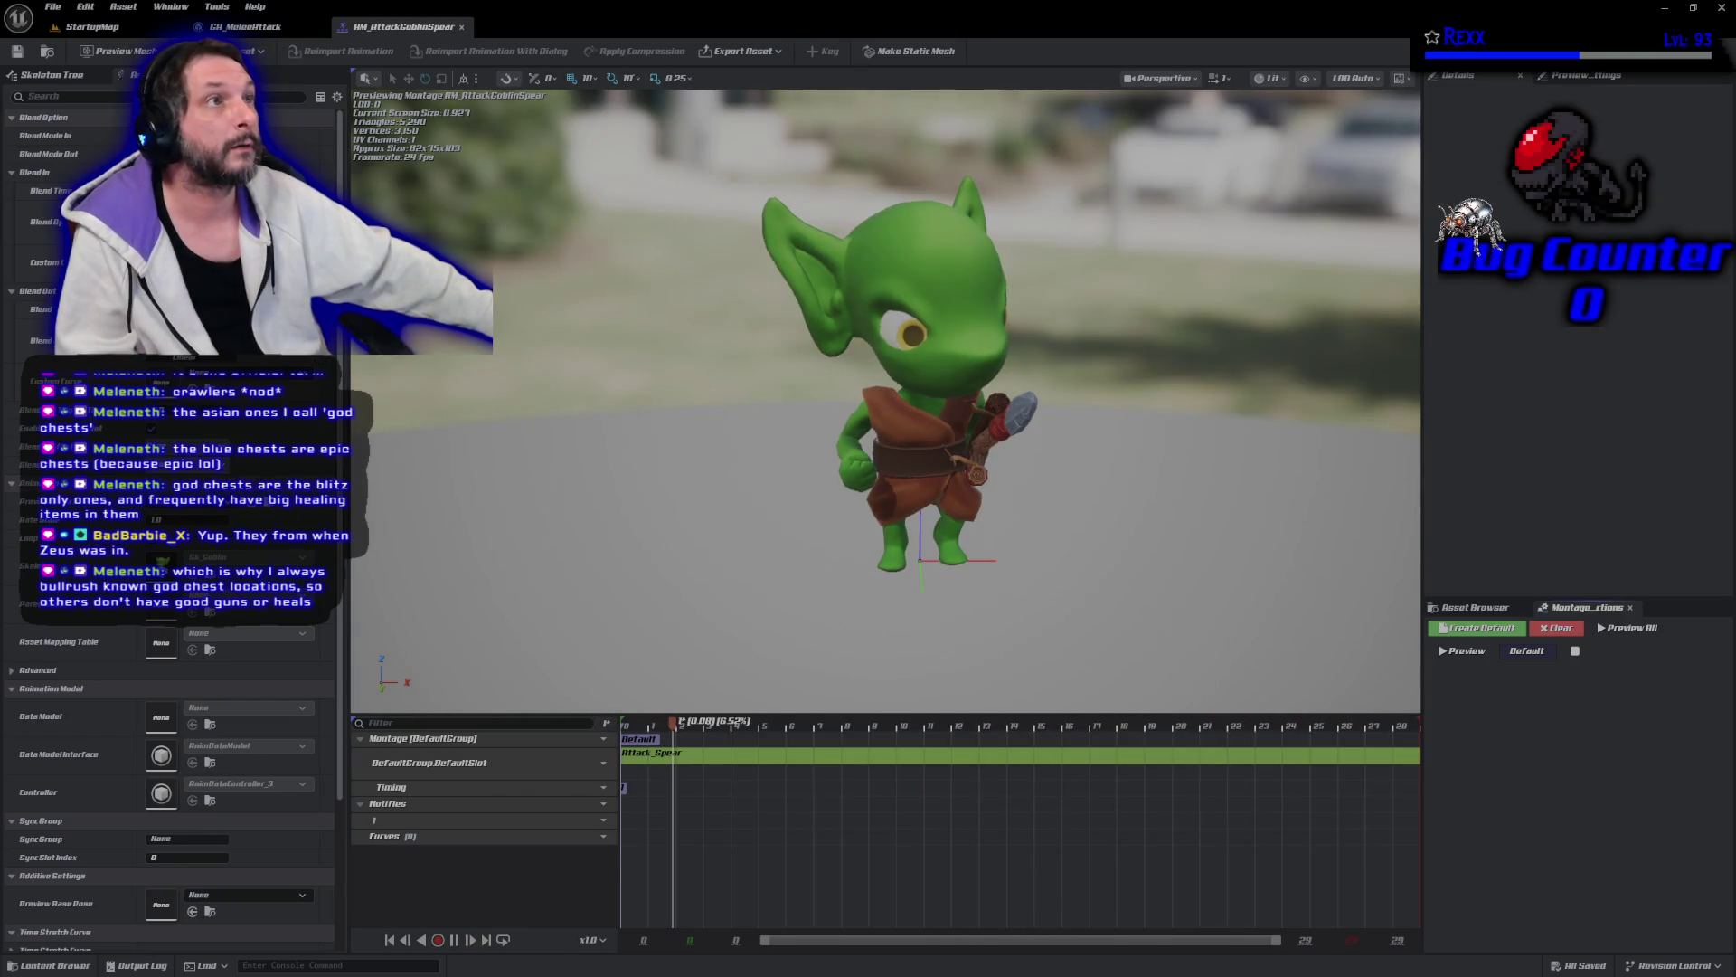
# Set GA_MeleeAttack's Montage to Play to AM_Attack_GoblinSpear and compile.
pyautogui.click(245, 27)
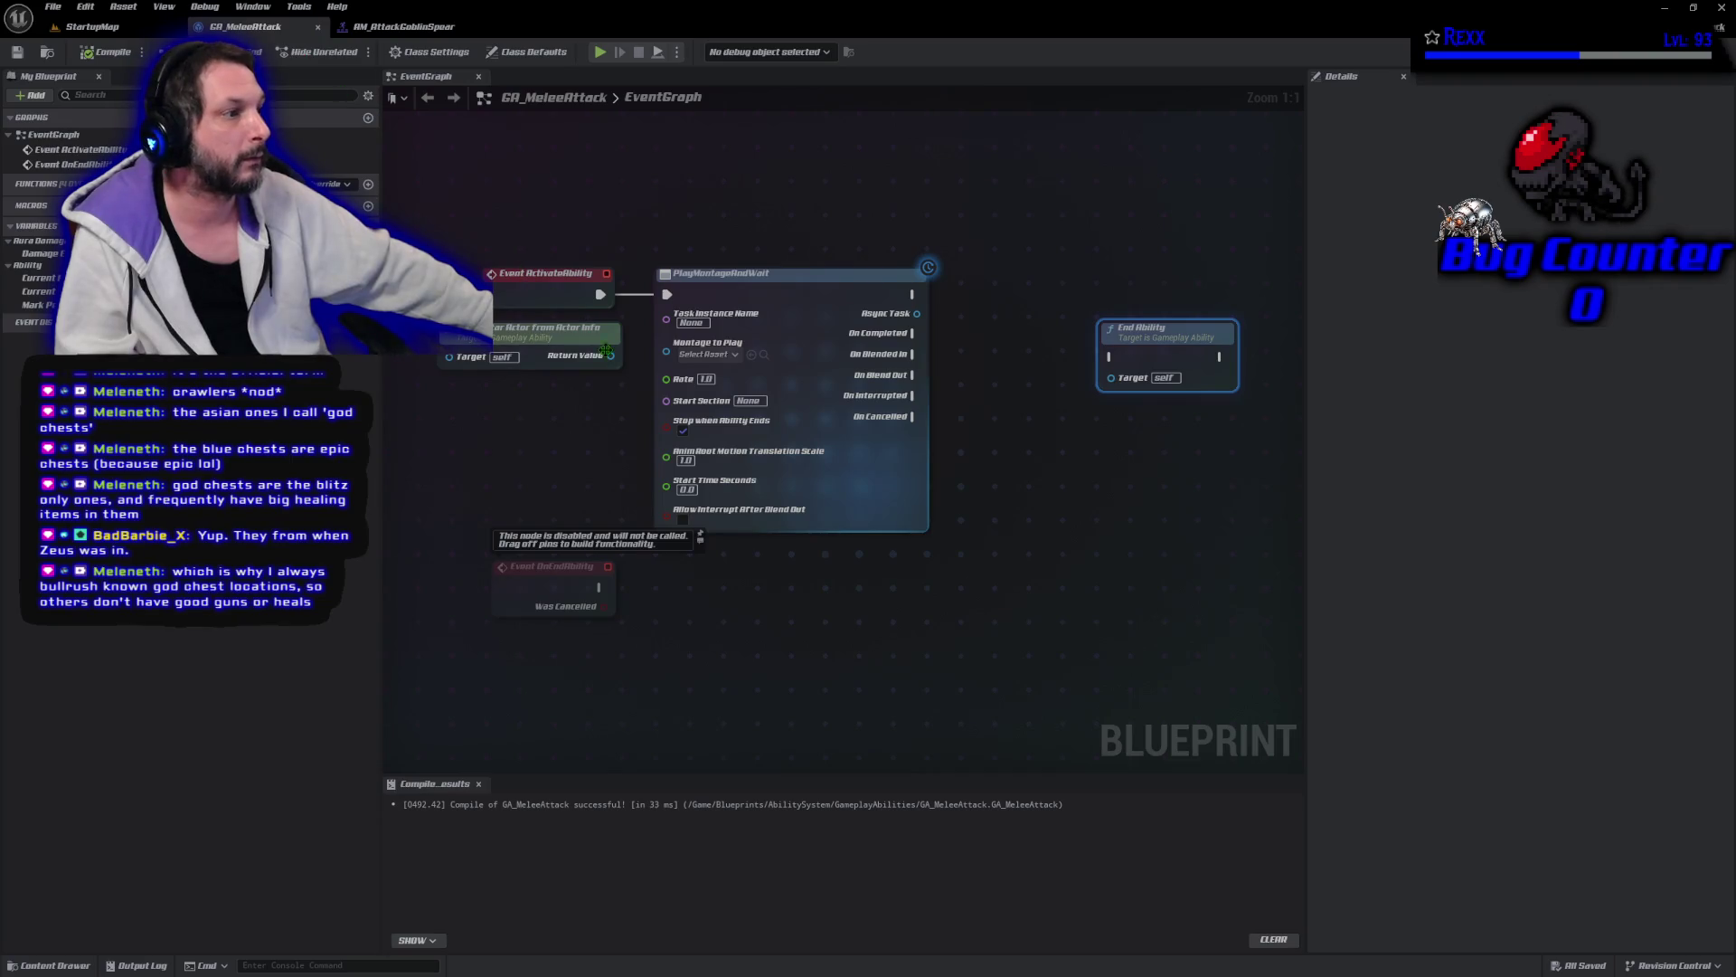
pyautogui.click(708, 355)
pyautogui.click(714, 440)
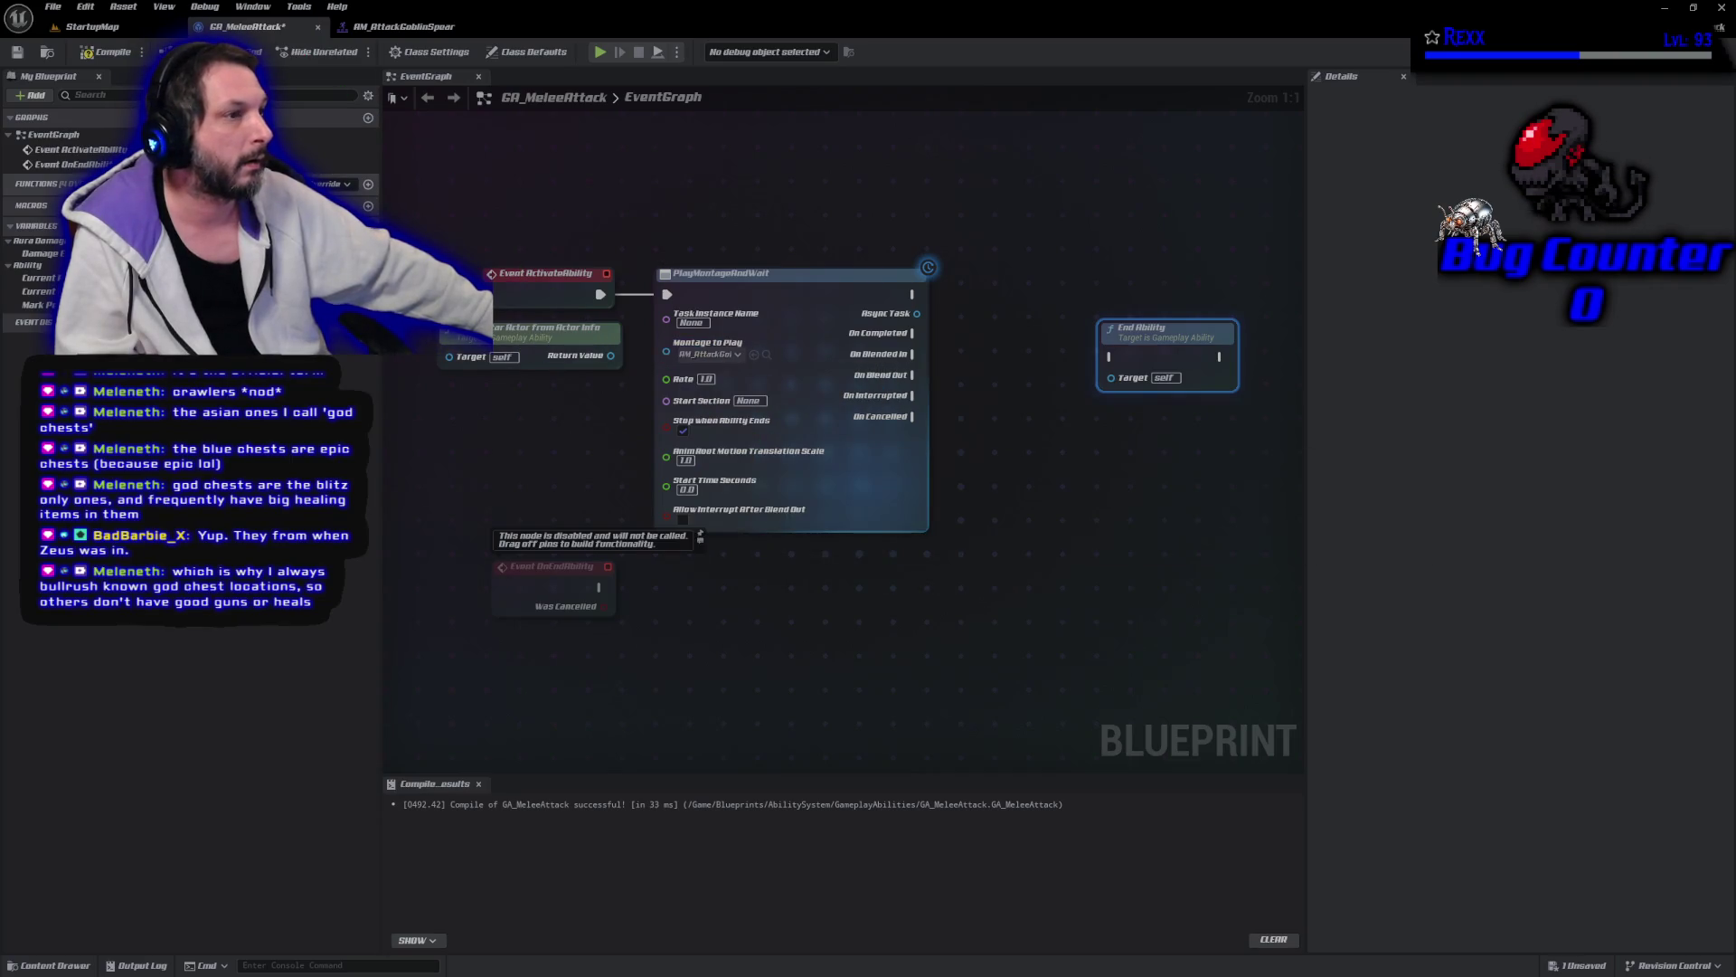
pyautogui.click(104, 52)
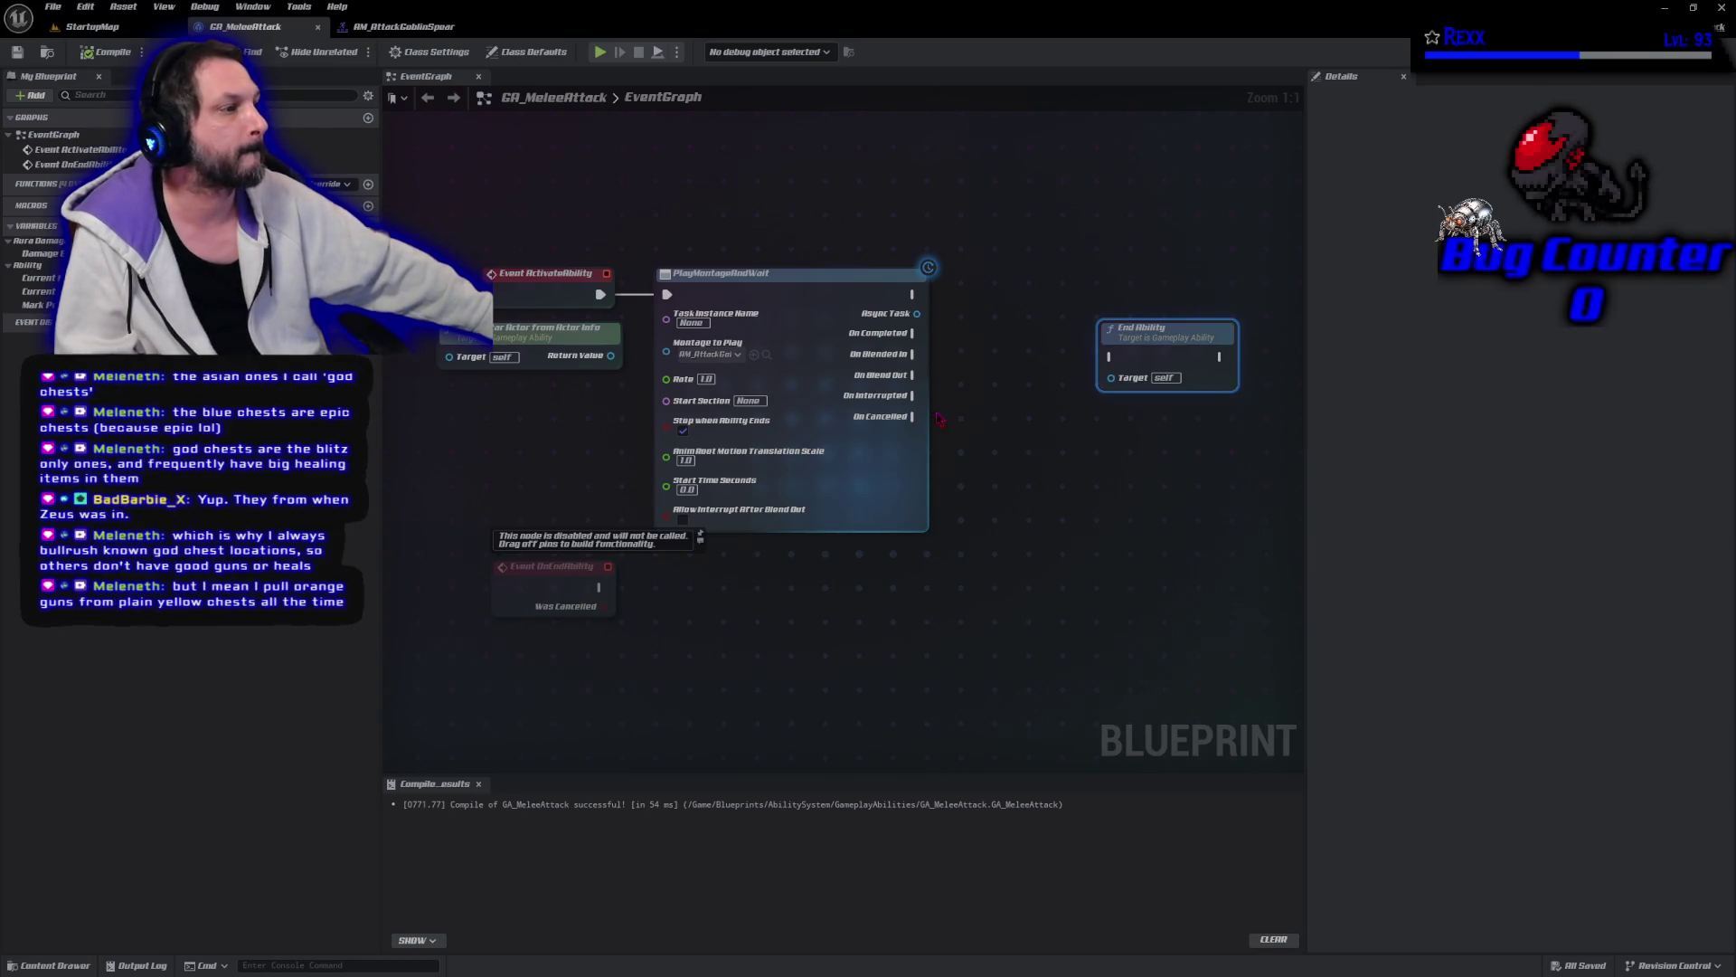
# Connect the Play Montage On Completed pin to End Ability and save GA_MeleeAttack.
pyautogui.moveTo(911, 332)
pyautogui.mouseDown()
pyautogui.moveTo(958, 358)
pyautogui.moveTo(1126, 347)
pyautogui.moveTo(1082, 330)
pyautogui.mouseUp()
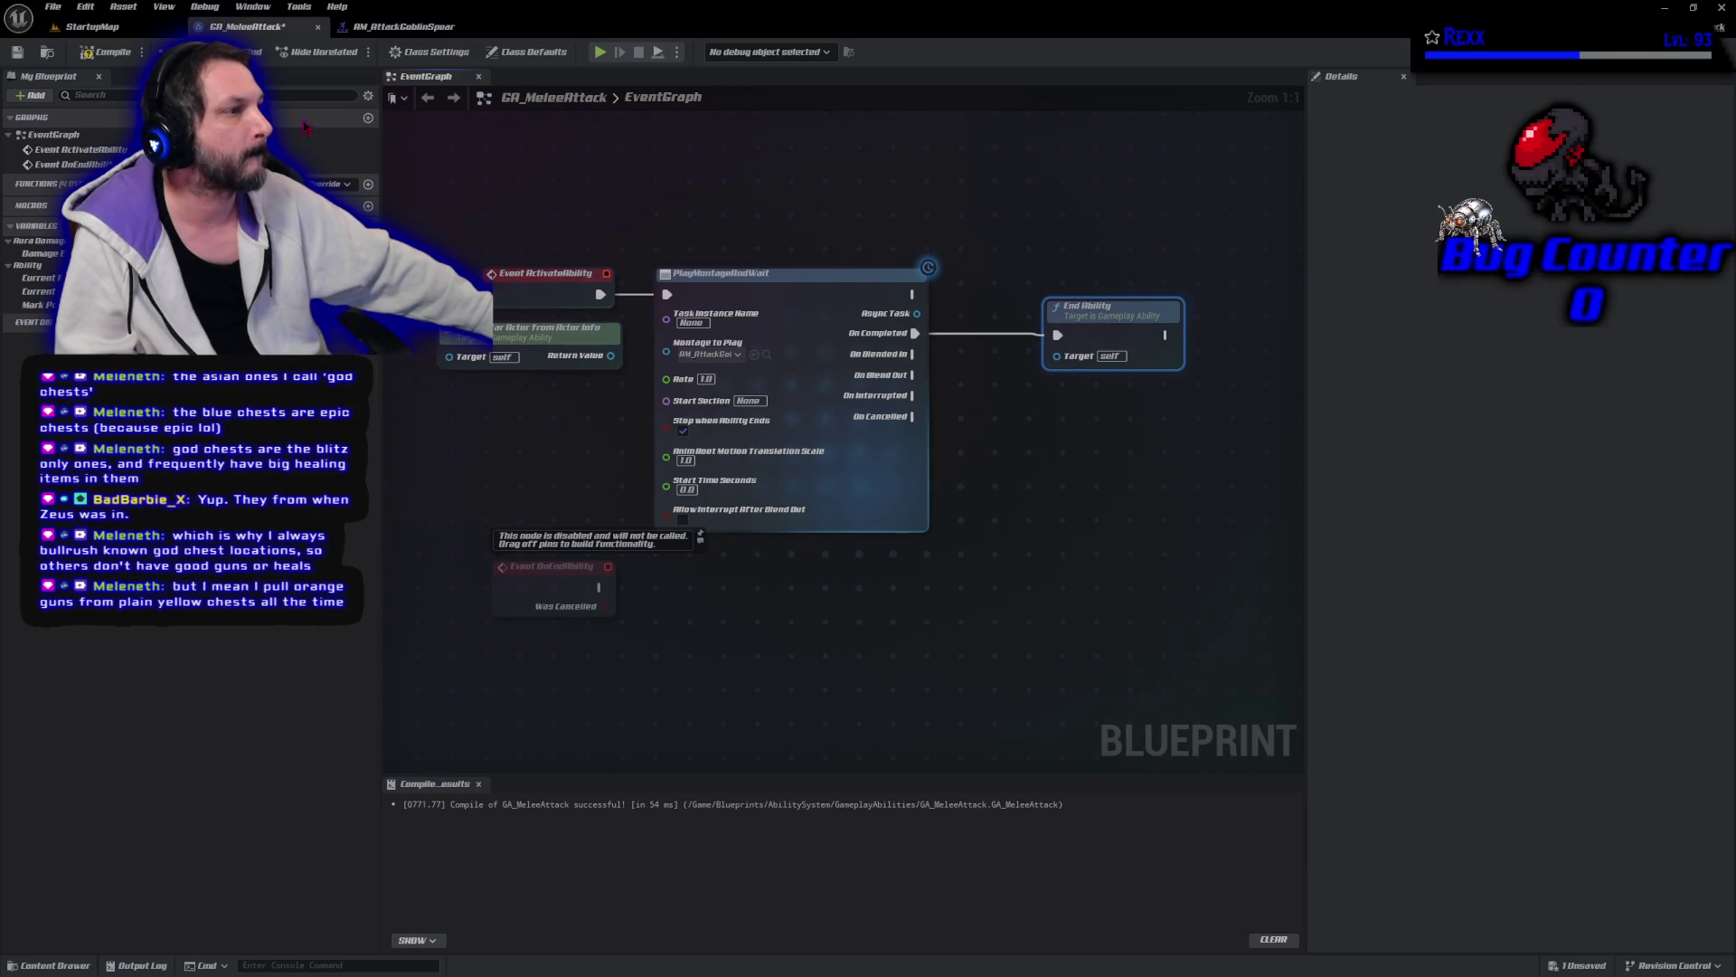
pyautogui.hotkey('ctrl', 's')
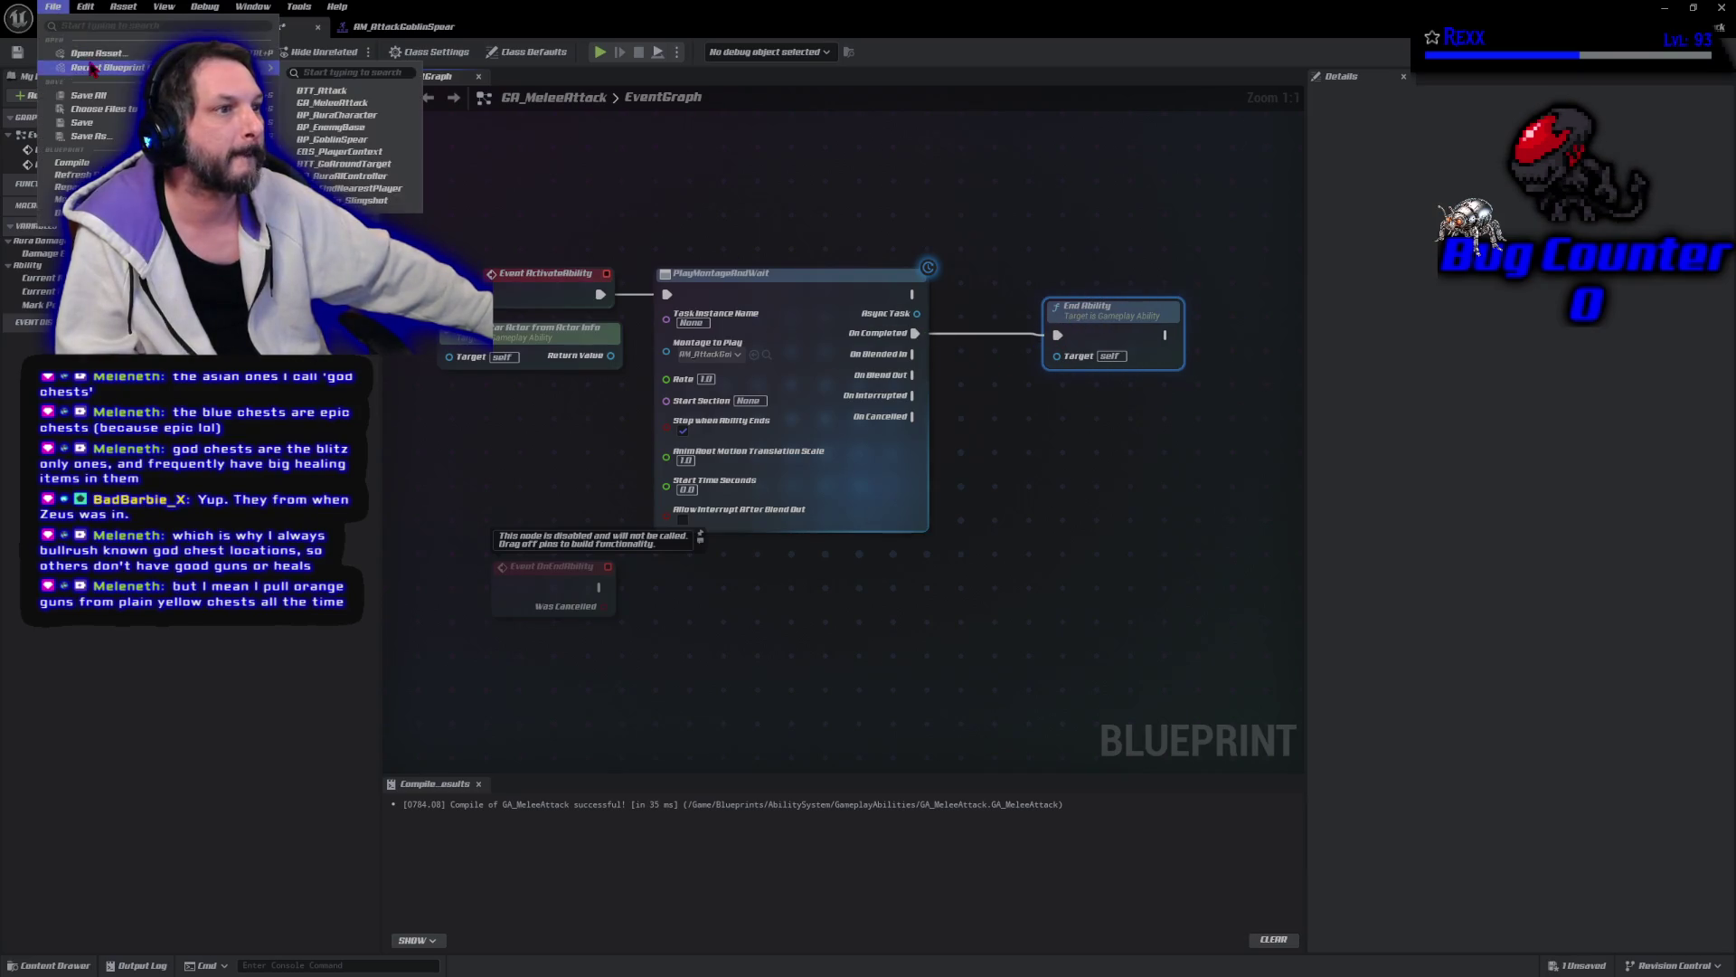
pyautogui.click(91, 27)
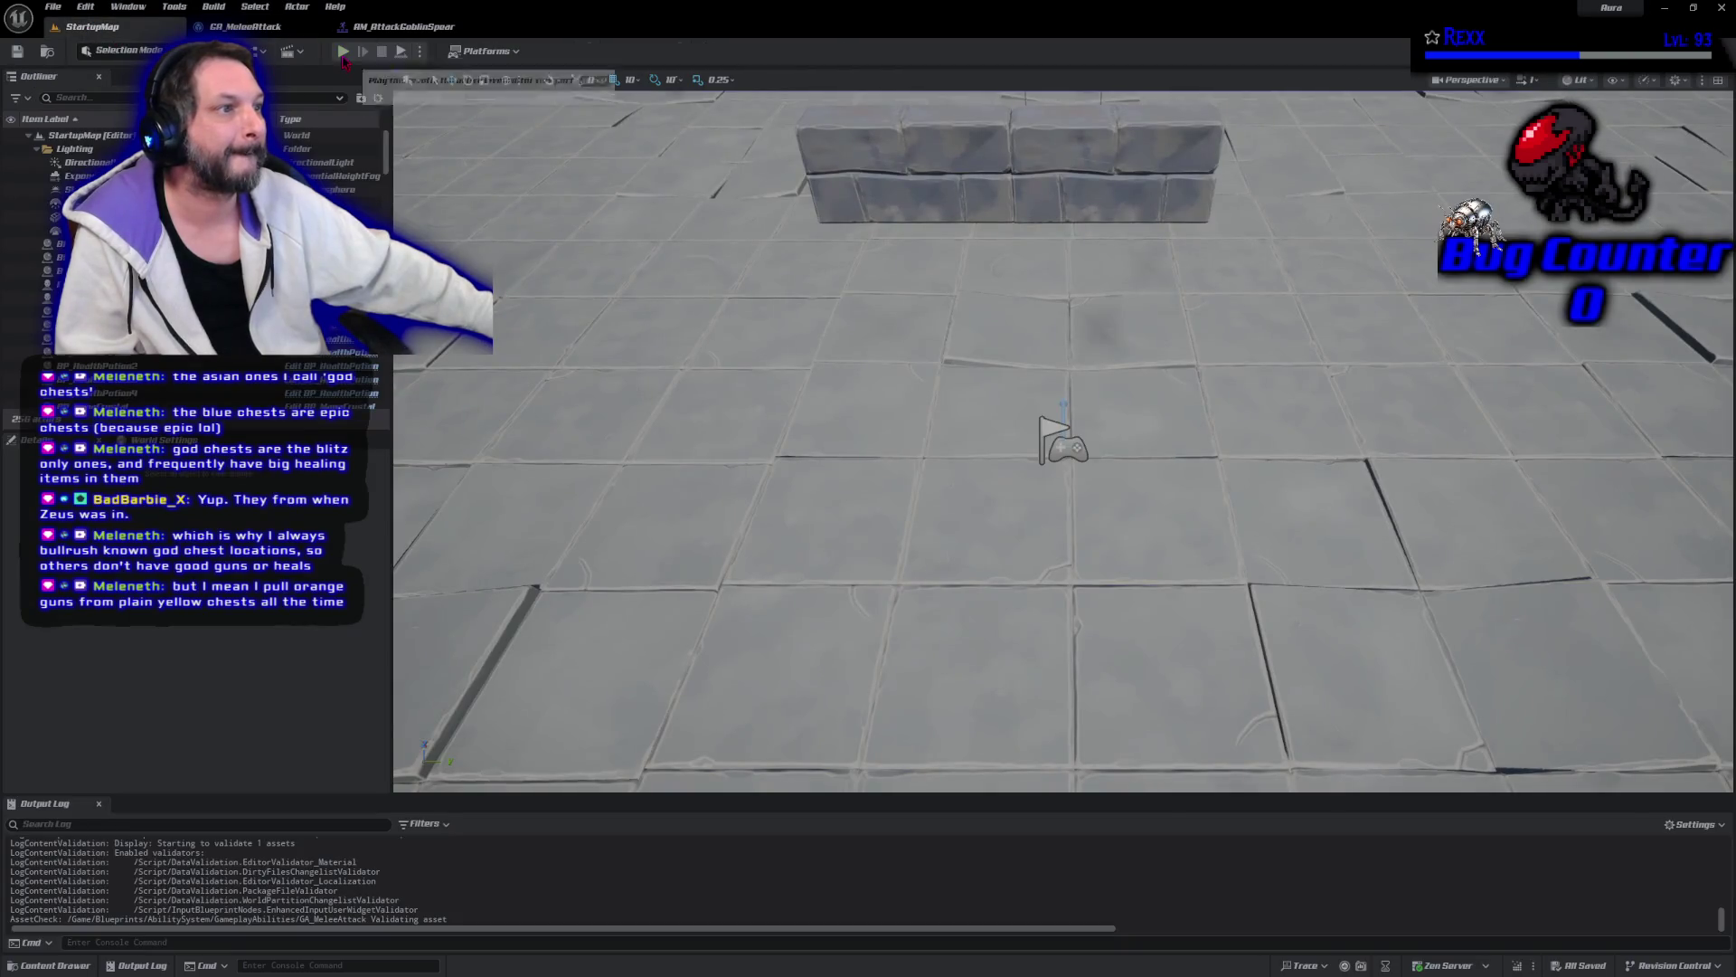
pyautogui.click(343, 51)
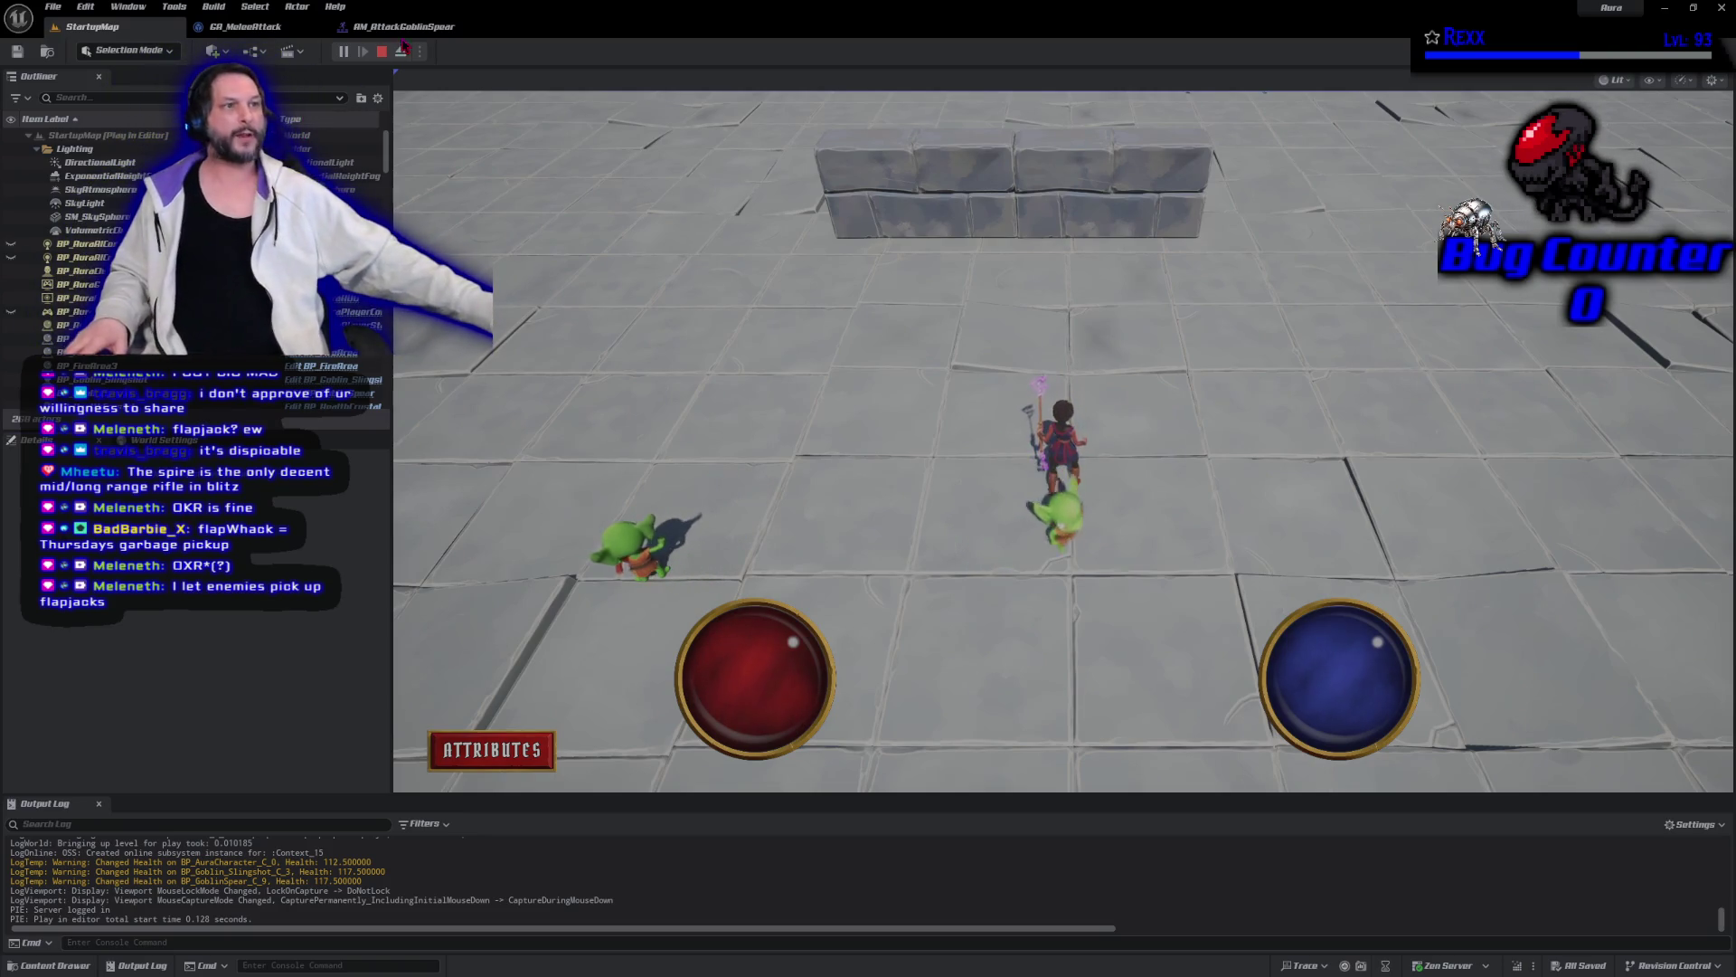
pyautogui.click(381, 52)
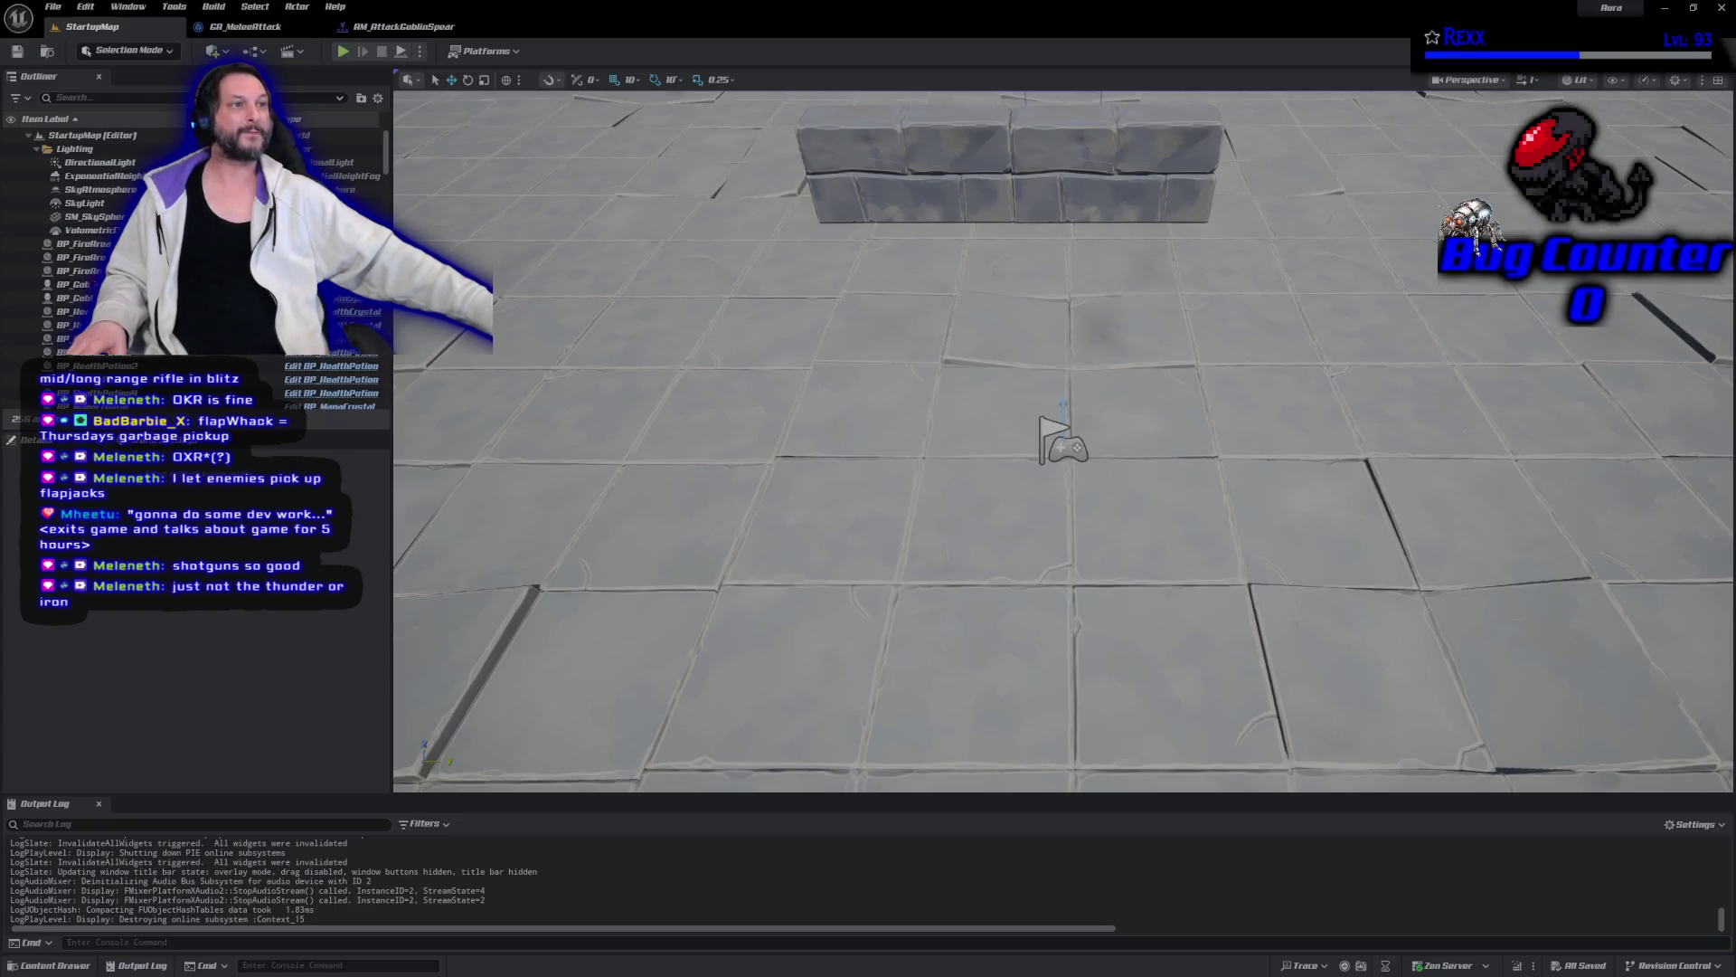
pyautogui.hotkey('alt', 'p')
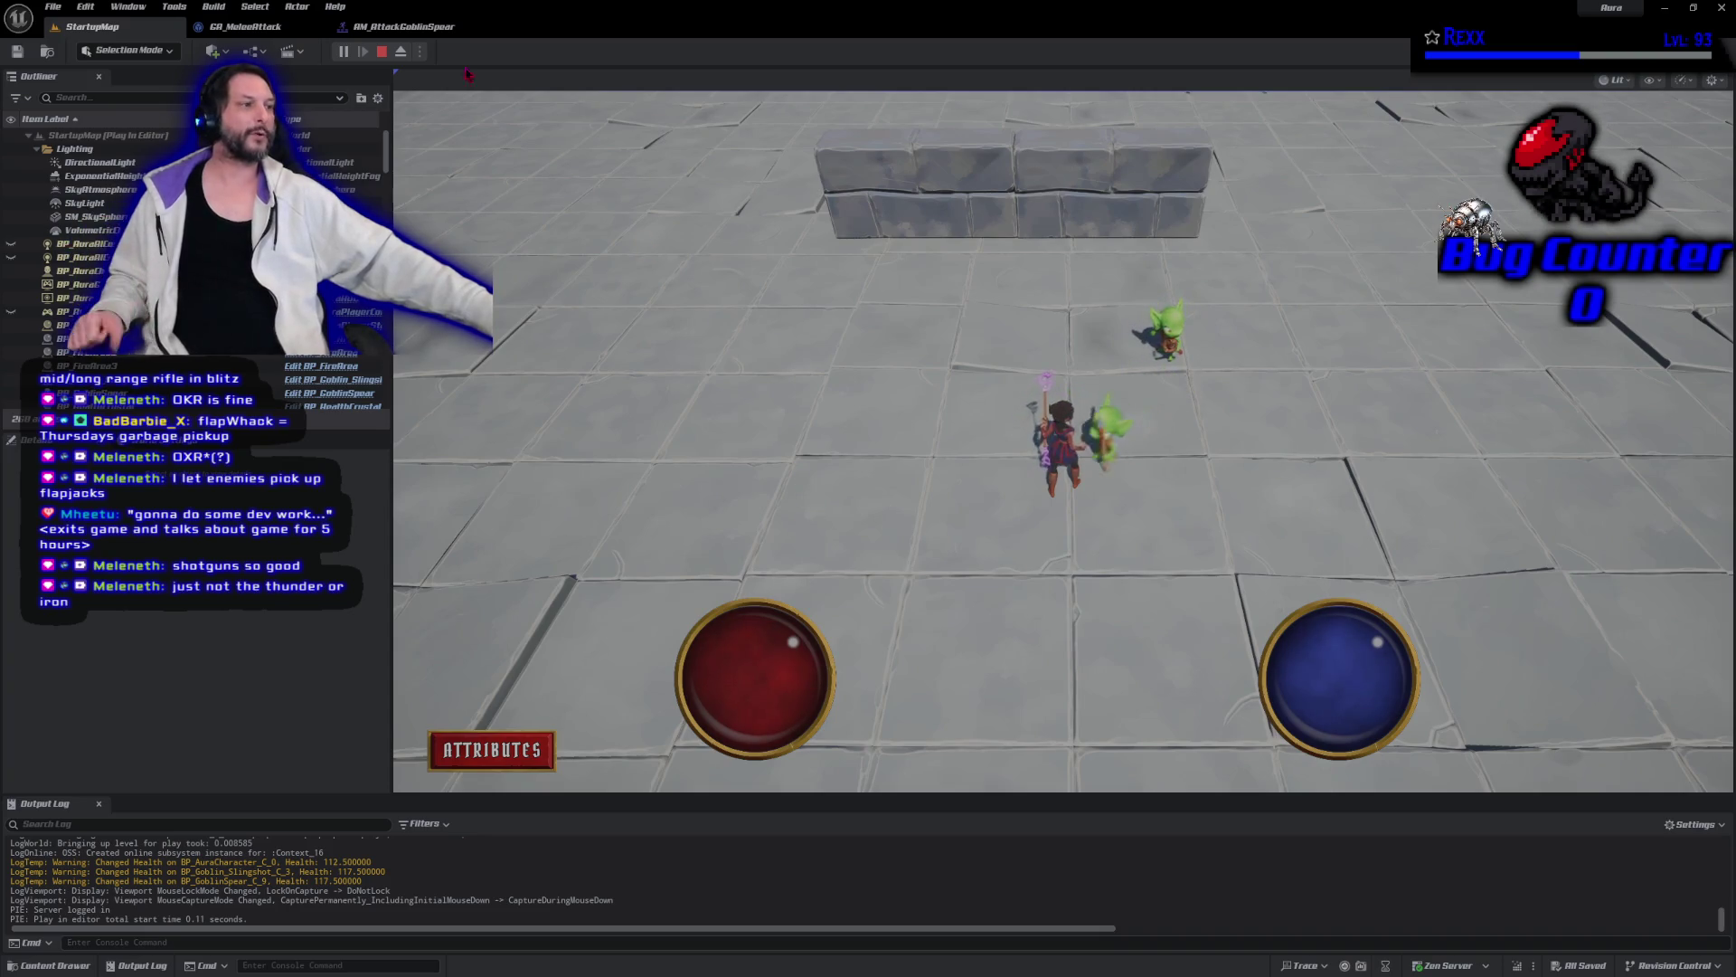
pyautogui.click(381, 54)
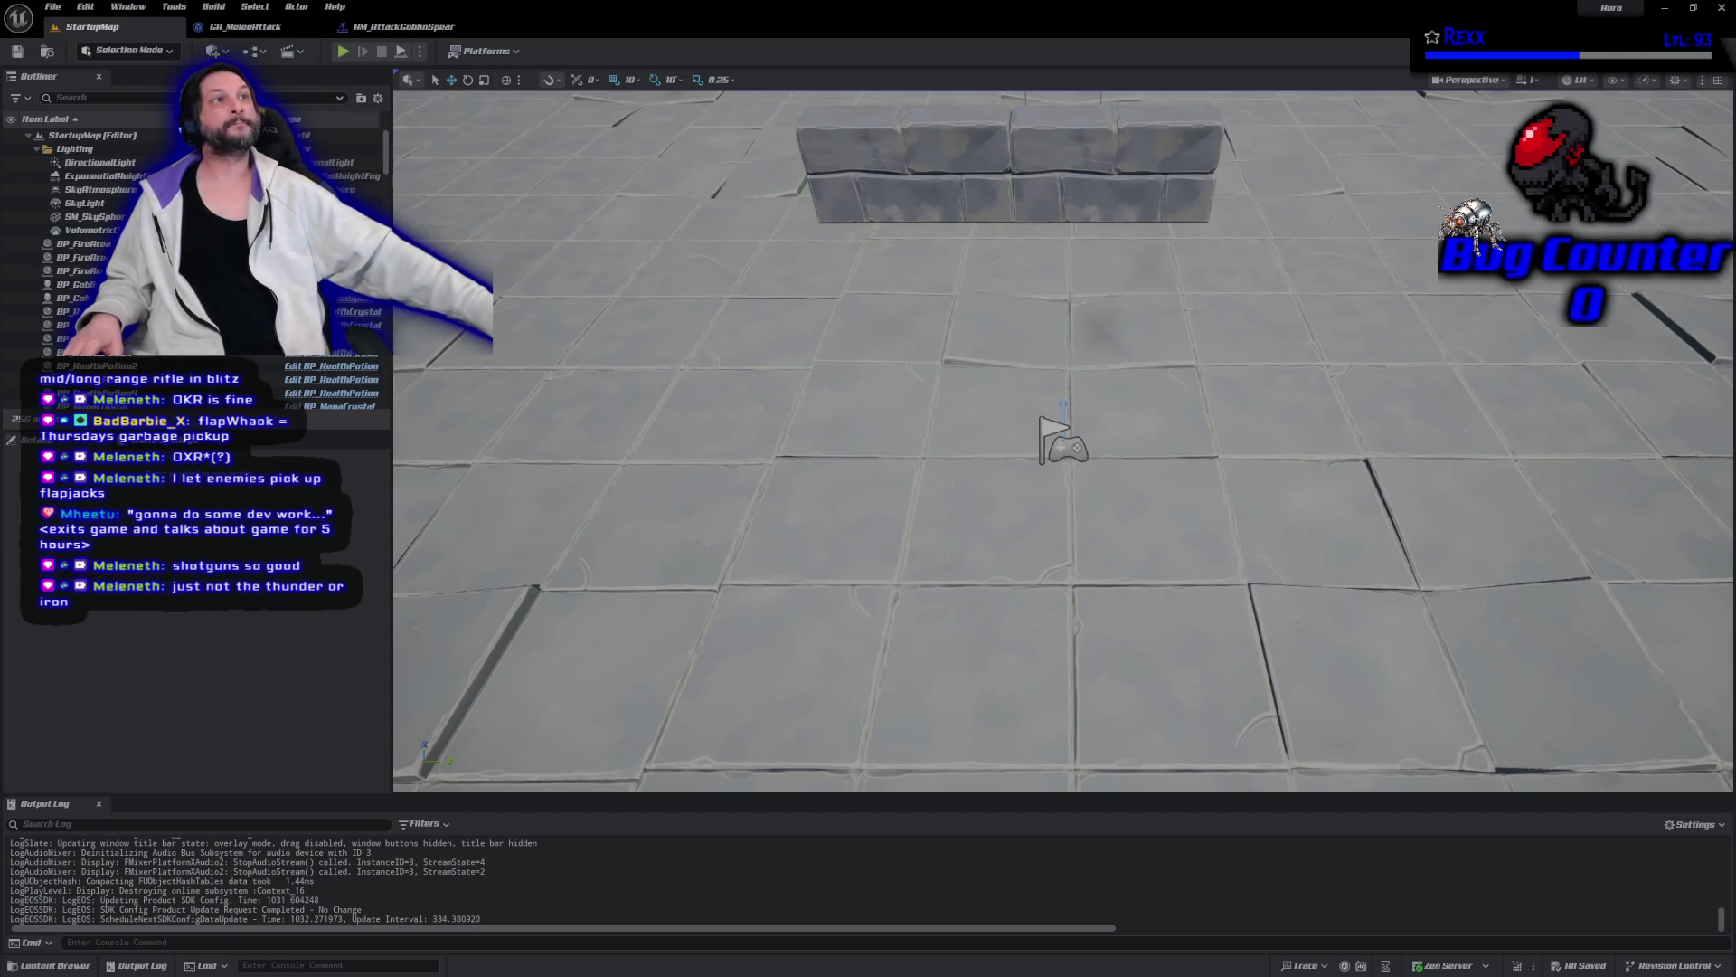
# Open the Content Drawer showing the Goblin Spear animations folder.
pyautogui.click(49, 965)
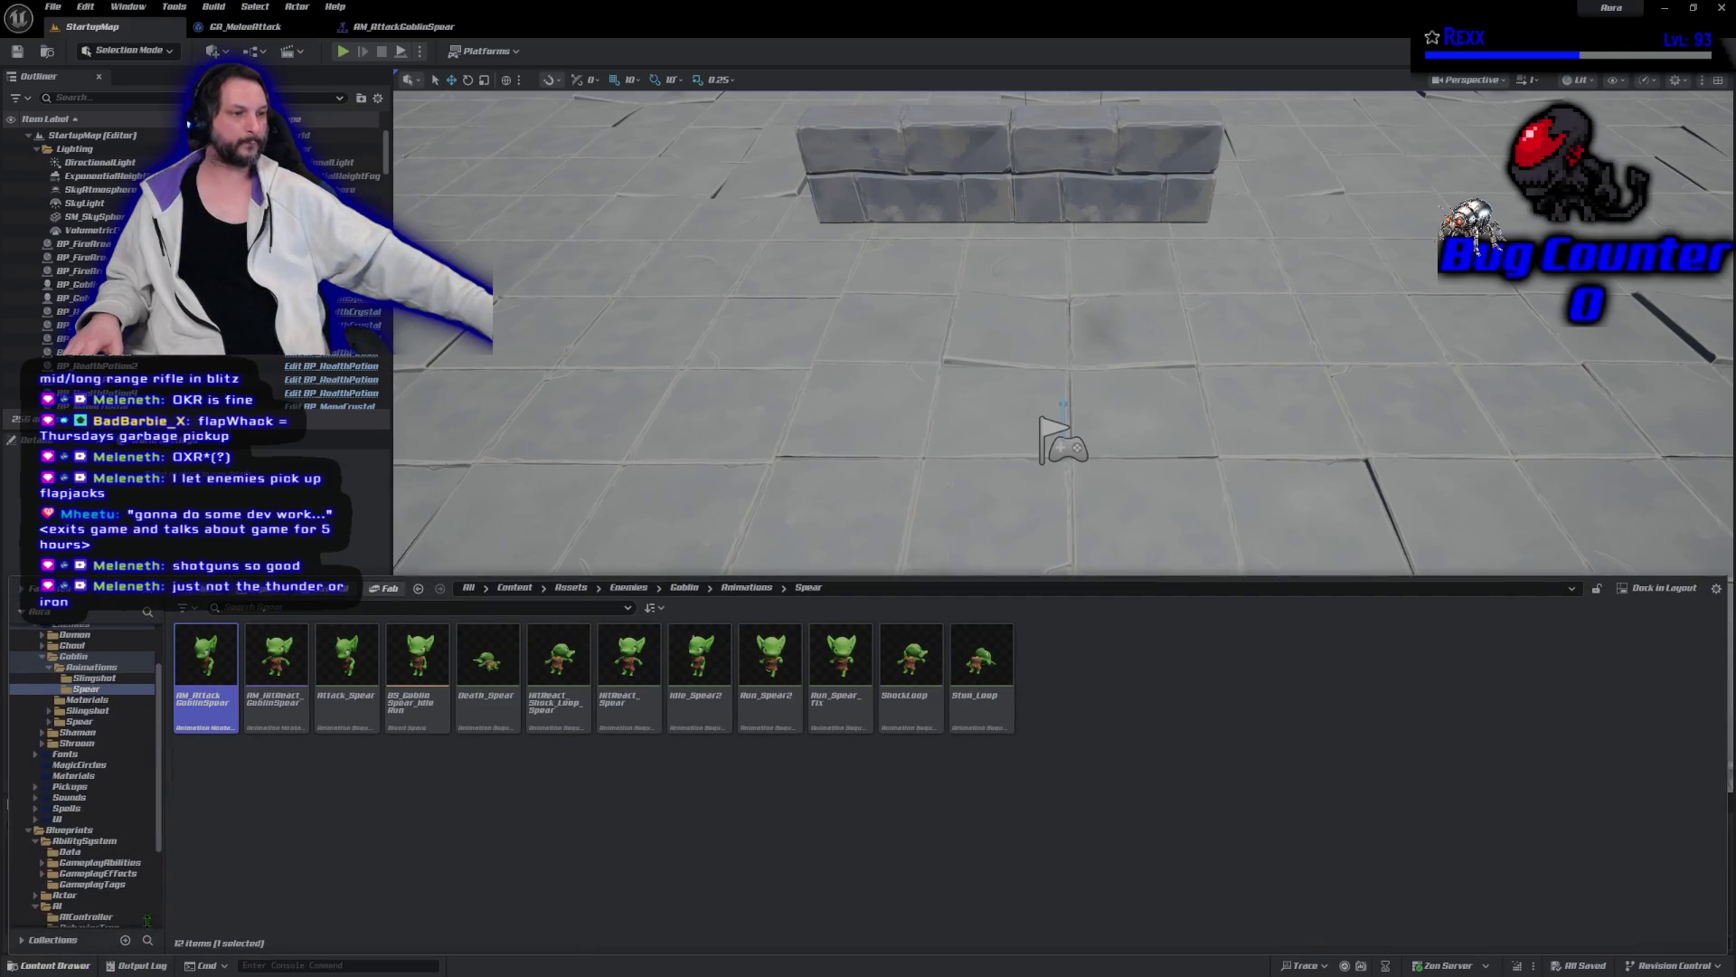
# Navigate to Enemies > Blueprints > Character and open the BP_EnemyBase blueprint.
pyautogui.scroll(3, 109, 697)
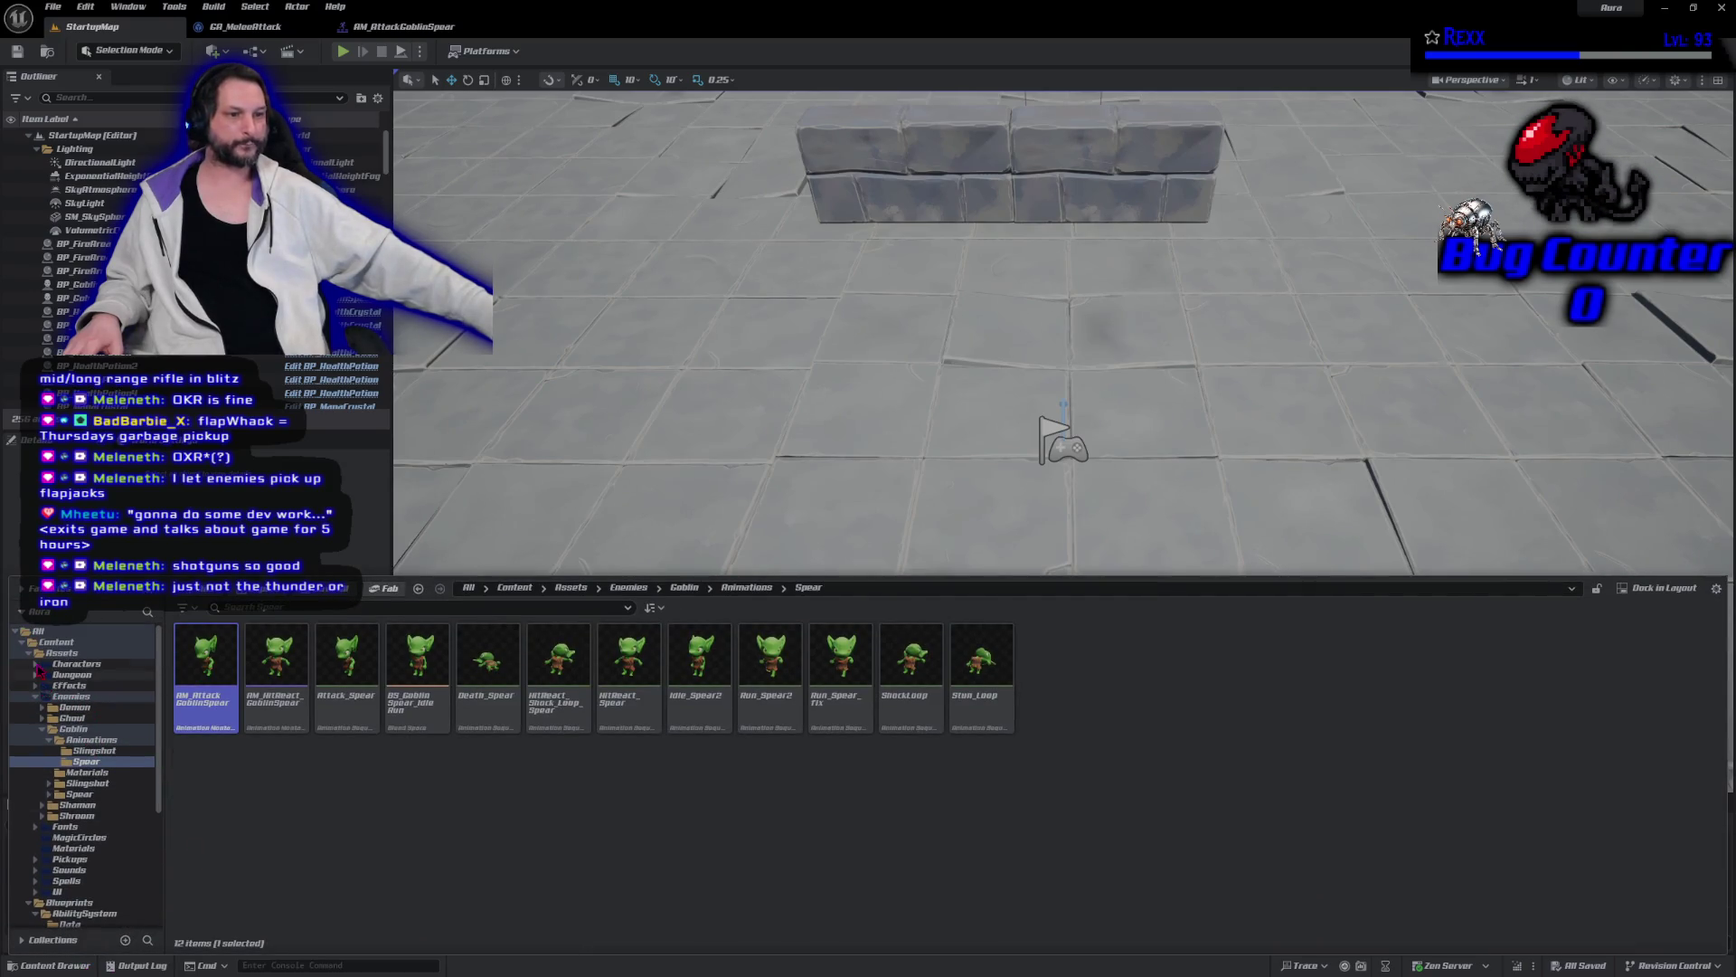
pyautogui.doubleClick(40, 697)
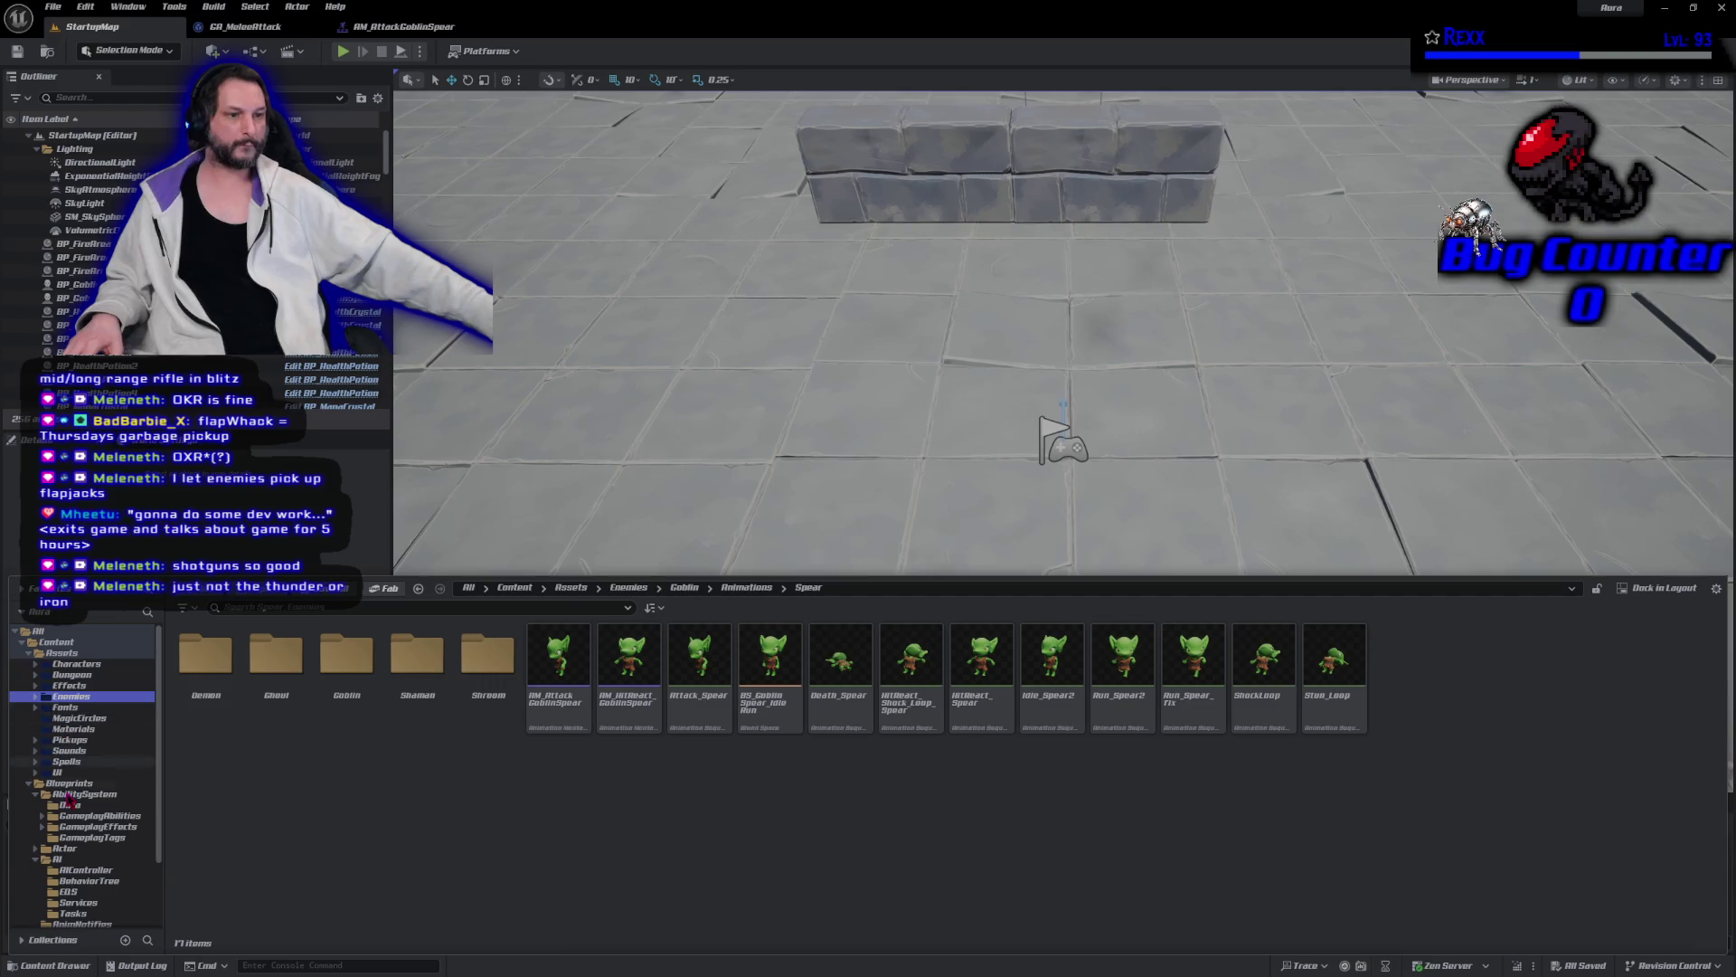
pyautogui.scroll(-2, 70, 800)
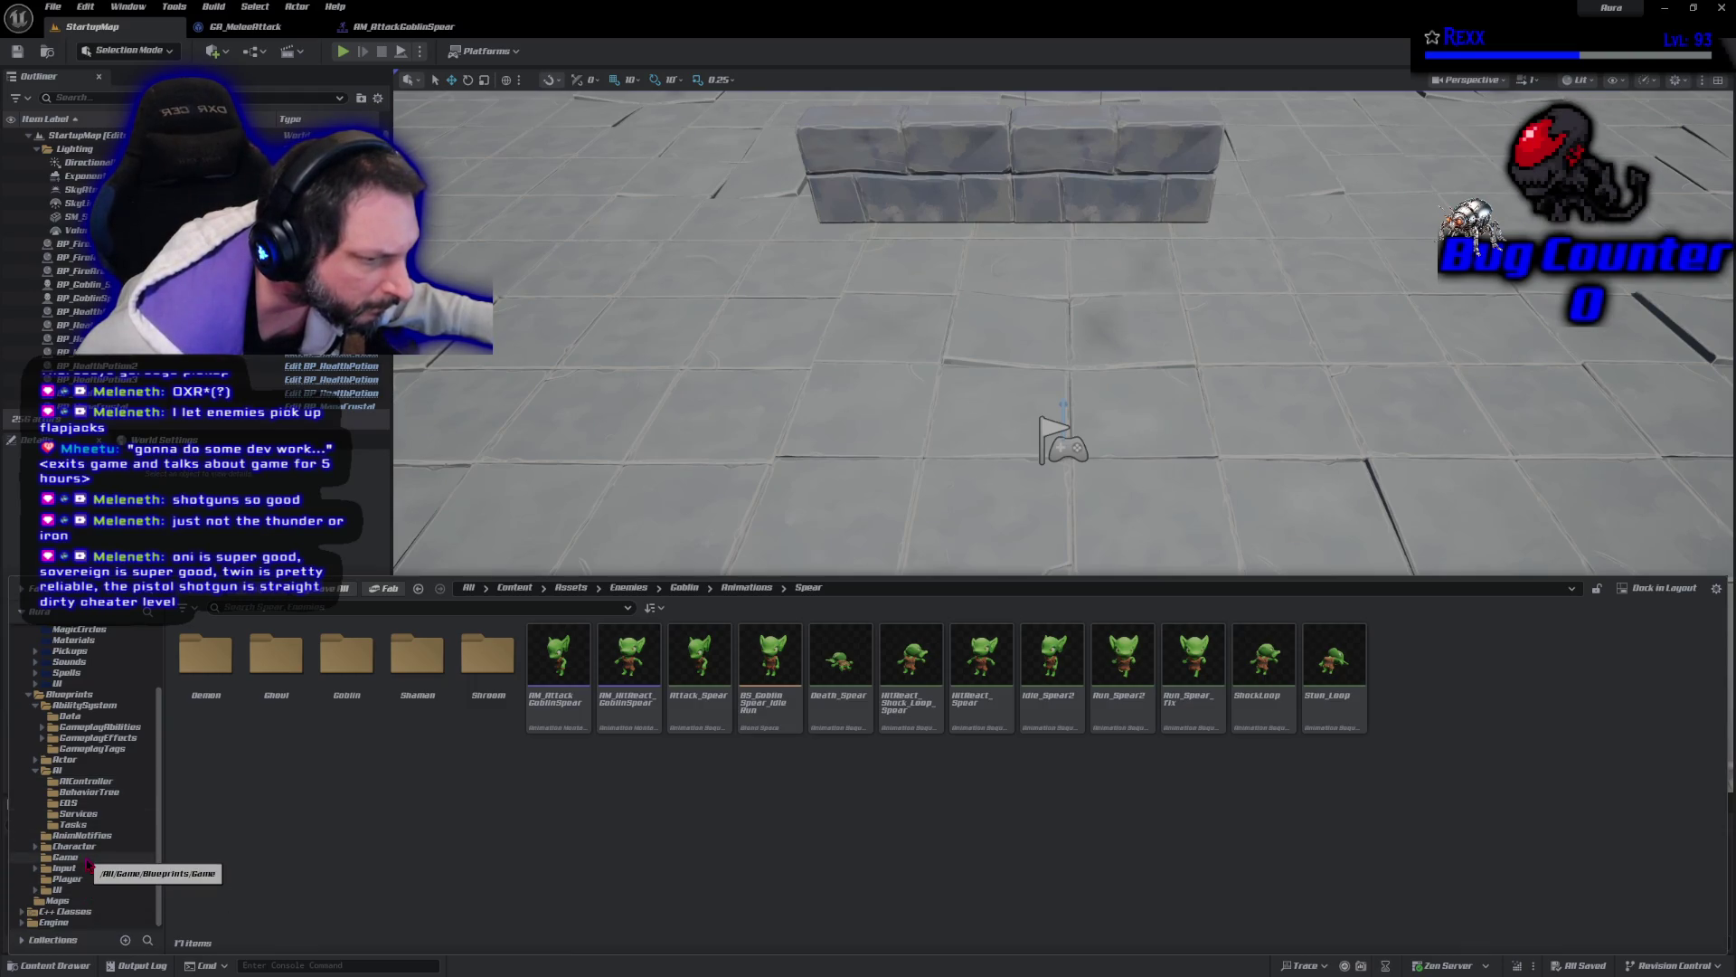
pyautogui.click(74, 846)
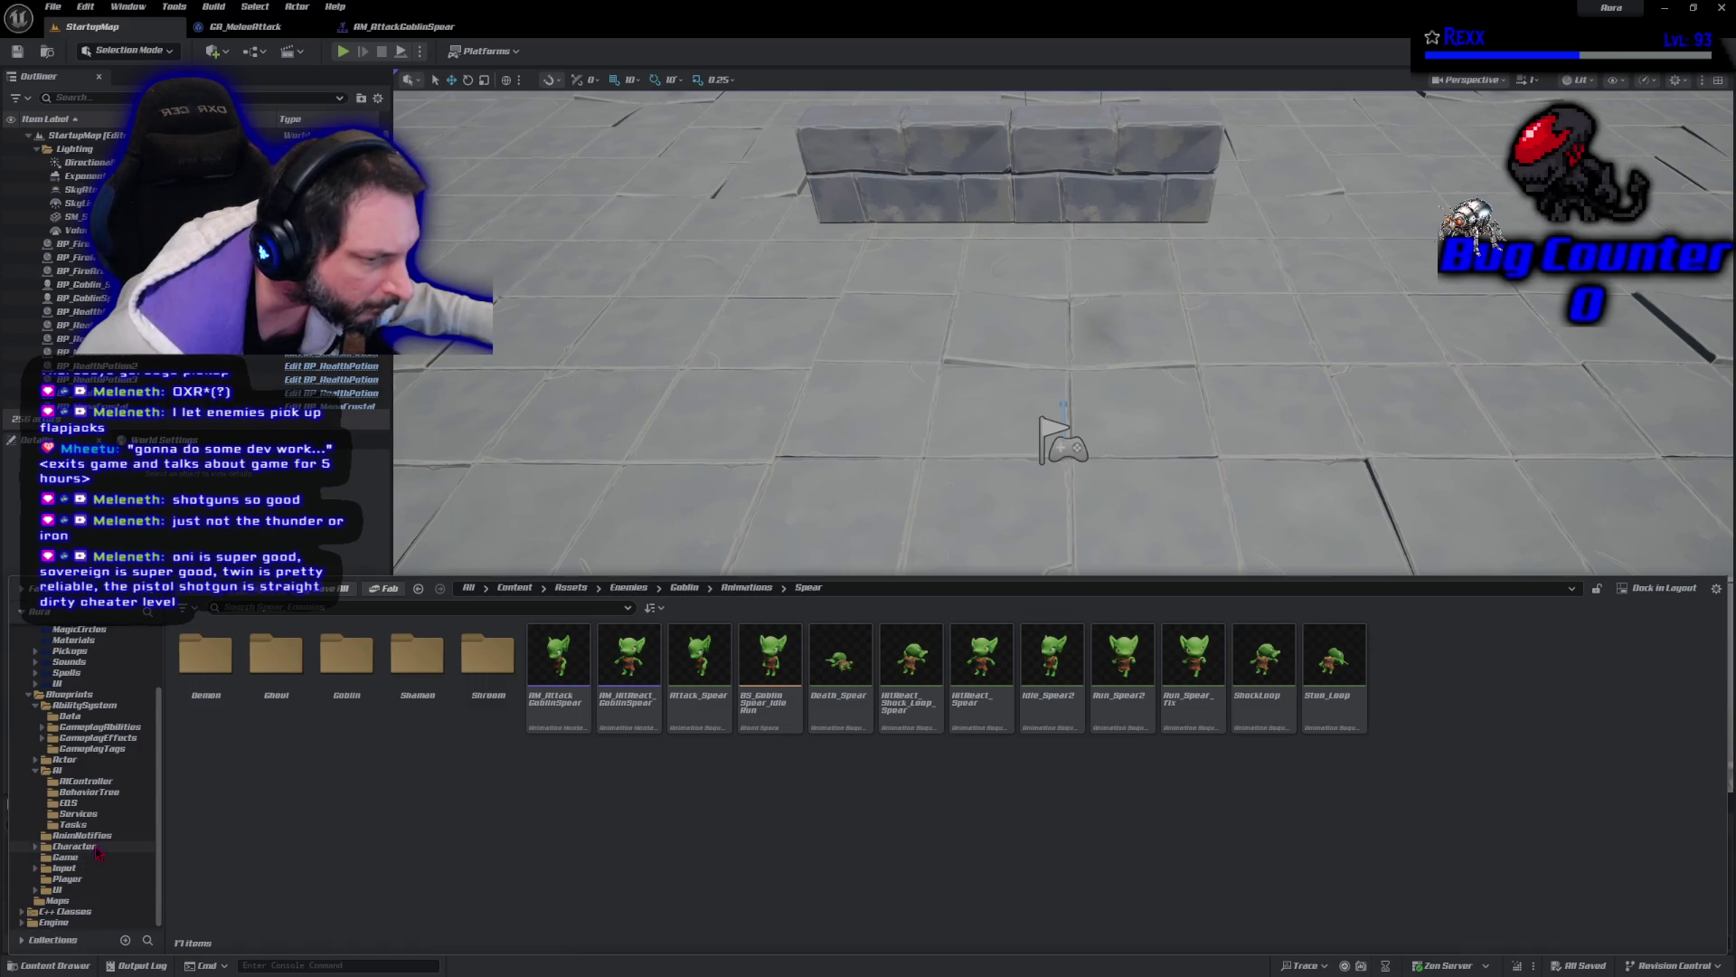
pyautogui.doubleClick(489, 660)
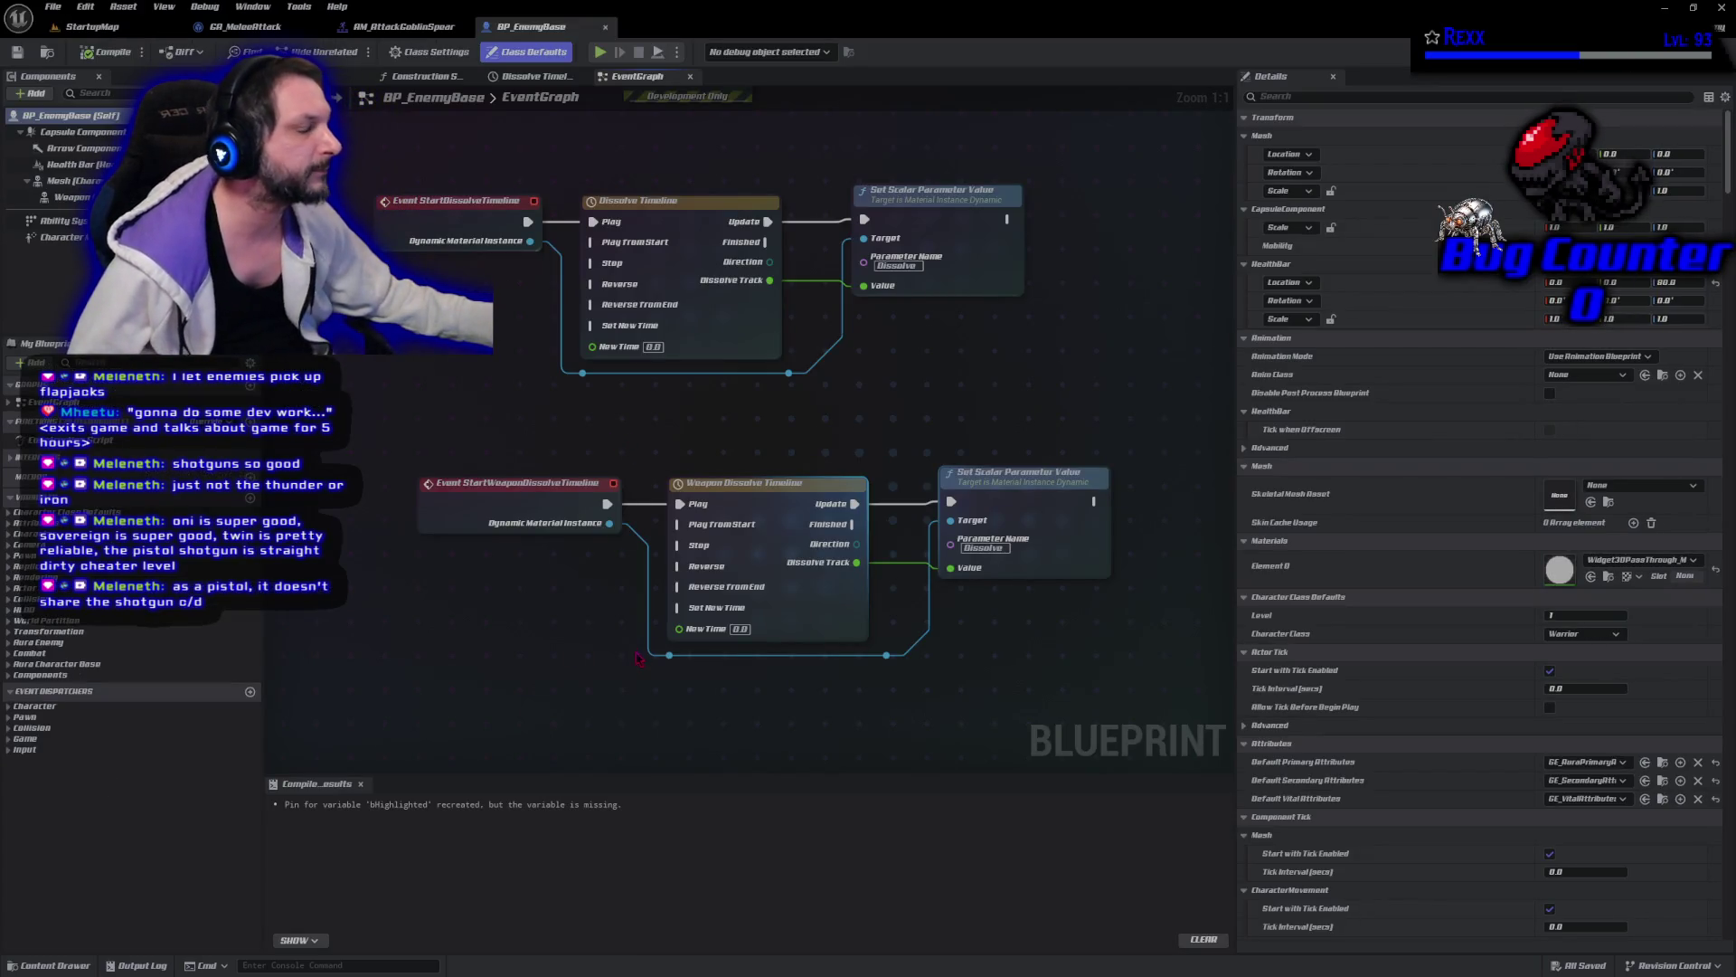
# Zoom out and pan BP_EnemyBase's event graph past the dissolve timelines to empty space.
pyautogui.scroll(-3, 445, 540)
pyautogui.moveTo(445, 539); pyautogui.dragTo(426, 520)
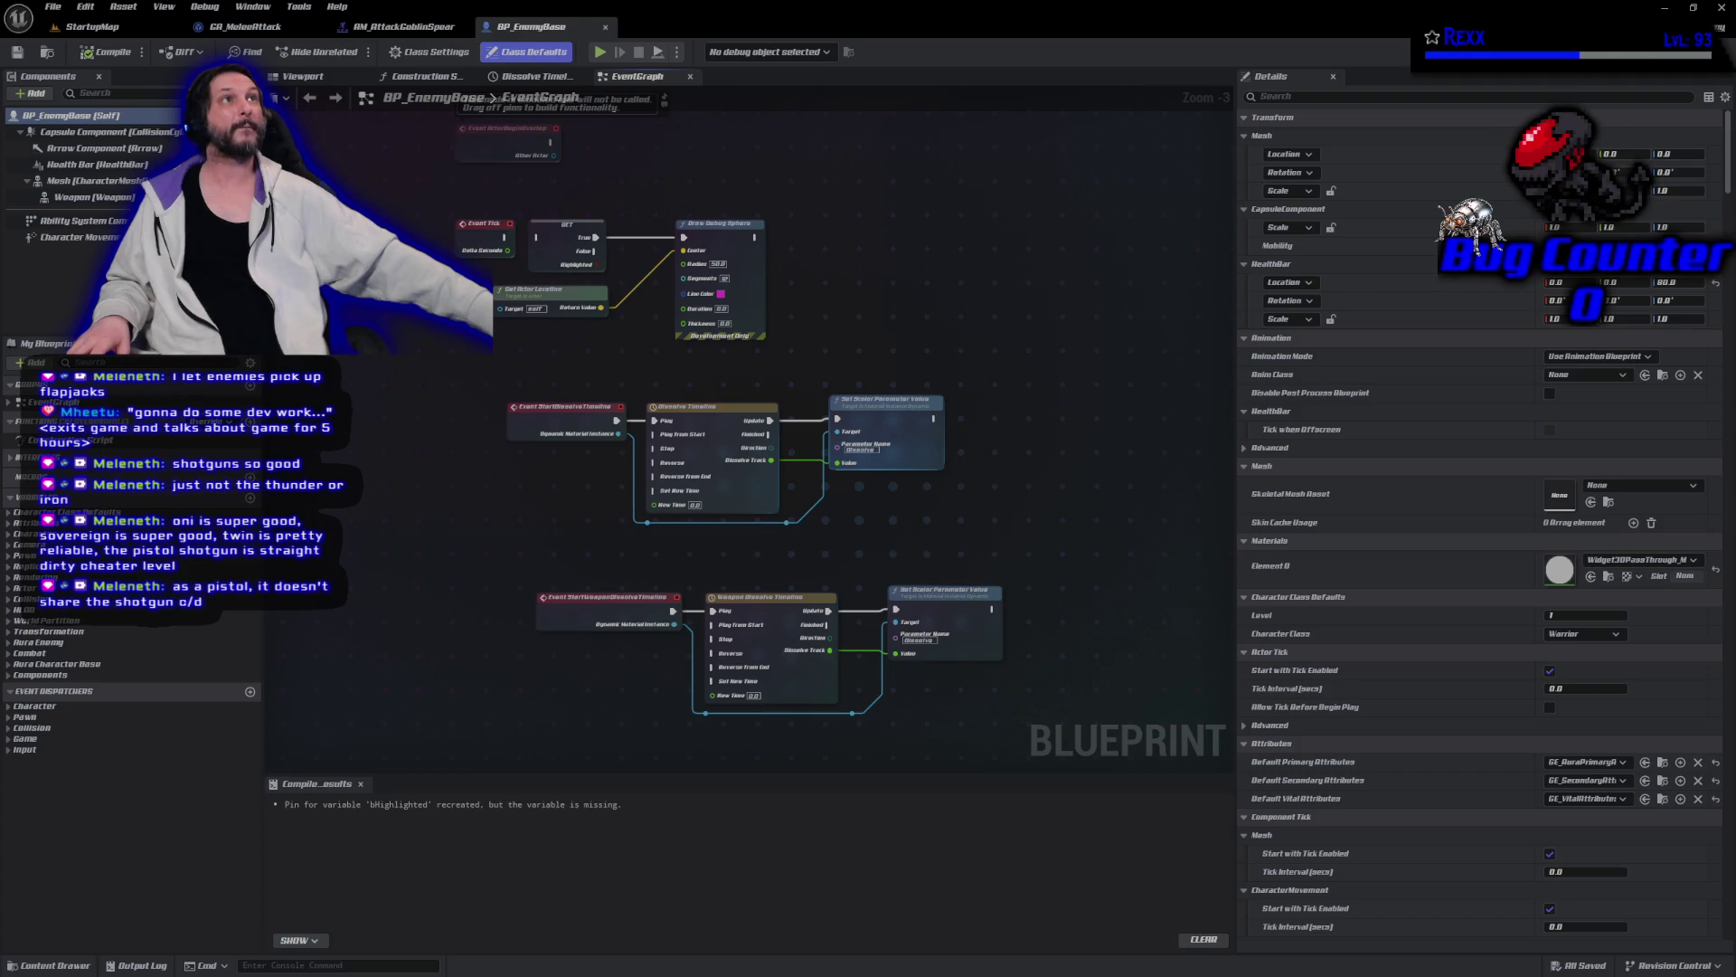
pyautogui.moveTo(641, 648); pyautogui.dragTo(538, 358)
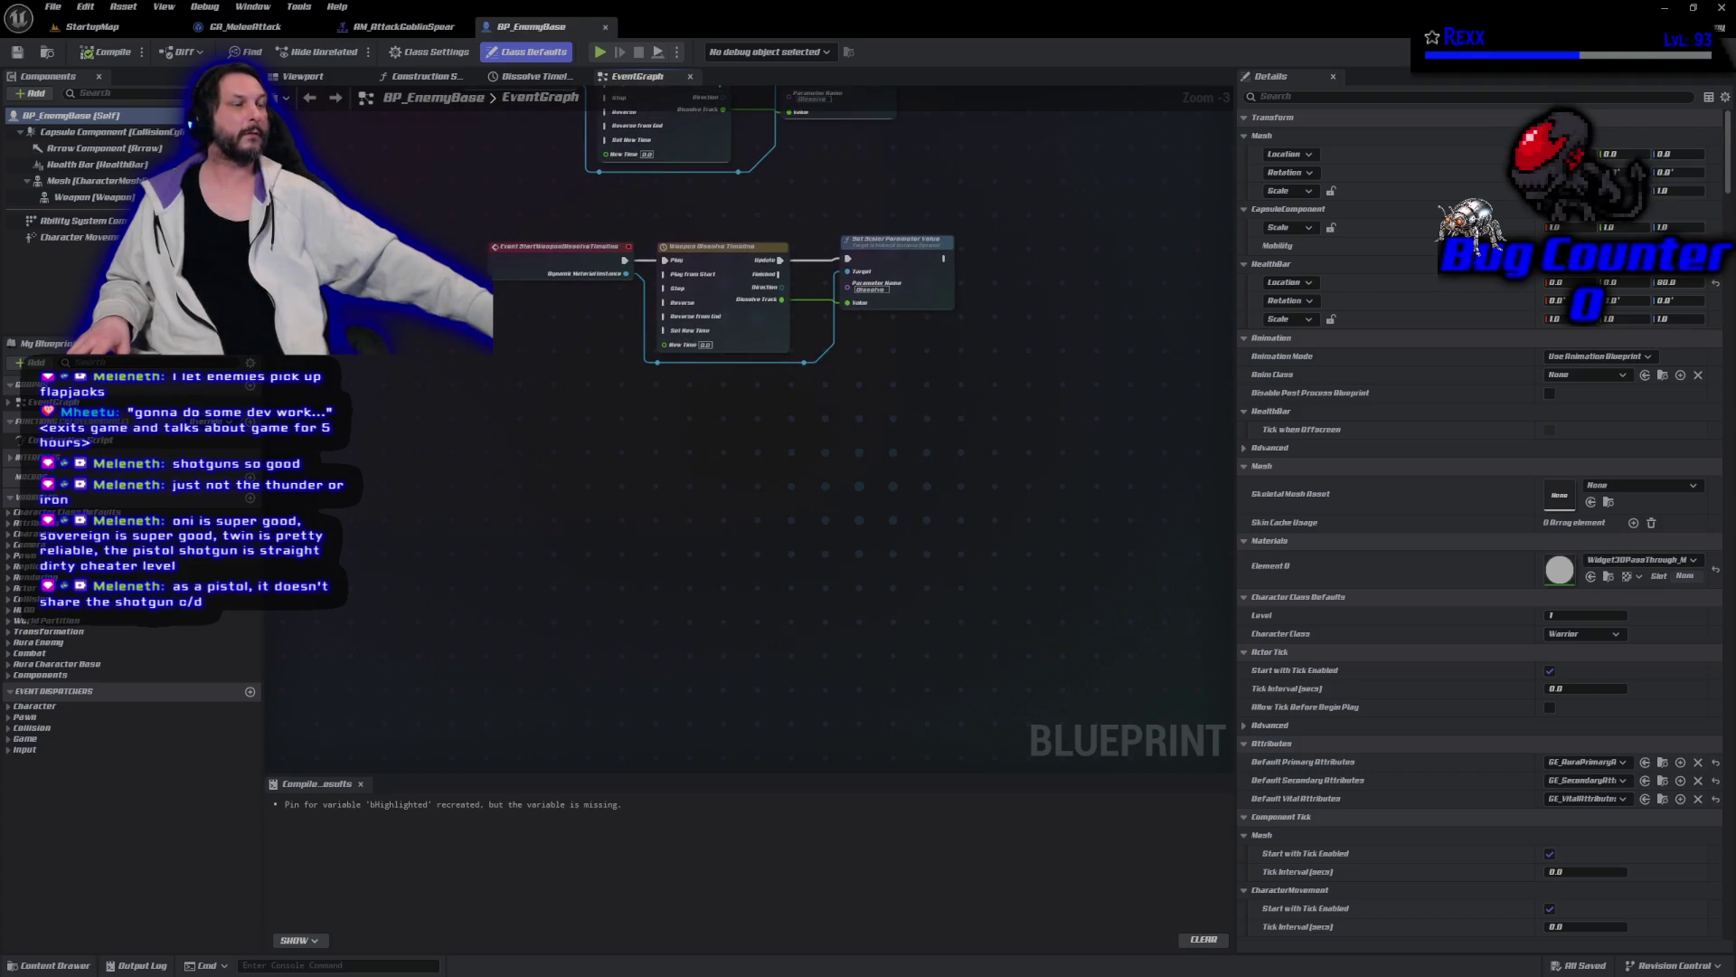
# Place an Event UpdateFacingTarget node below the weapon dissolve timeline.
pyautogui.rightClick(513, 468)
pyautogui.write('event ')
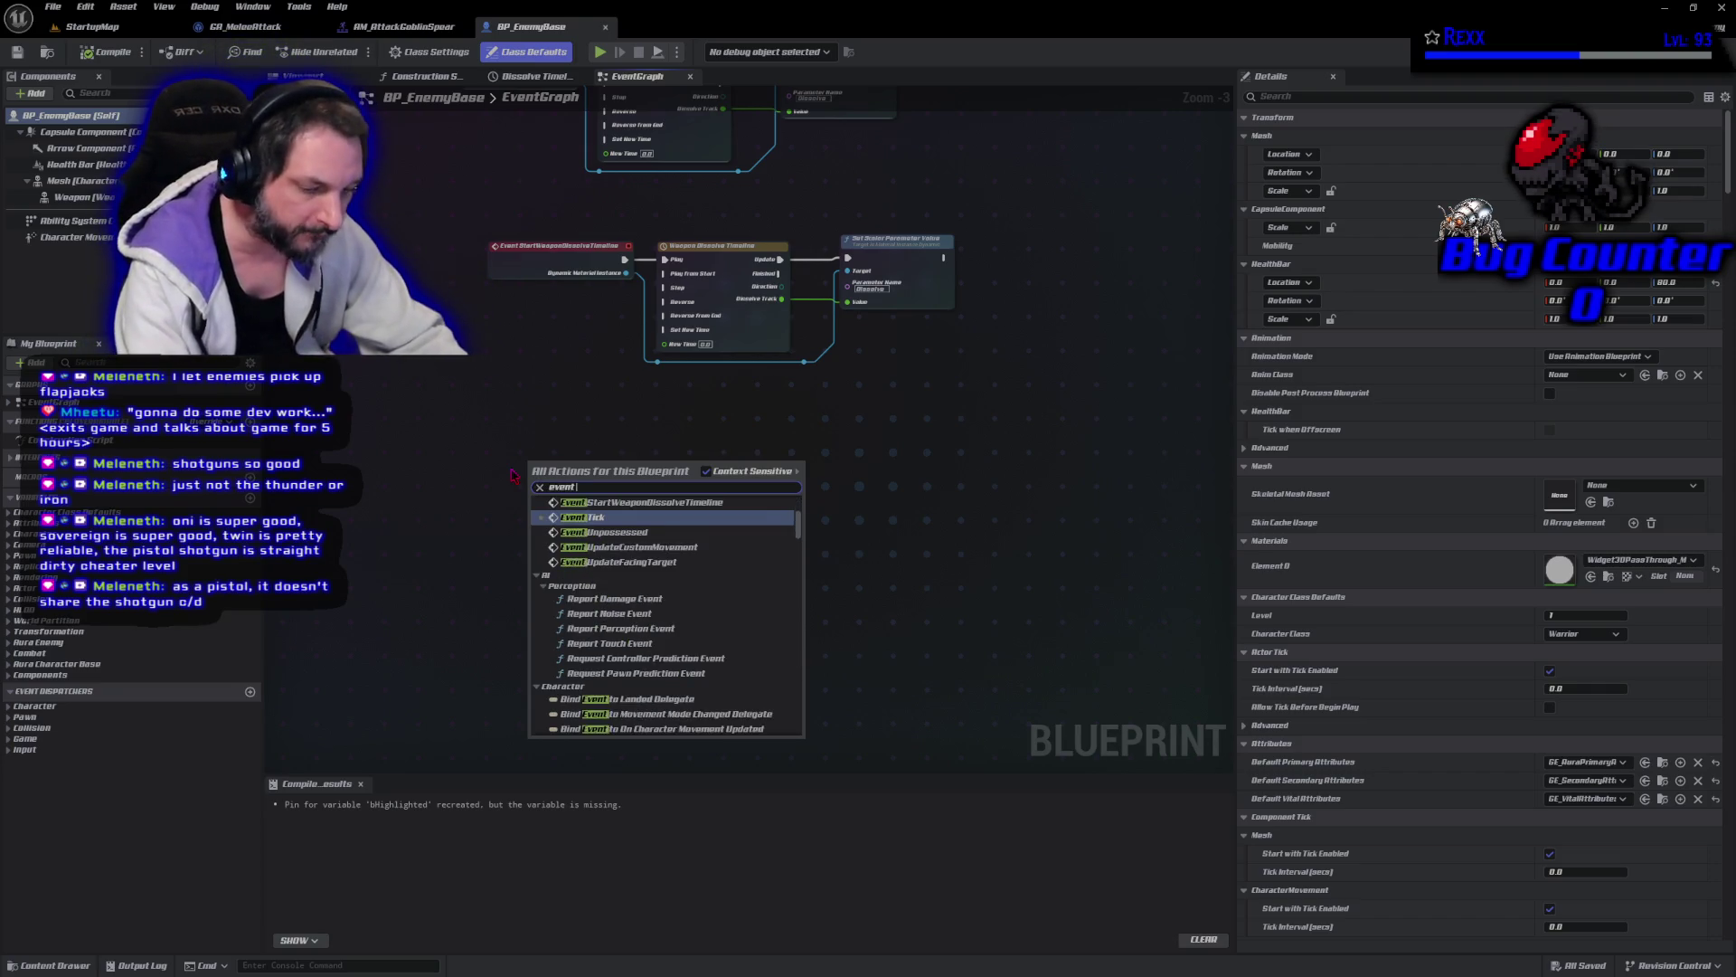
pyautogui.write('updatefacing')
pyautogui.press('Return')
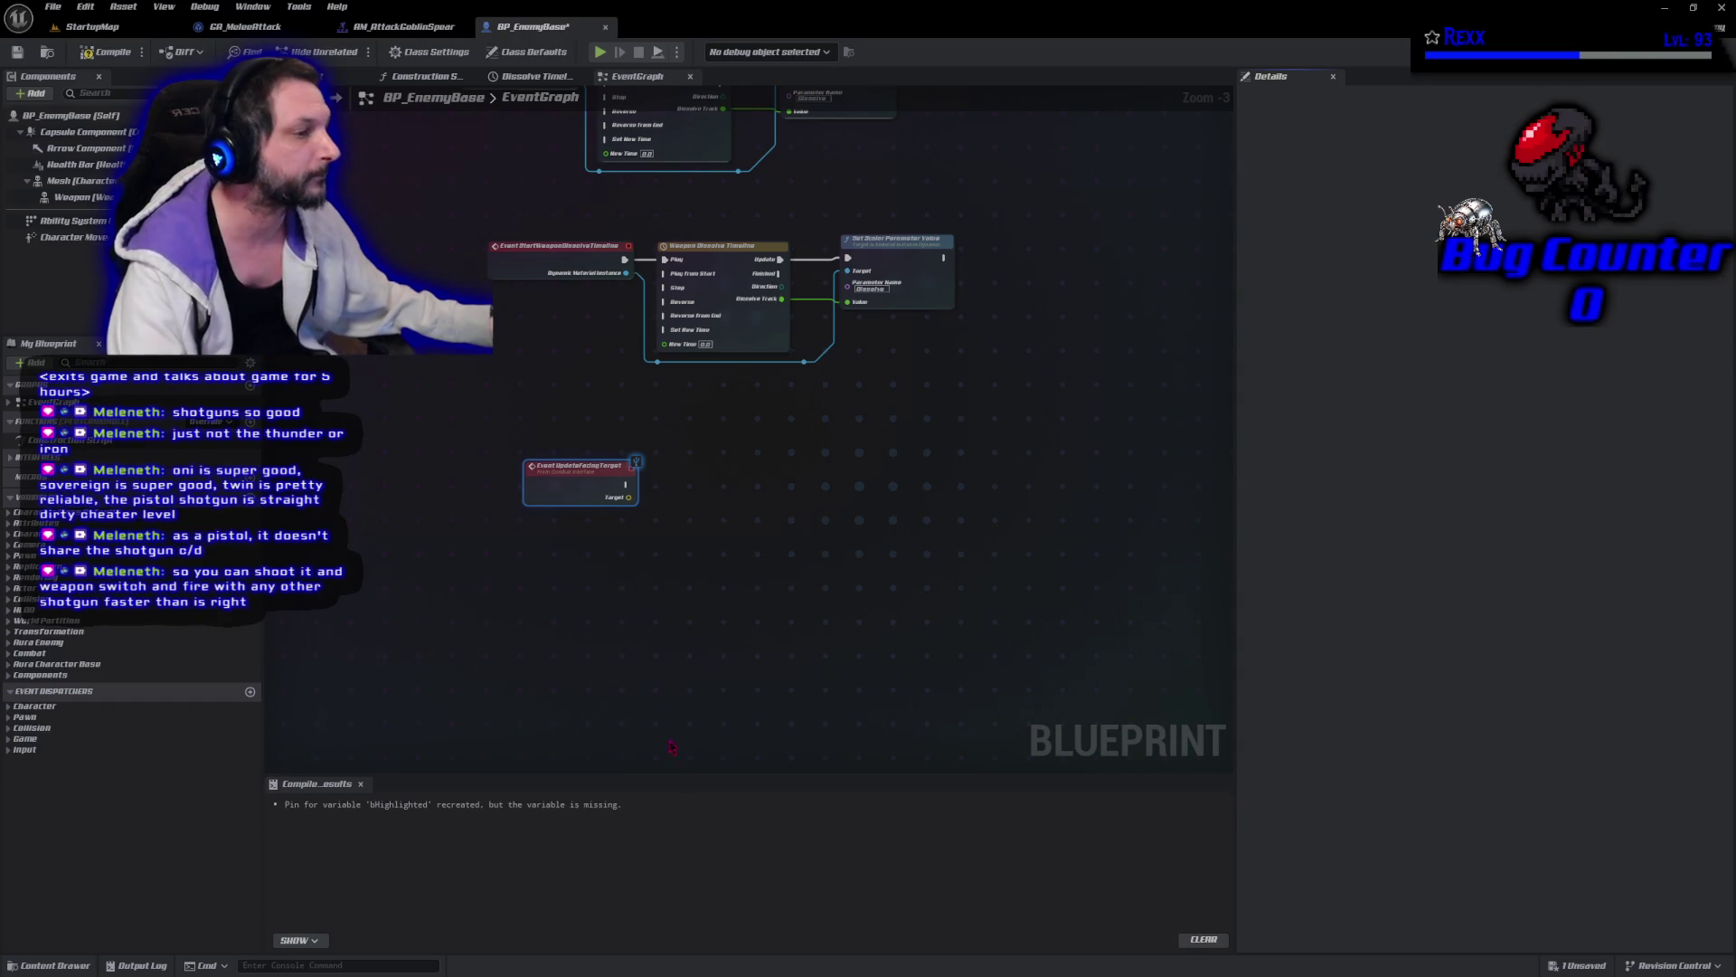
pyautogui.scroll(3, 633, 651)
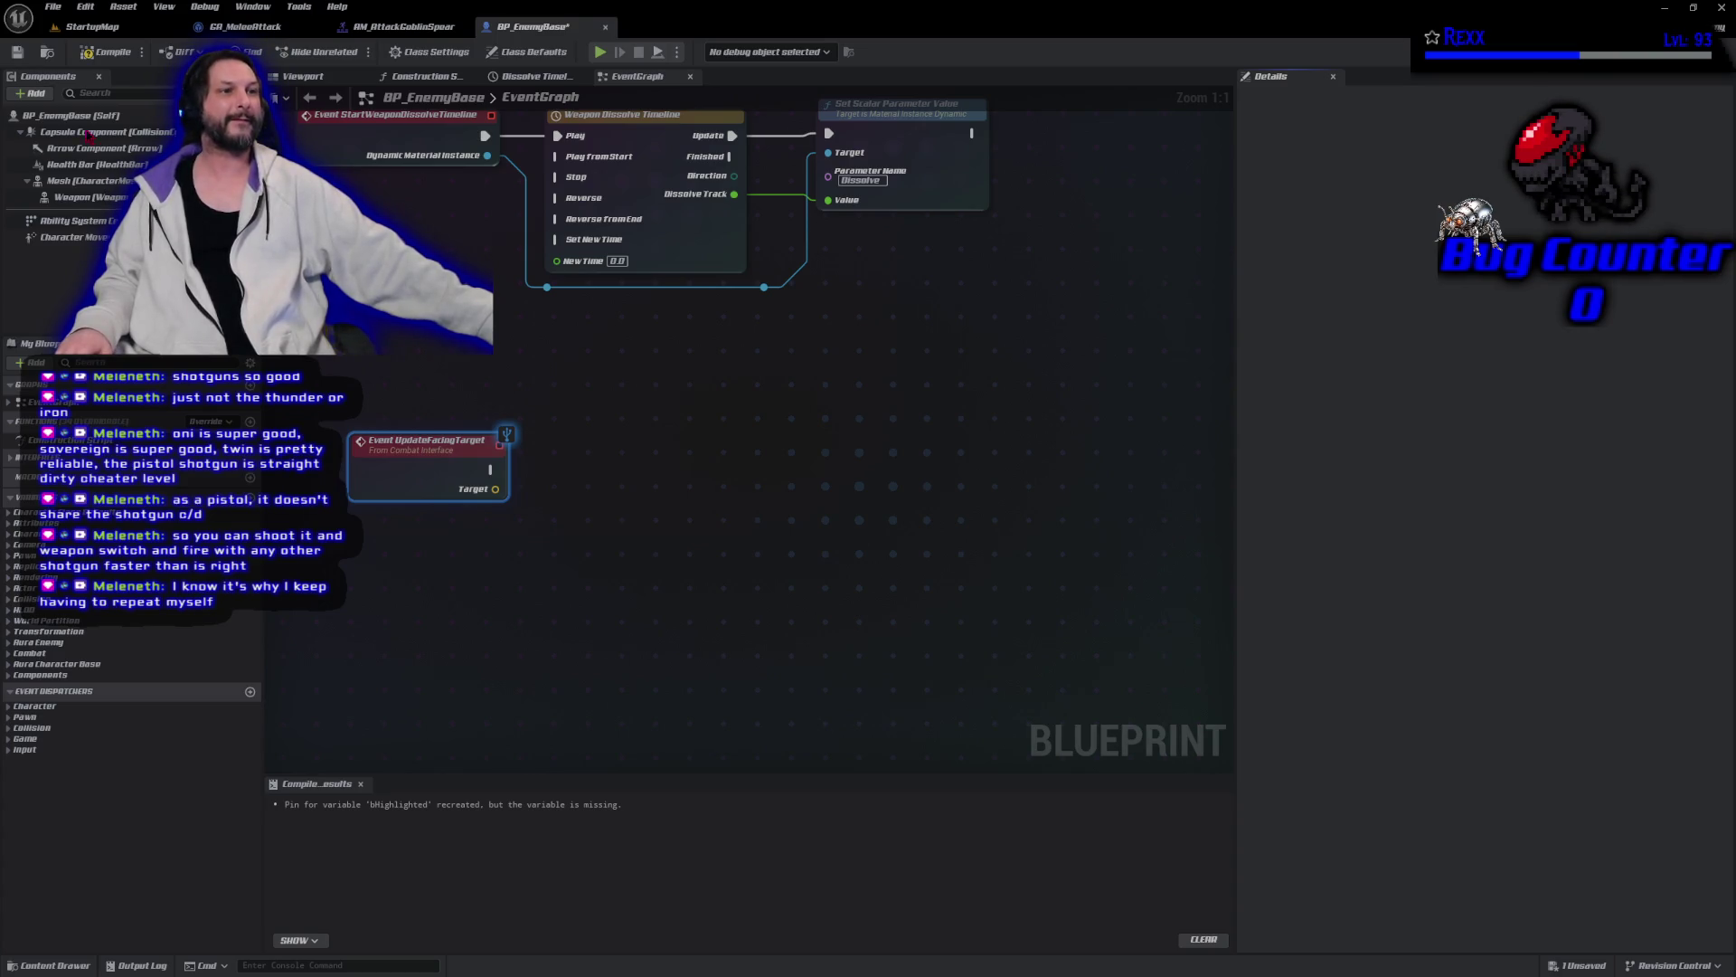
# Add a Motion Warping component to BP_EnemyBase and place its reference in the graph.
pyautogui.click(36, 93)
pyautogui.write('motion')
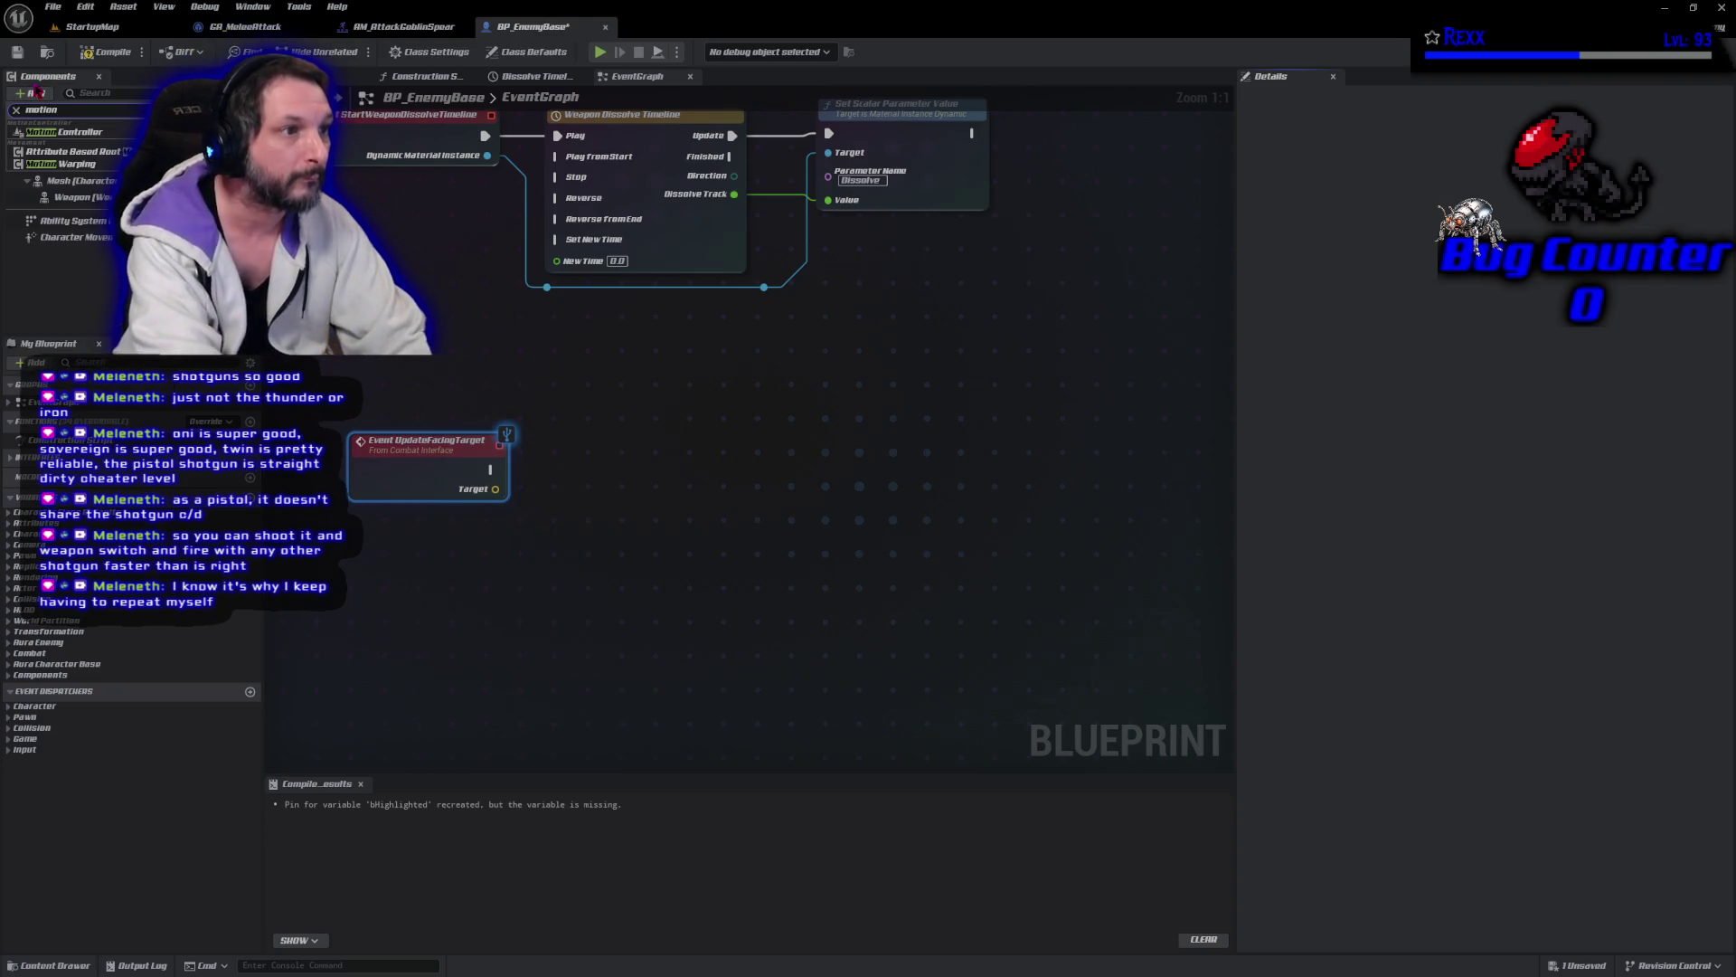
pyautogui.click(59, 163)
pyautogui.click(95, 303)
pyautogui.moveTo(73, 237)
pyautogui.mouseDown()
pyautogui.moveTo(557, 607)
pyautogui.moveTo(420, 526)
pyautogui.moveTo(520, 529)
pyautogui.moveTo(565, 509)
pyautogui.mouseUp()
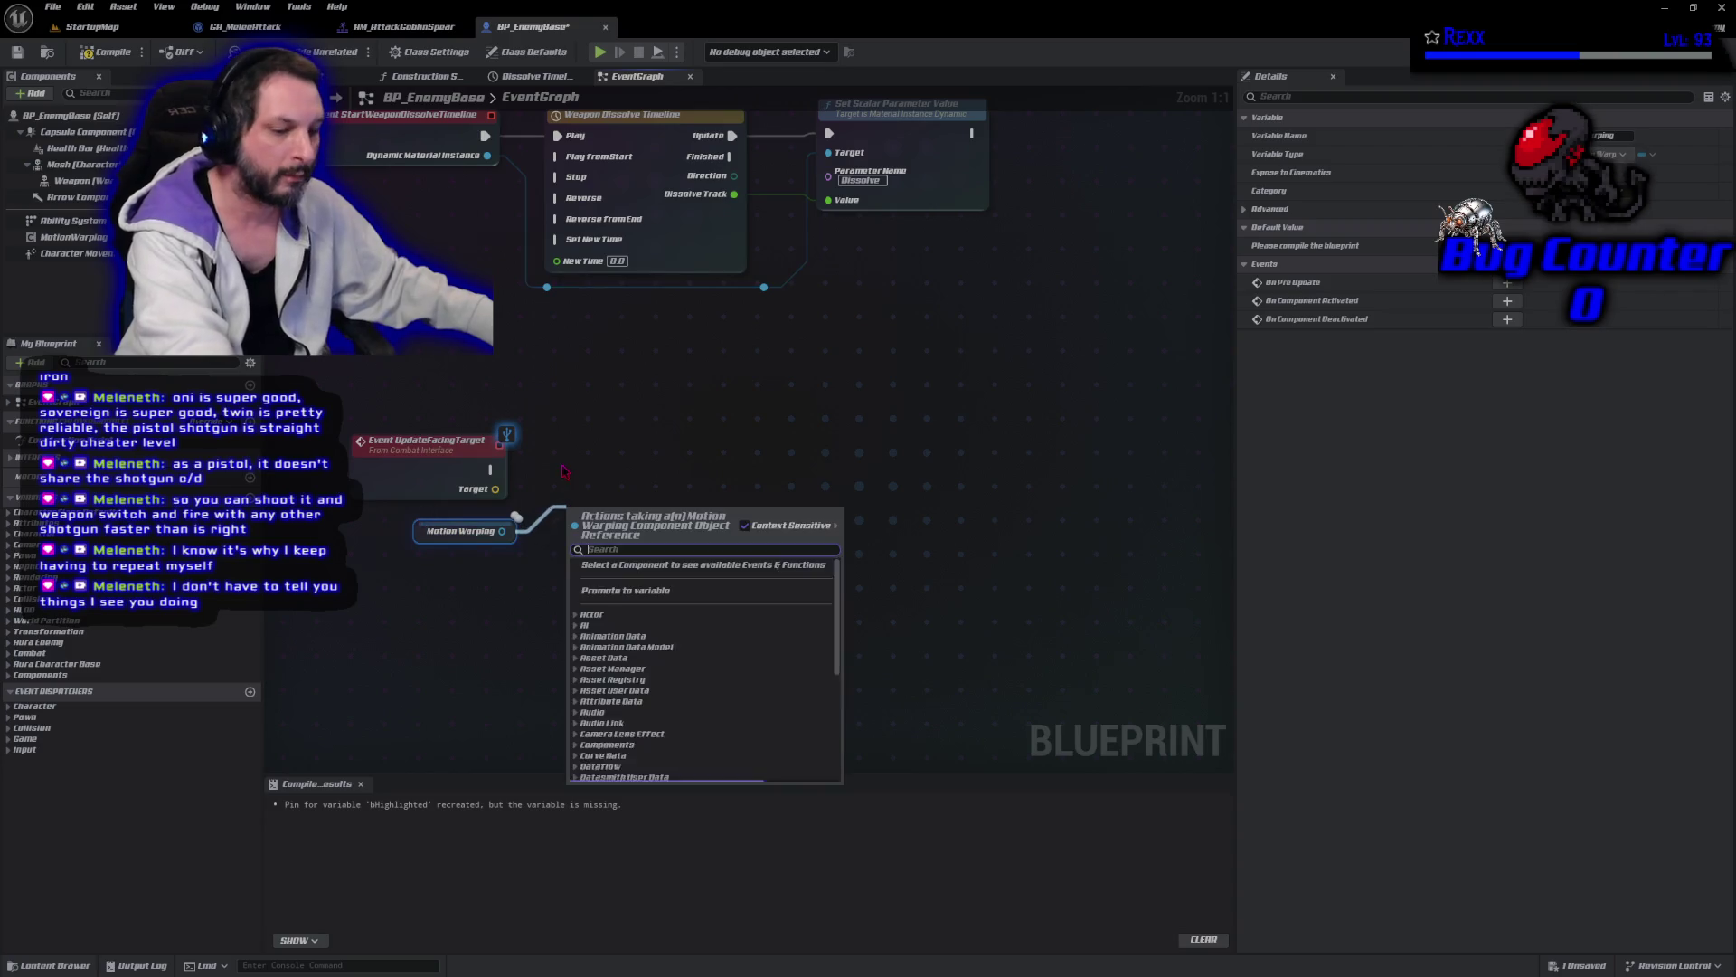
# Add an 'Add or Update Warp Target from Location' node named FacingTarget, driven by UpdateFacingTarget.
pyautogui.write('add or upda')
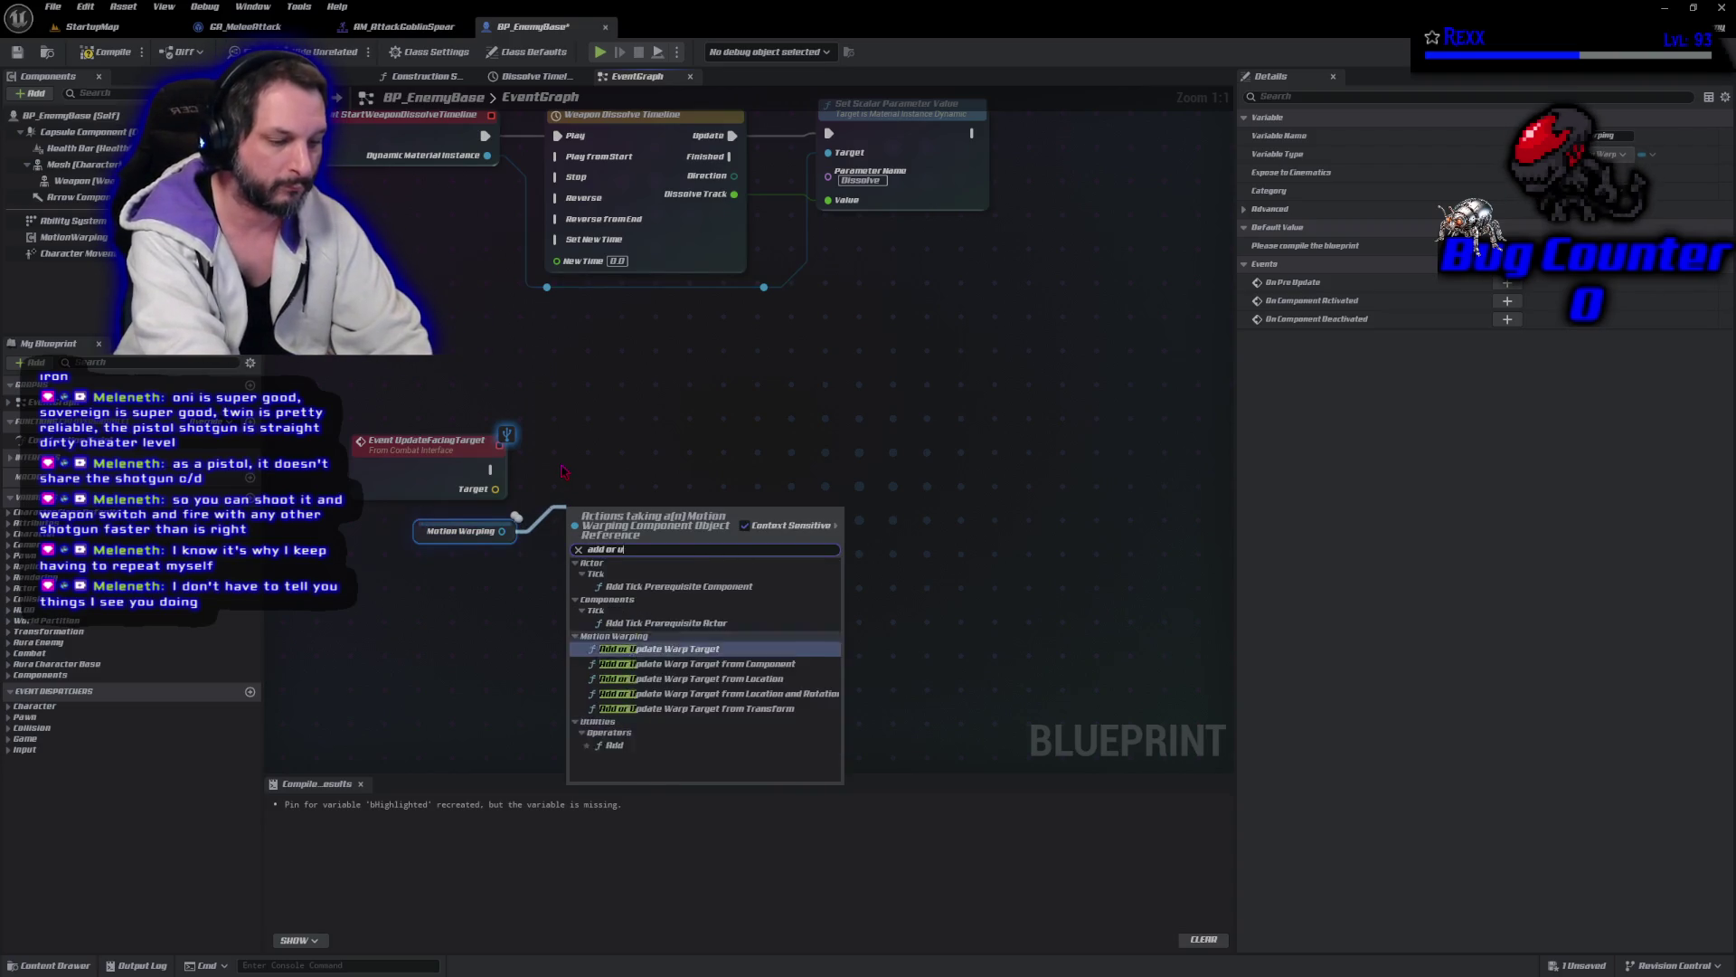
pyautogui.press('Down')
pyautogui.press('Down')
pyautogui.press('Return')
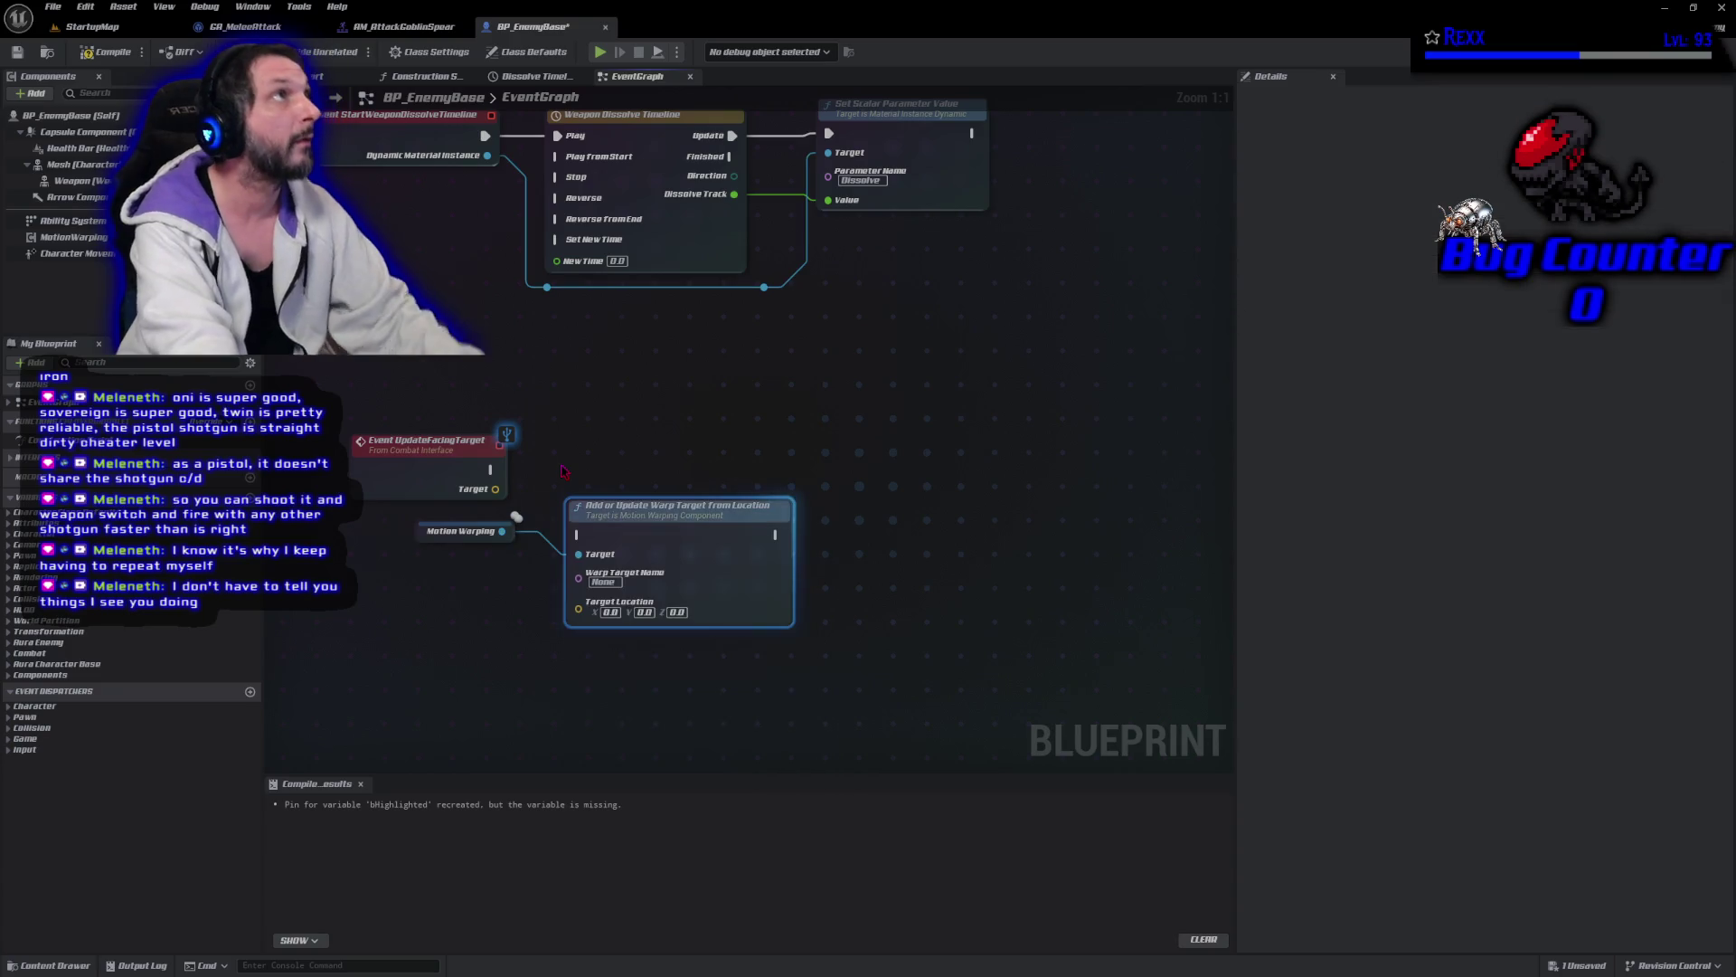
pyautogui.click(611, 582)
pyautogui.write('FacingTarget')
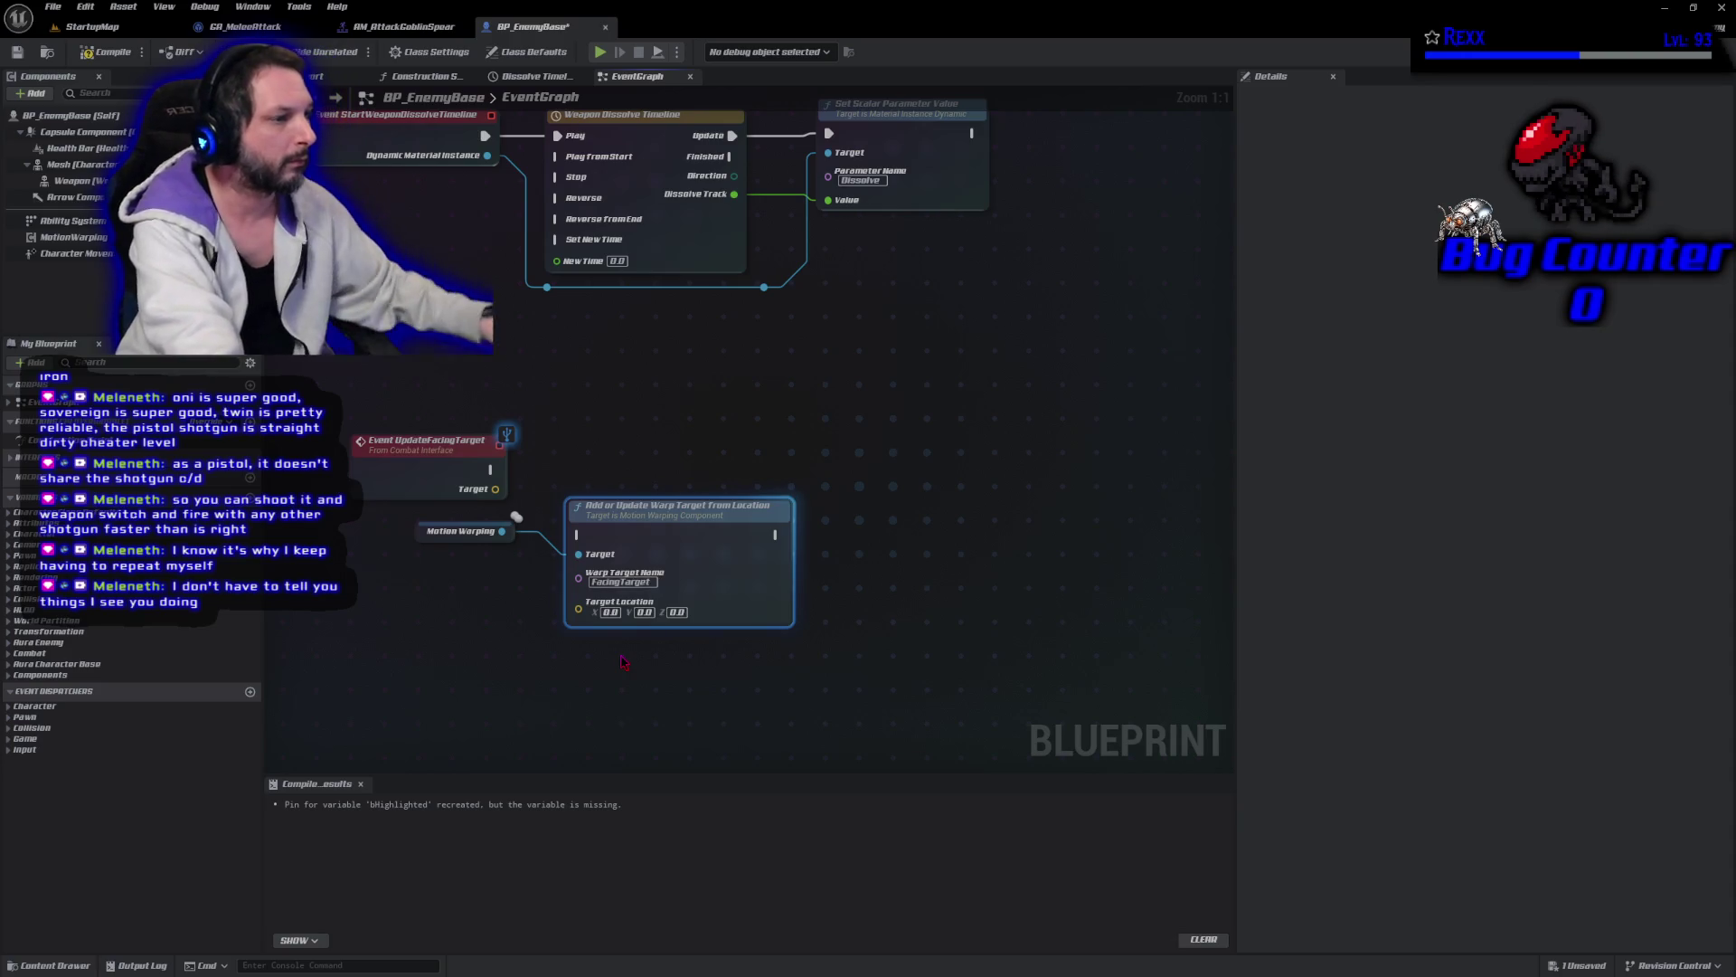
pyautogui.moveTo(614, 527)
pyautogui.mouseDown()
pyautogui.moveTo(592, 462)
pyautogui.moveTo(556, 472)
pyautogui.moveTo(686, 443)
pyautogui.mouseUp()
pyautogui.moveTo(429, 534)
pyautogui.mouseDown()
pyautogui.moveTo(540, 516)
pyautogui.moveTo(654, 544)
pyautogui.mouseUp()
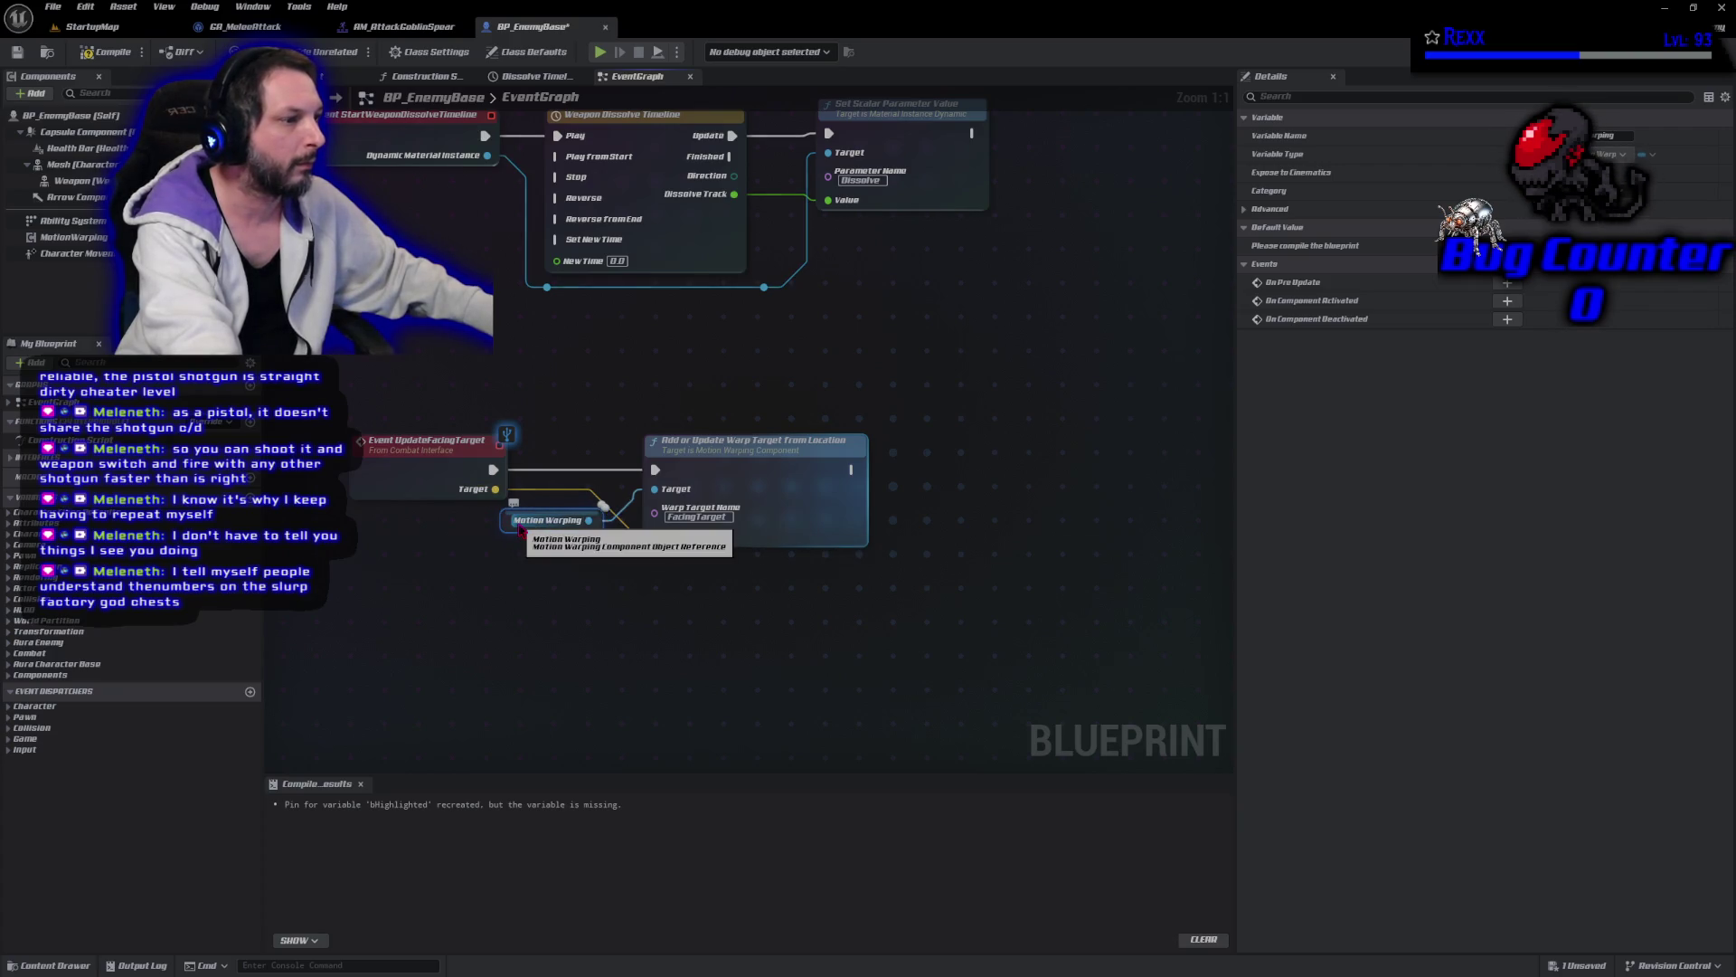
pyautogui.moveTo(603, 505); pyautogui.dragTo(506, 506)
pyautogui.moveTo(724, 473); pyautogui.dragTo(634, 484)
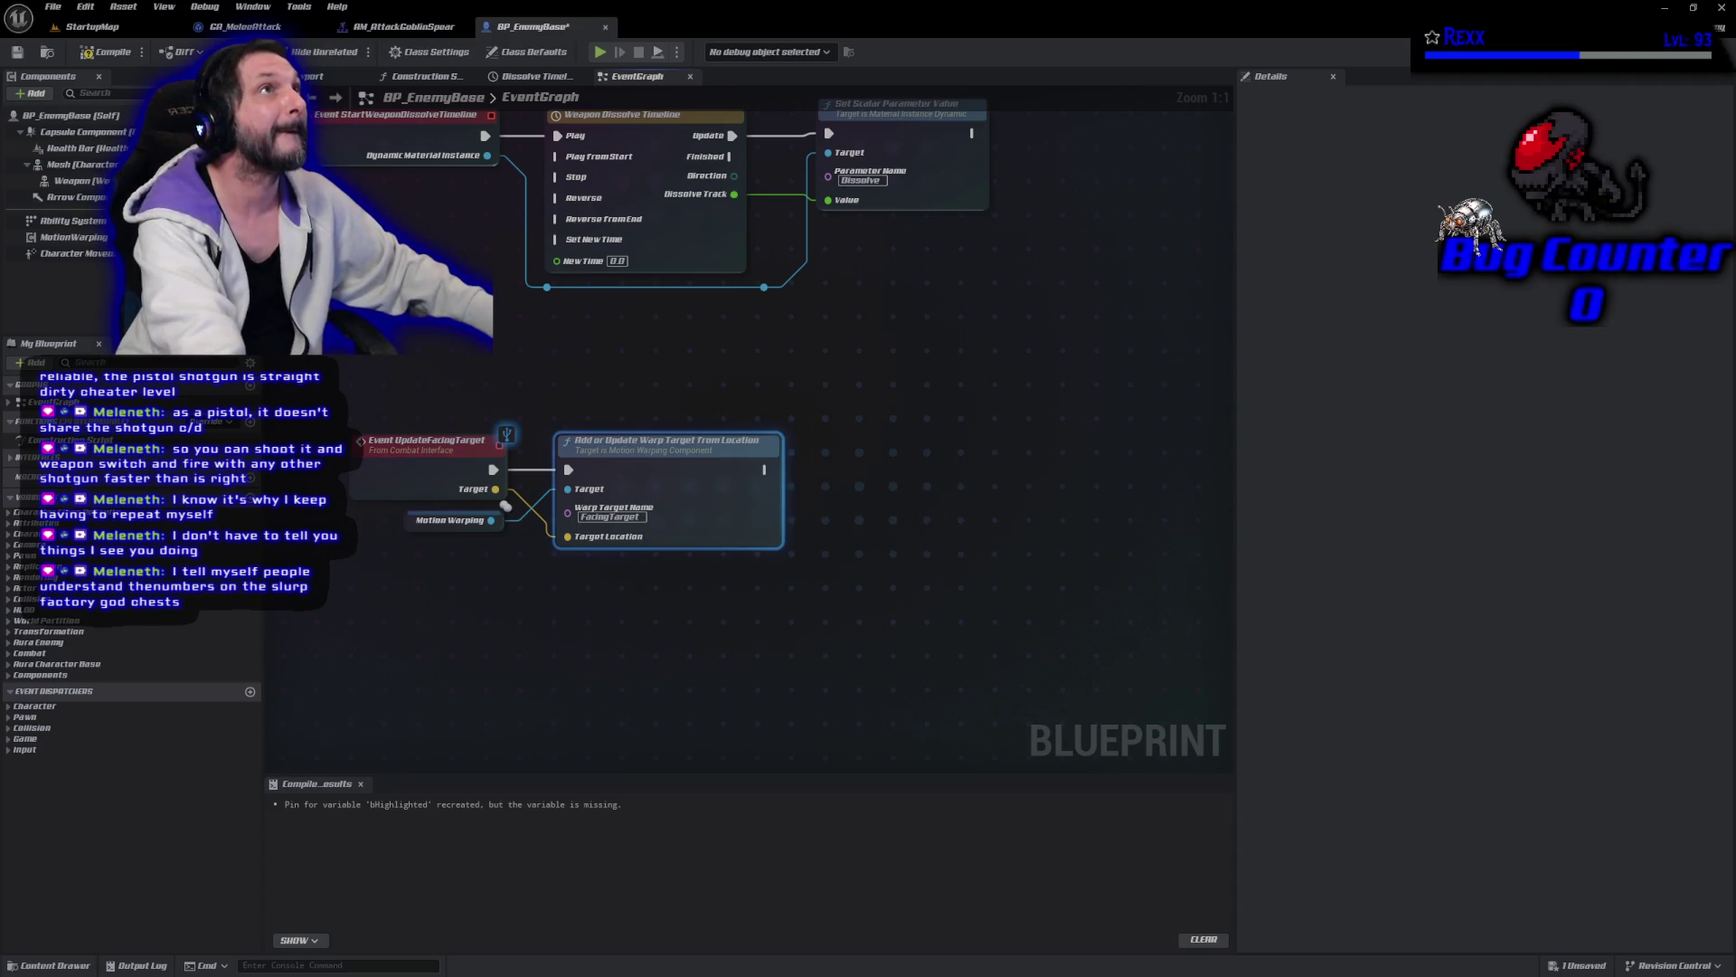
# Compile and save BP_EnemyBase.
pyautogui.click(117, 53)
pyautogui.click(53, 6)
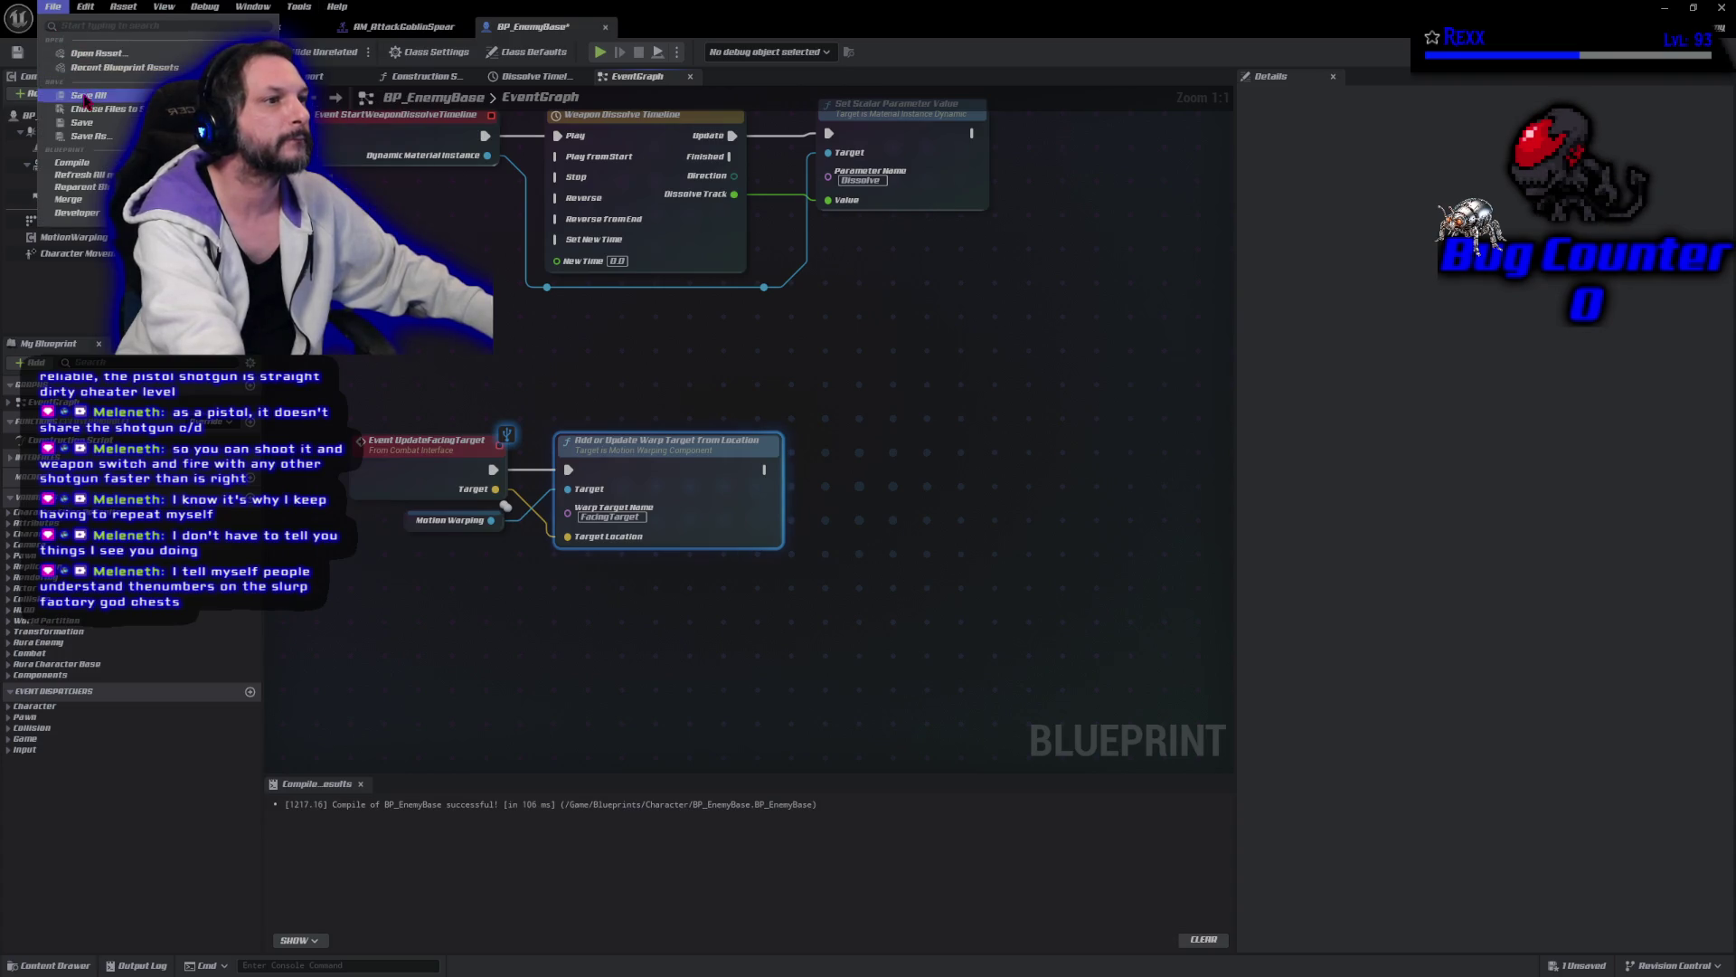
pyautogui.click(82, 94)
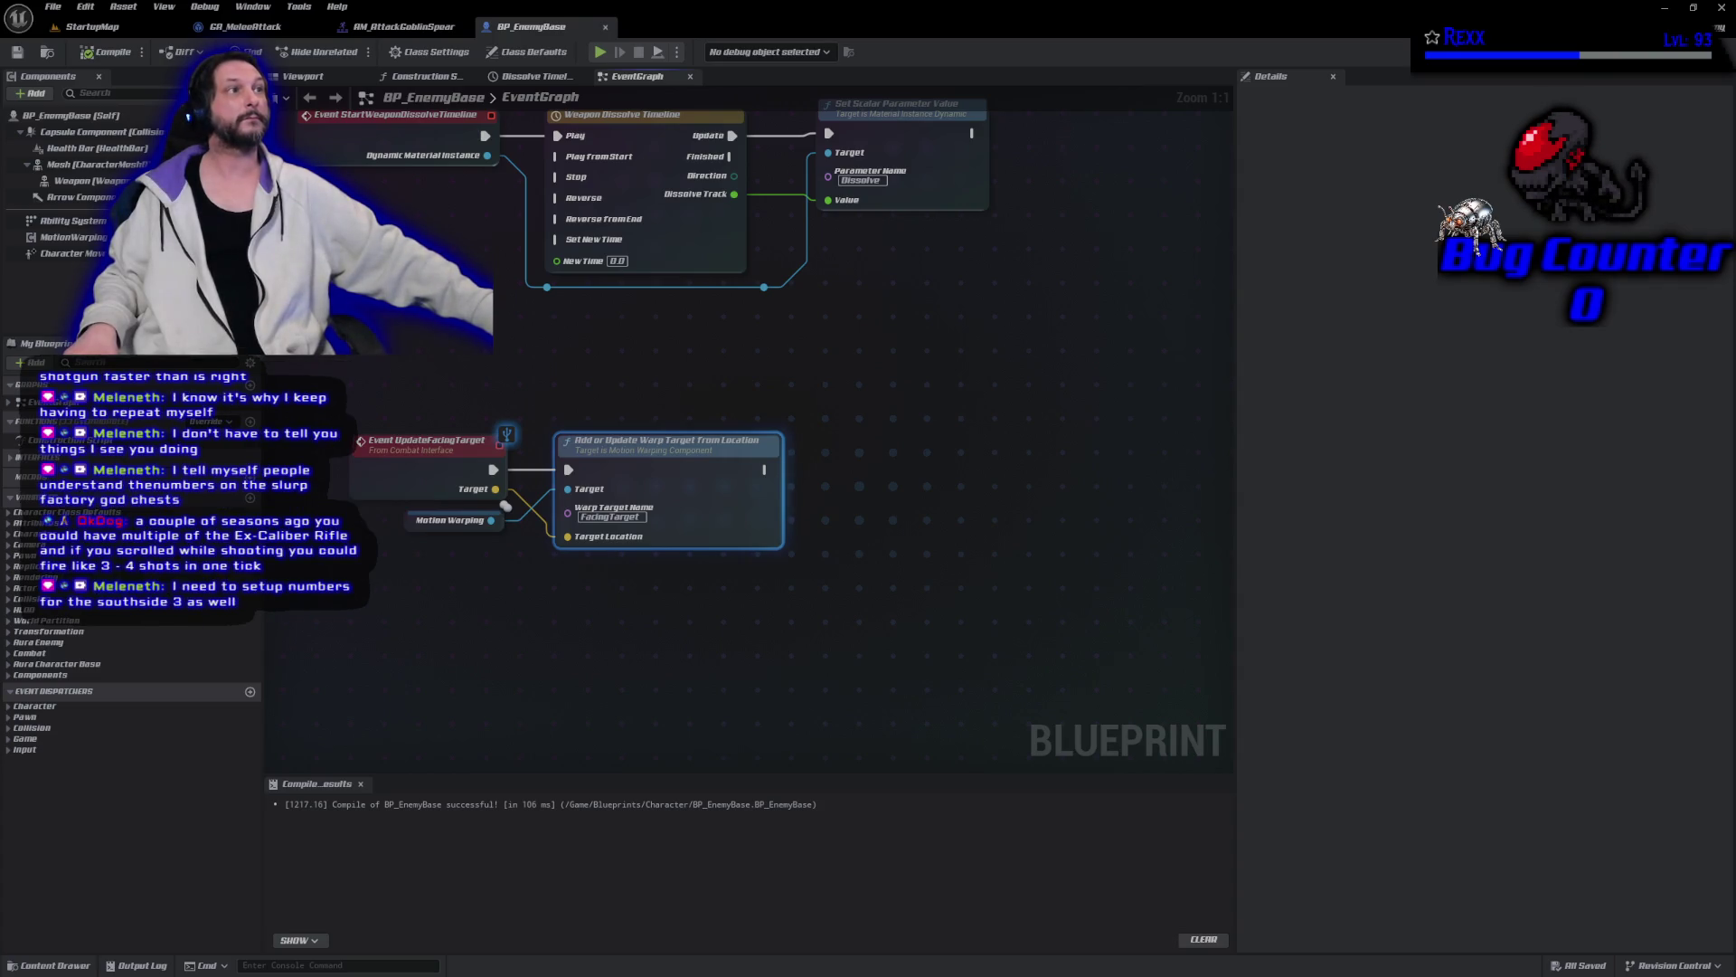
# Add a new notify track named MotionWarping to the AM_AttackGoblinSpear montage.
pyautogui.click(403, 27)
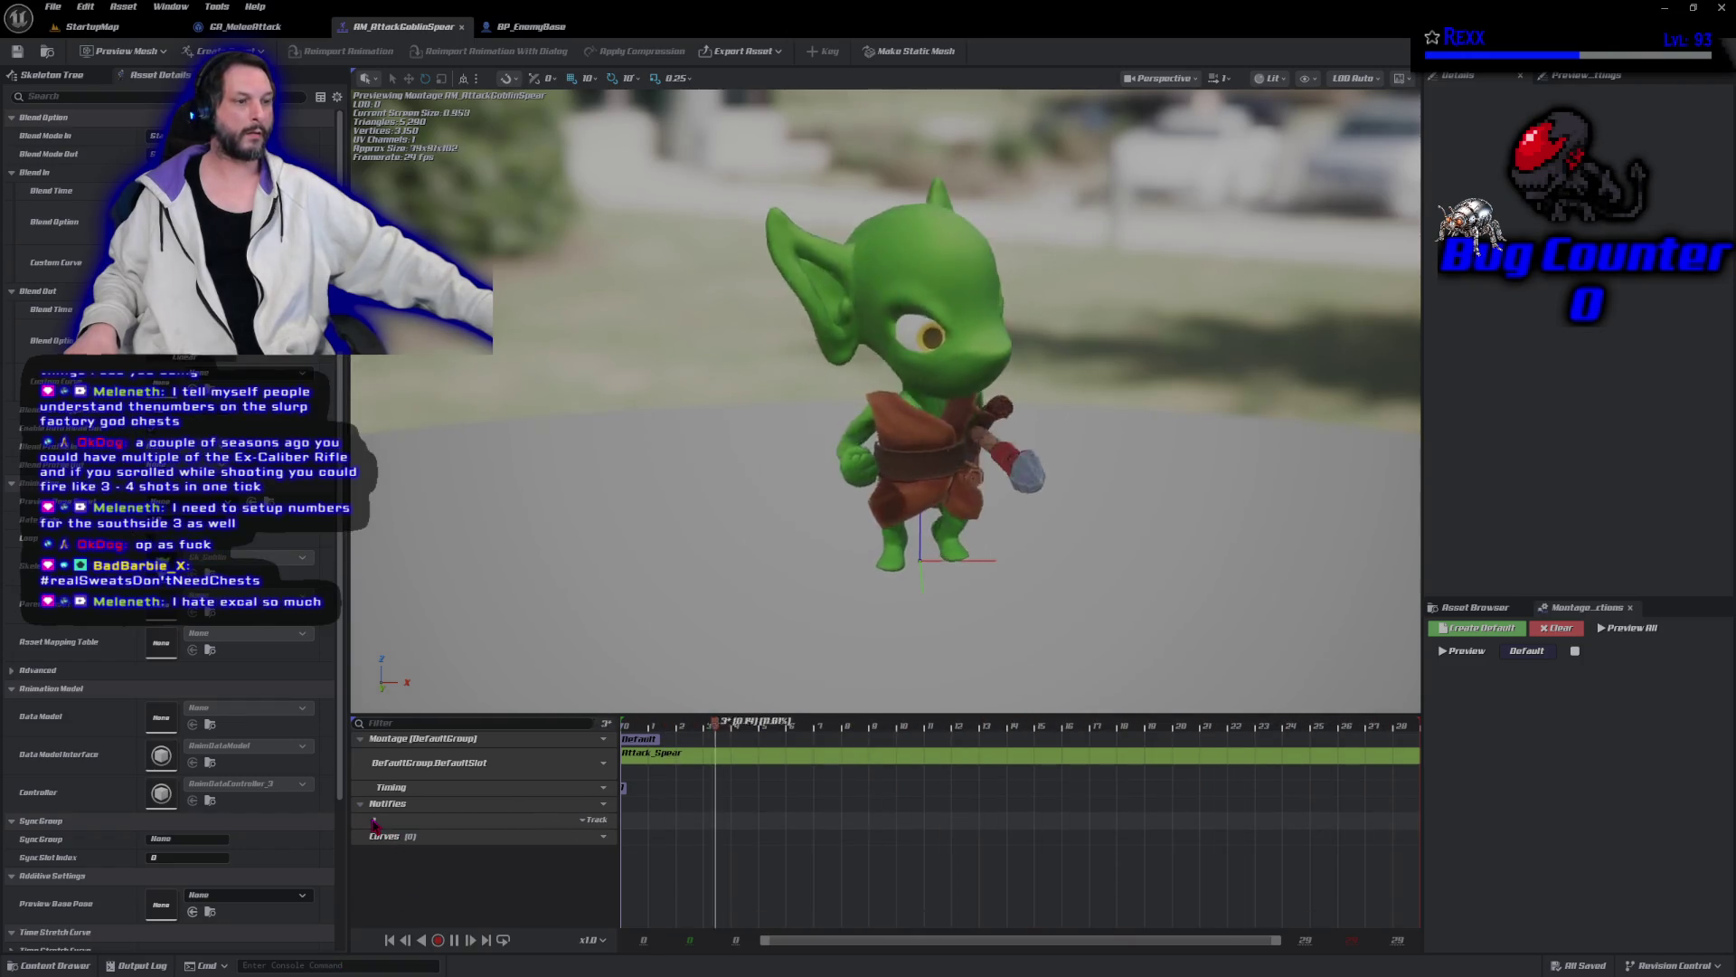
pyautogui.click(583, 820)
pyautogui.click(407, 825)
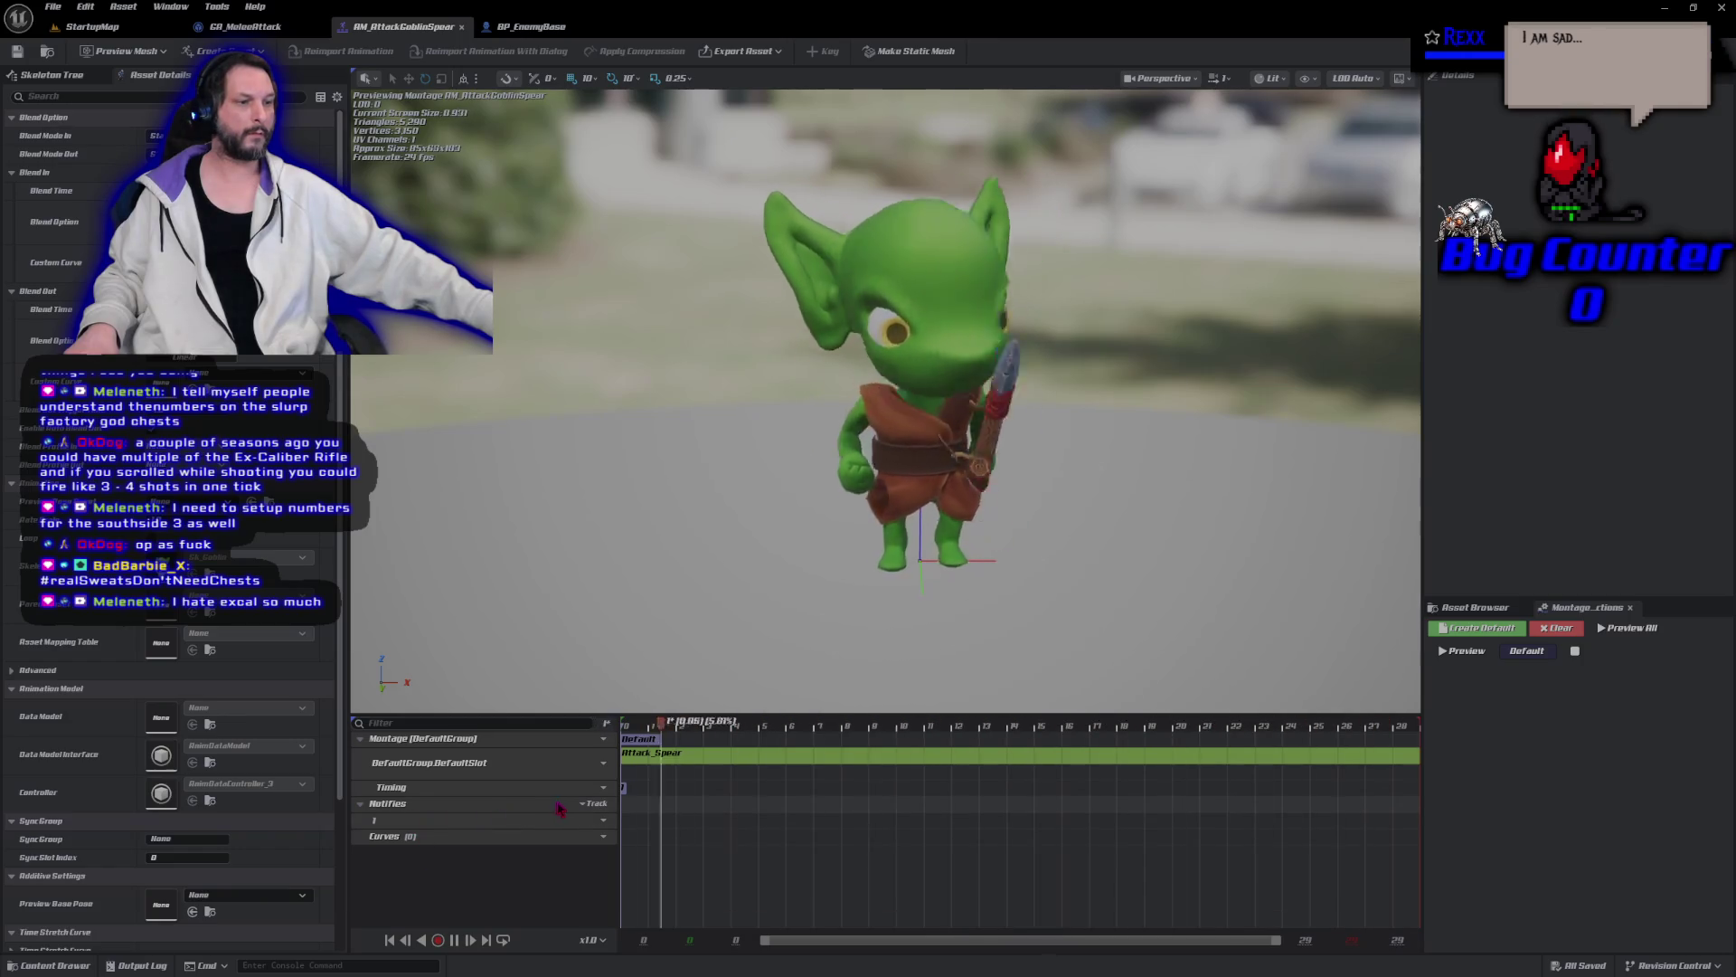
pyautogui.click(593, 804)
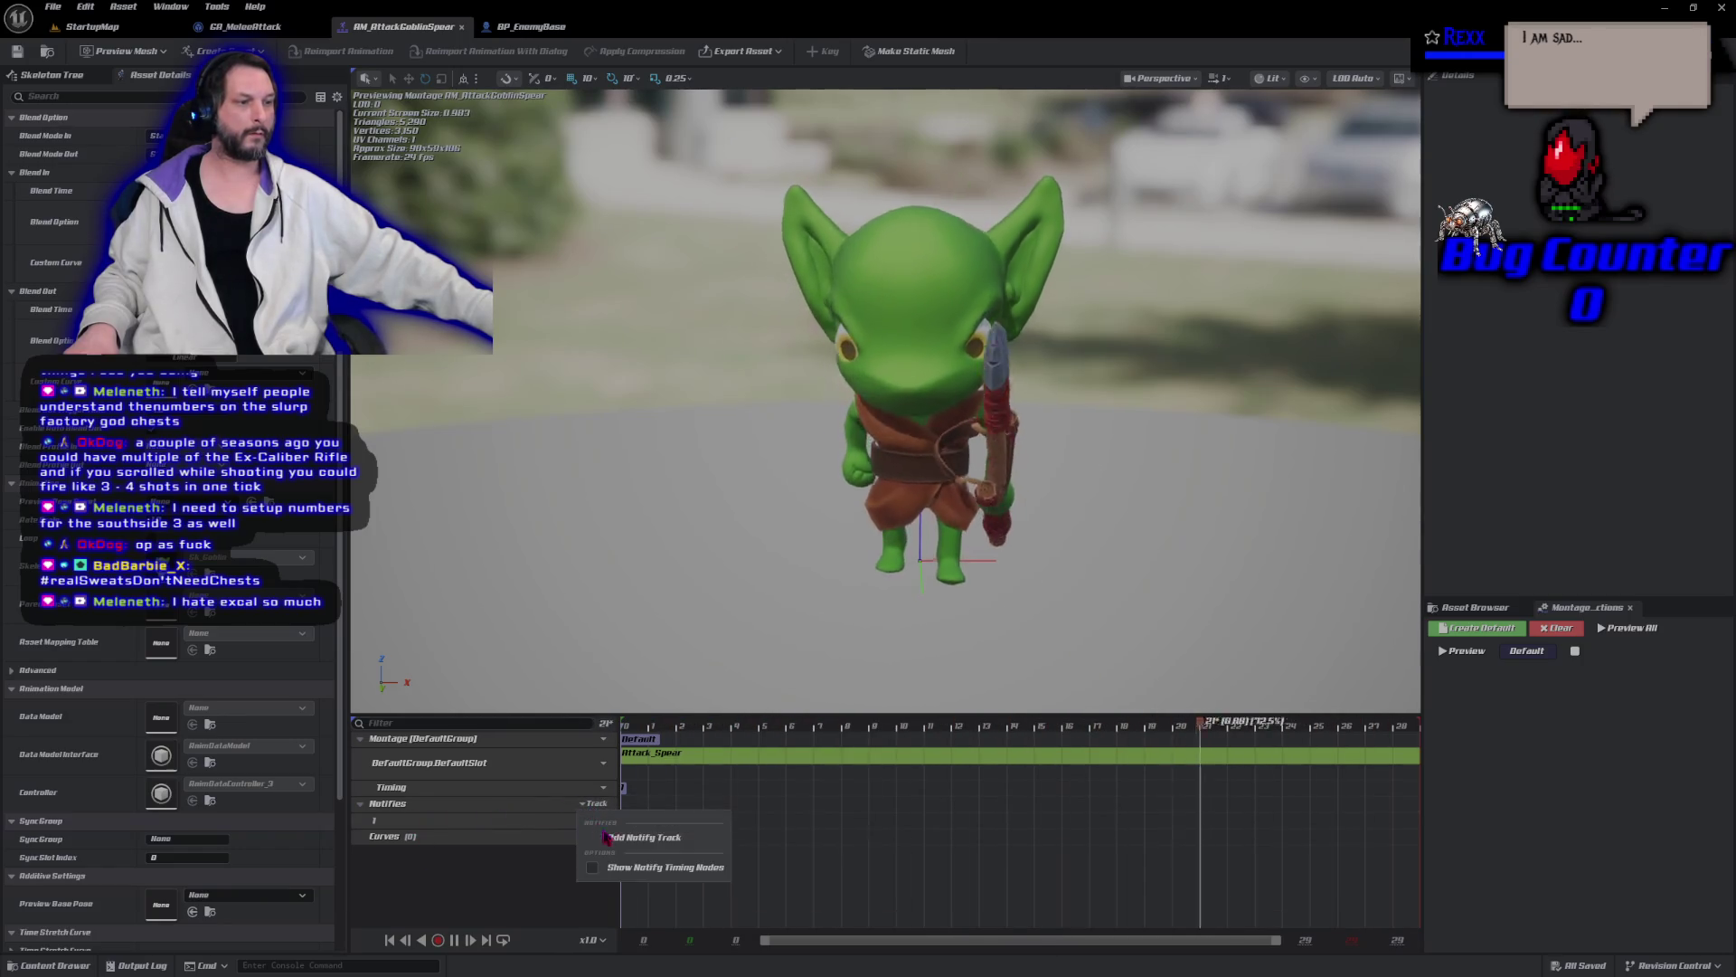
pyautogui.click(633, 831)
pyautogui.write('M')
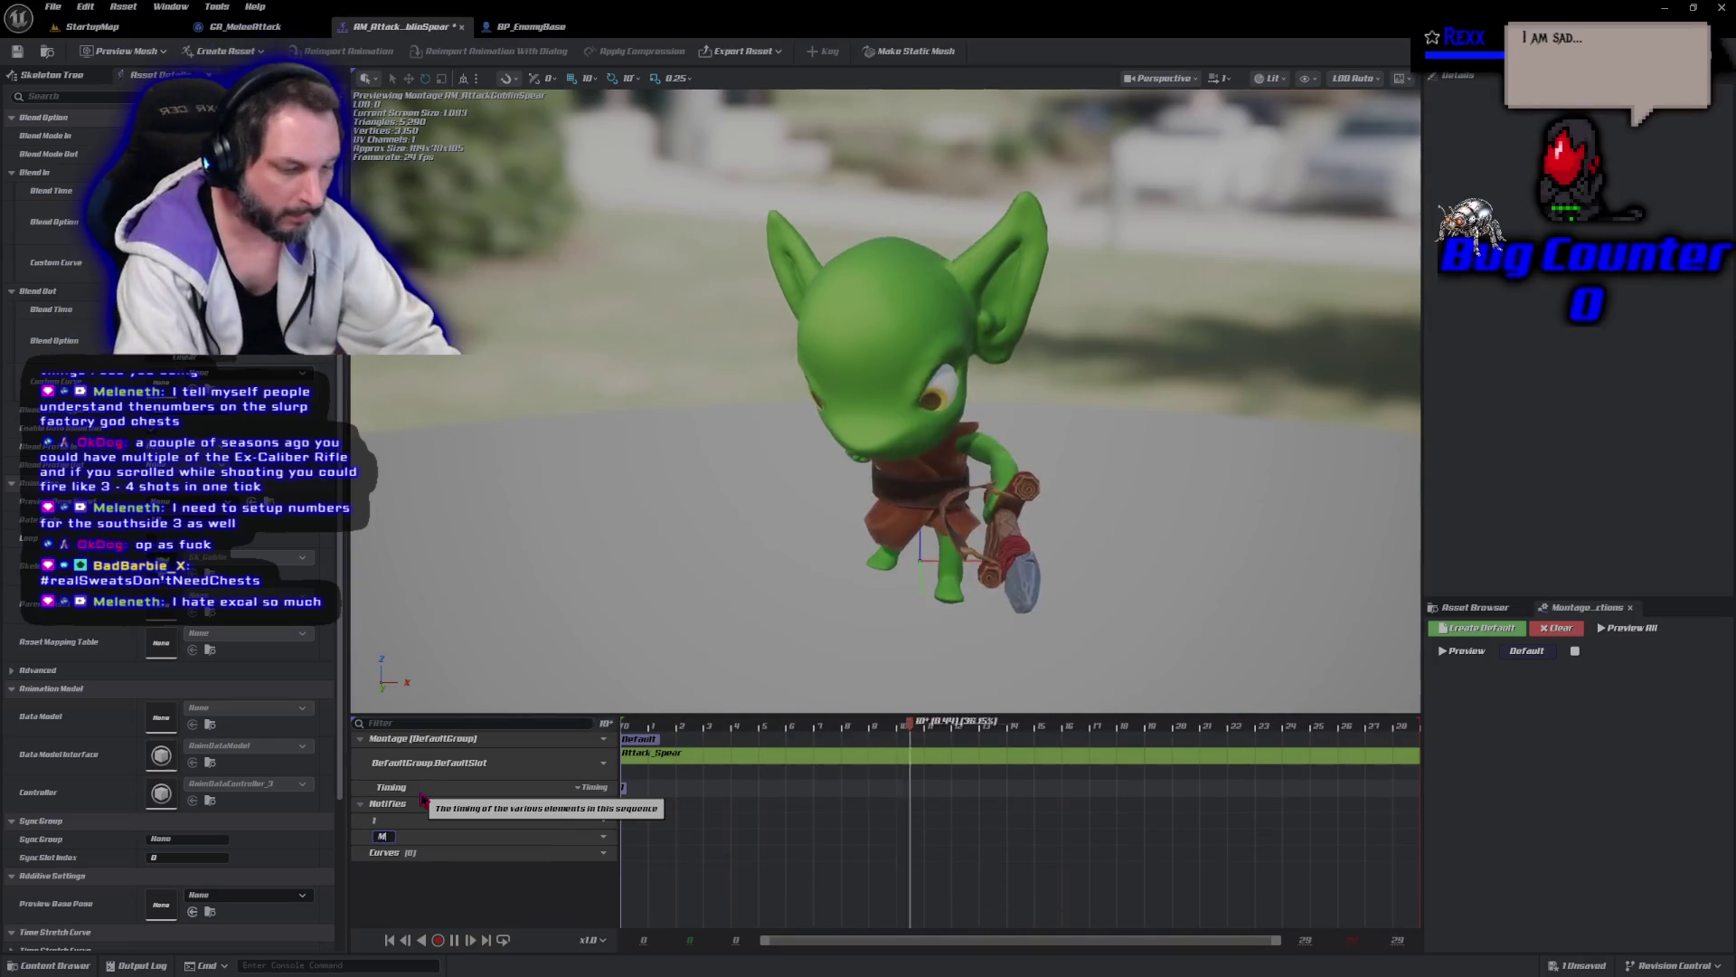
pyautogui.write('otionWarping')
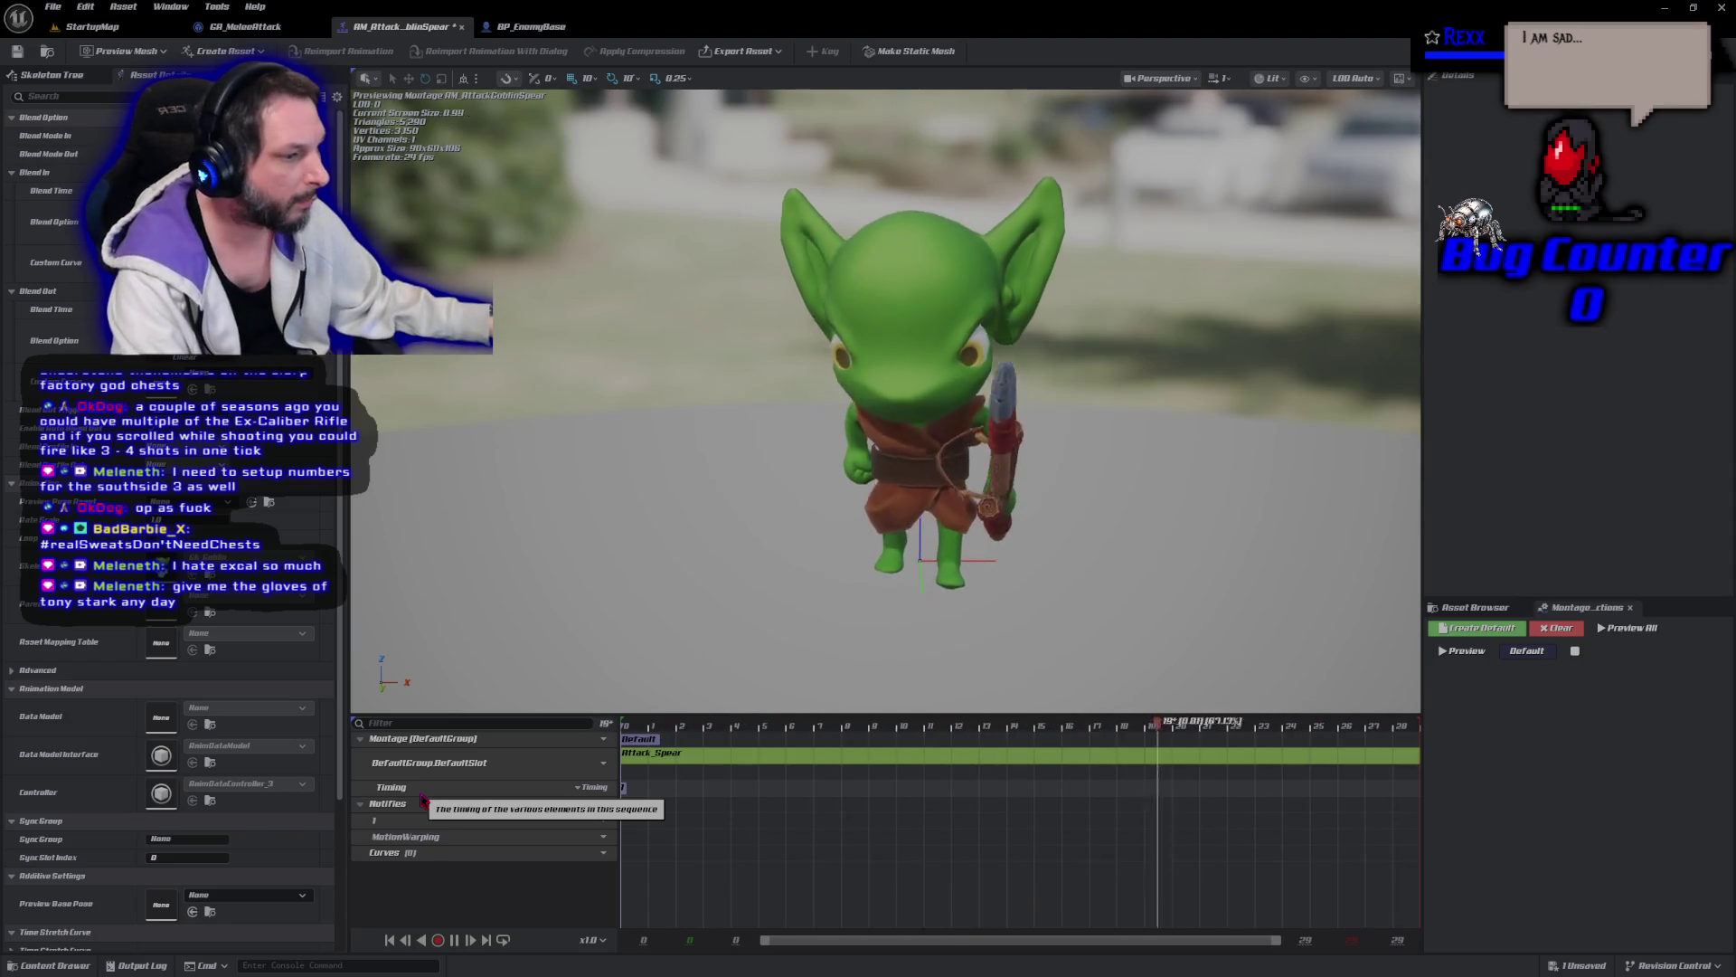
pyautogui.press('Return')
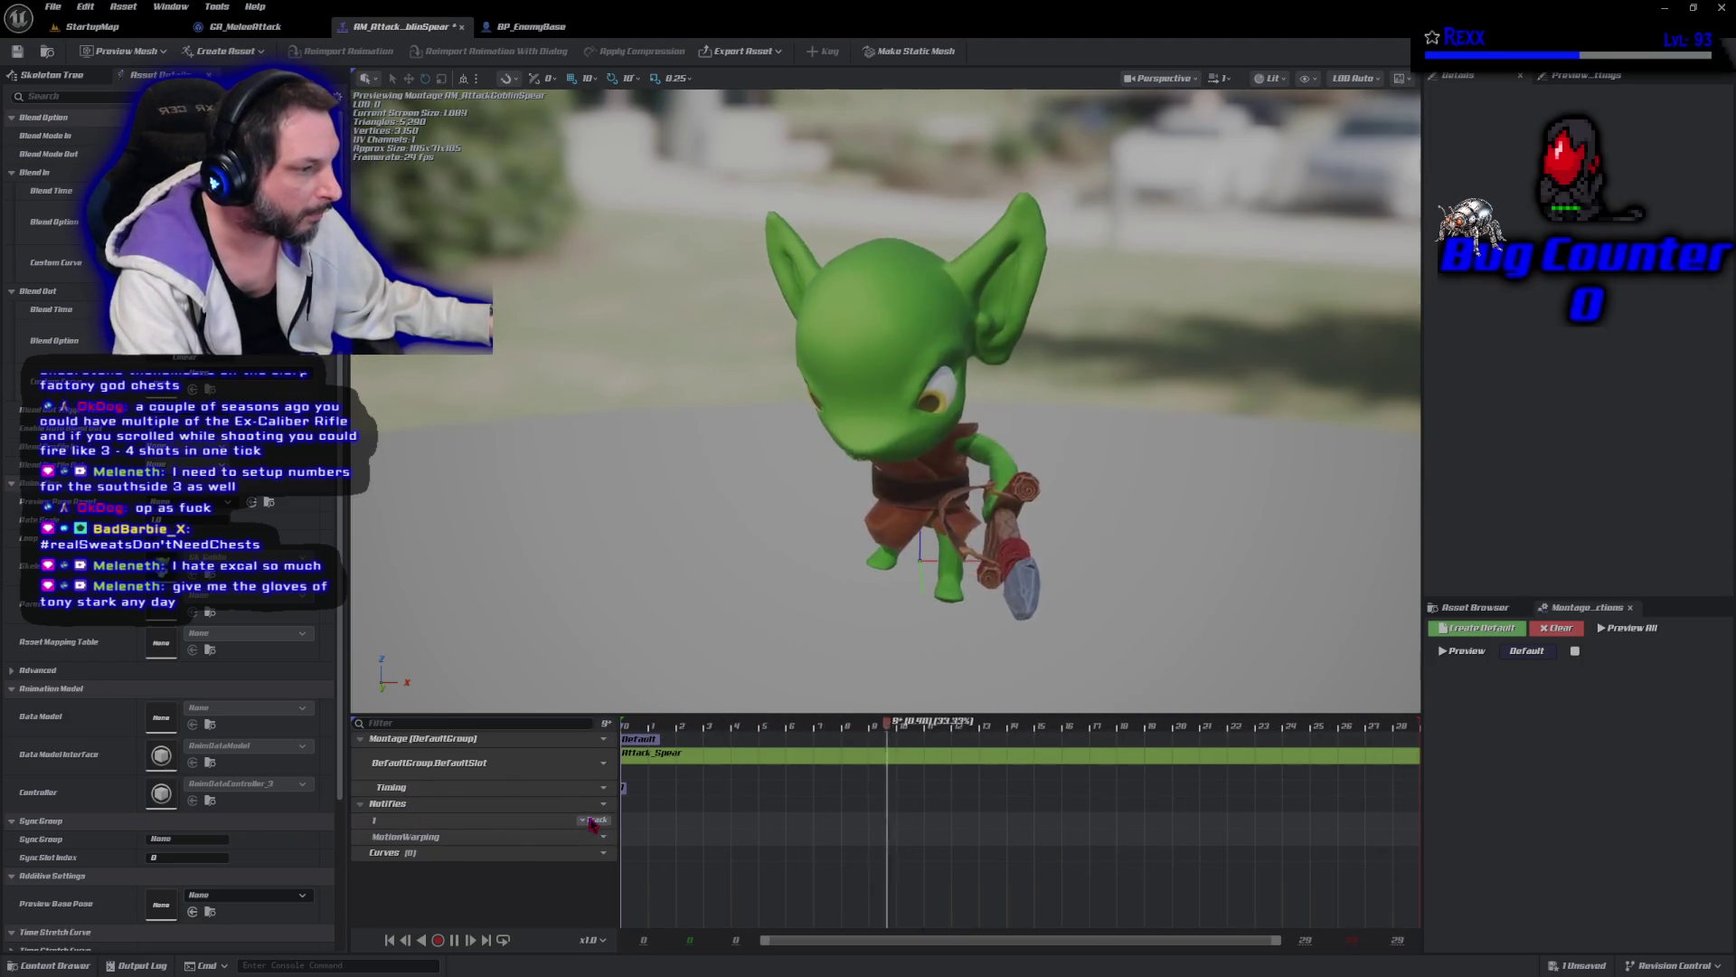
# Remove the unused notify track 1, leaving only MotionWarping.
pyautogui.click(594, 819)
pyautogui.click(607, 861)
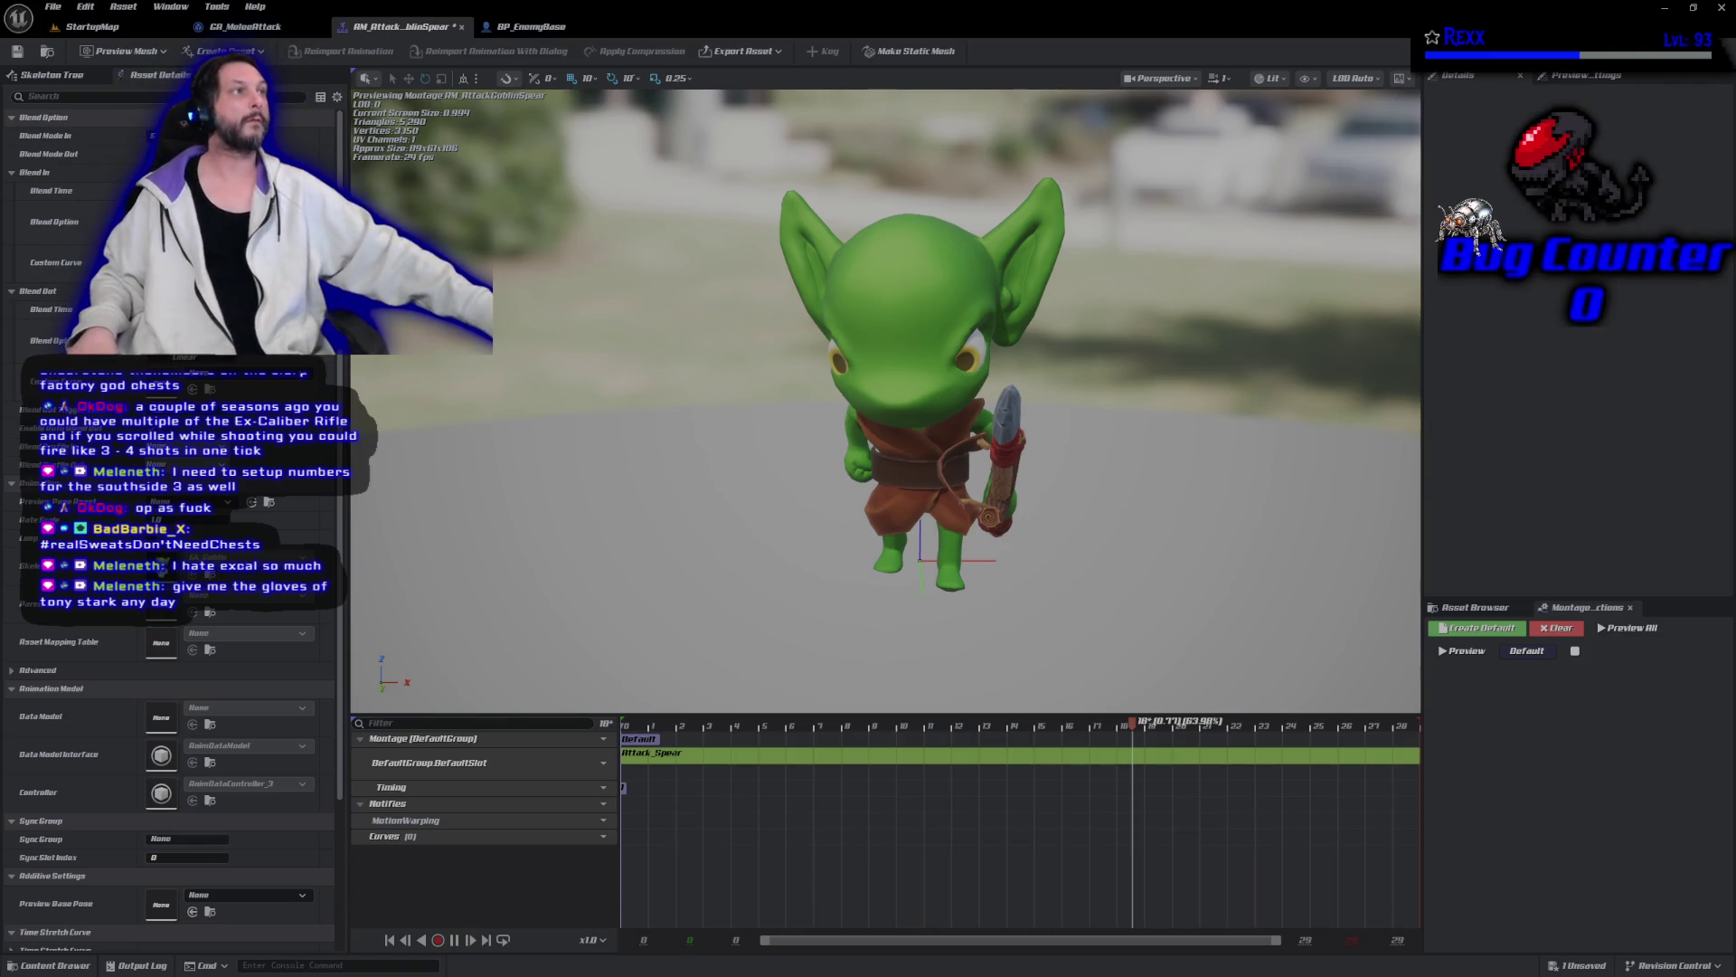
pyautogui.rightClick(656, 825)
# Add a Motion Warping notify state over the spear attack's opening frames, then save.
pyautogui.moveTo(737, 862)
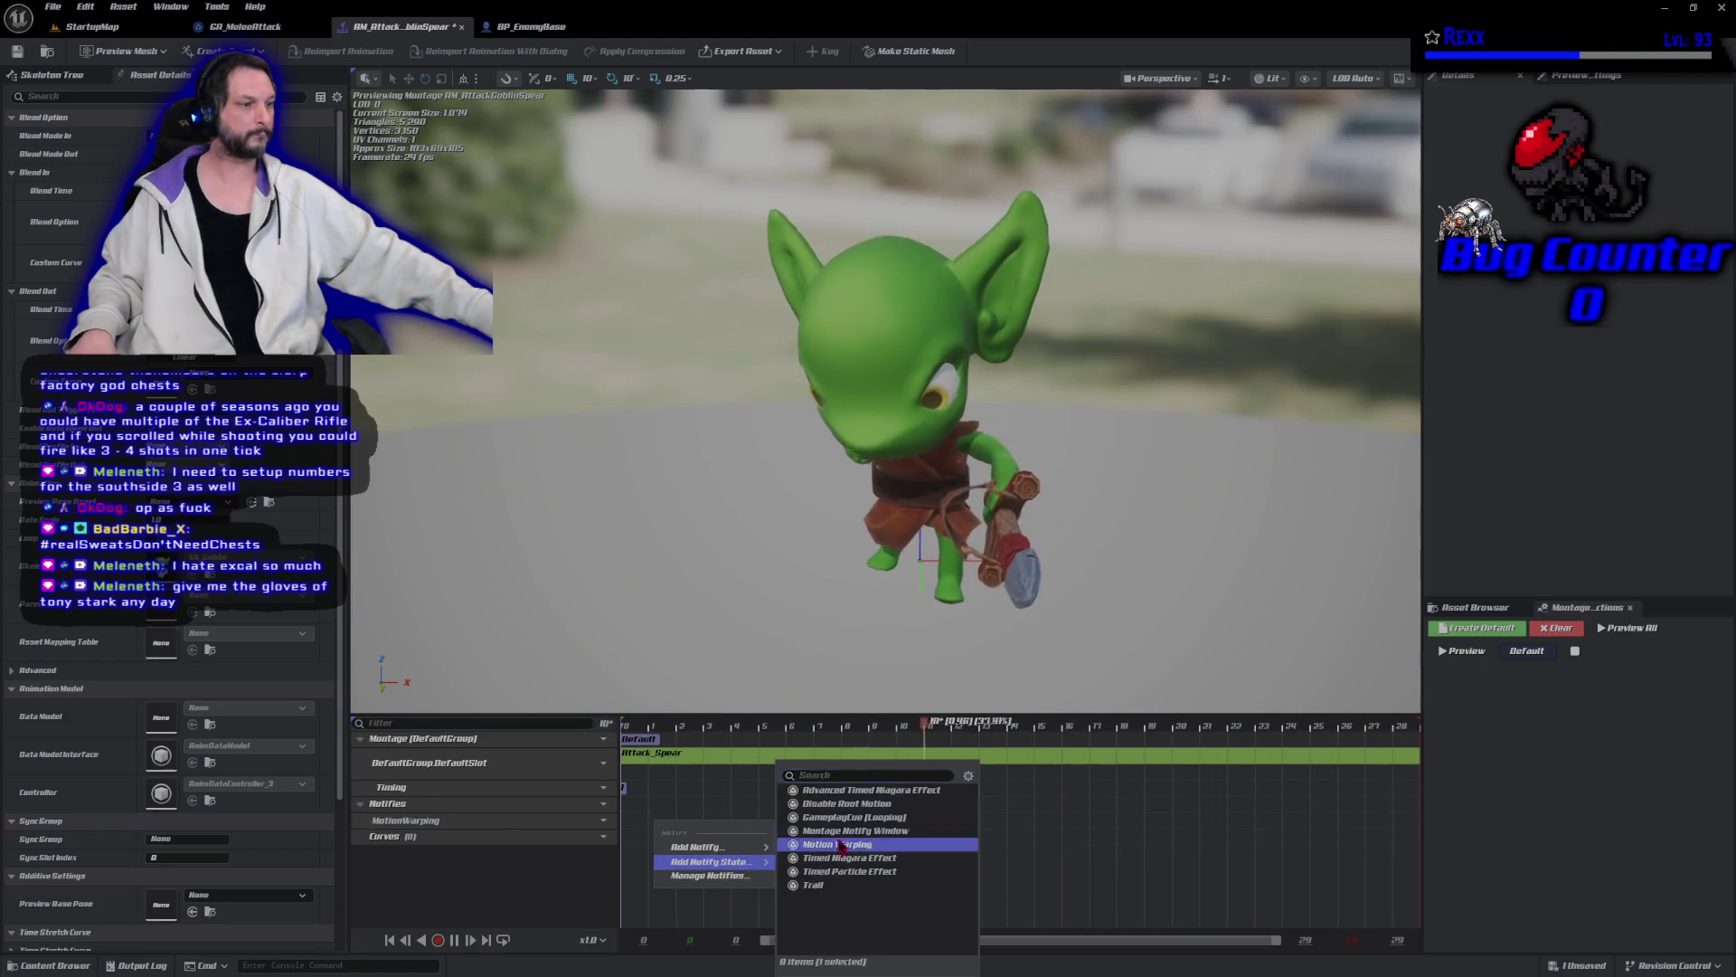
pyautogui.click(850, 832)
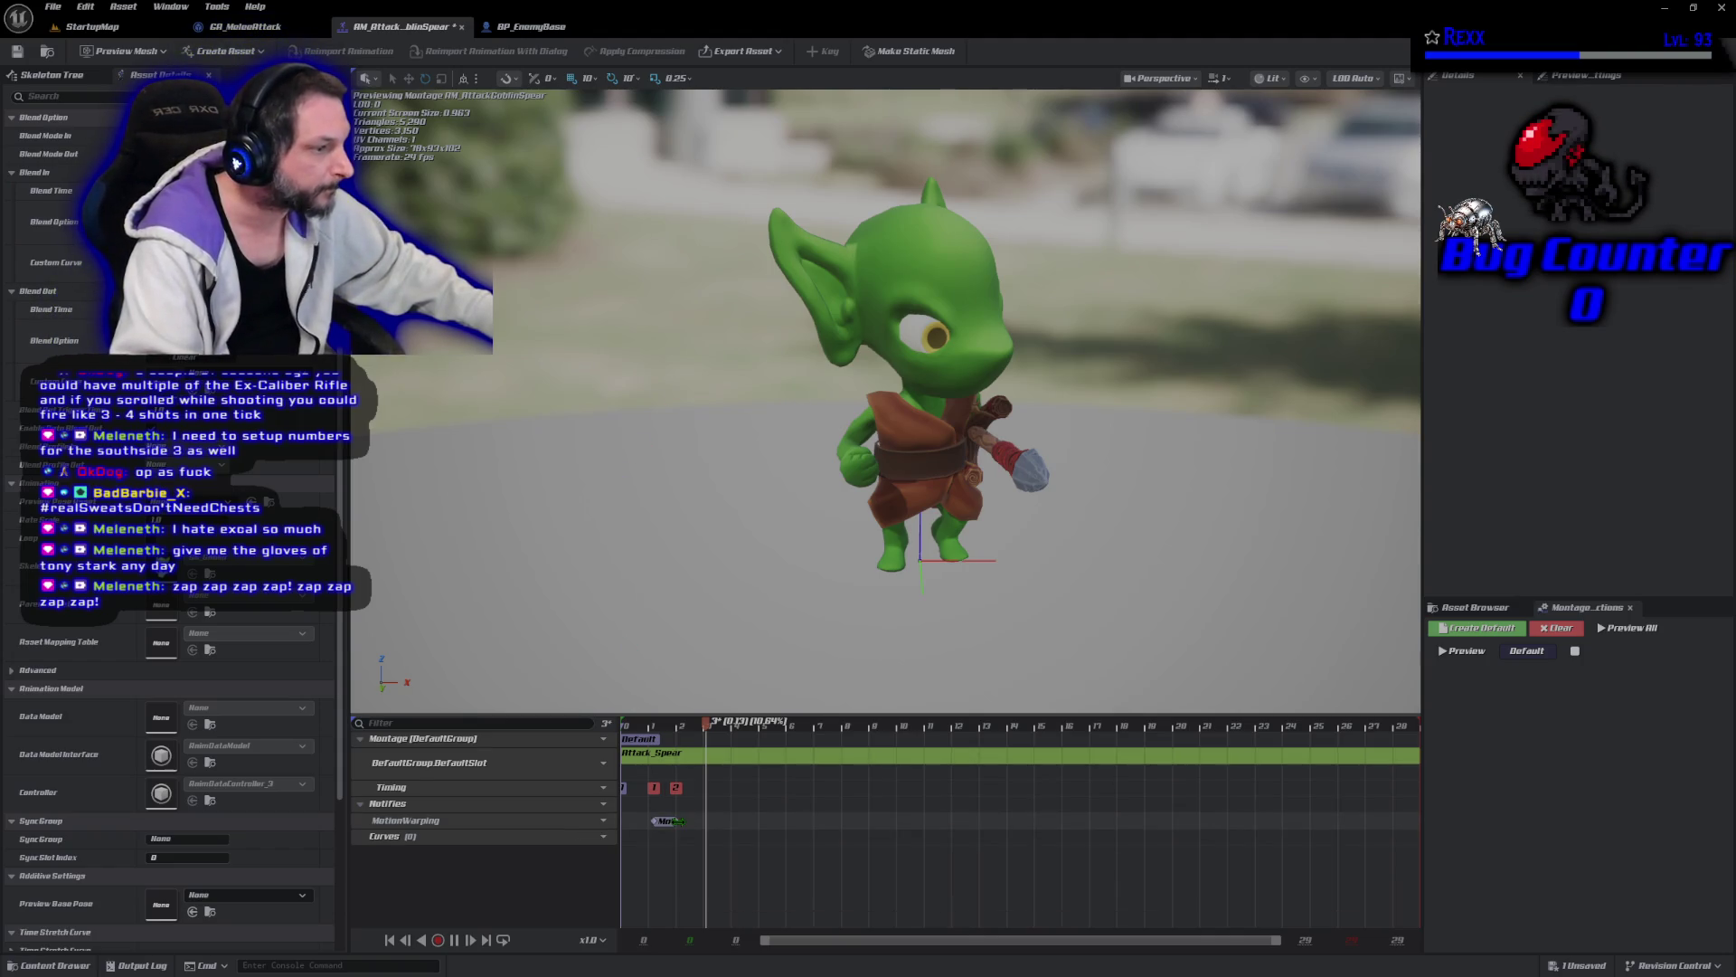
pyautogui.moveTo(680, 823)
pyautogui.mouseDown()
pyautogui.moveTo(958, 820)
pyautogui.moveTo(703, 819)
pyautogui.moveTo(806, 816)
pyautogui.mouseUp()
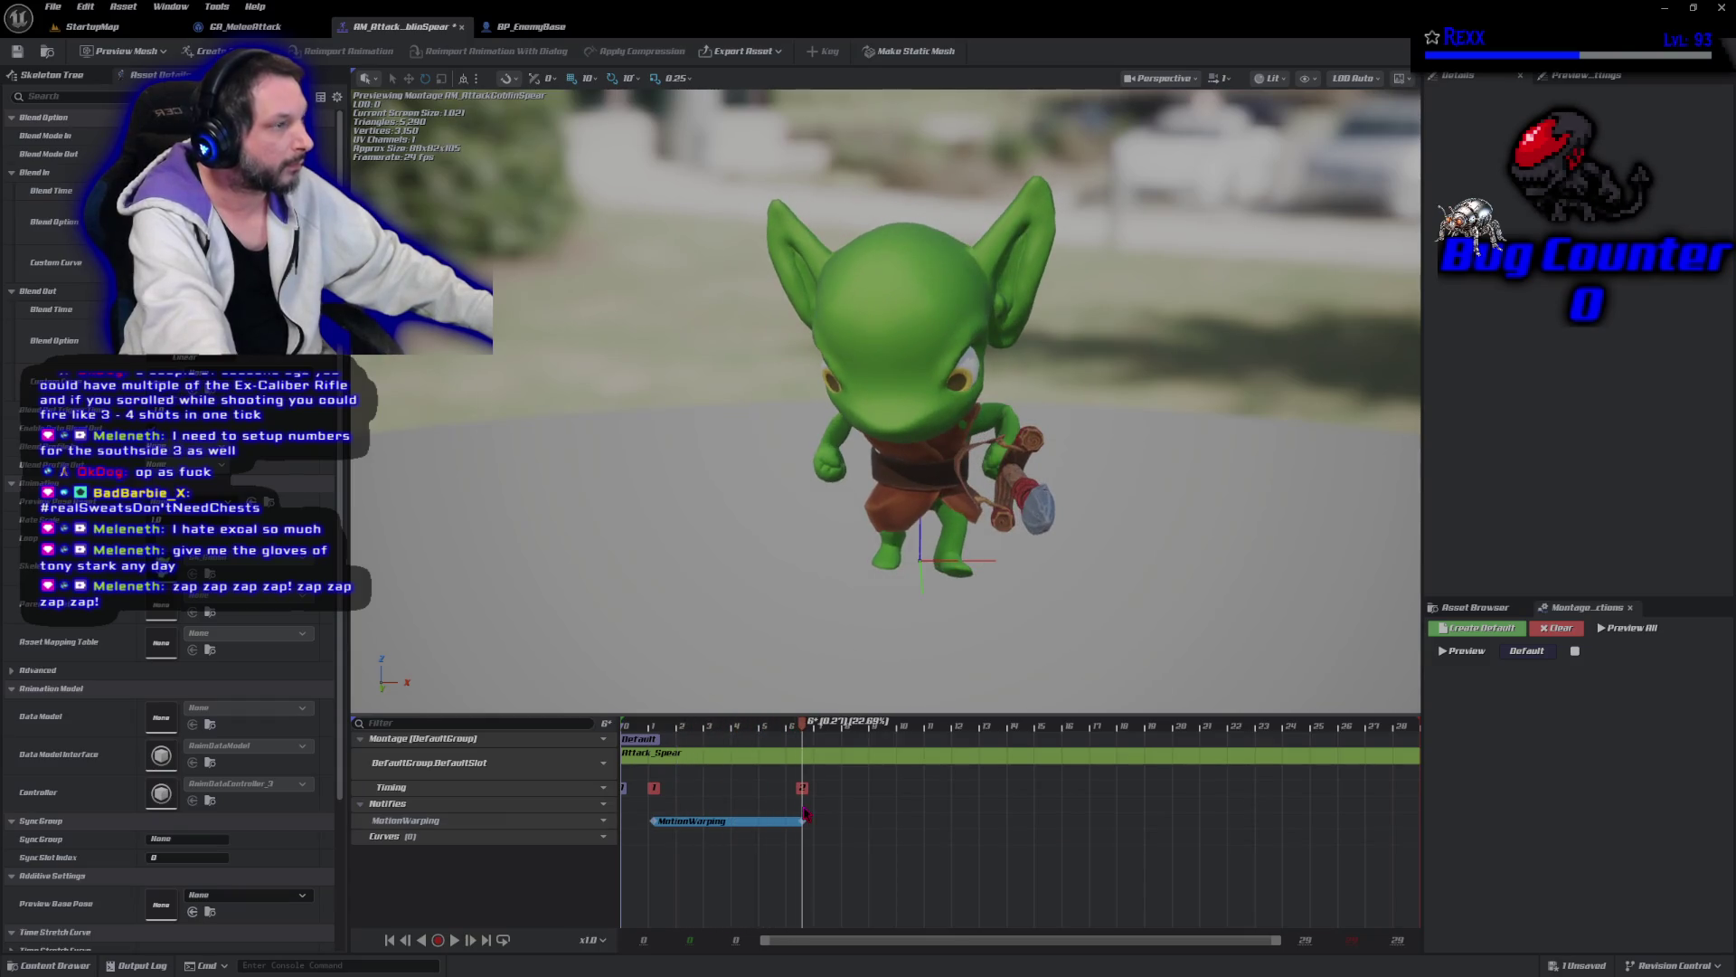
pyautogui.moveTo(806, 816)
pyautogui.mouseDown()
pyautogui.moveTo(678, 820)
pyautogui.moveTo(689, 792)
pyautogui.moveTo(789, 771)
pyautogui.mouseUp()
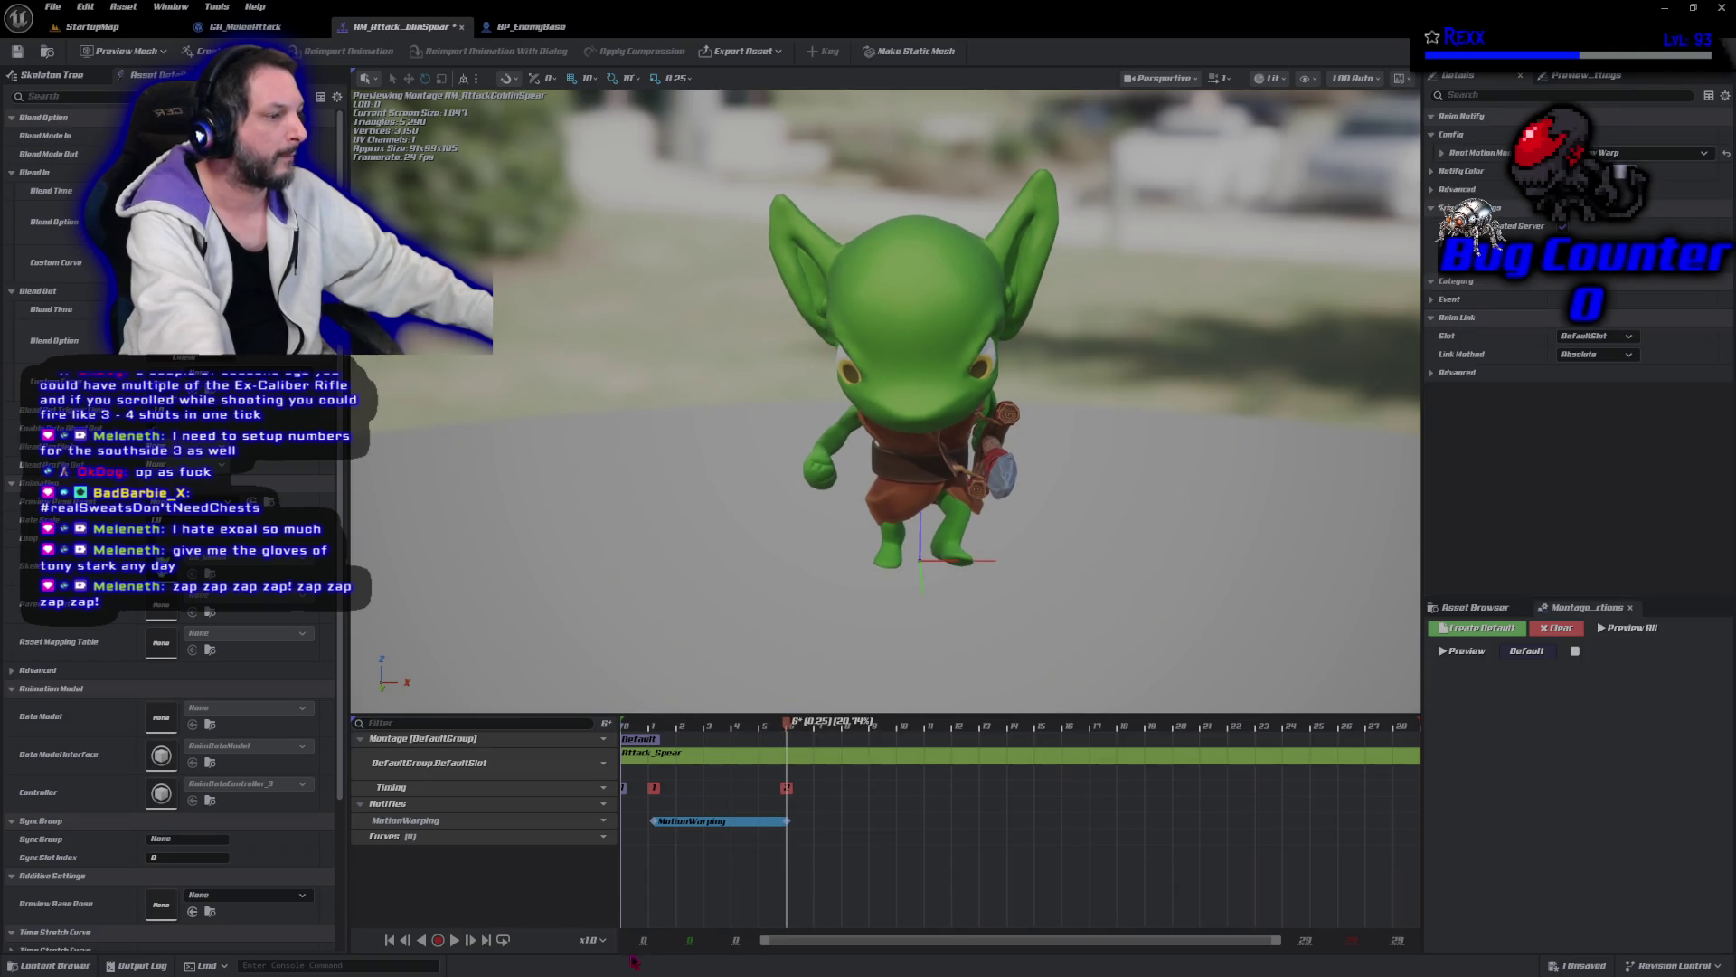
pyautogui.click(18, 52)
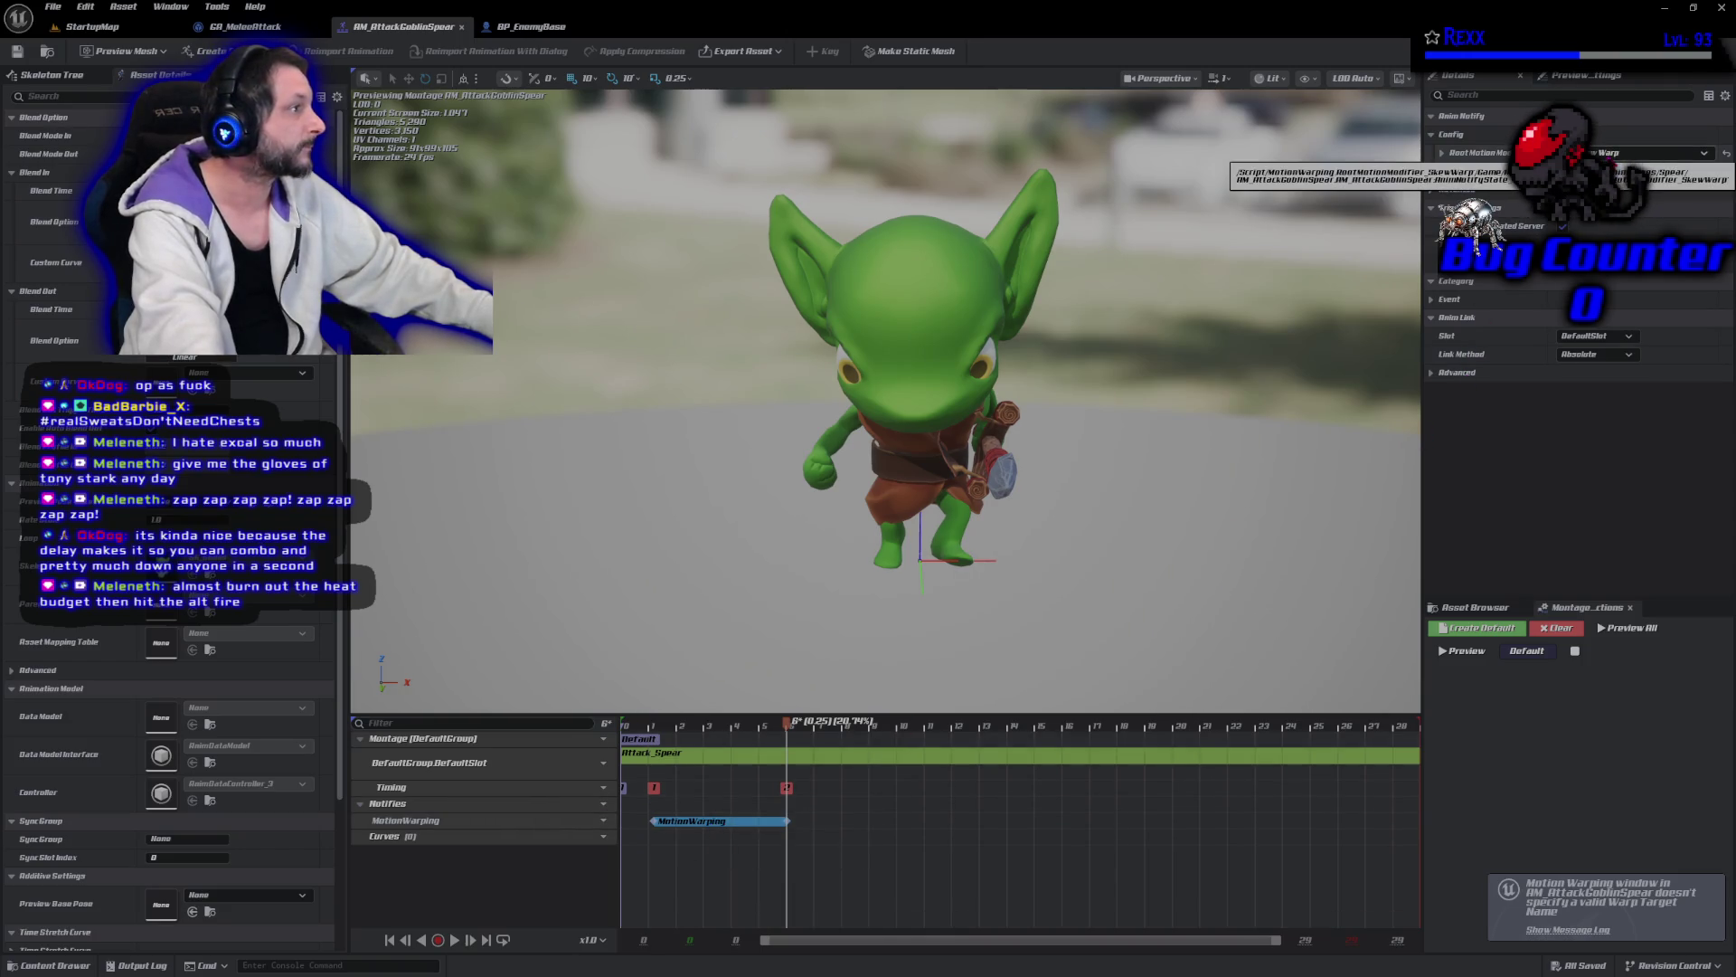
# Give the MotionWarping notify warp target FacingTarget, Ignore ZAxis off, Facing rotation, then save all.
pyautogui.click(1443, 154)
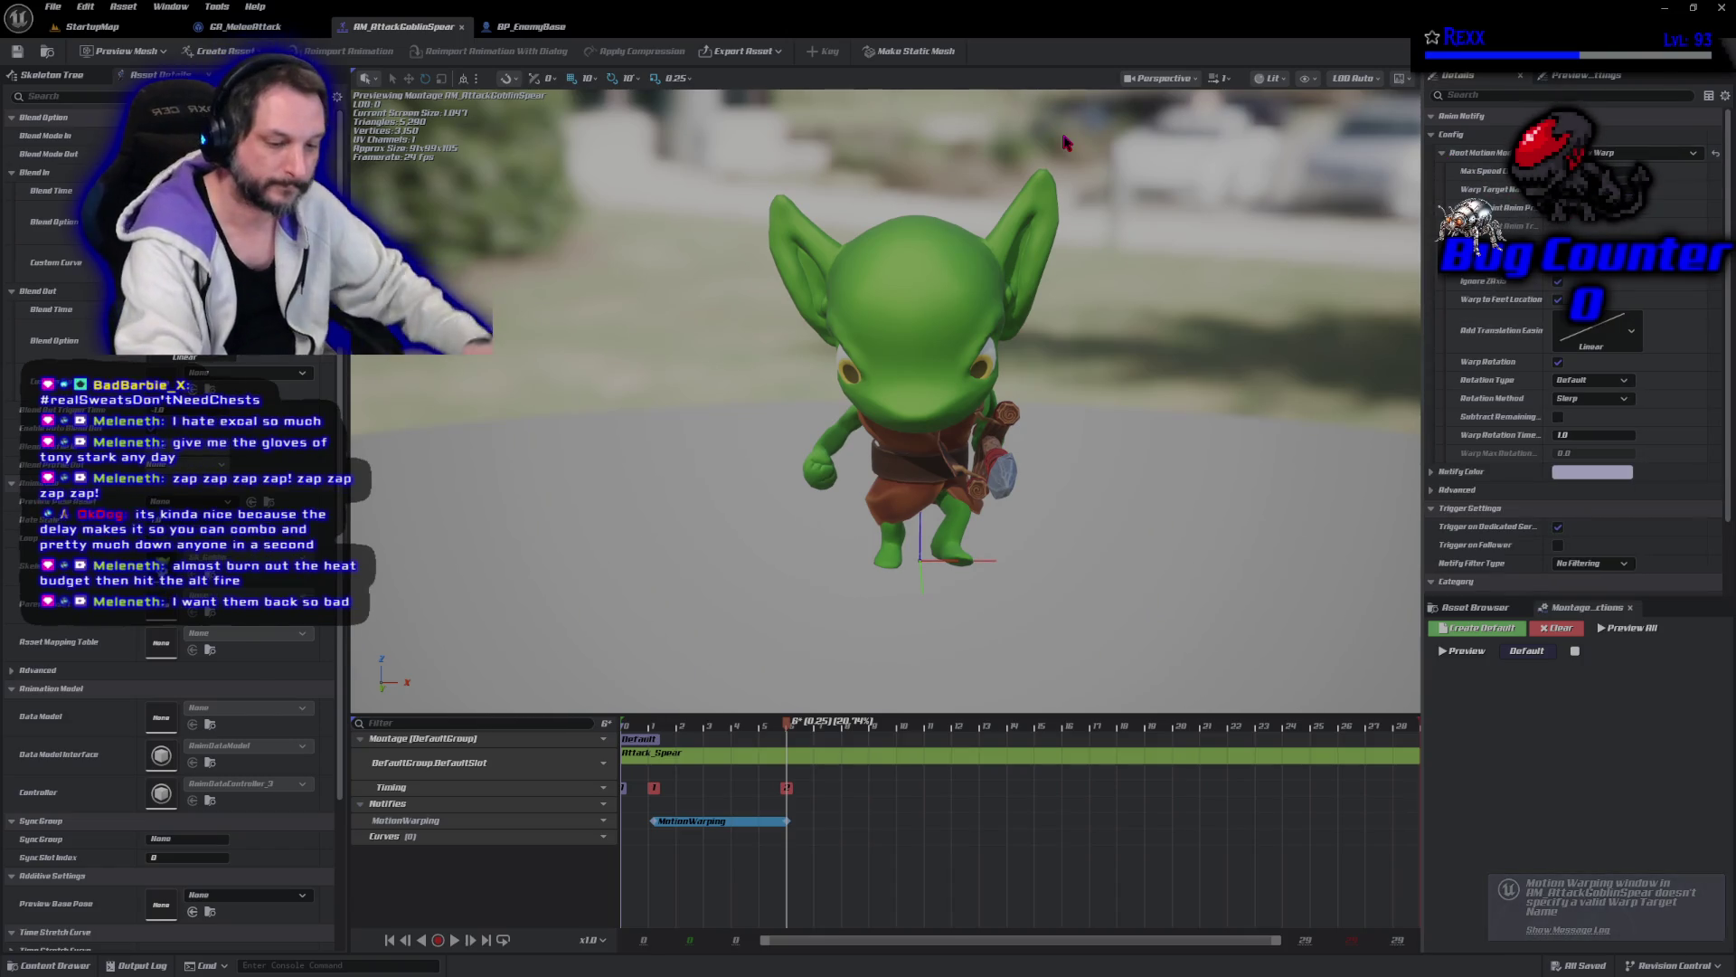
pyautogui.press('Return')
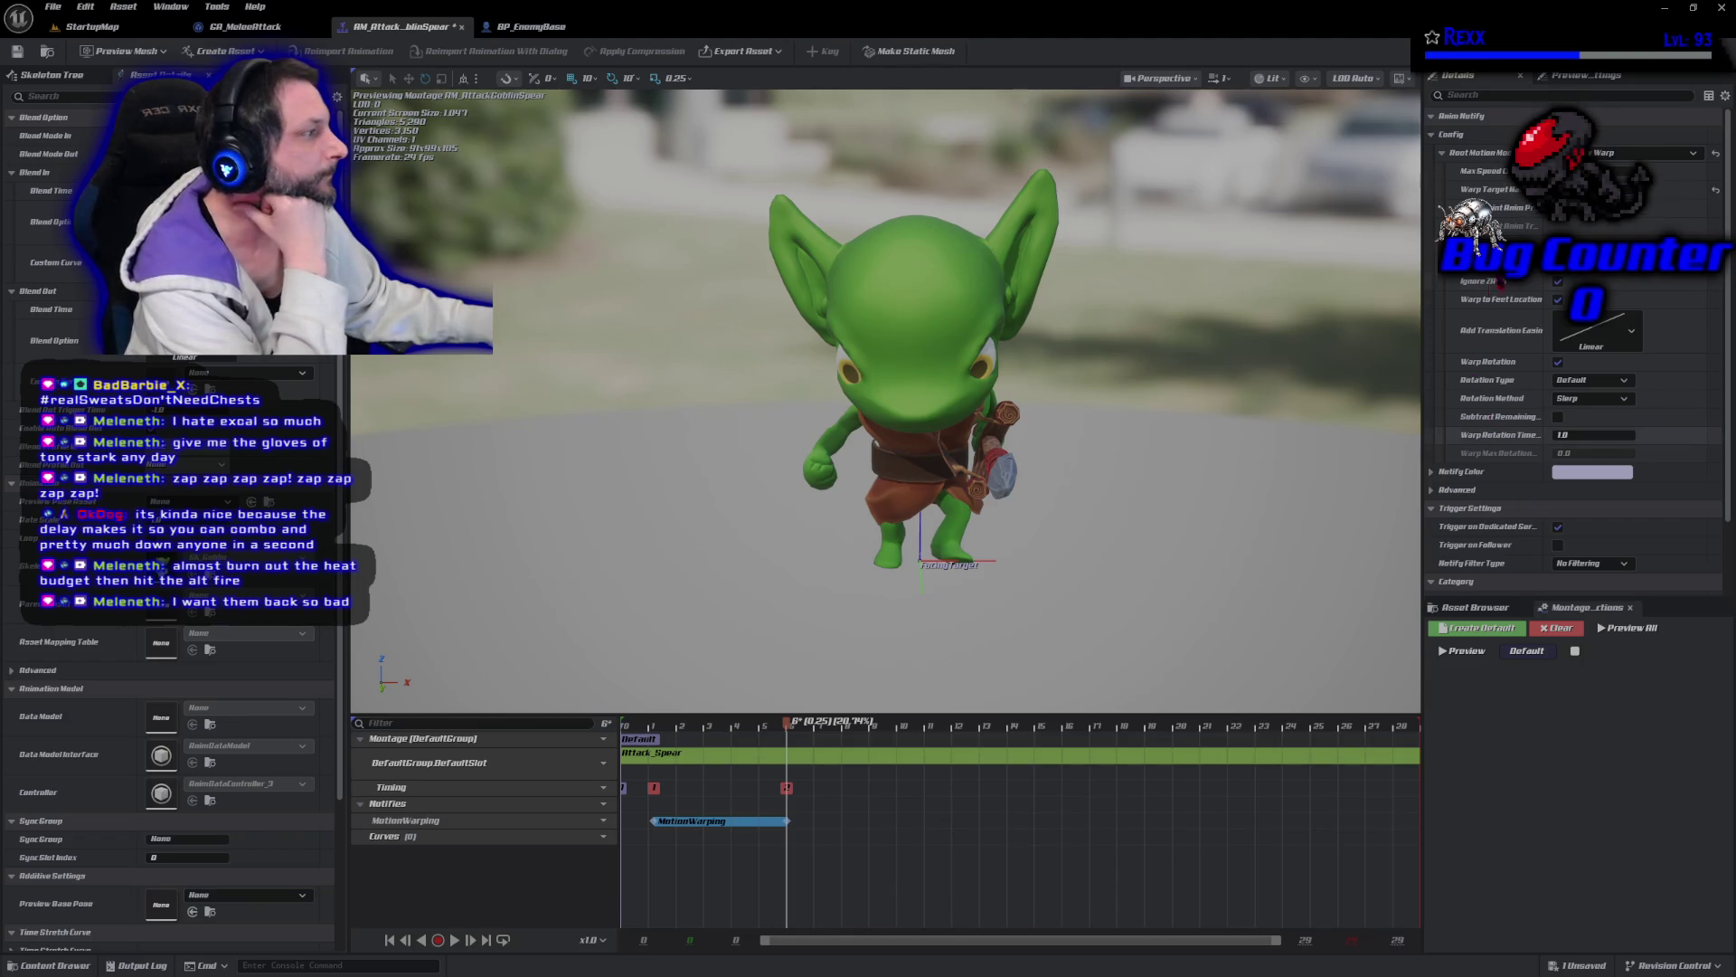
pyautogui.click(1557, 281)
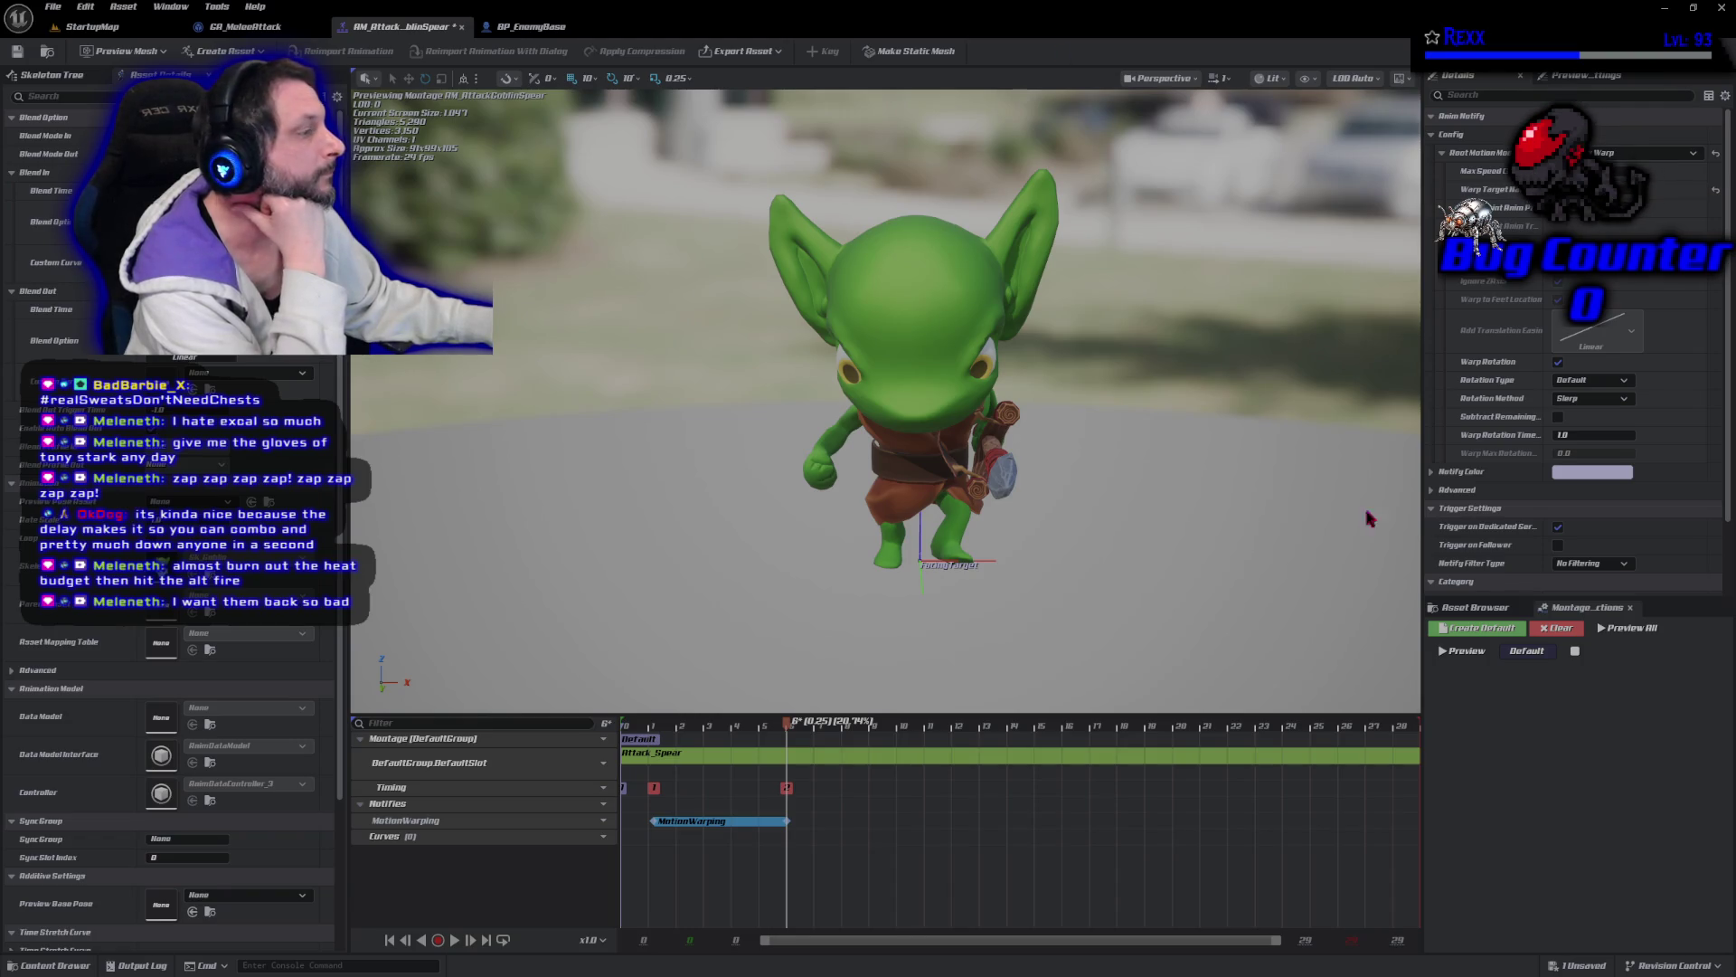
pyautogui.click(1582, 381)
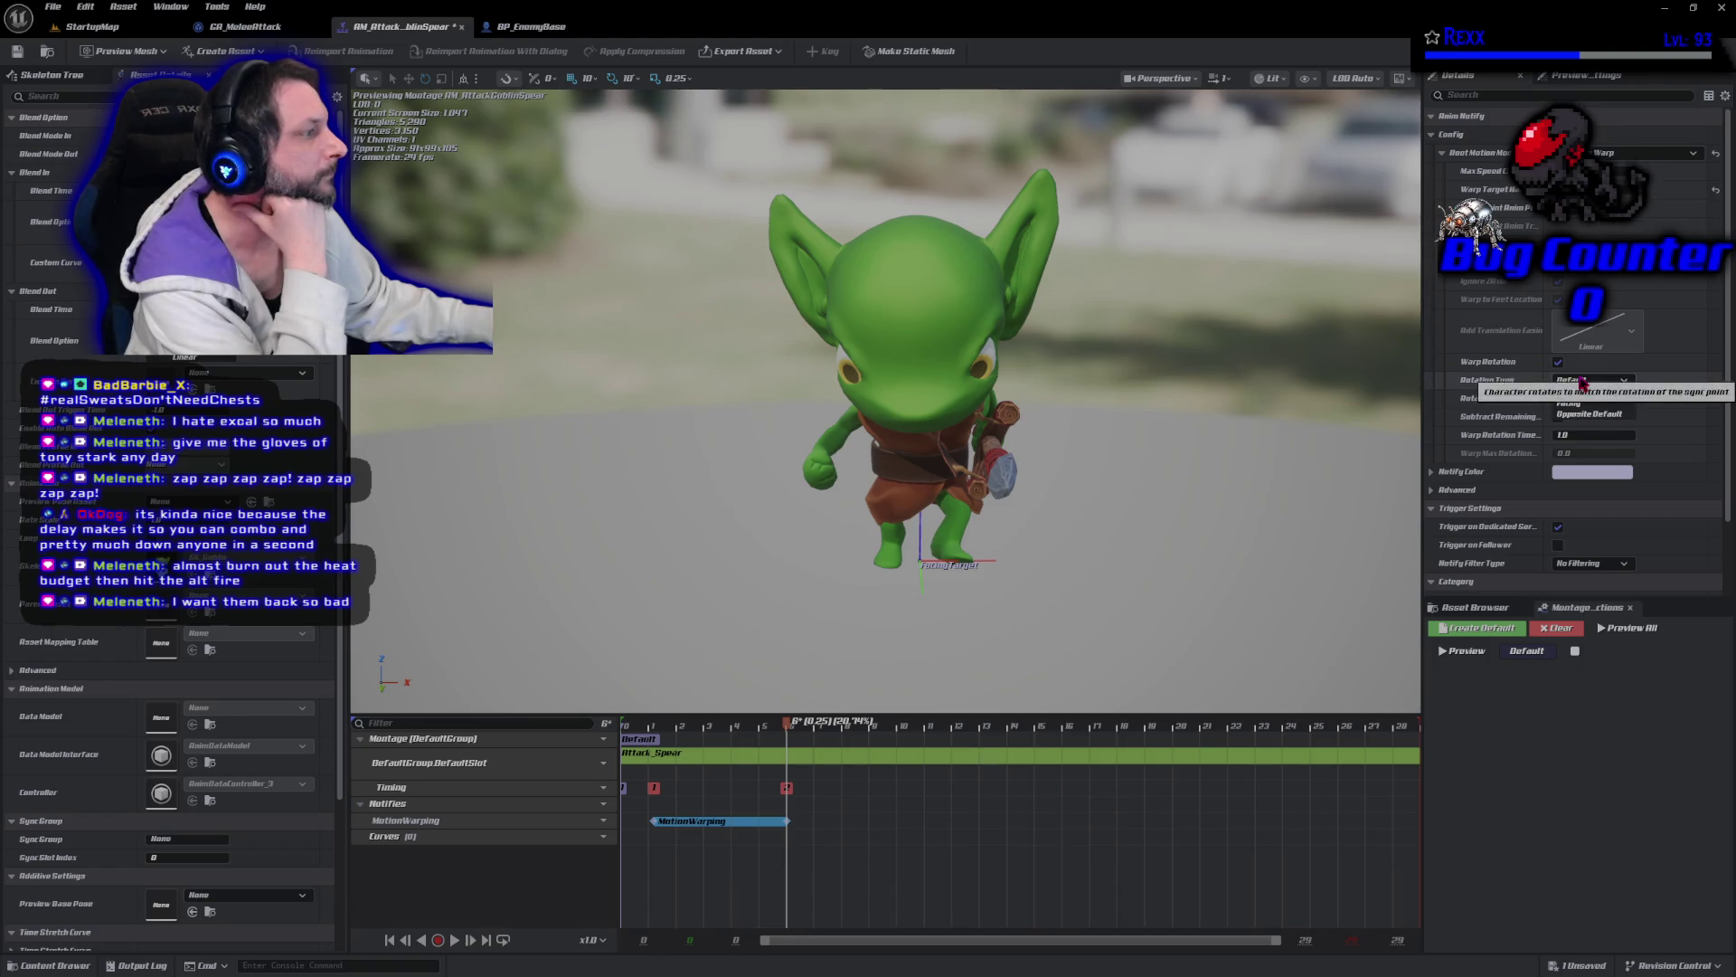
pyautogui.click(1578, 409)
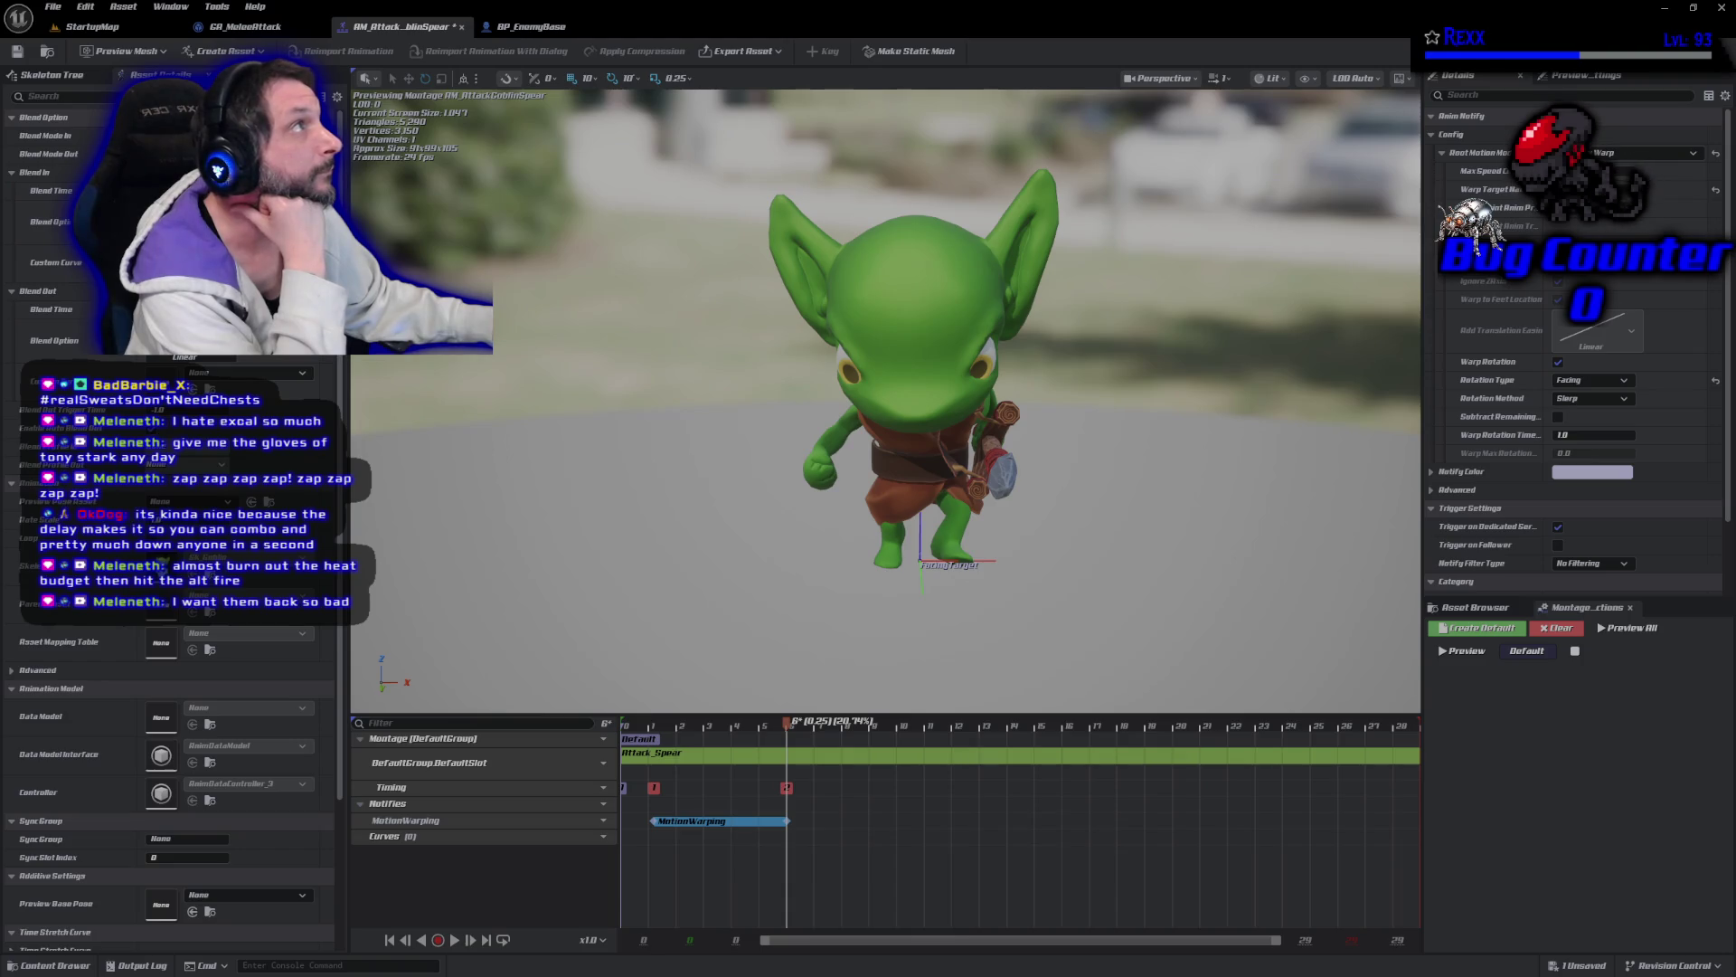
pyautogui.click(51, 8)
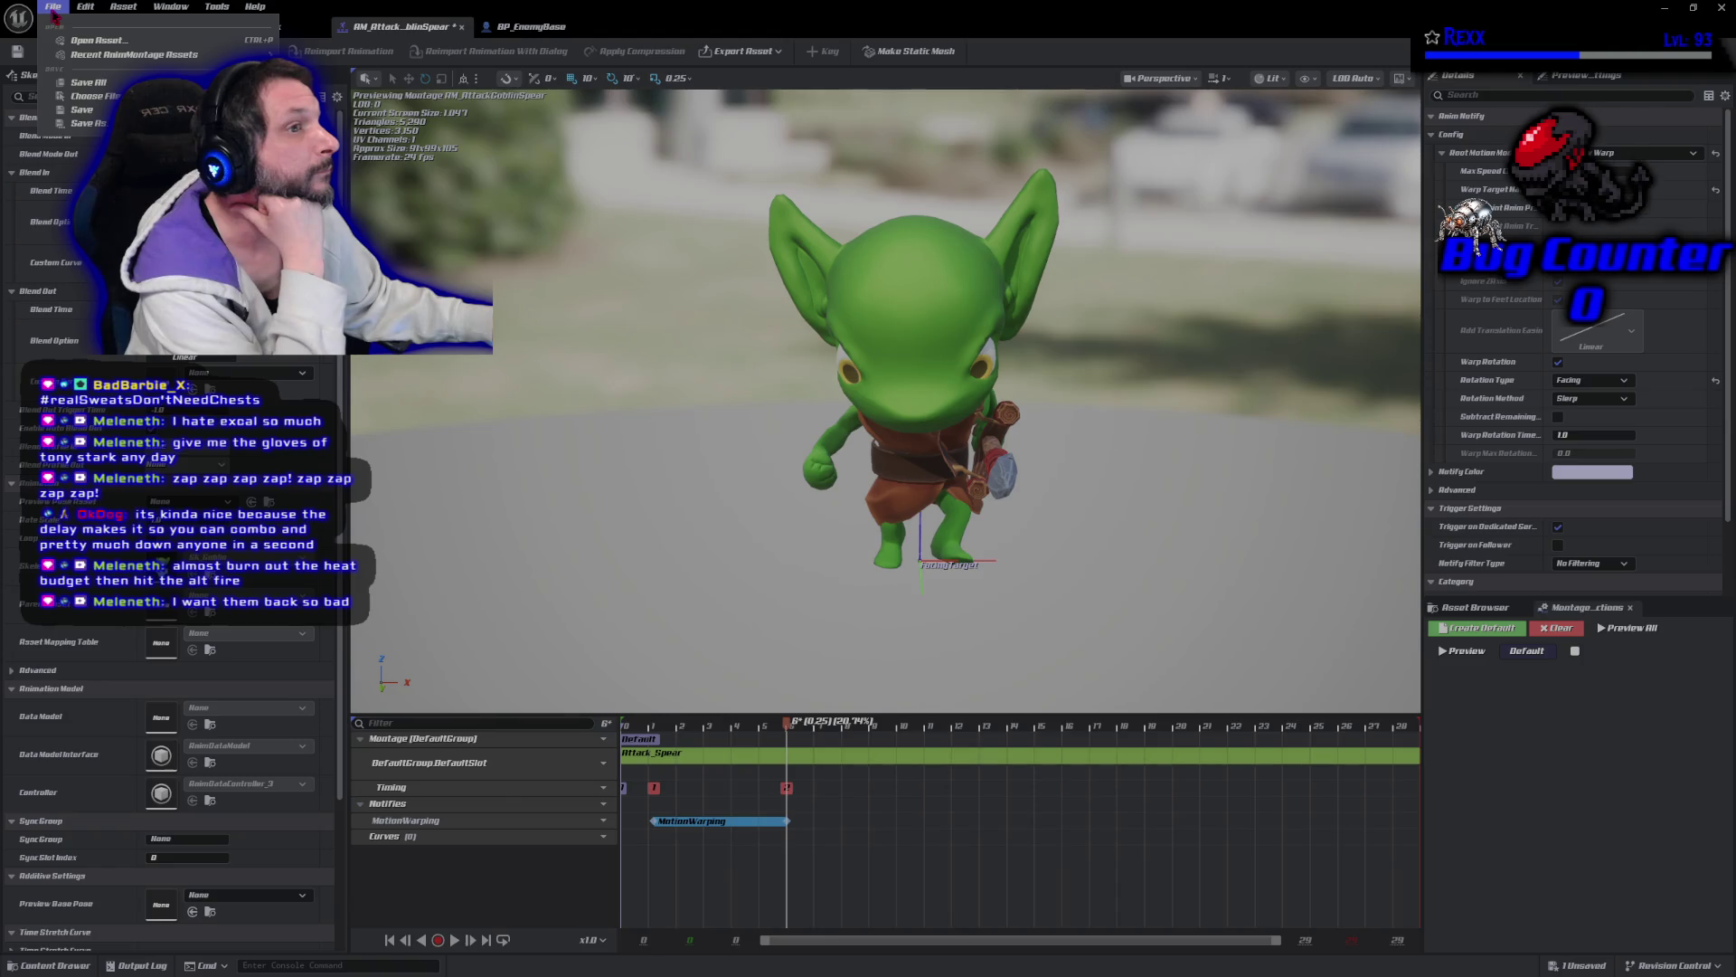
pyautogui.click(88, 83)
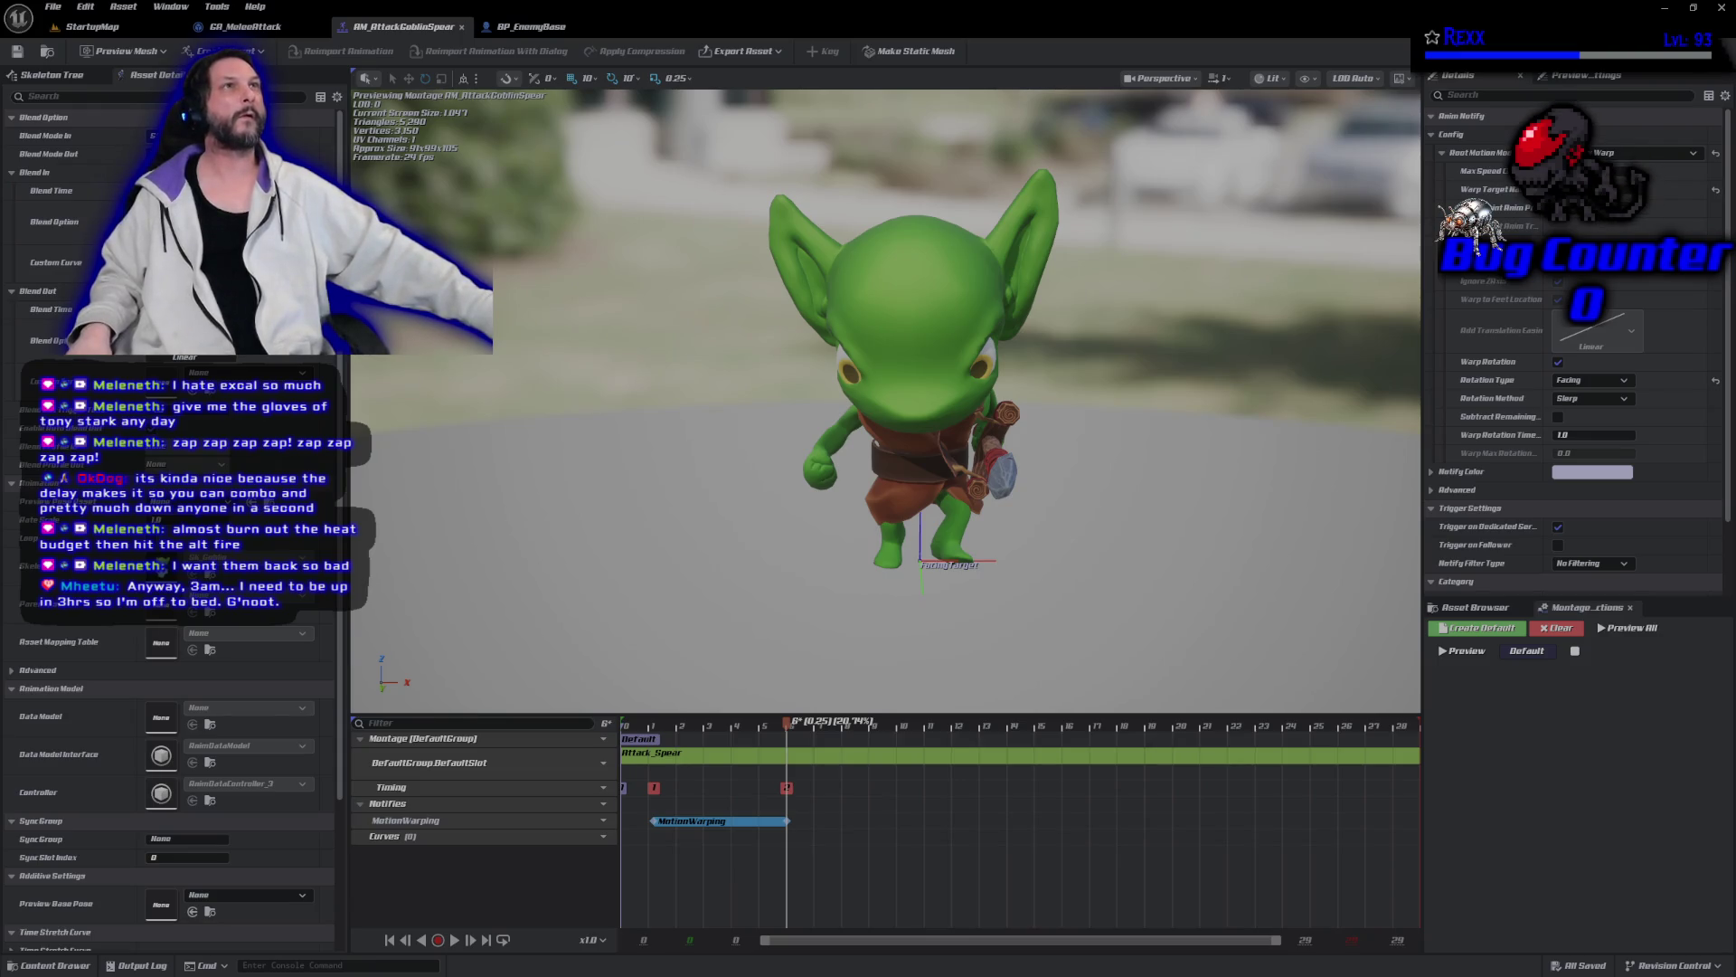
# Move the Event ActivateAbility and Get Avatar Actor nodes left in the GA_MeleeAttack graph.
pyautogui.click(246, 26)
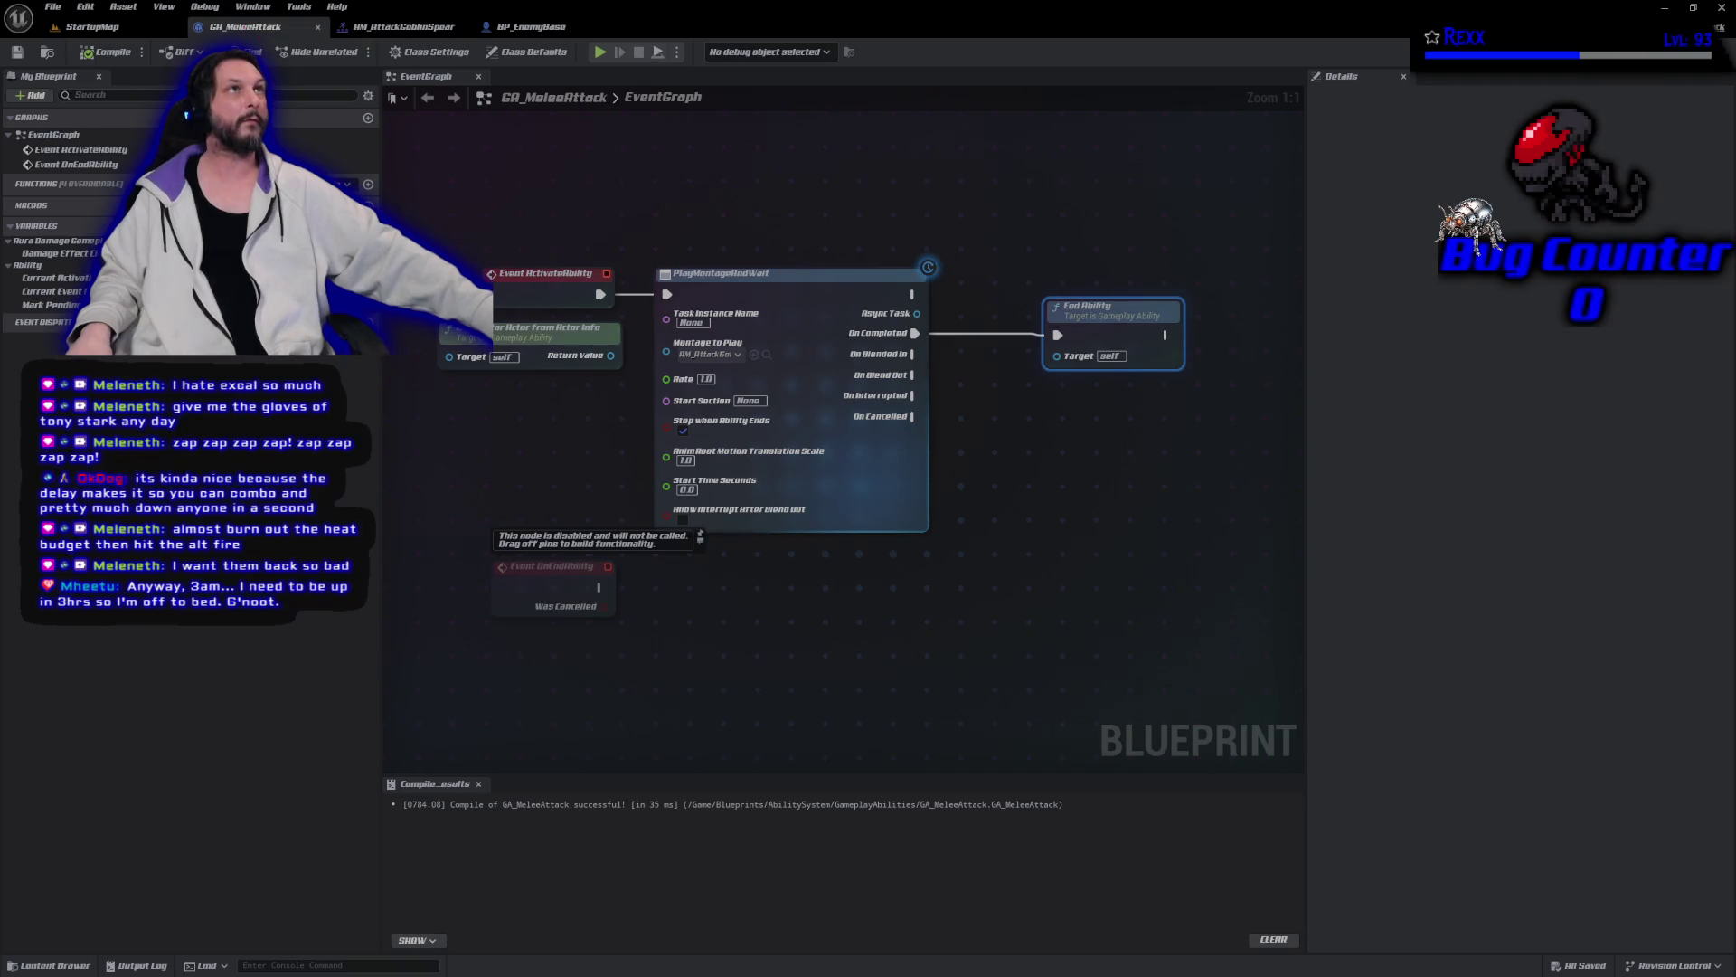
pyautogui.moveTo(548, 486); pyautogui.dragTo(780, 501)
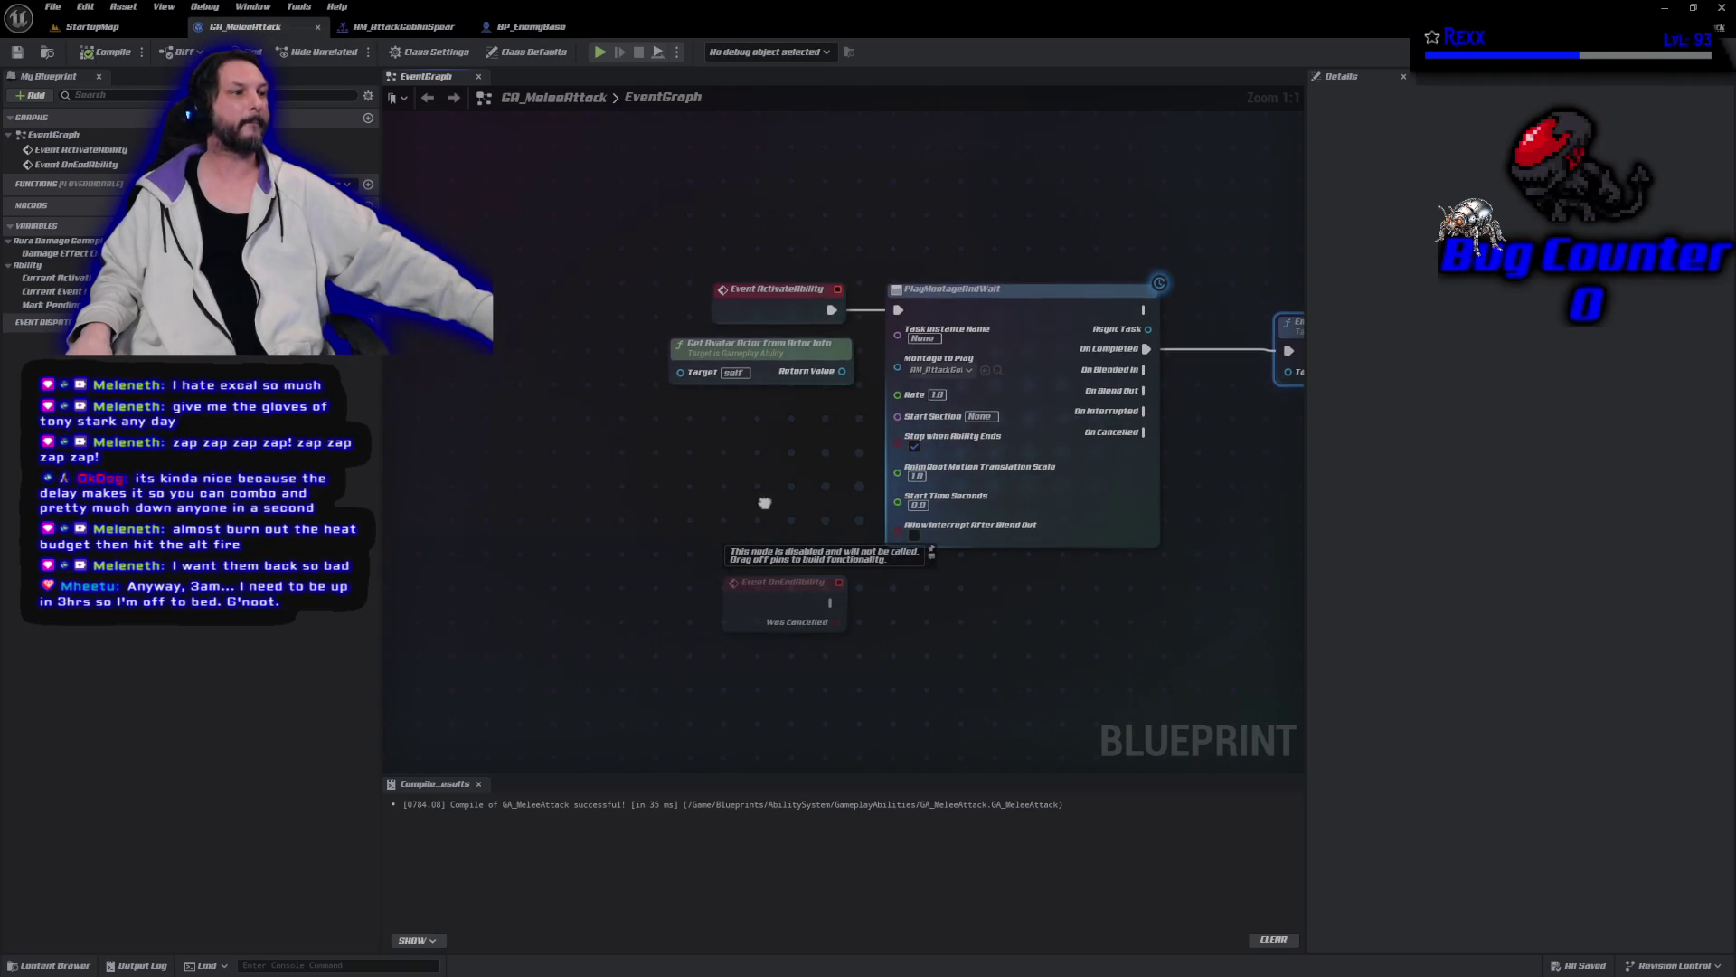
pyautogui.moveTo(748, 354); pyautogui.dragTo(445, 367)
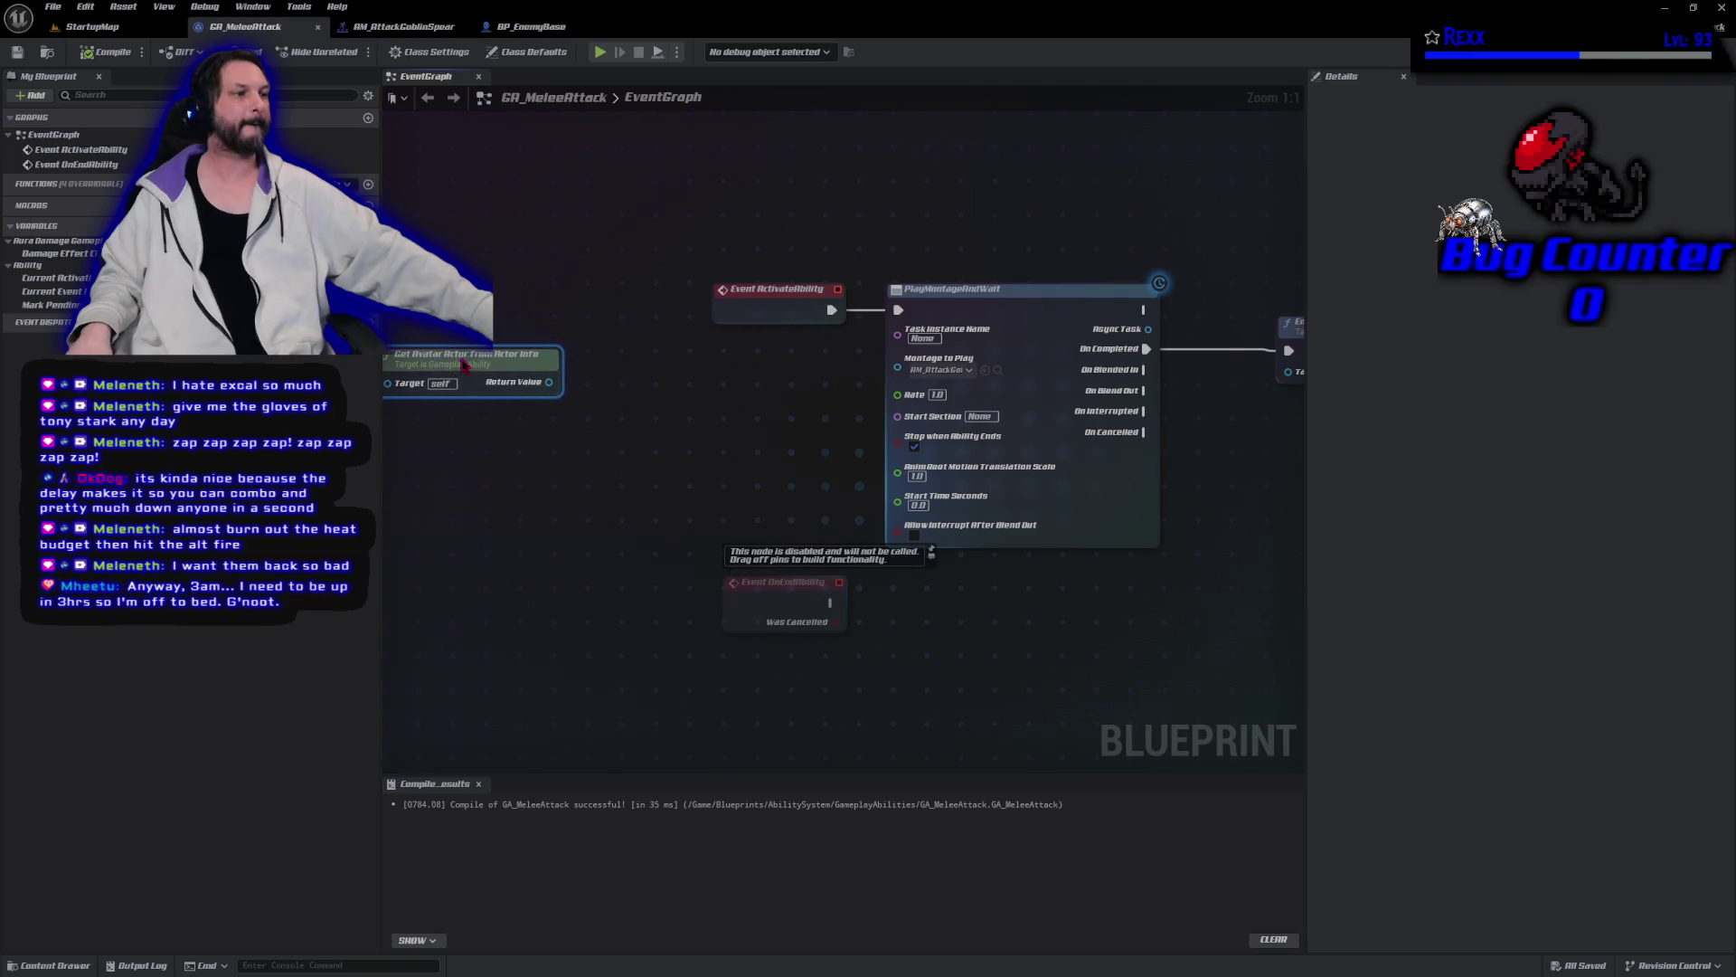
pyautogui.moveTo(777, 289); pyautogui.dragTo(463, 289)
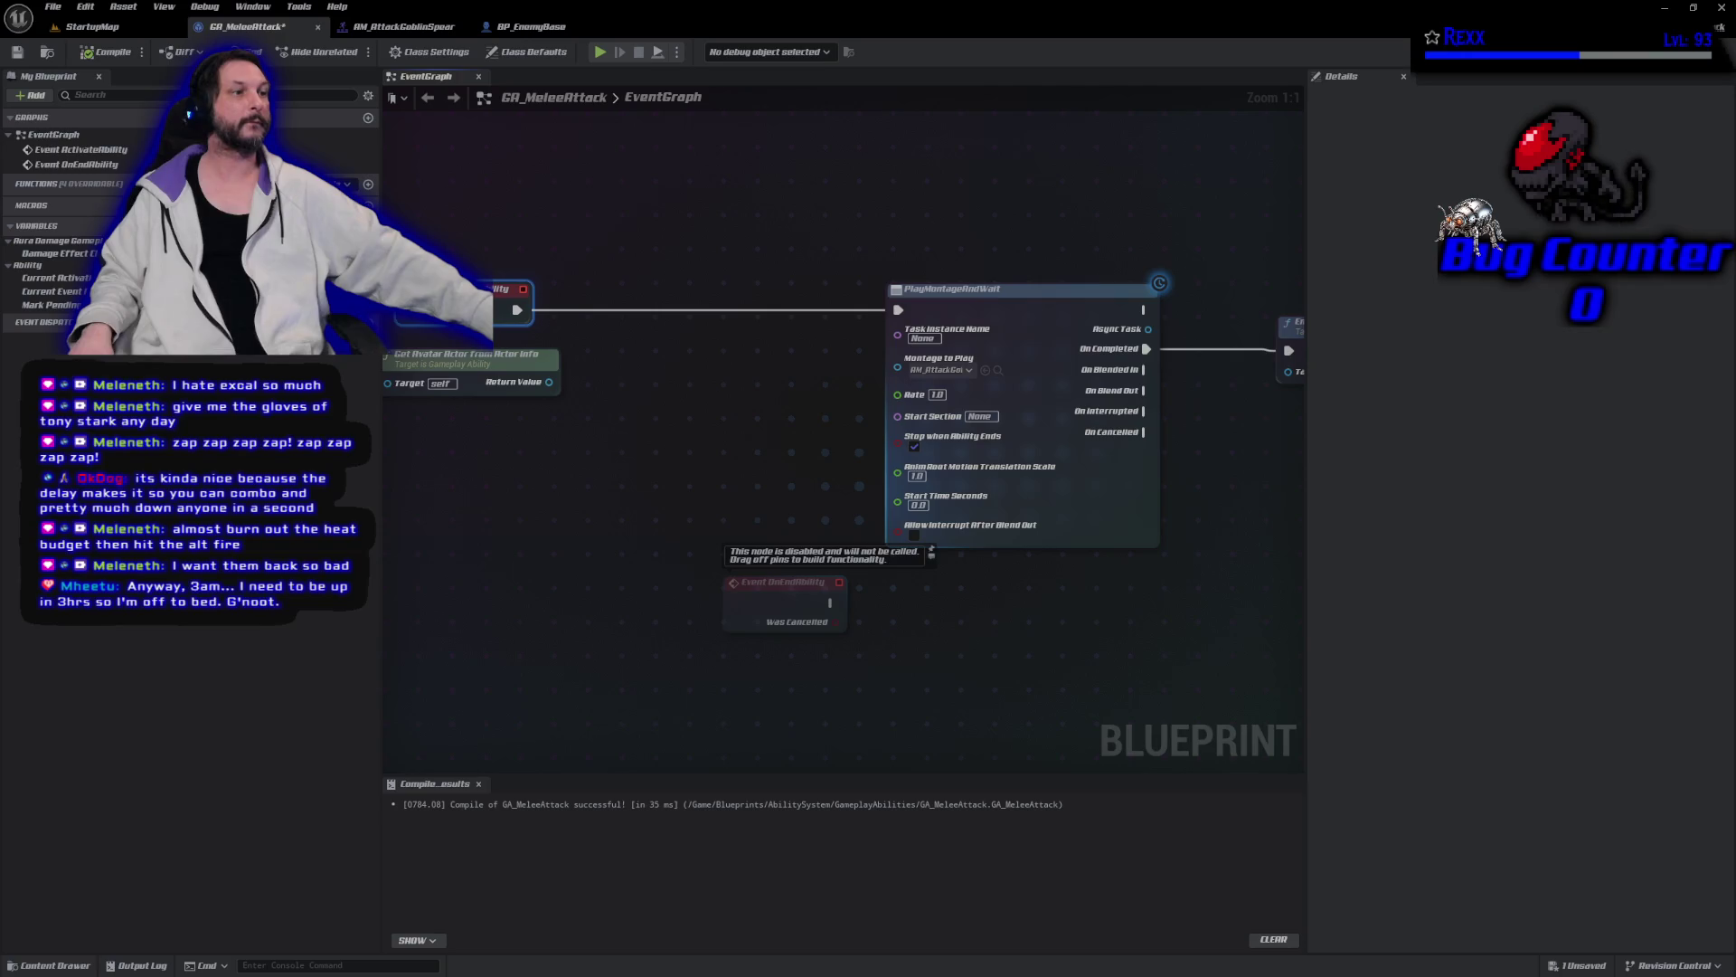
# Save all assets and switch to GitHub Desktop to see the pending changes.
pyautogui.click(53, 6)
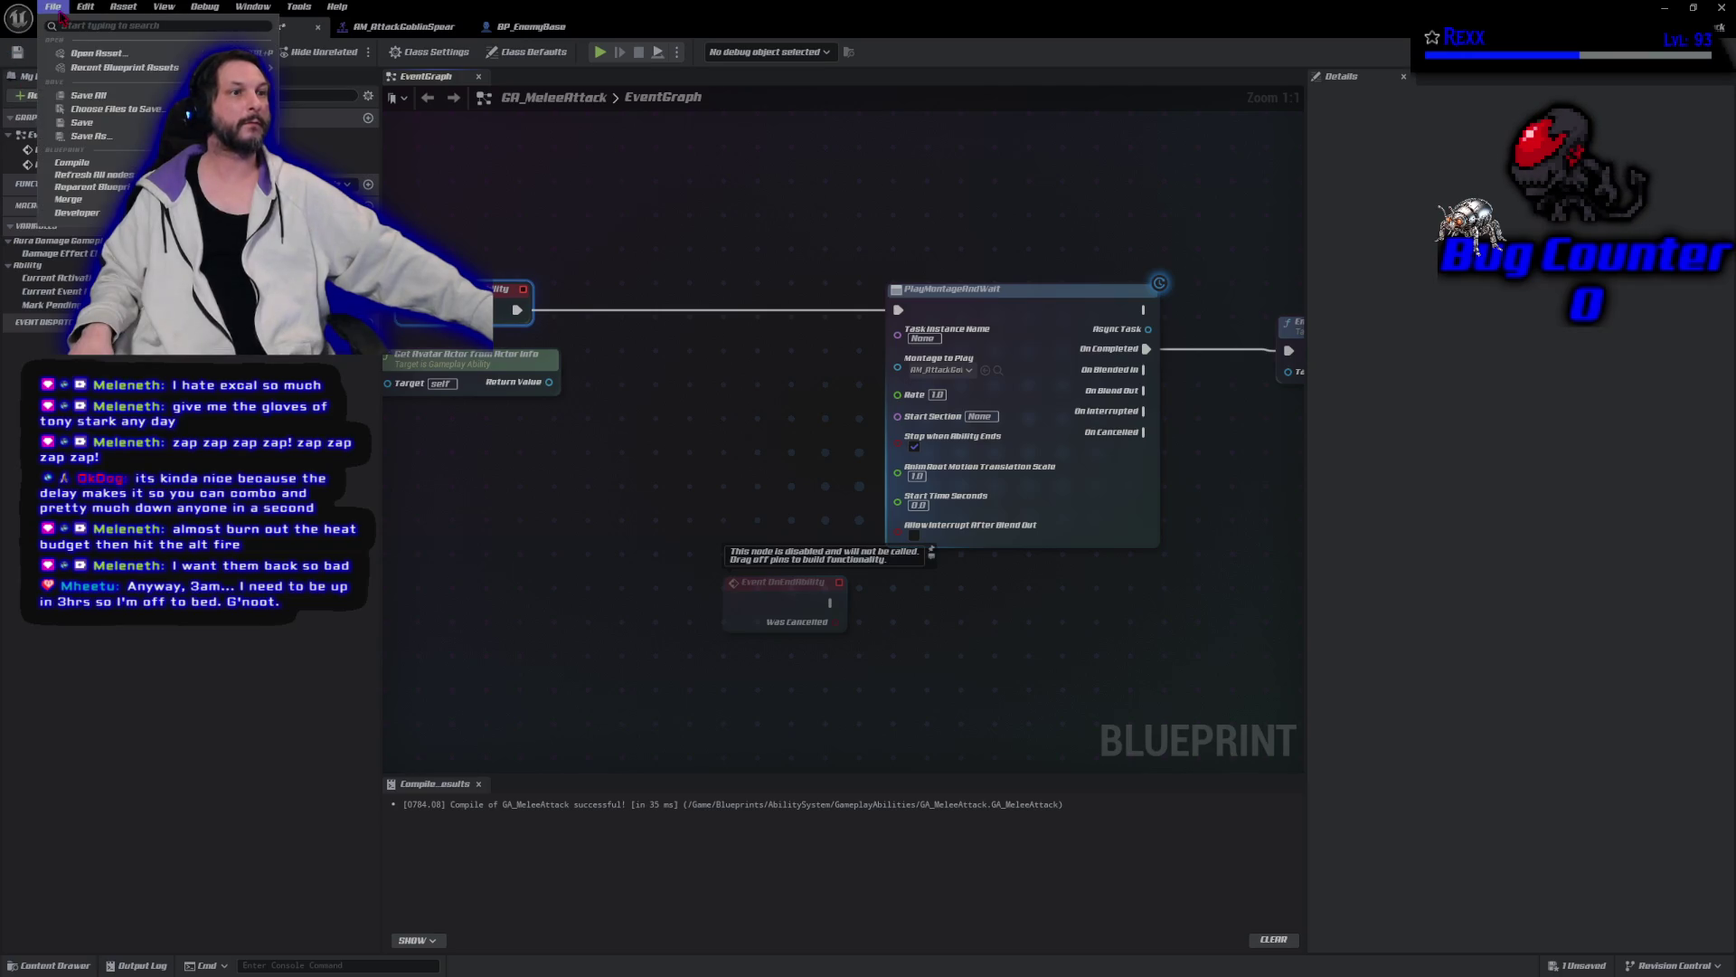
pyautogui.click(79, 95)
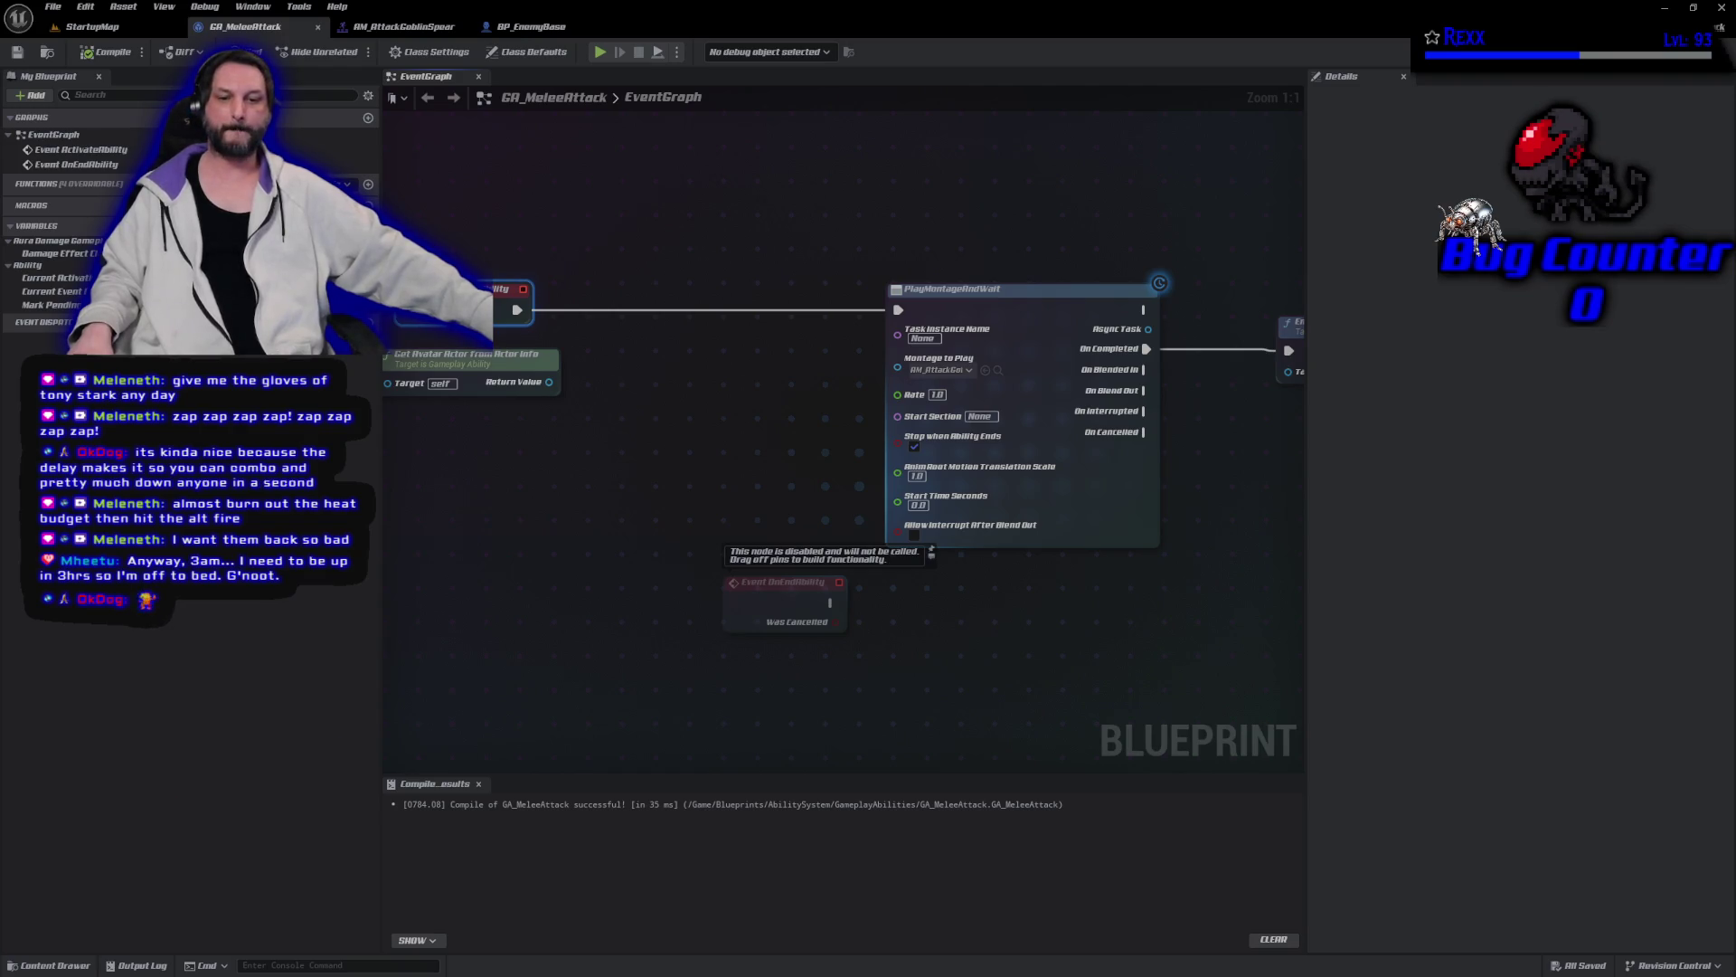
pyautogui.hotkey('alt', 'Tab')
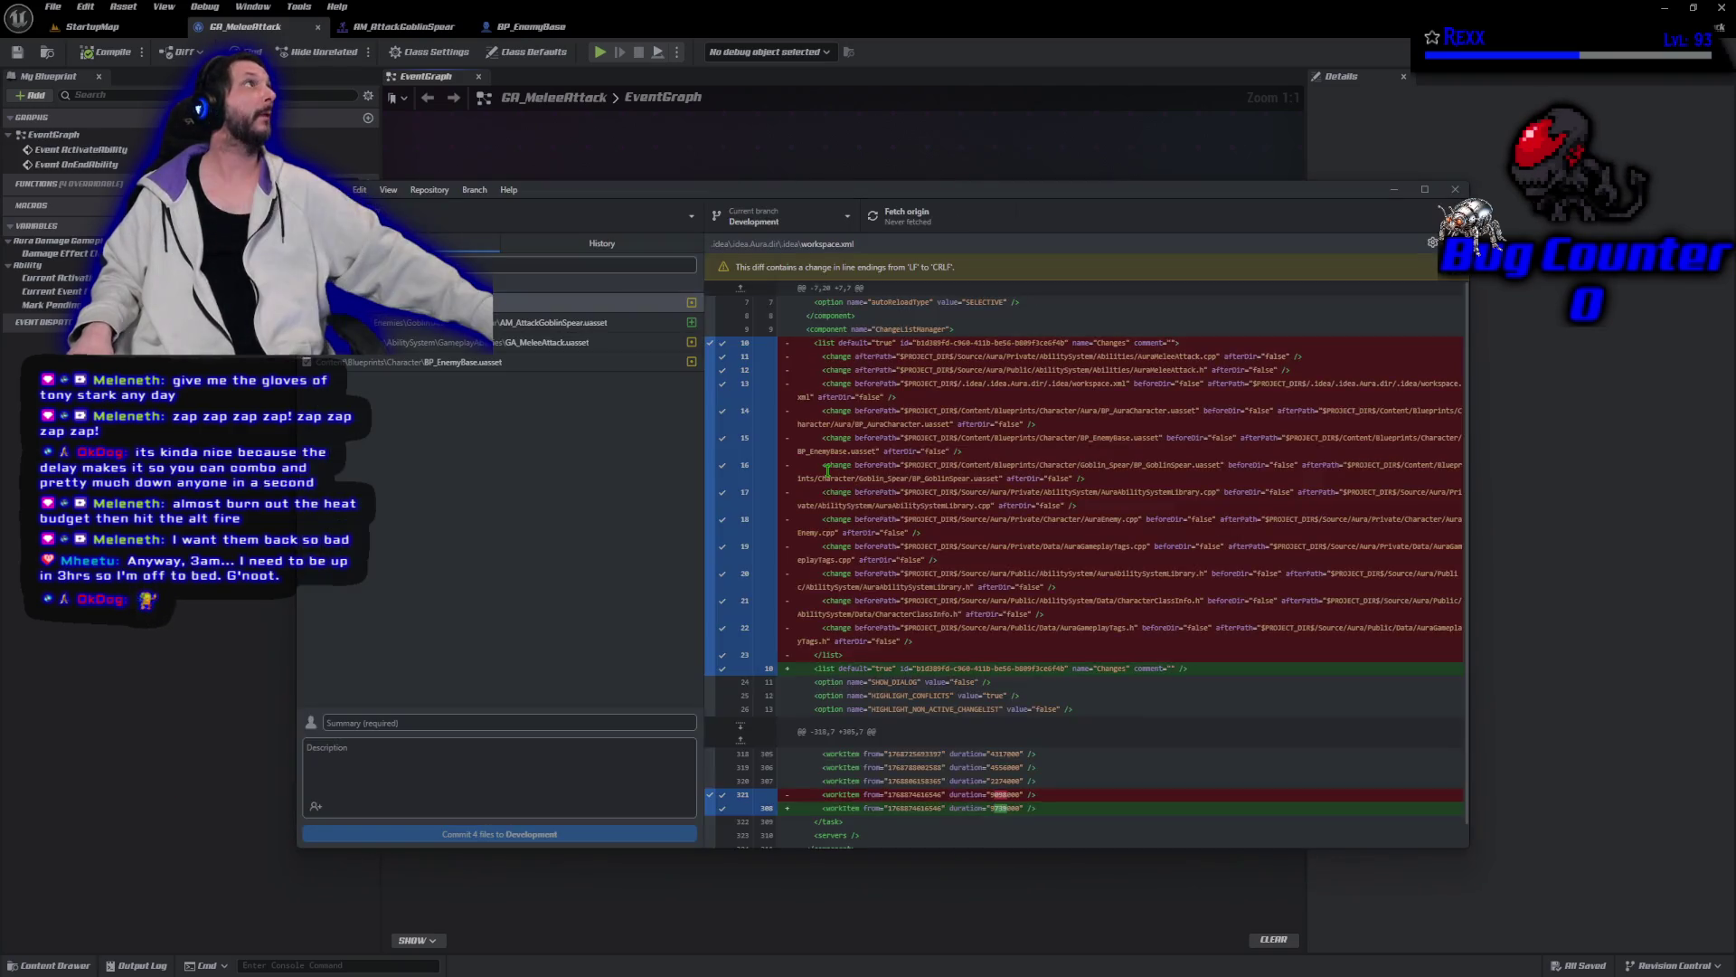
# Commit the four changed files to Development as 'Attack Montage' and push to origin.
pyautogui.click(419, 721)
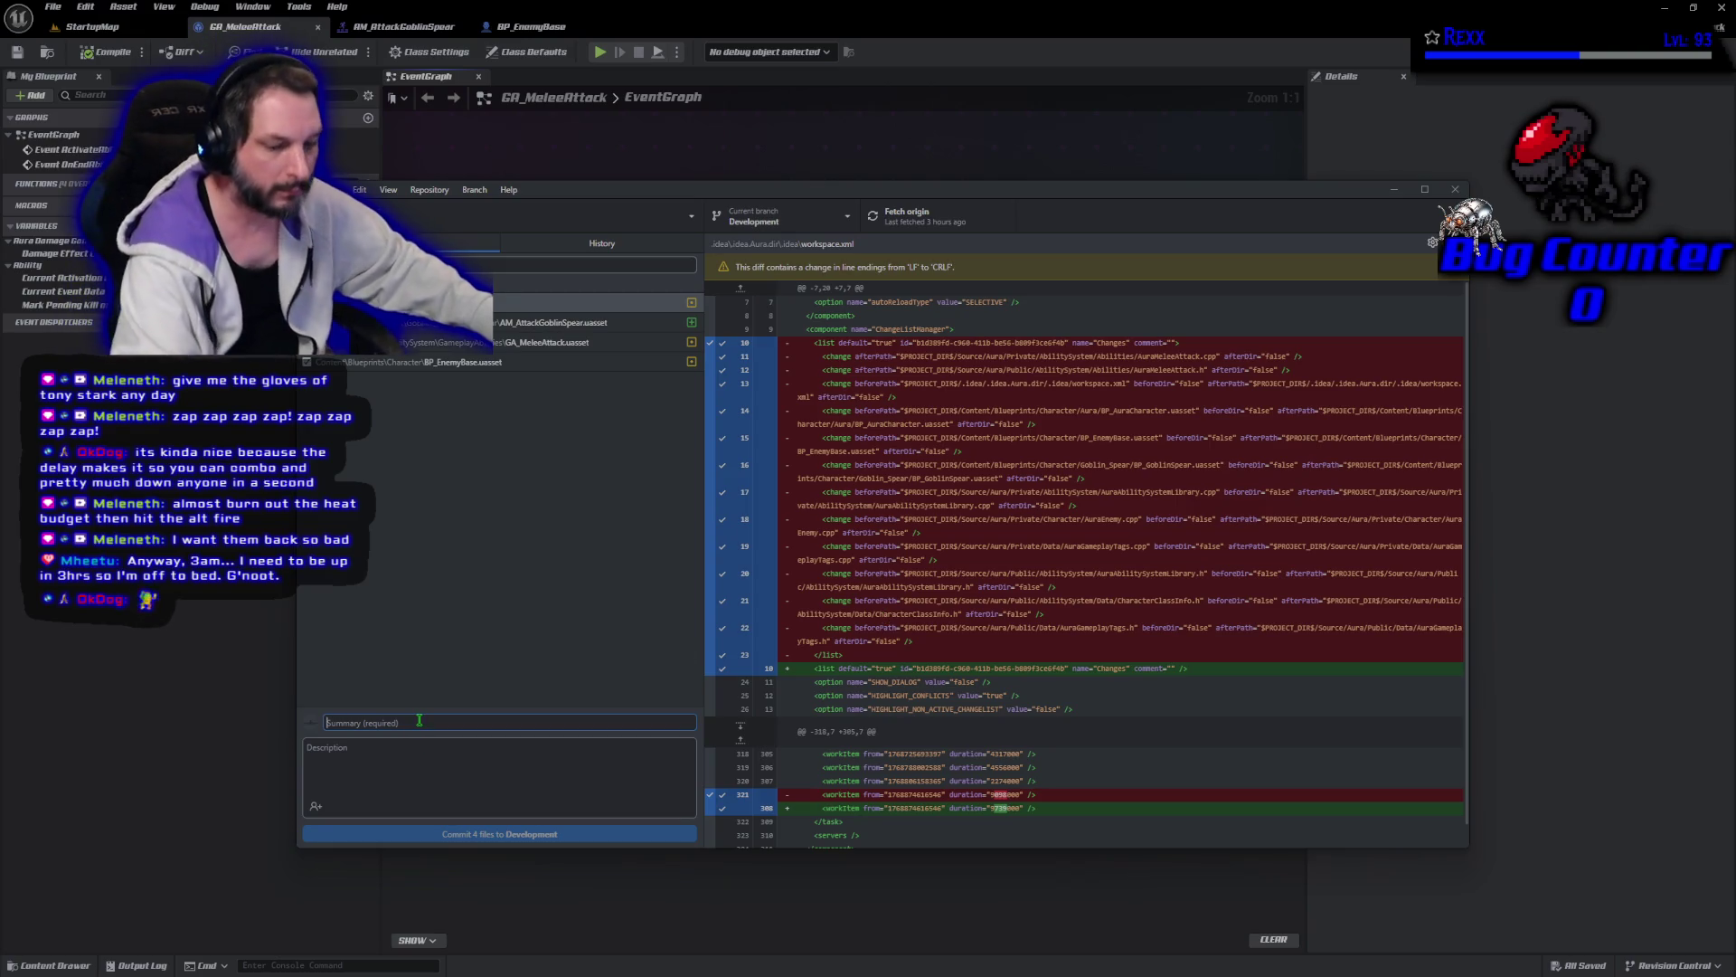
pyautogui.write('Attack MOntage')
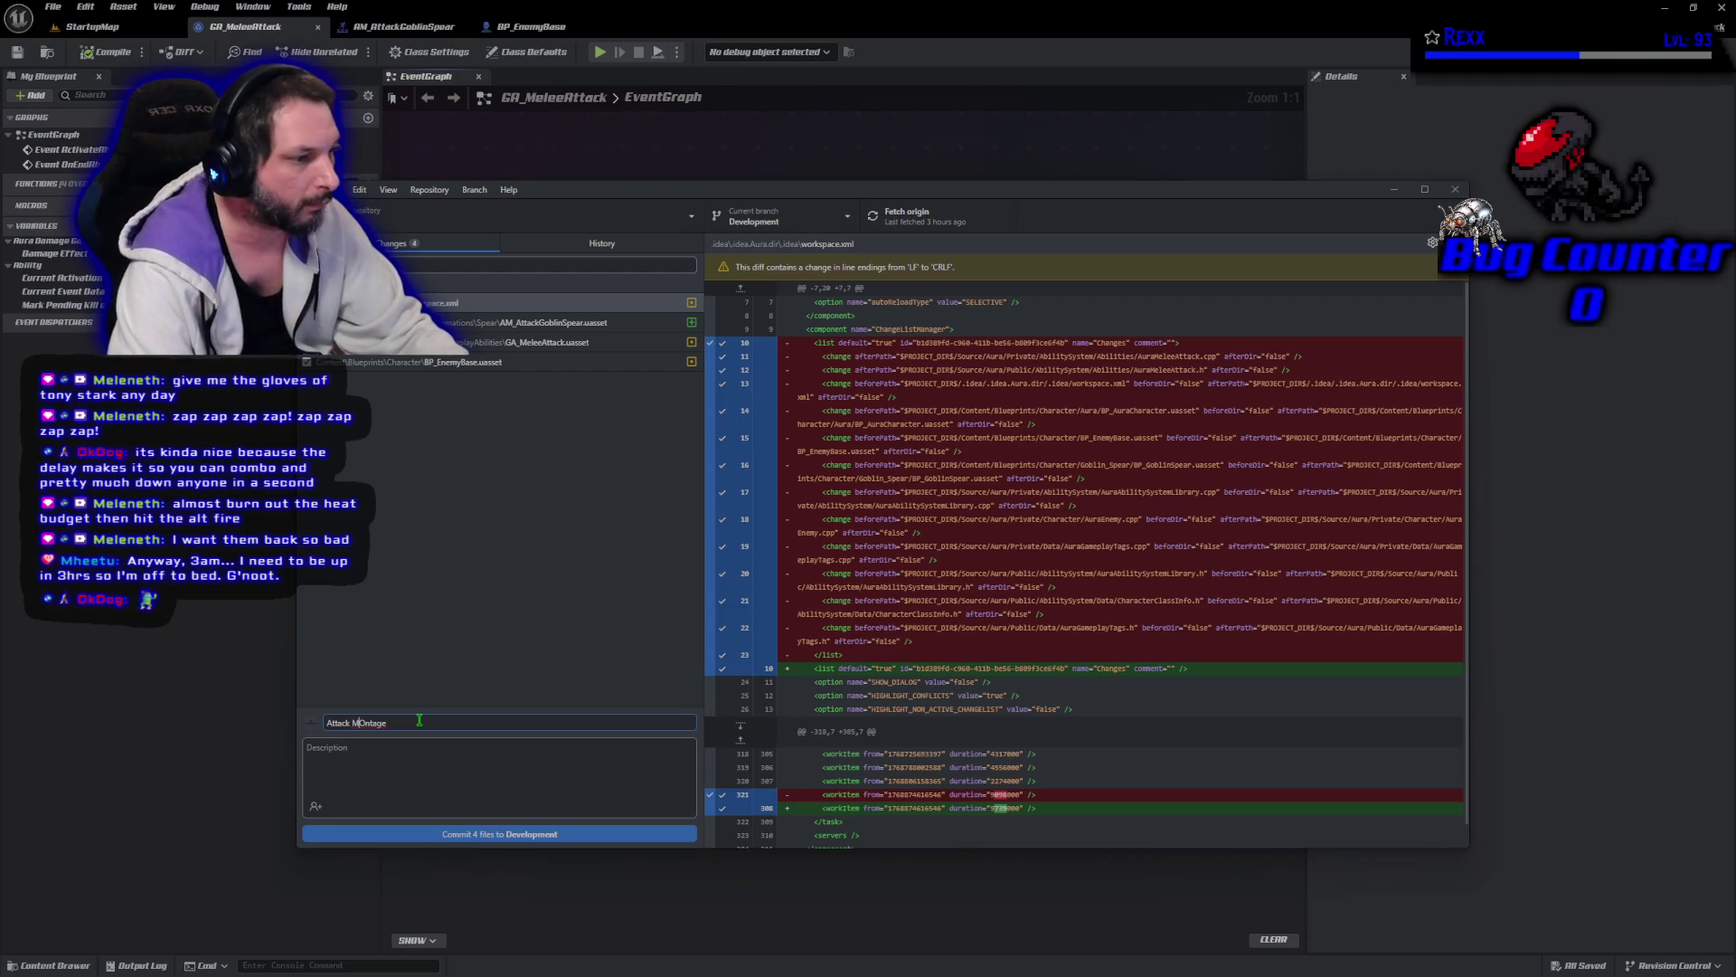
pyautogui.press('Left')
pyautogui.press('Left')
pyautogui.press('Left')
pyautogui.press('BackSpace')
pyautogui.write('o')
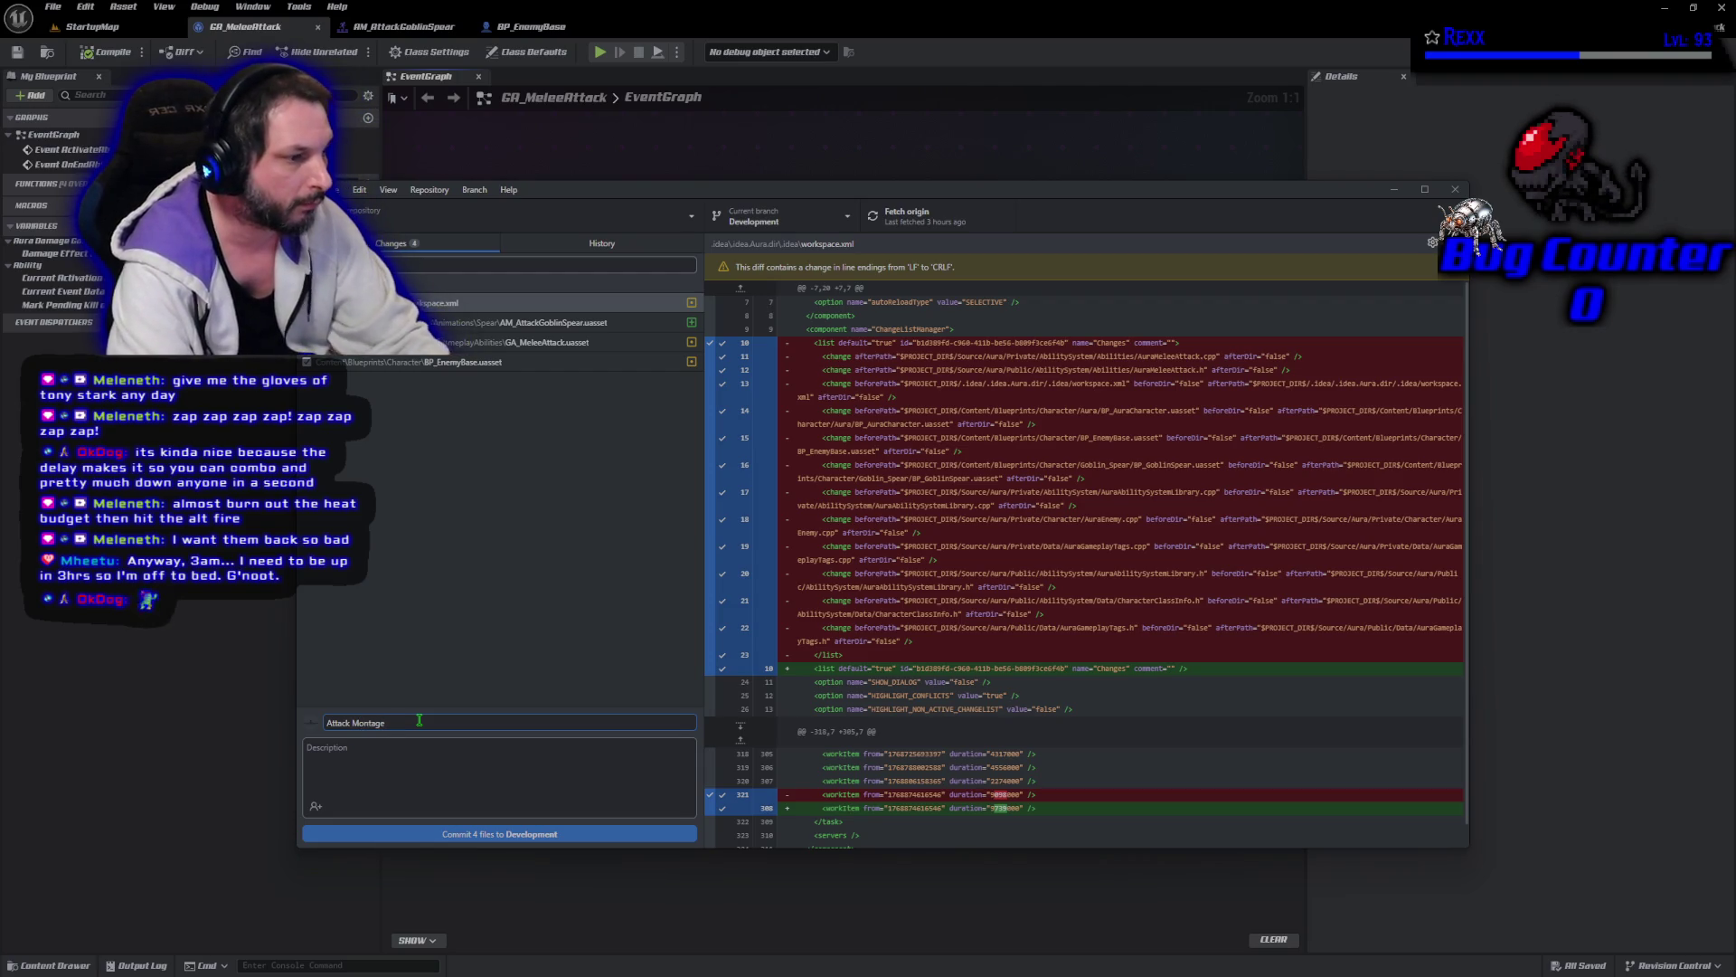
pyautogui.click(459, 835)
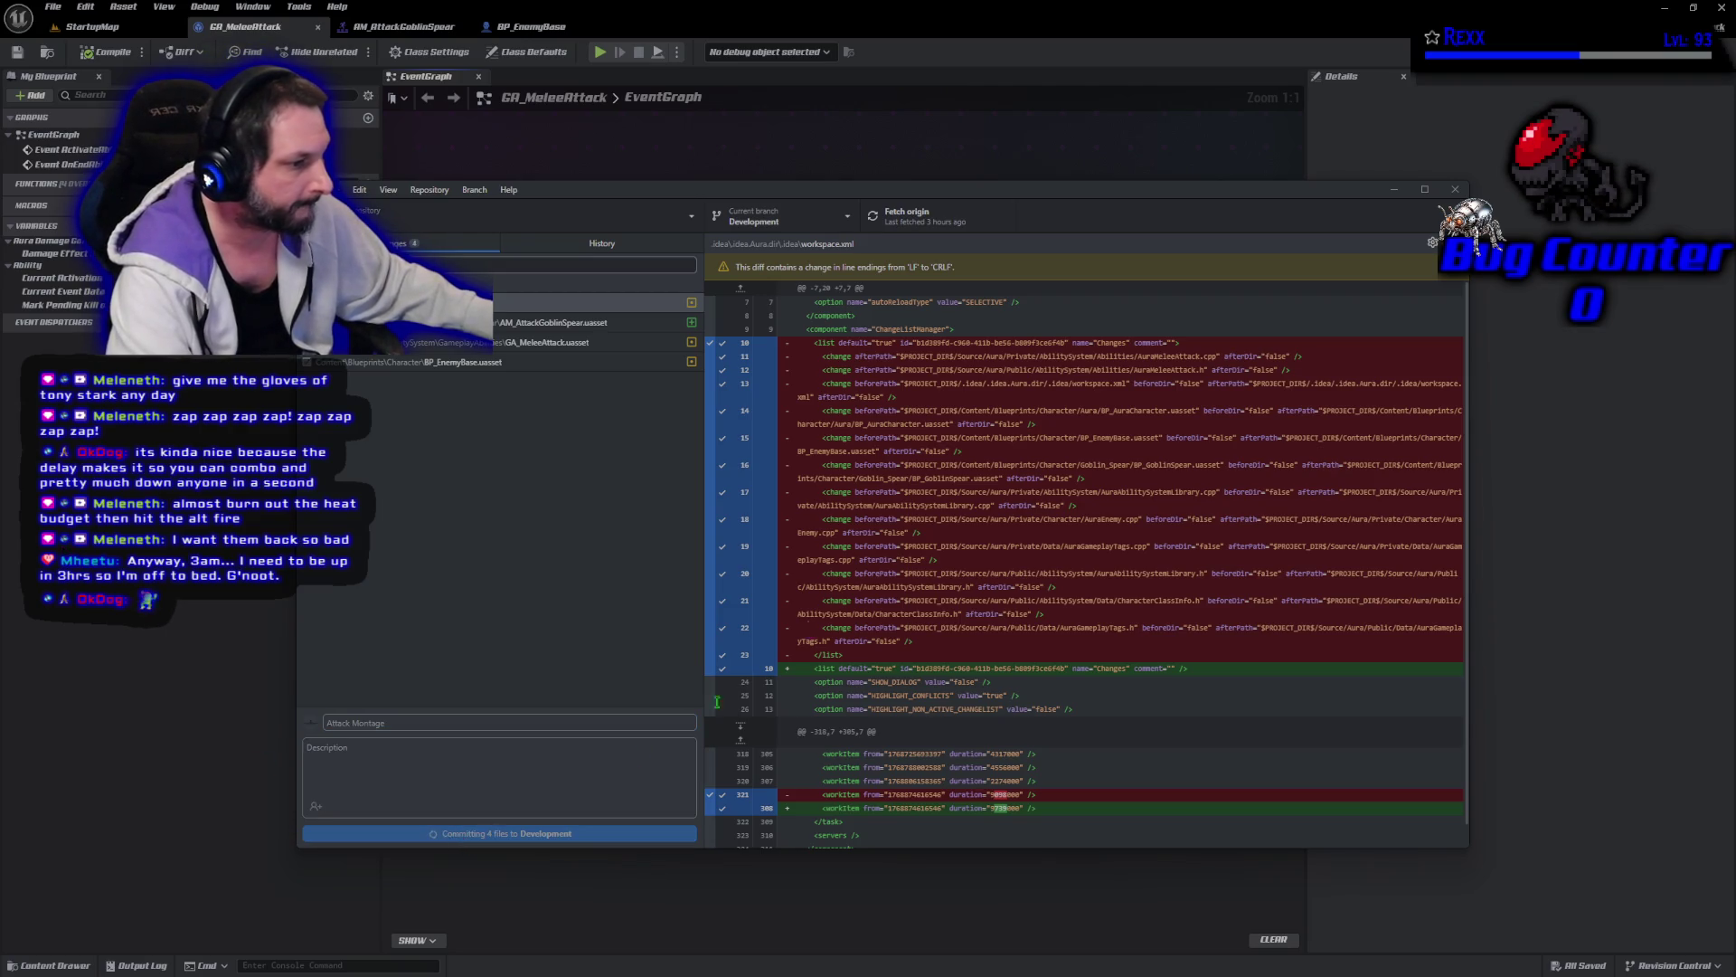
pyautogui.click(1245, 376)
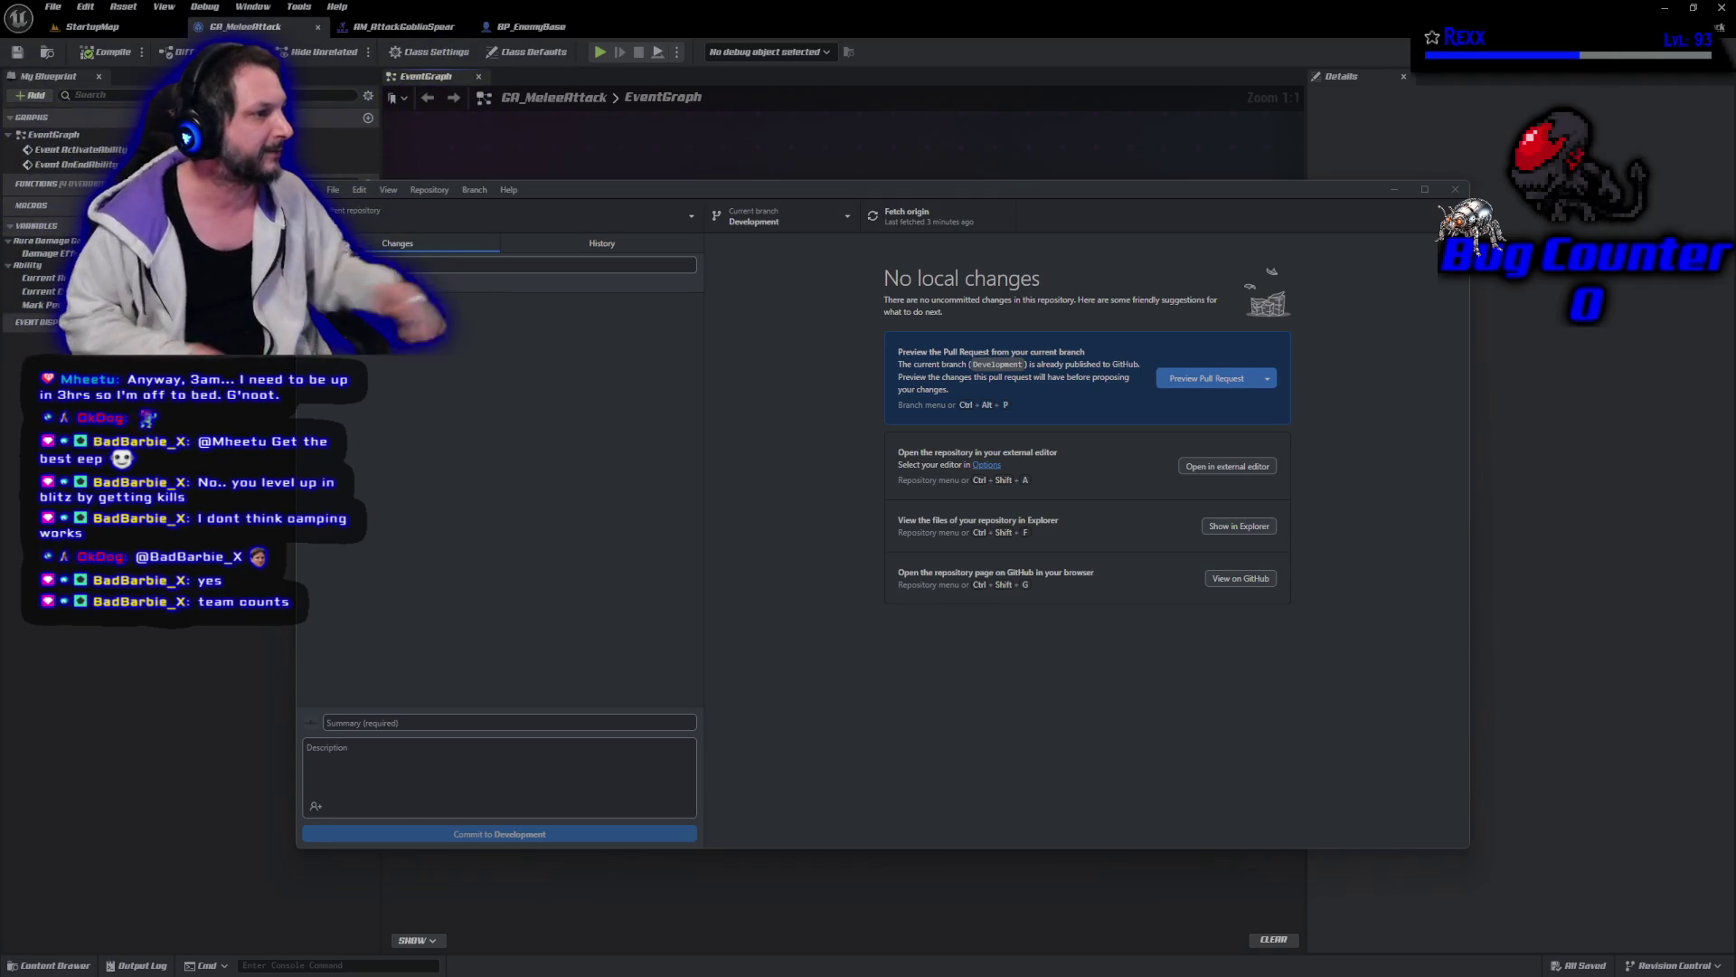
# Look over the GA_MeleeAttack event graph, then bring the AM_AttackGoblinSpear montage editor forward.
pyautogui.hotkey('alt', 'Tab')
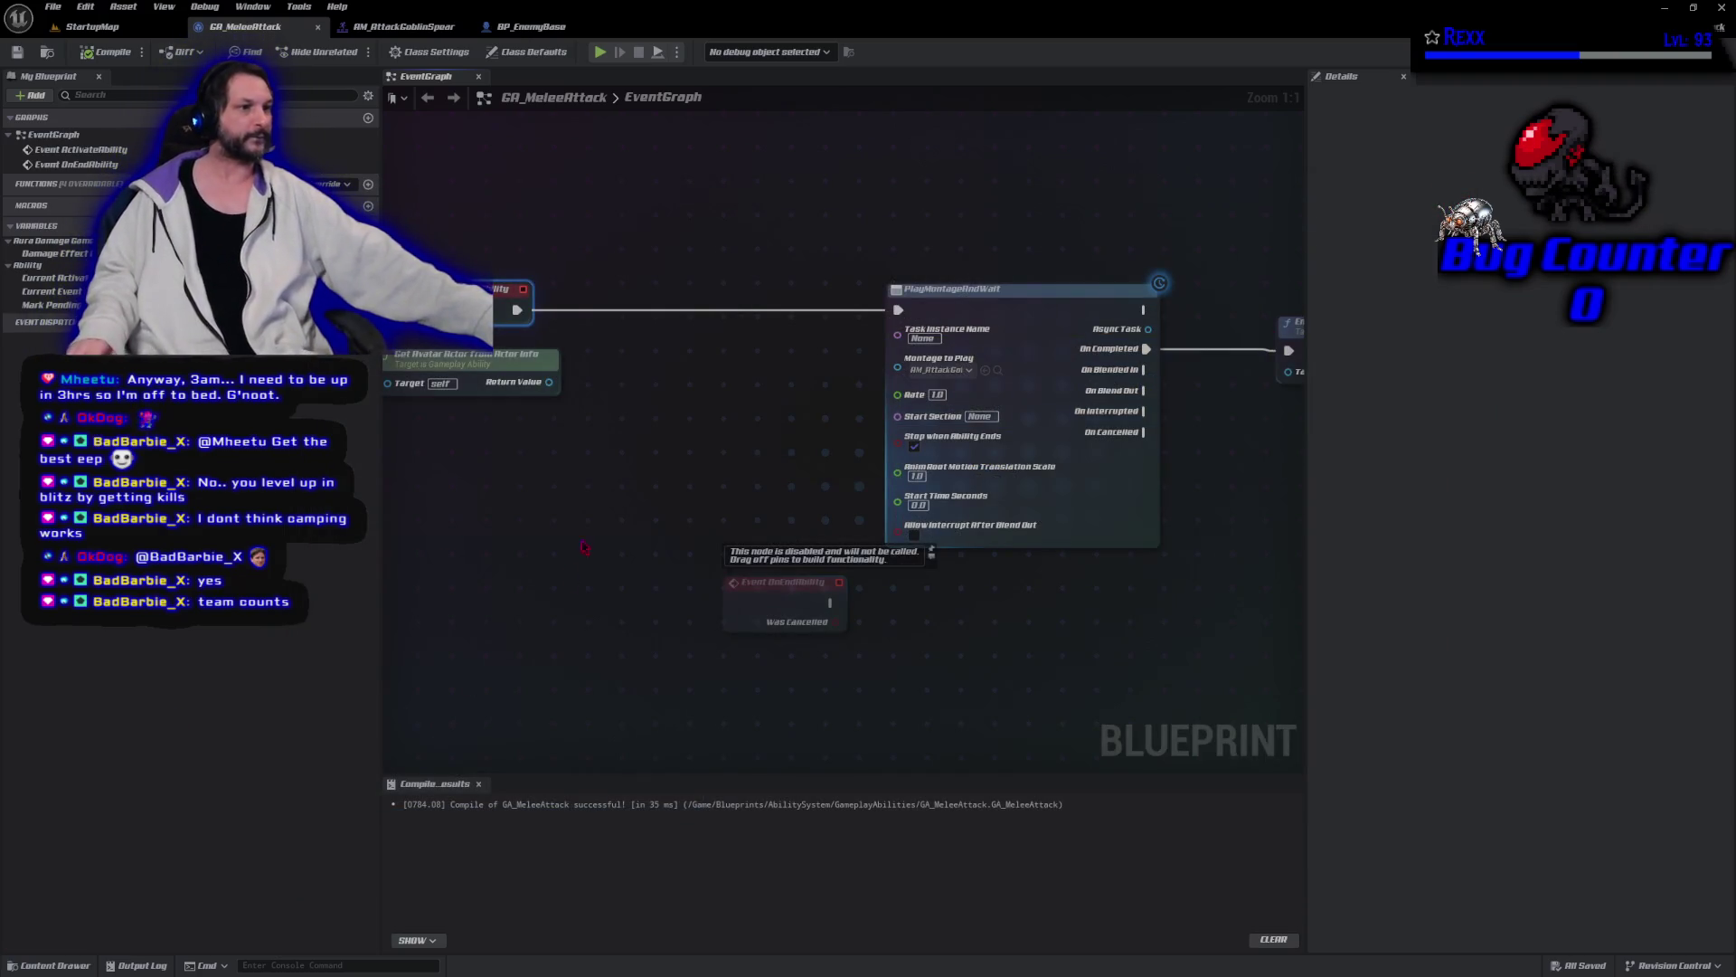
pyautogui.scroll(1, 543, 535)
pyautogui.scroll(-1, 457, 516)
pyautogui.moveTo(458, 517); pyautogui.dragTo(528, 539)
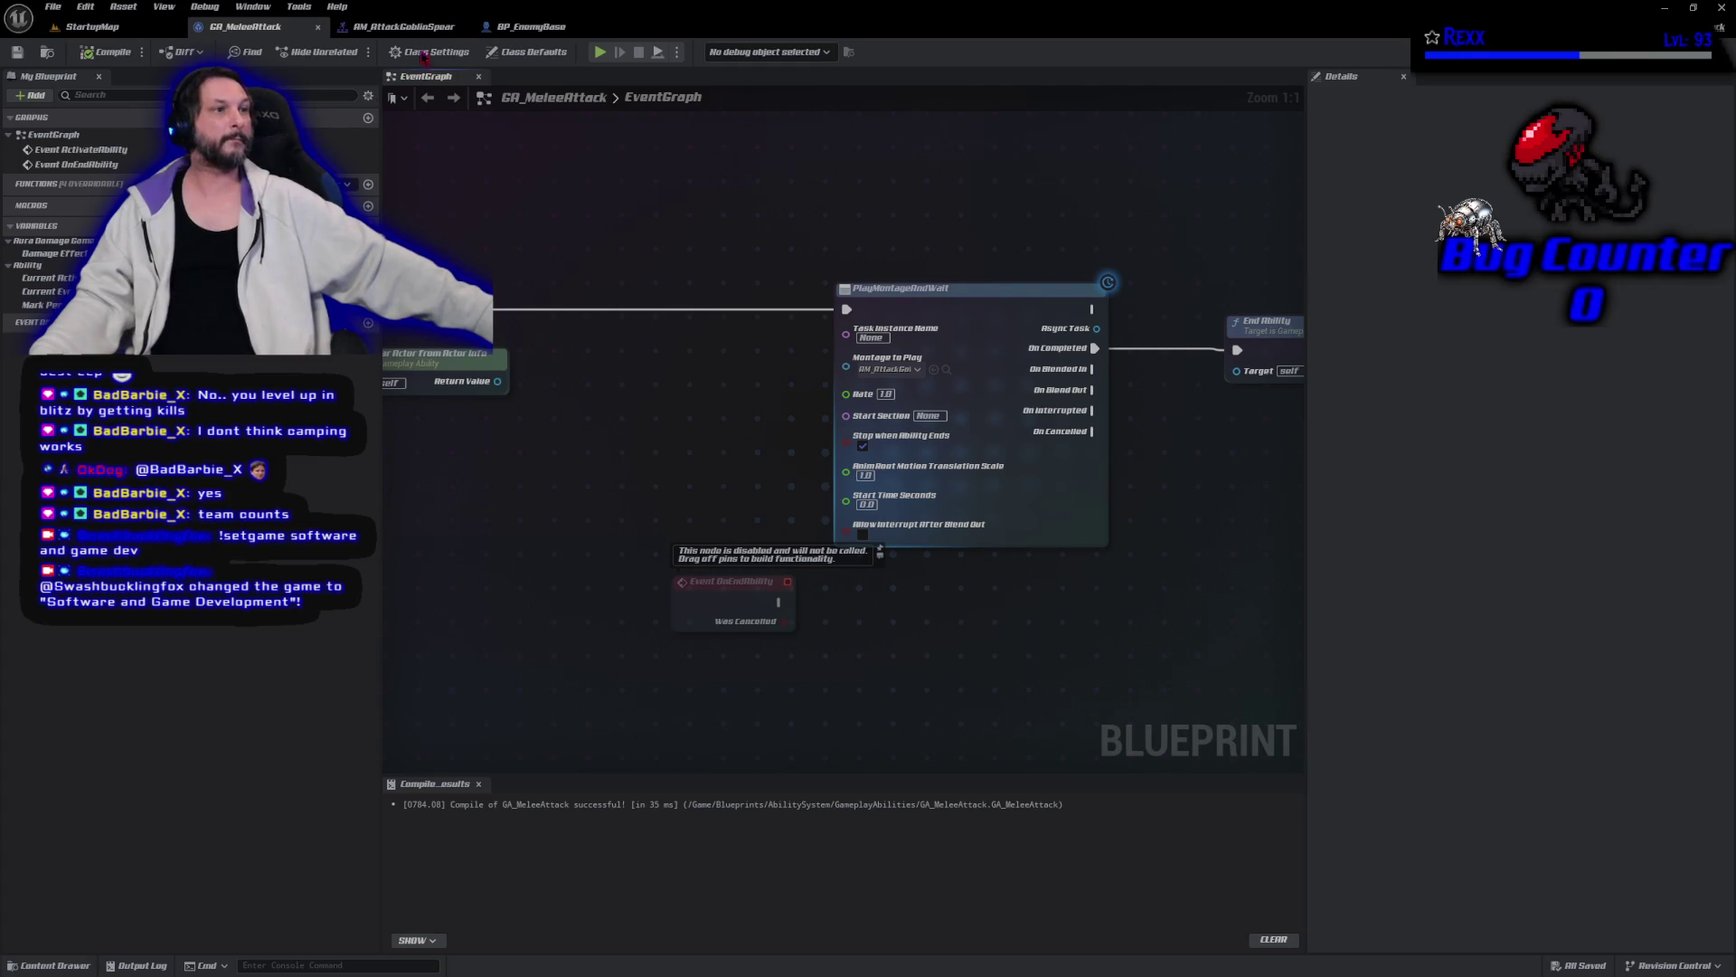
pyautogui.click(407, 26)
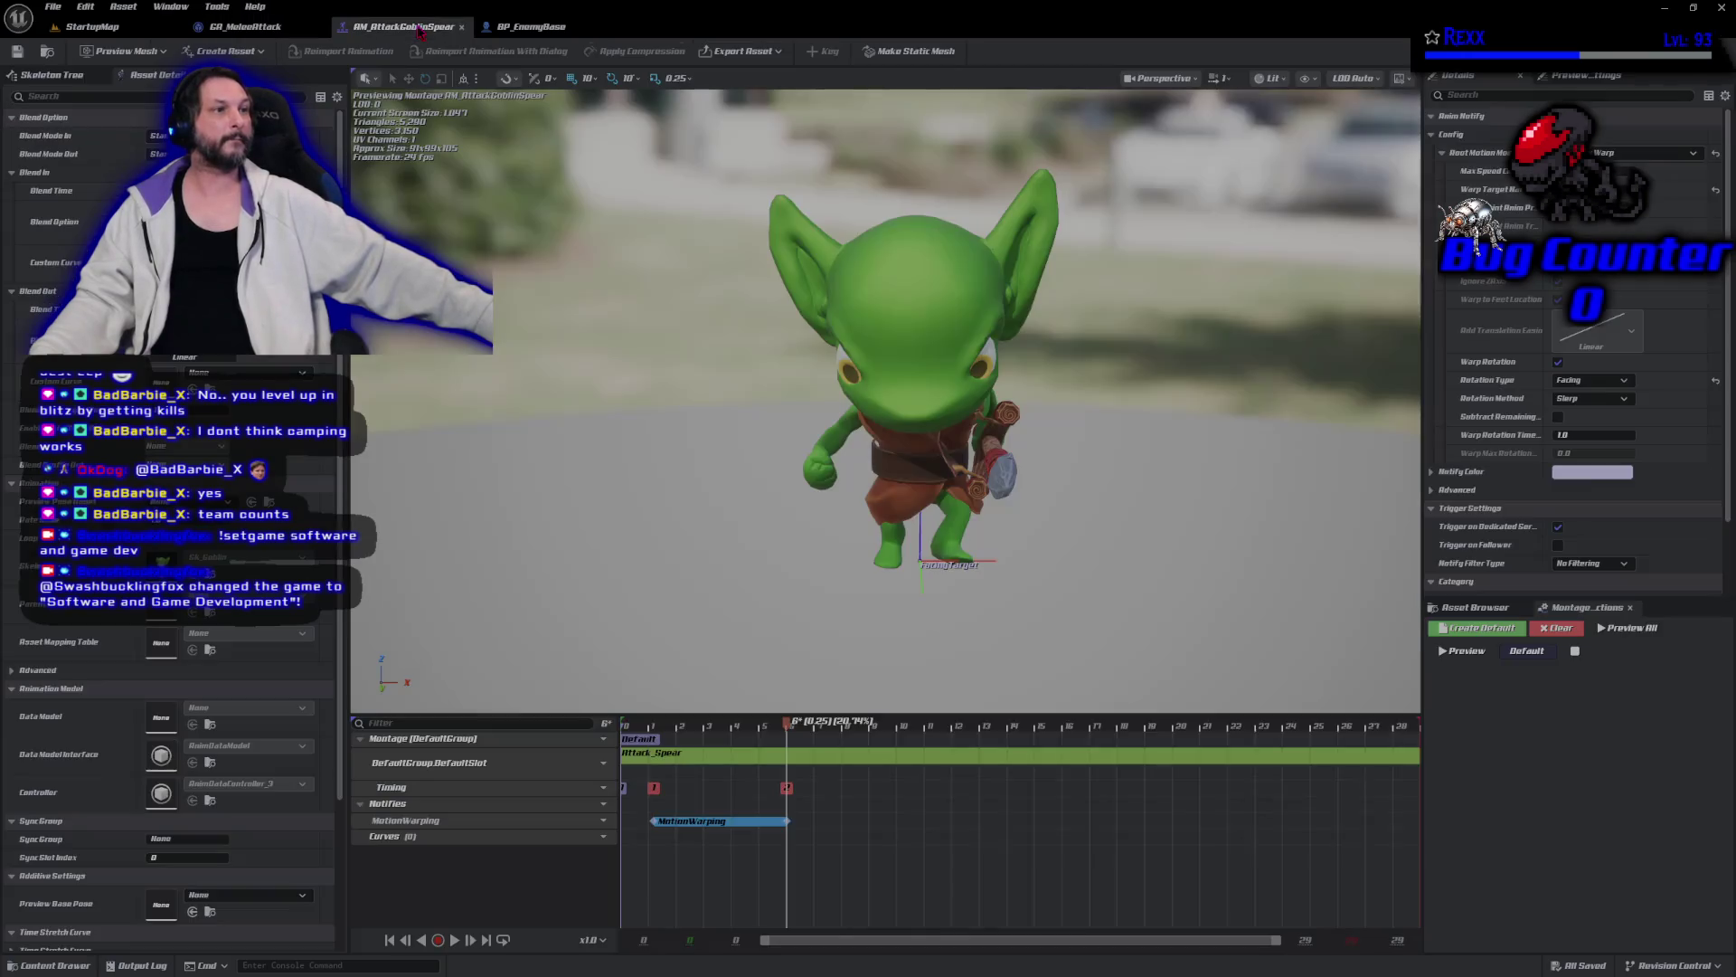
pyautogui.doubleClick(697, 758)
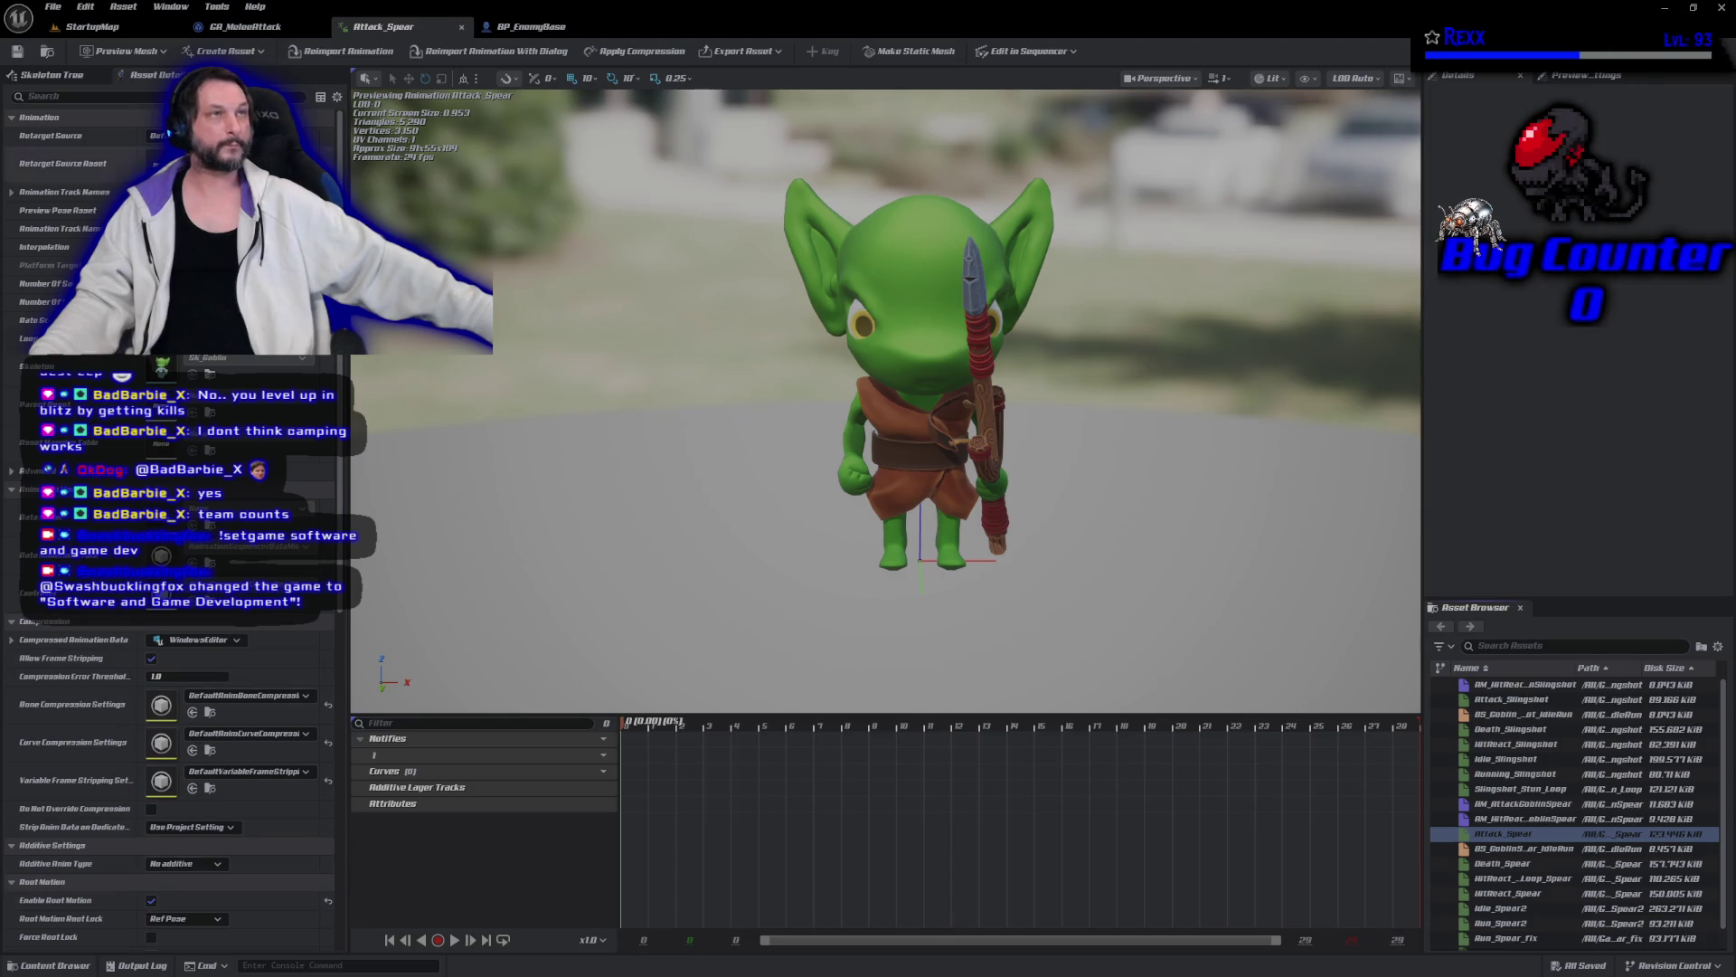
pyautogui.moveTo(1525, 851)
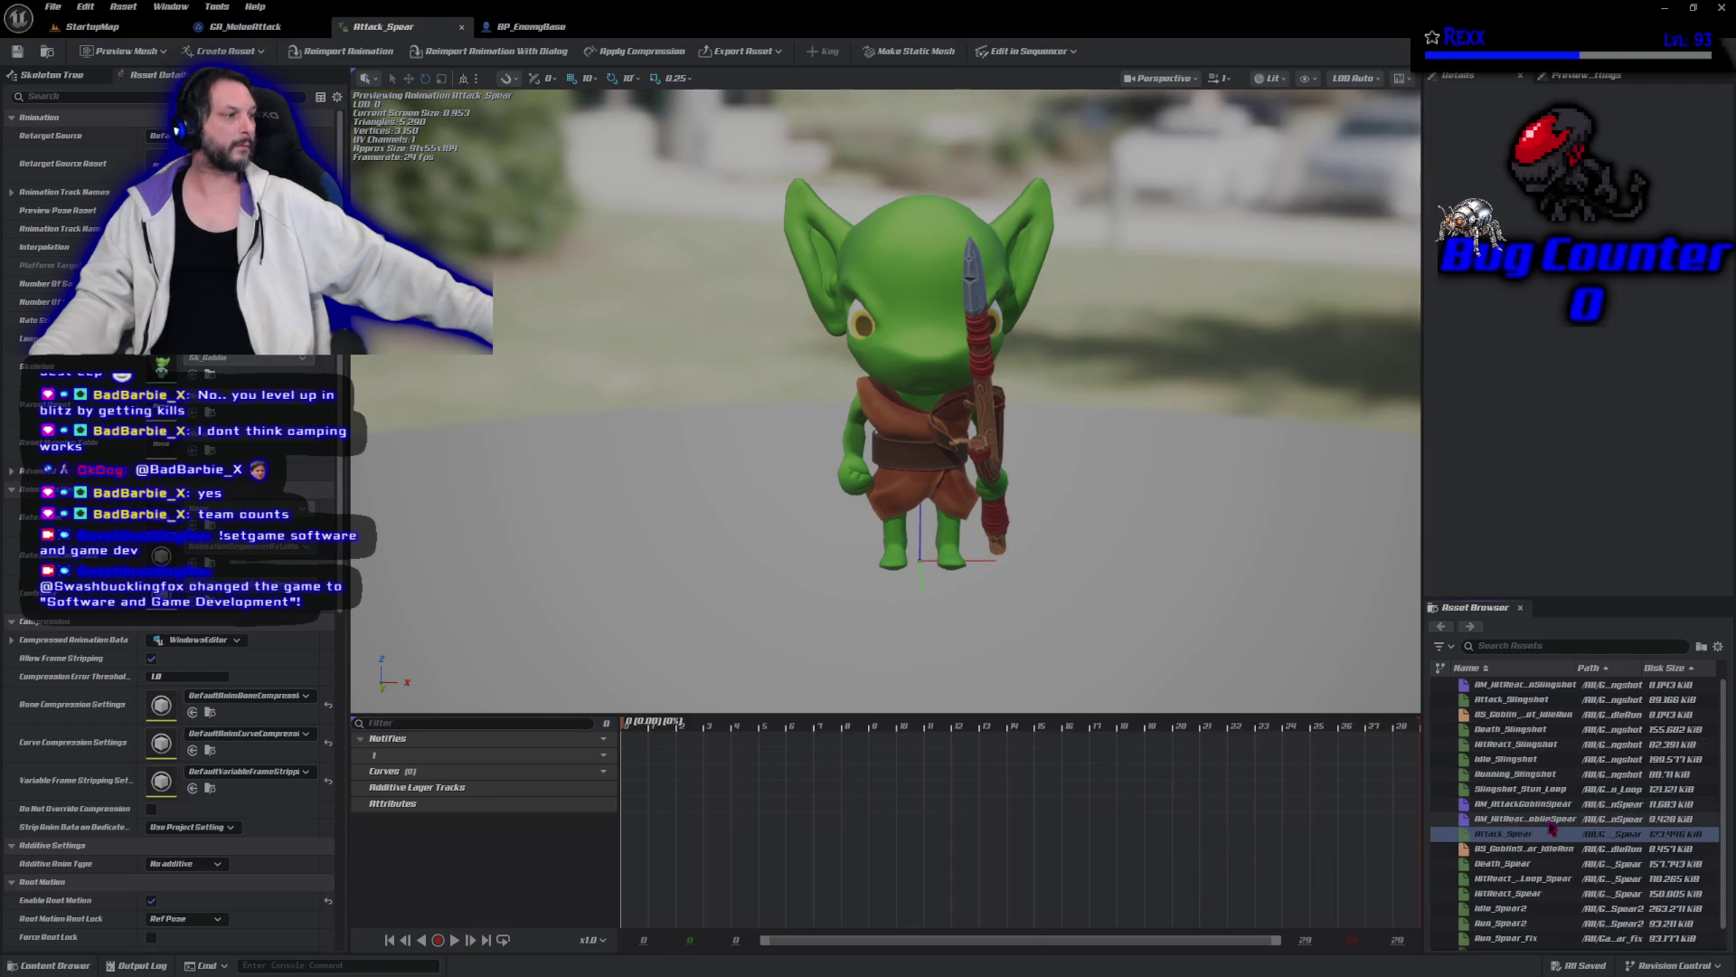
pyautogui.moveTo(1535, 791)
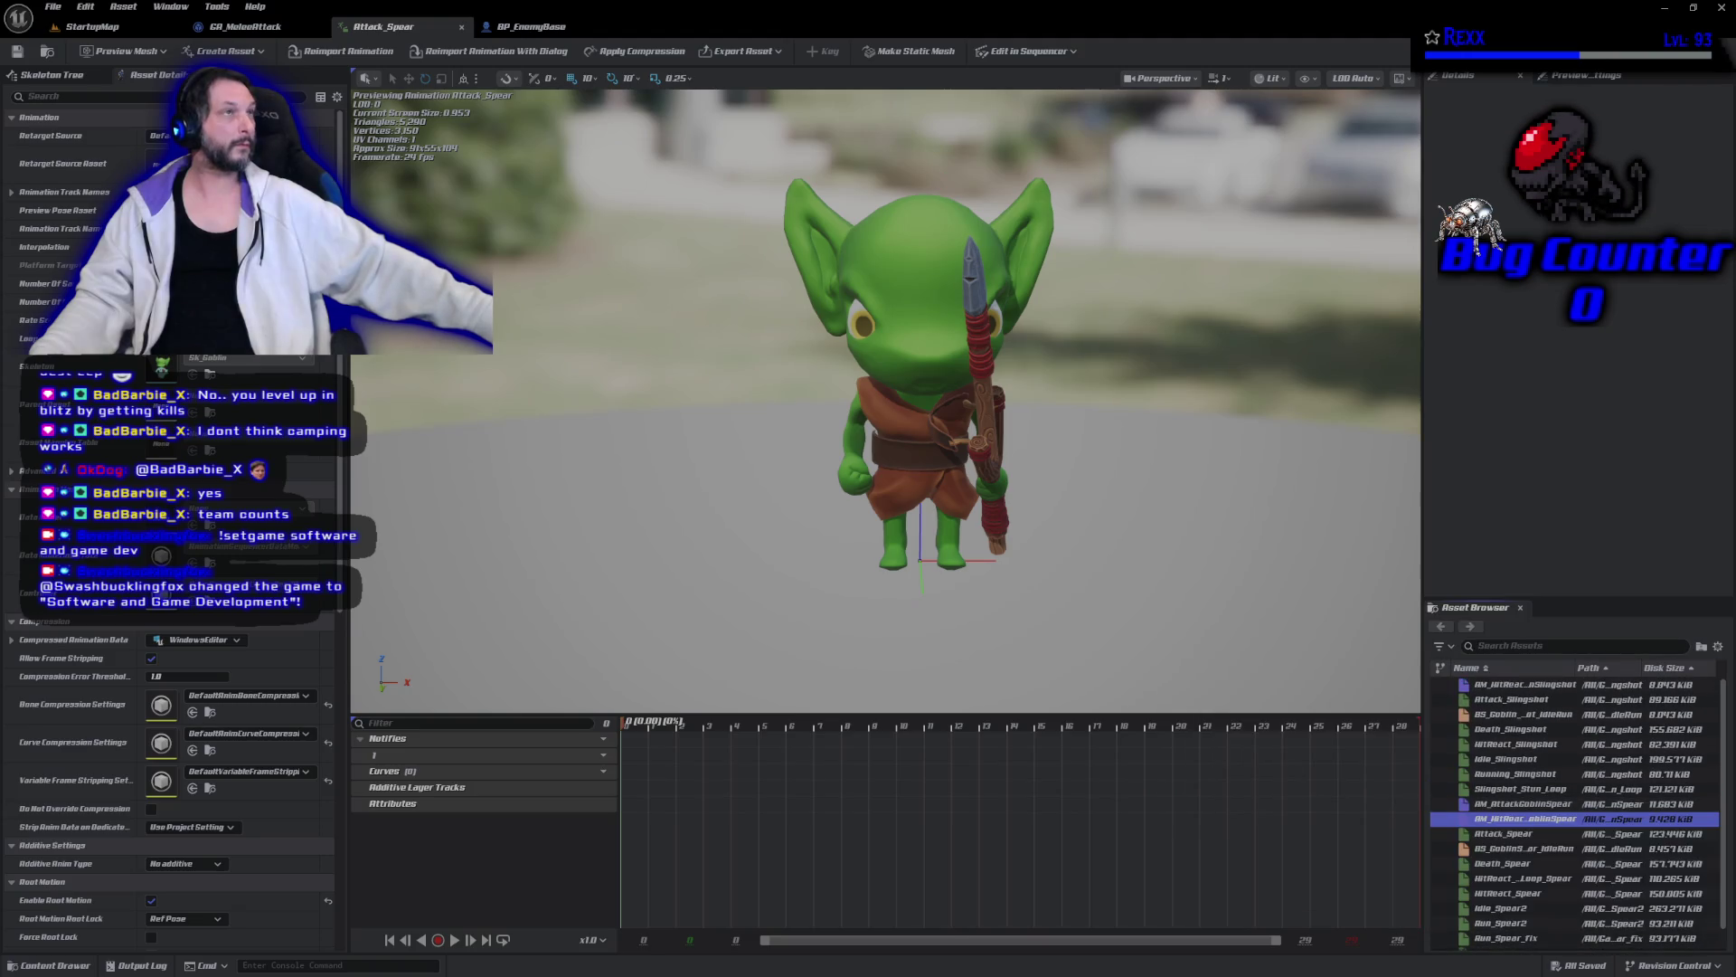
pyautogui.scroll(-1, 1543, 817)
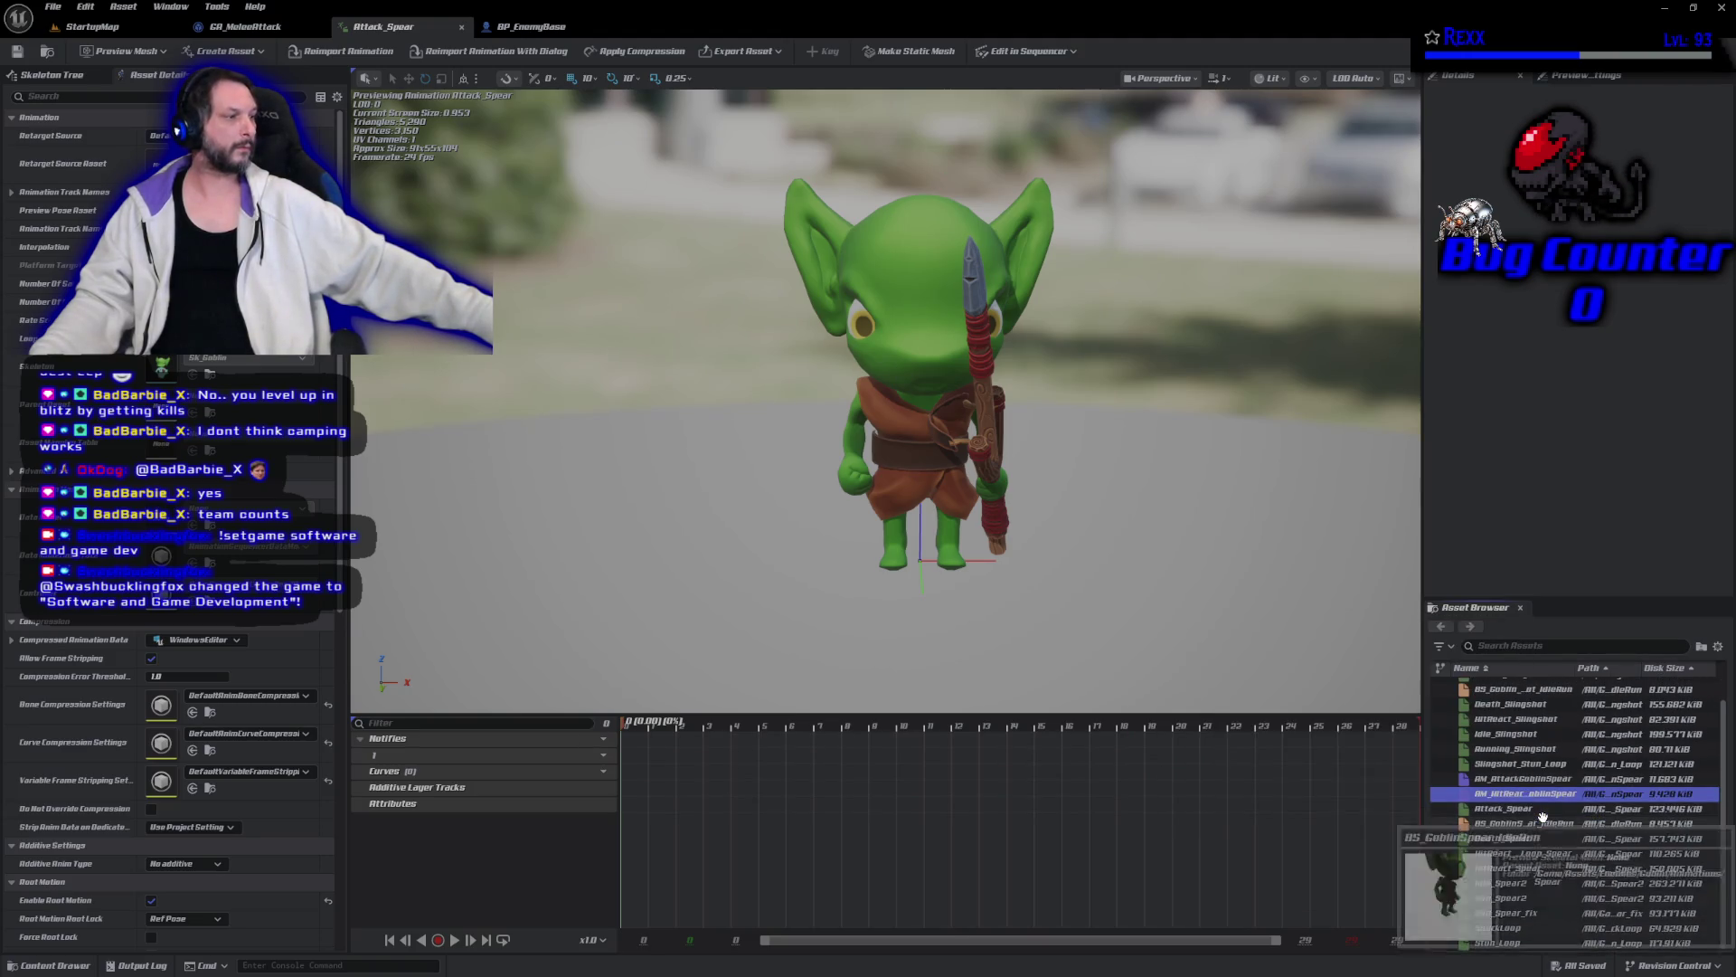
pyautogui.scroll(1, 1543, 816)
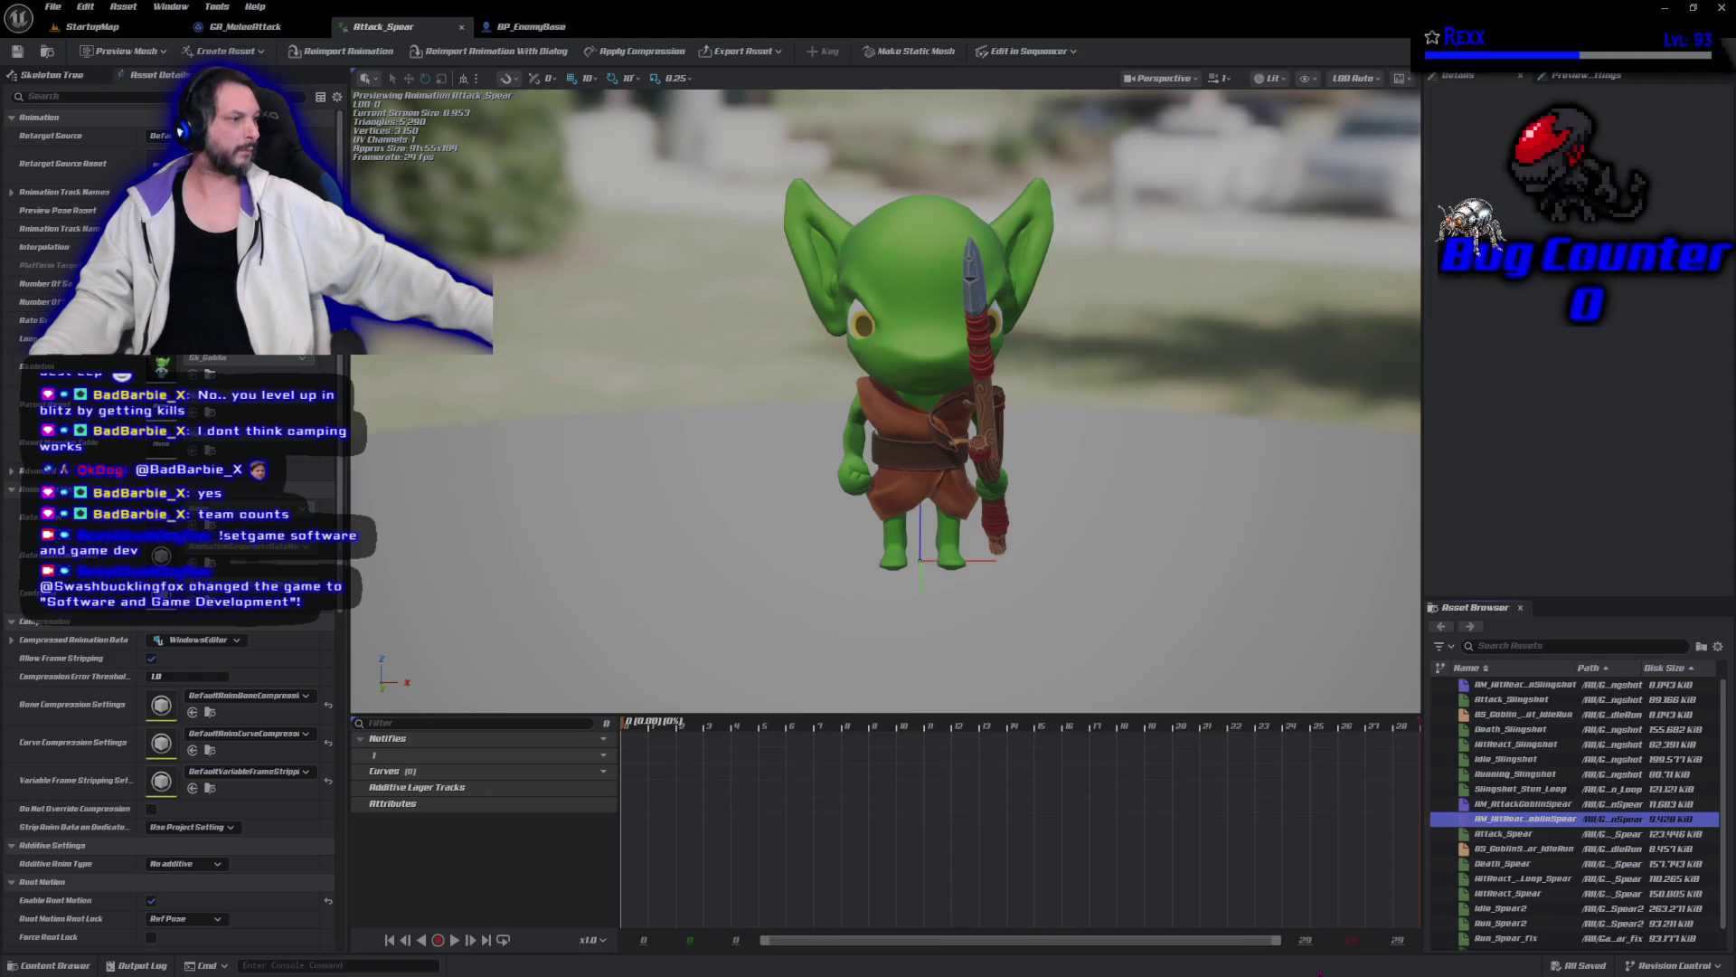
pyautogui.doubleClick(1534, 802)
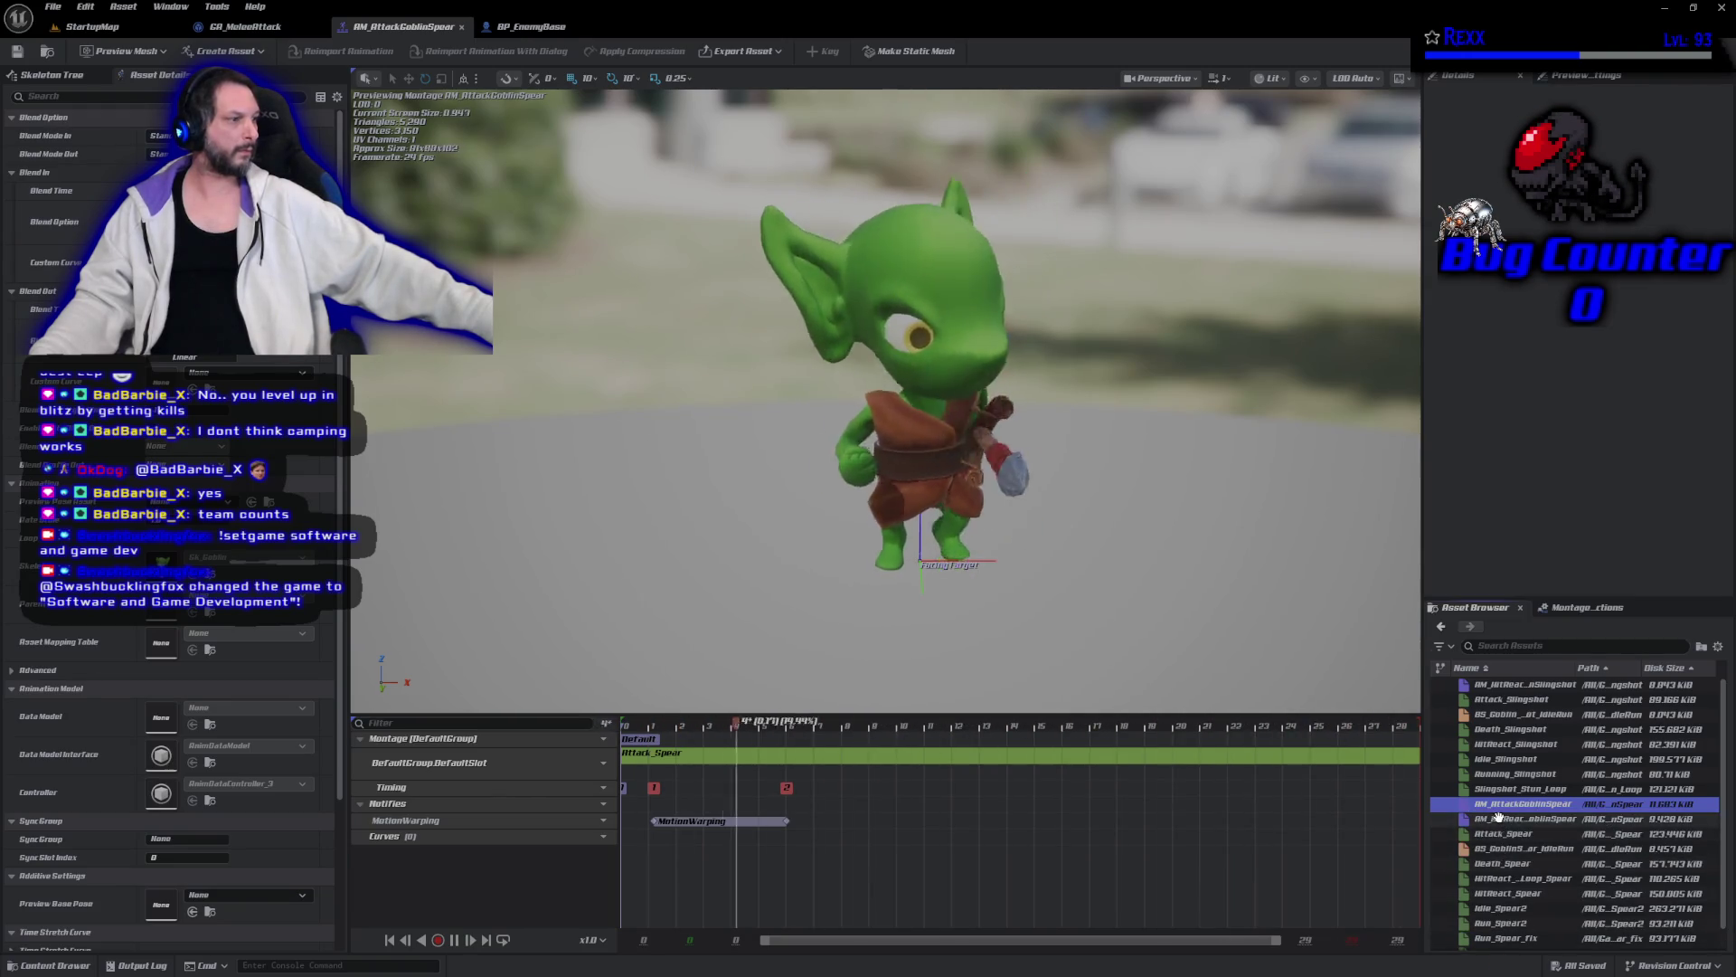
pyautogui.doubleClick(1497, 832)
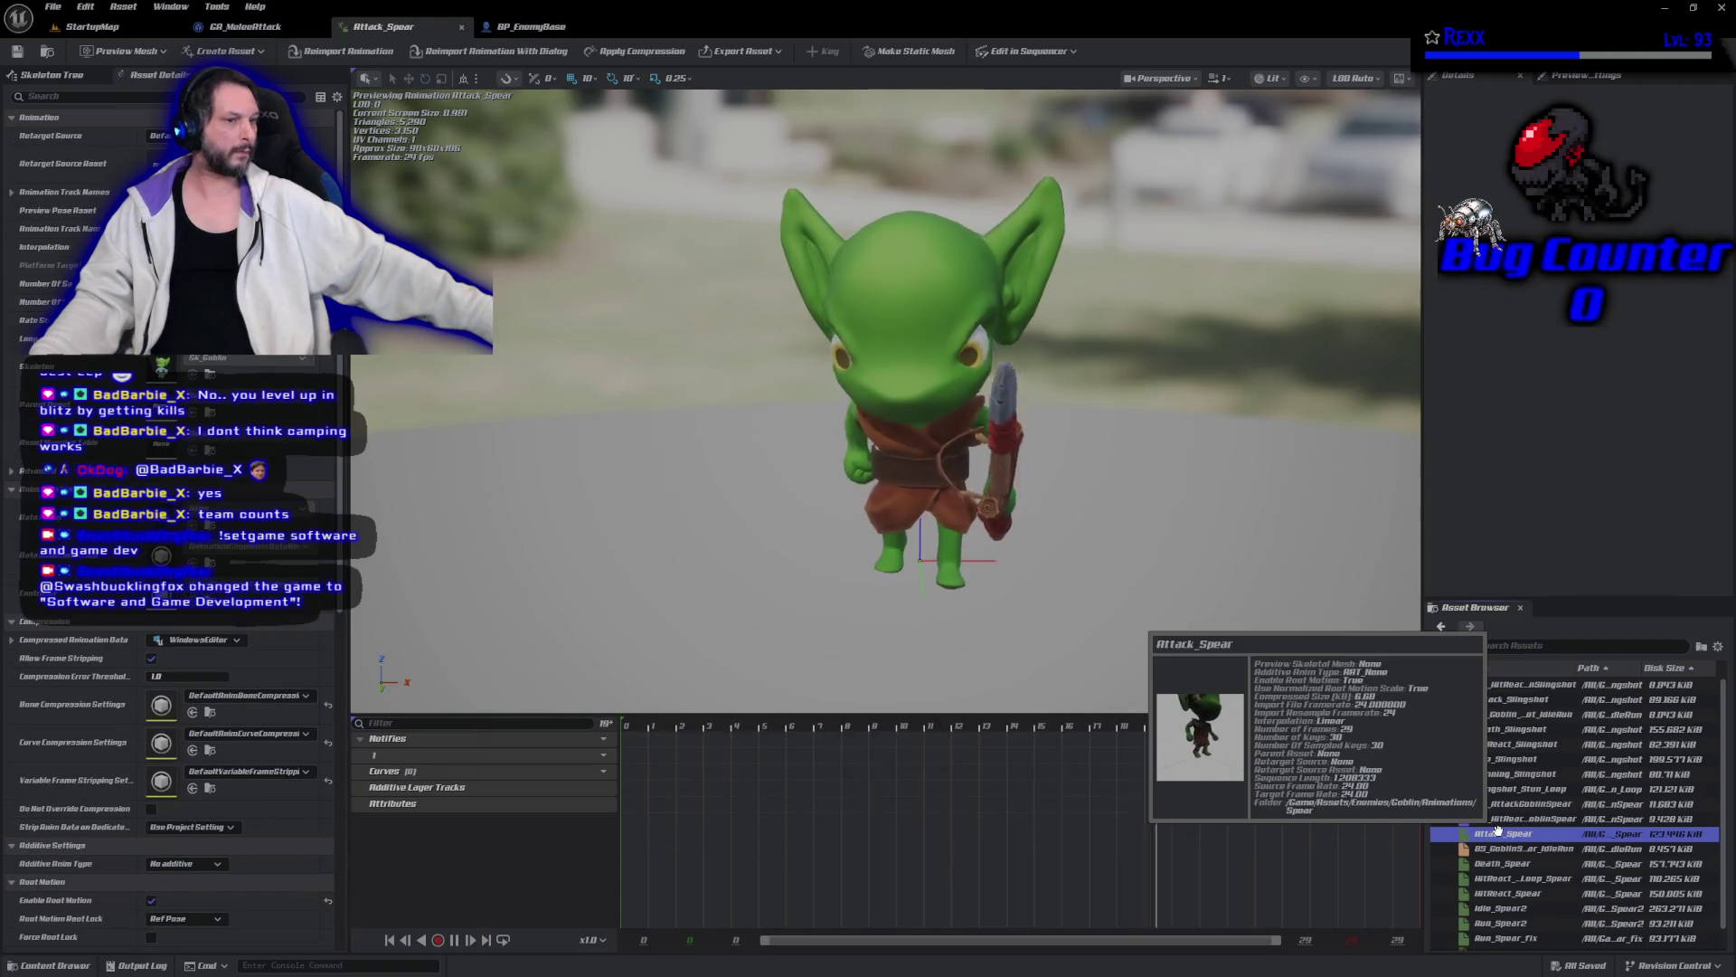
pyautogui.doubleClick(1510, 803)
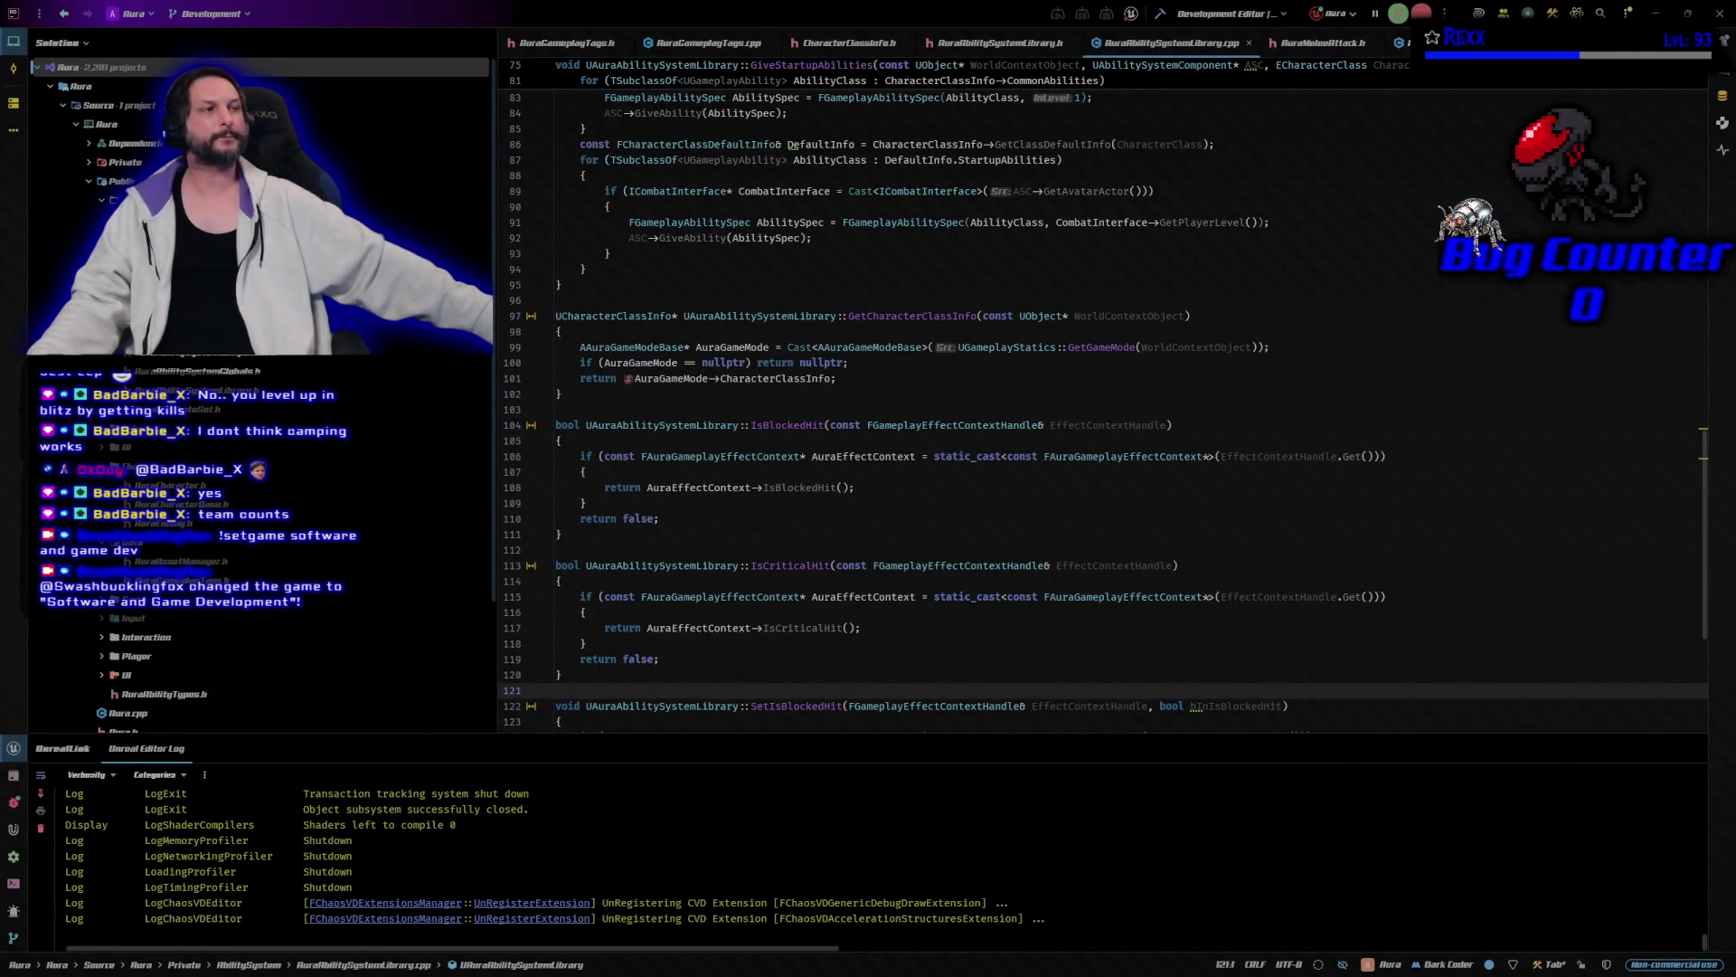
# Close all open code files, then open EnemyInterface.h from the Public folder.
pyautogui.middleClick(581, 52)
pyautogui.middleClick(581, 52)
pyautogui.middleClick(581, 52)
pyautogui.rightClick(581, 48)
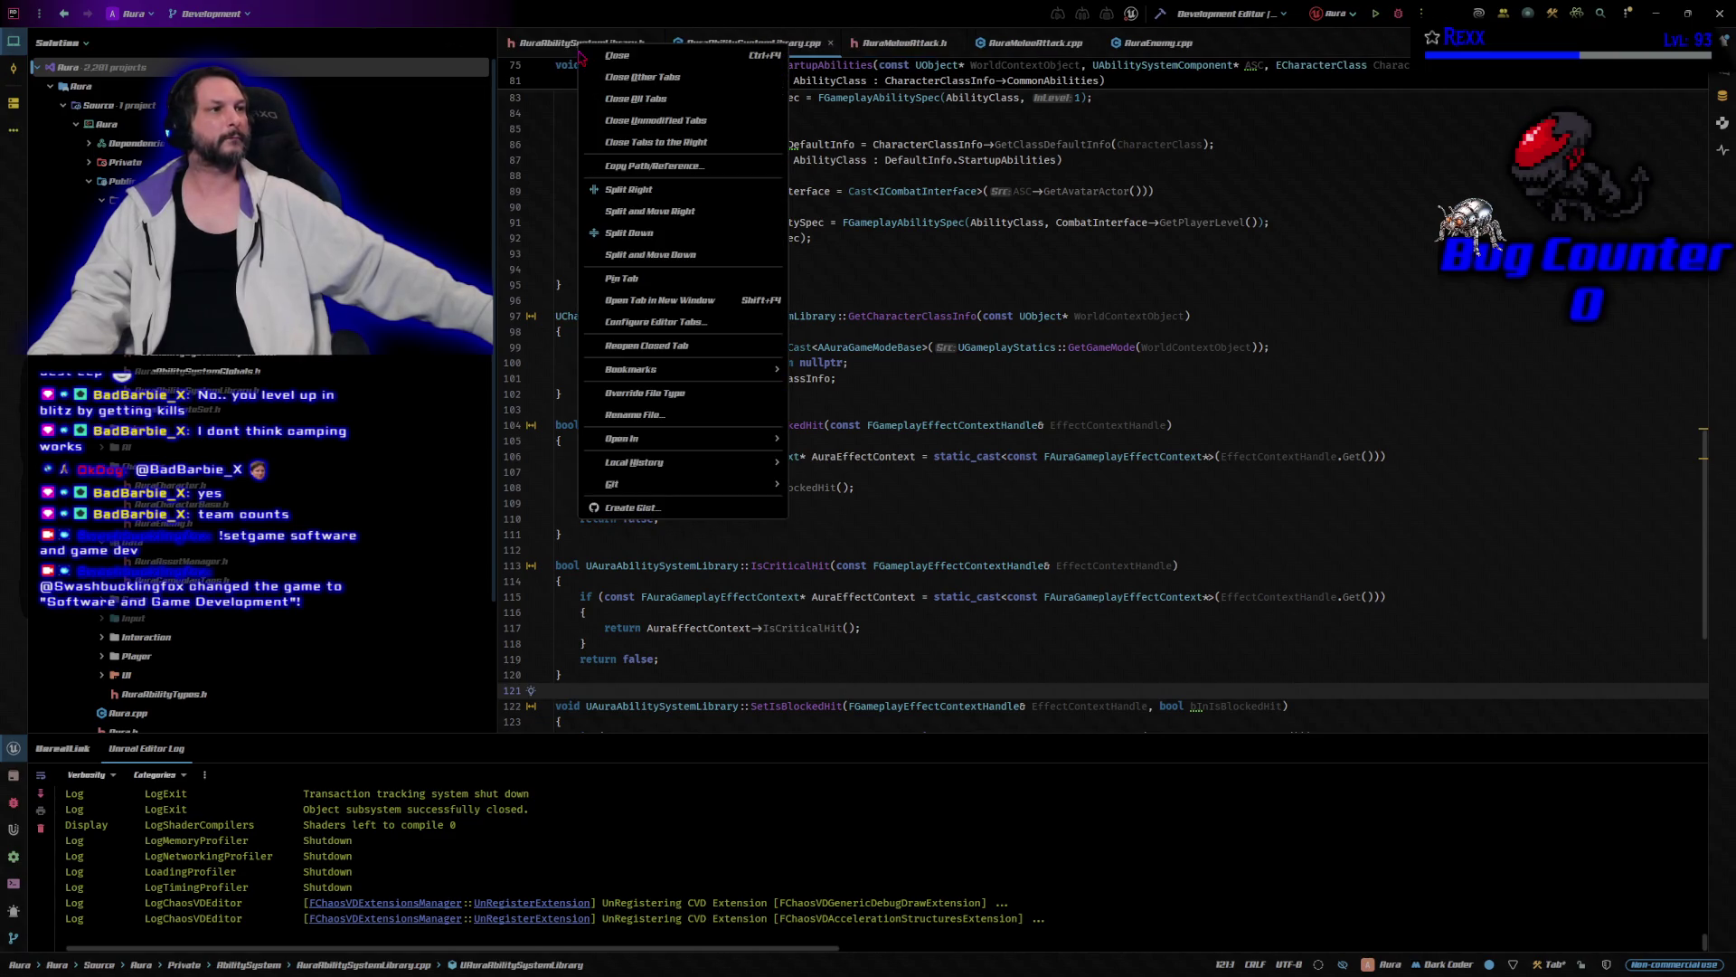
pyautogui.click(673, 104)
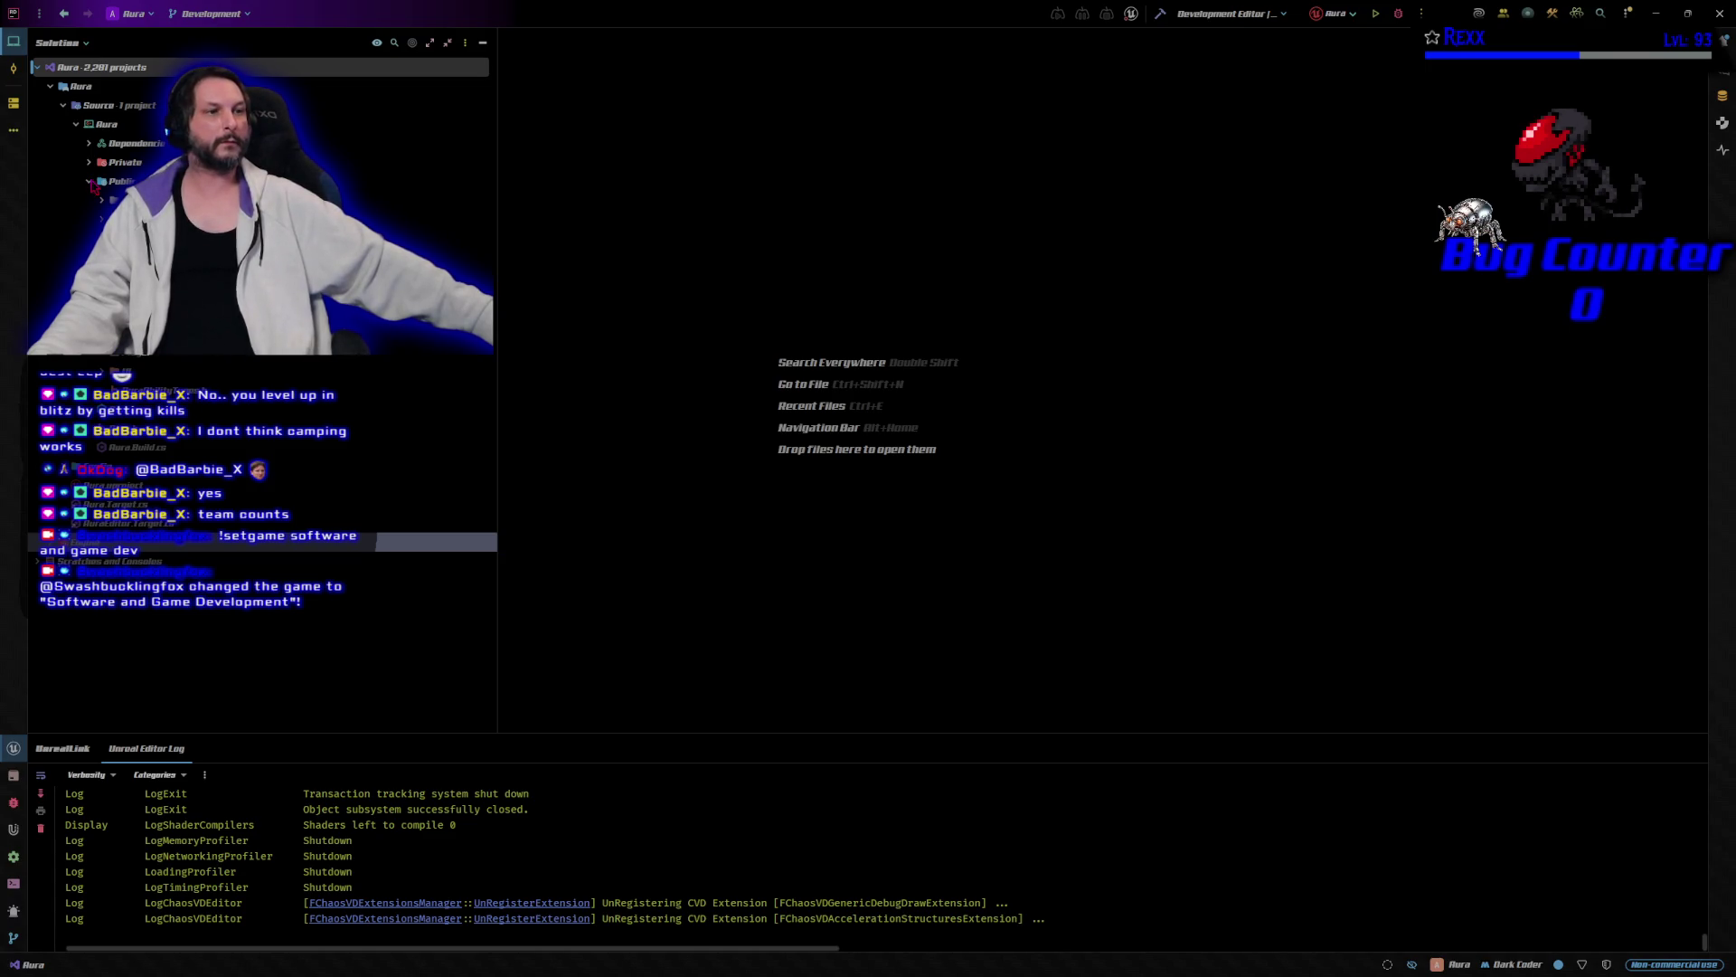
pyautogui.click(101, 199)
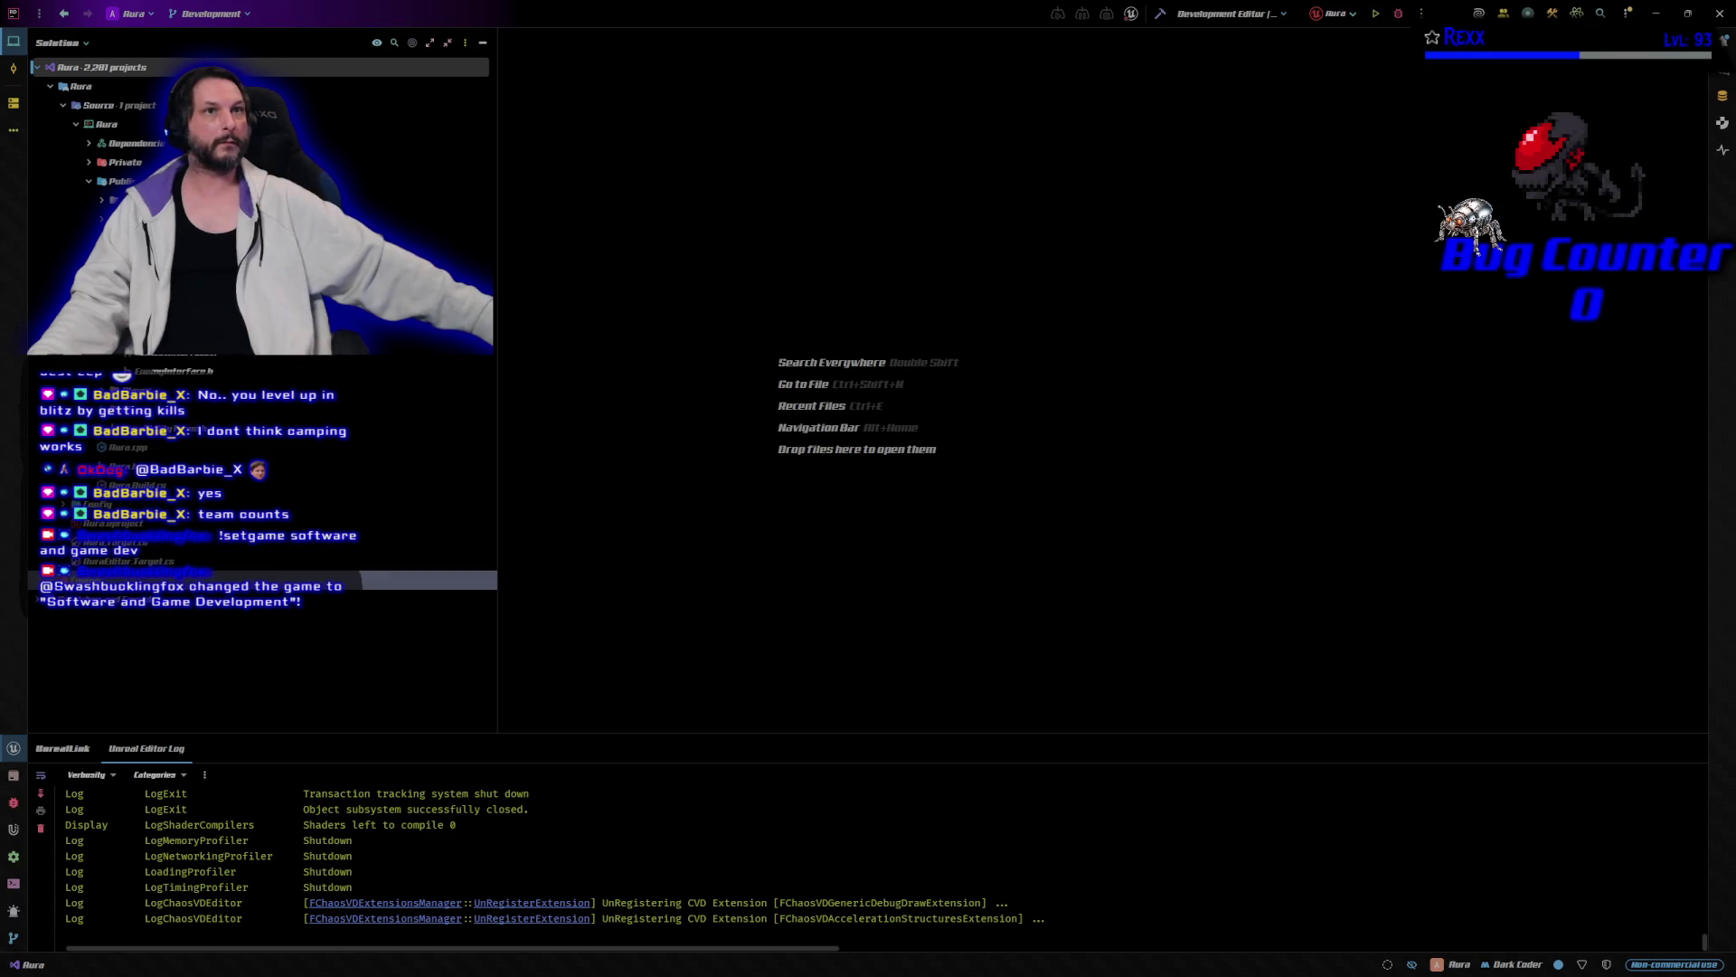
pyautogui.doubleClick(171, 372)
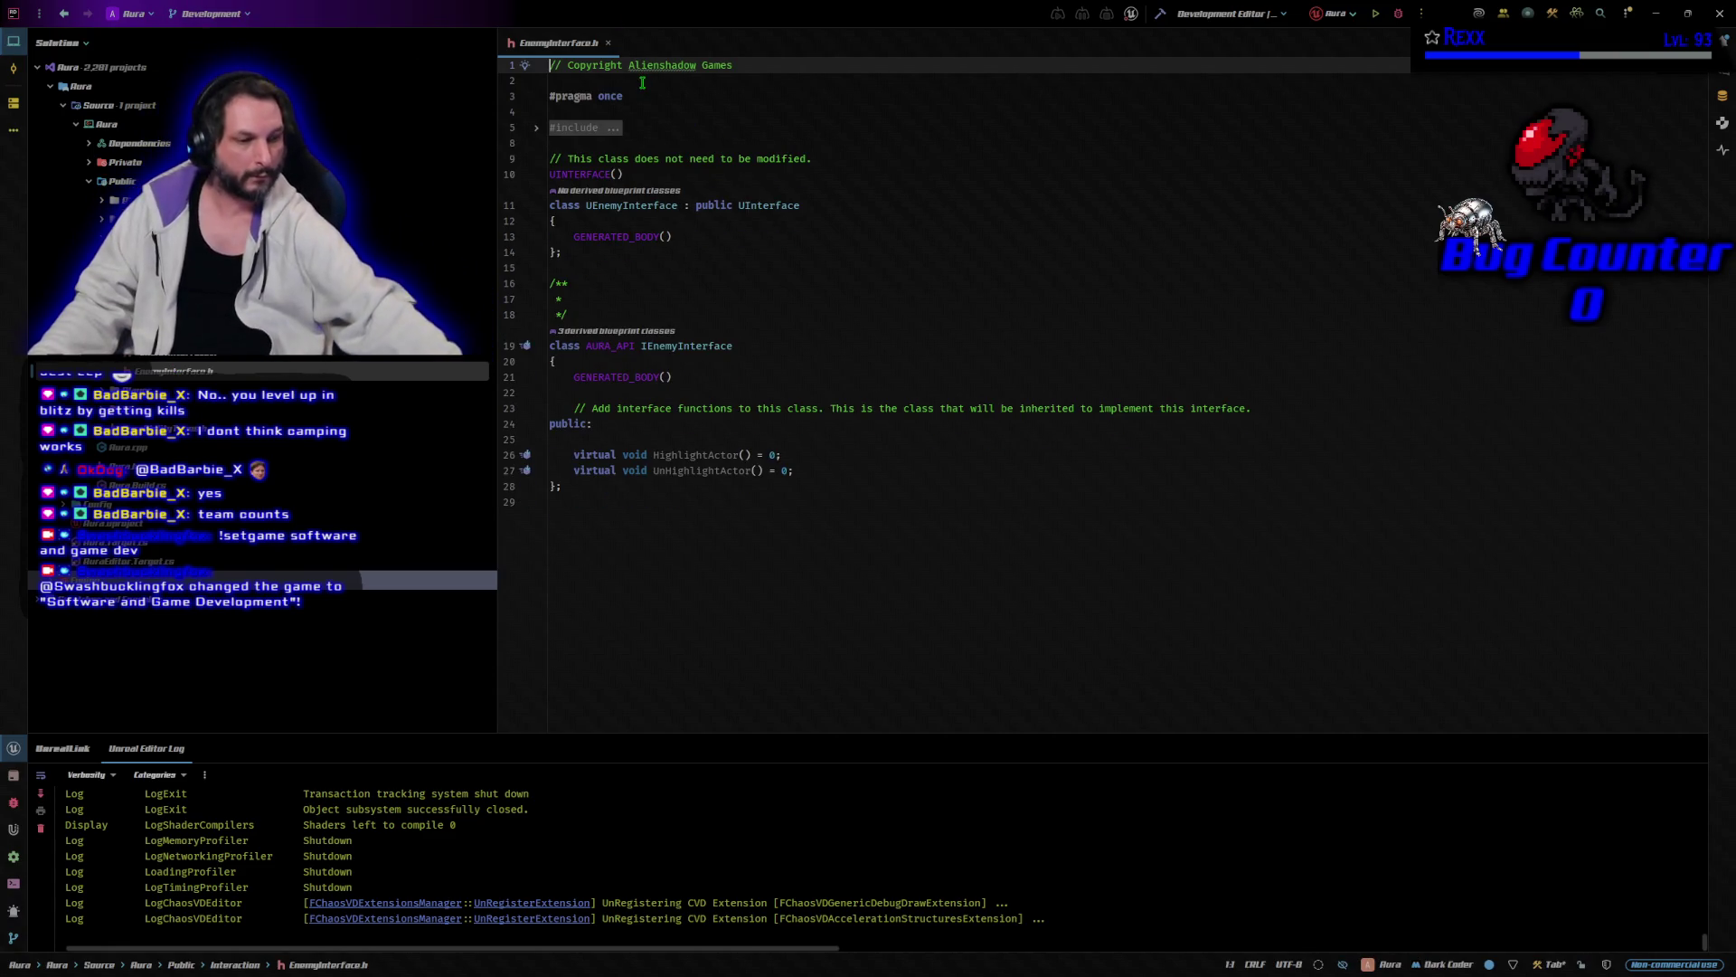
# Open EnemyInterface.cpp, AuraEnemy.h and AuraEnemy.cpp, ending back on EnemyInterface.h.
pyautogui.hotkey('alt', 'o')
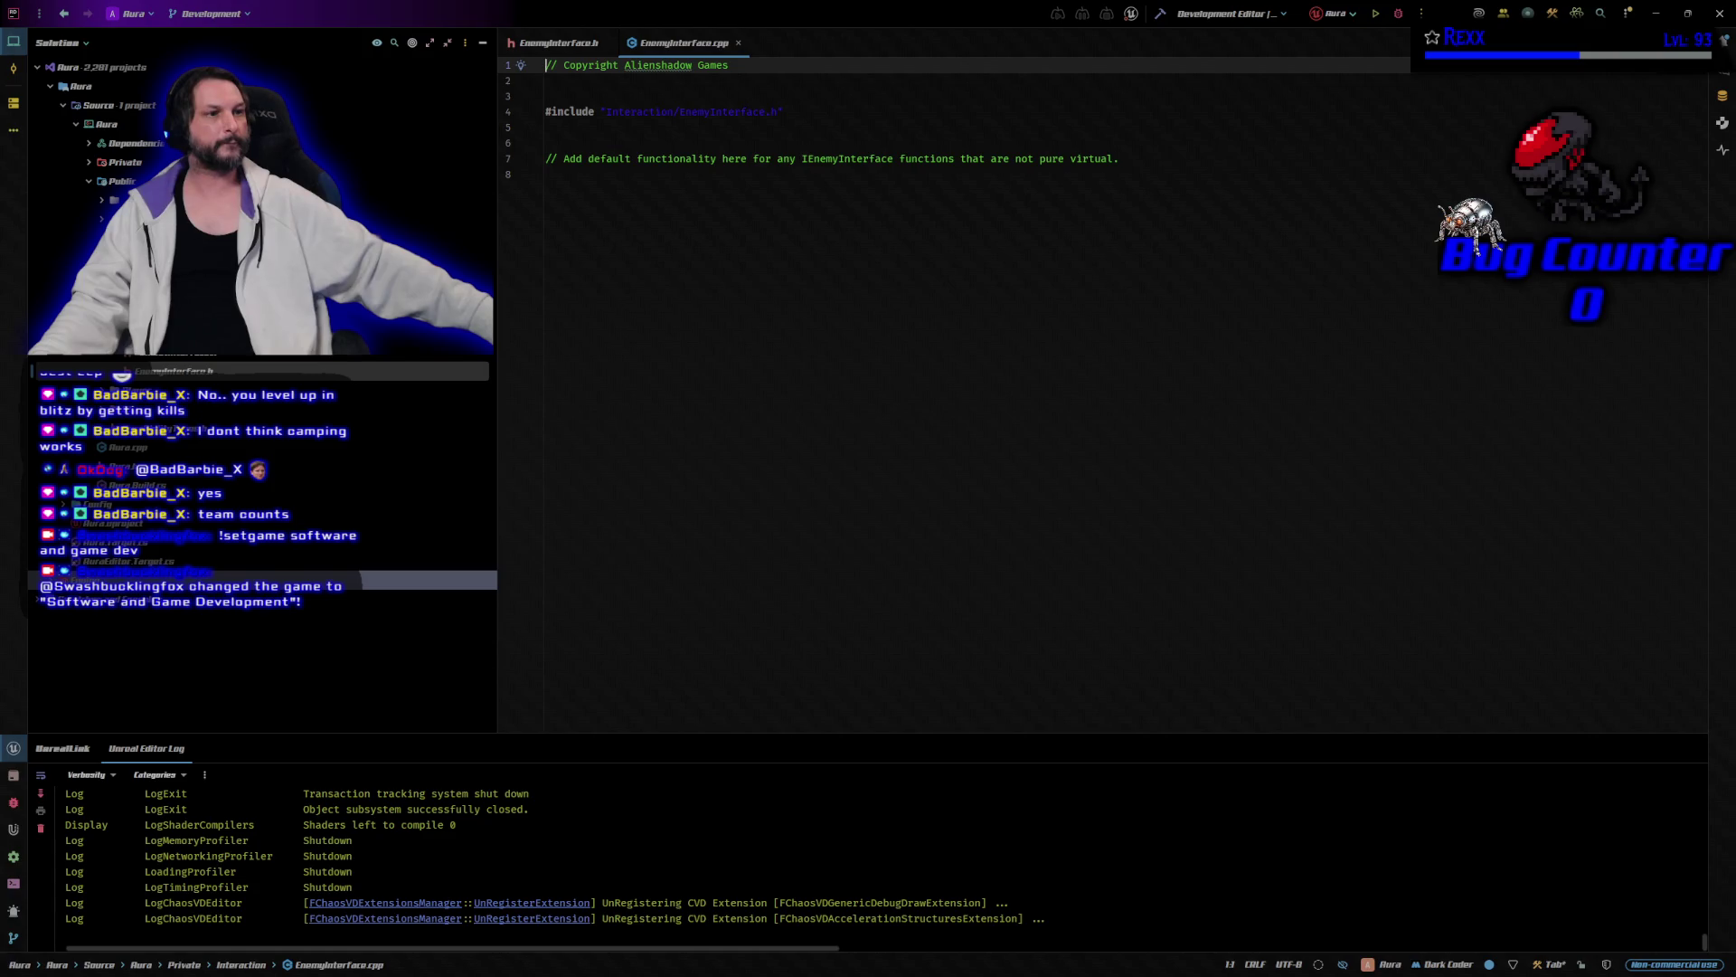
pyautogui.doubleClick(144, 296)
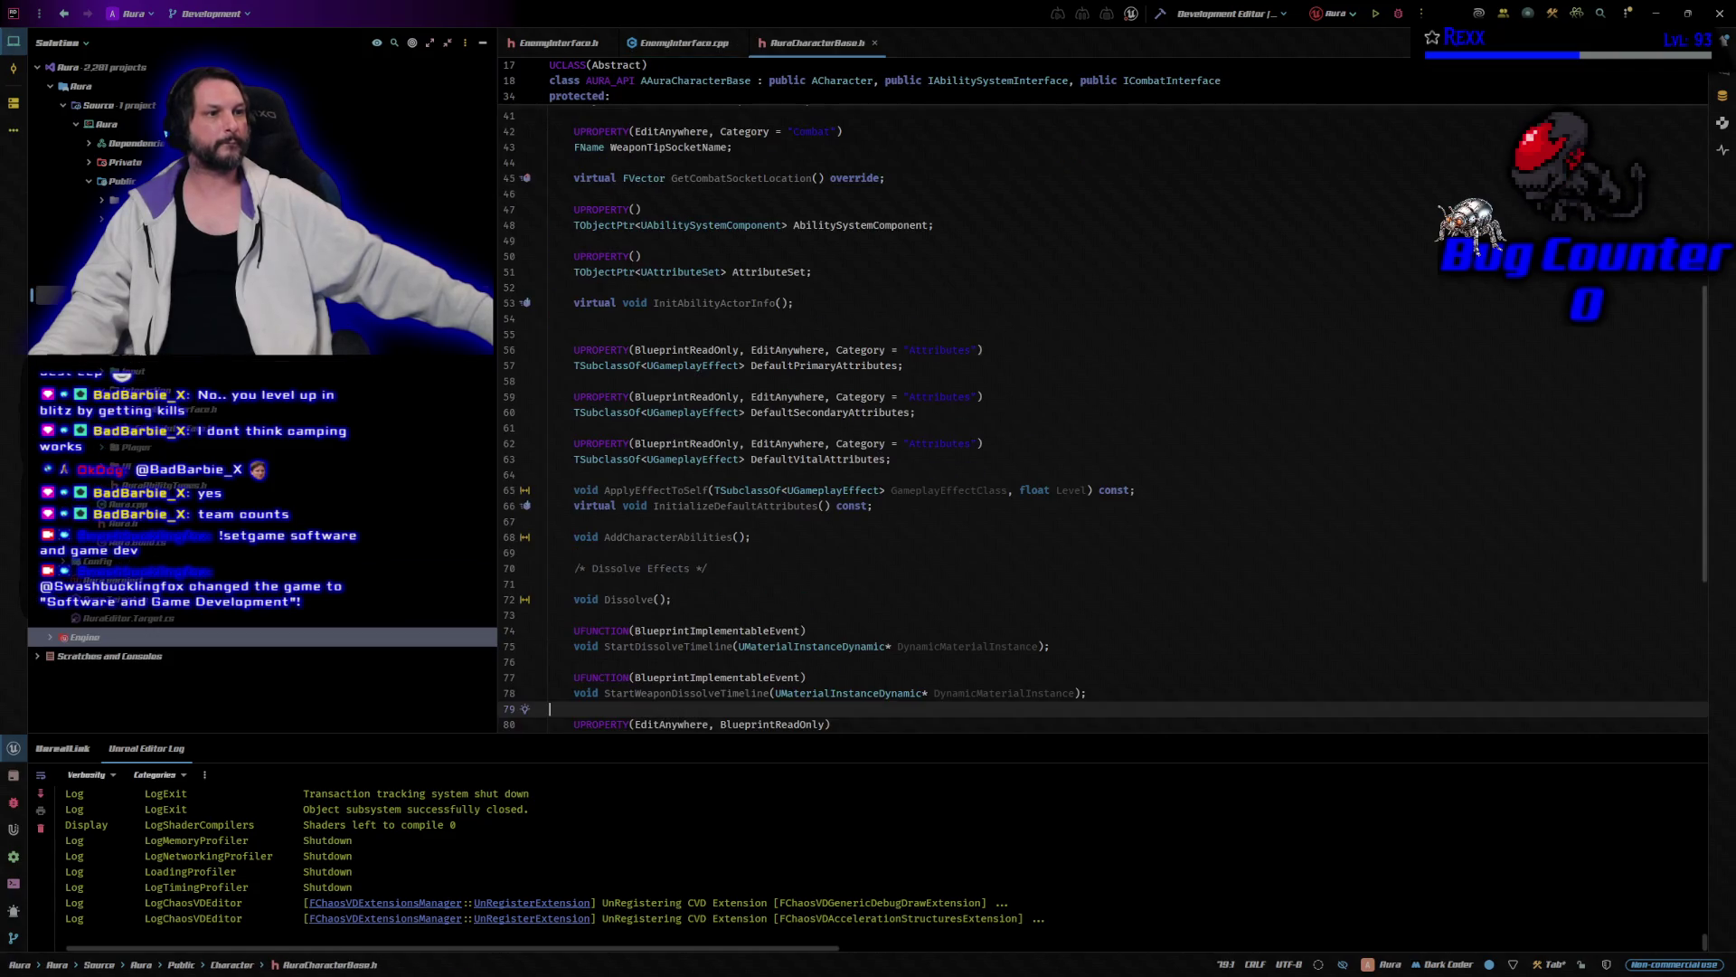
pyautogui.hotkey('ctrl', 'F4')
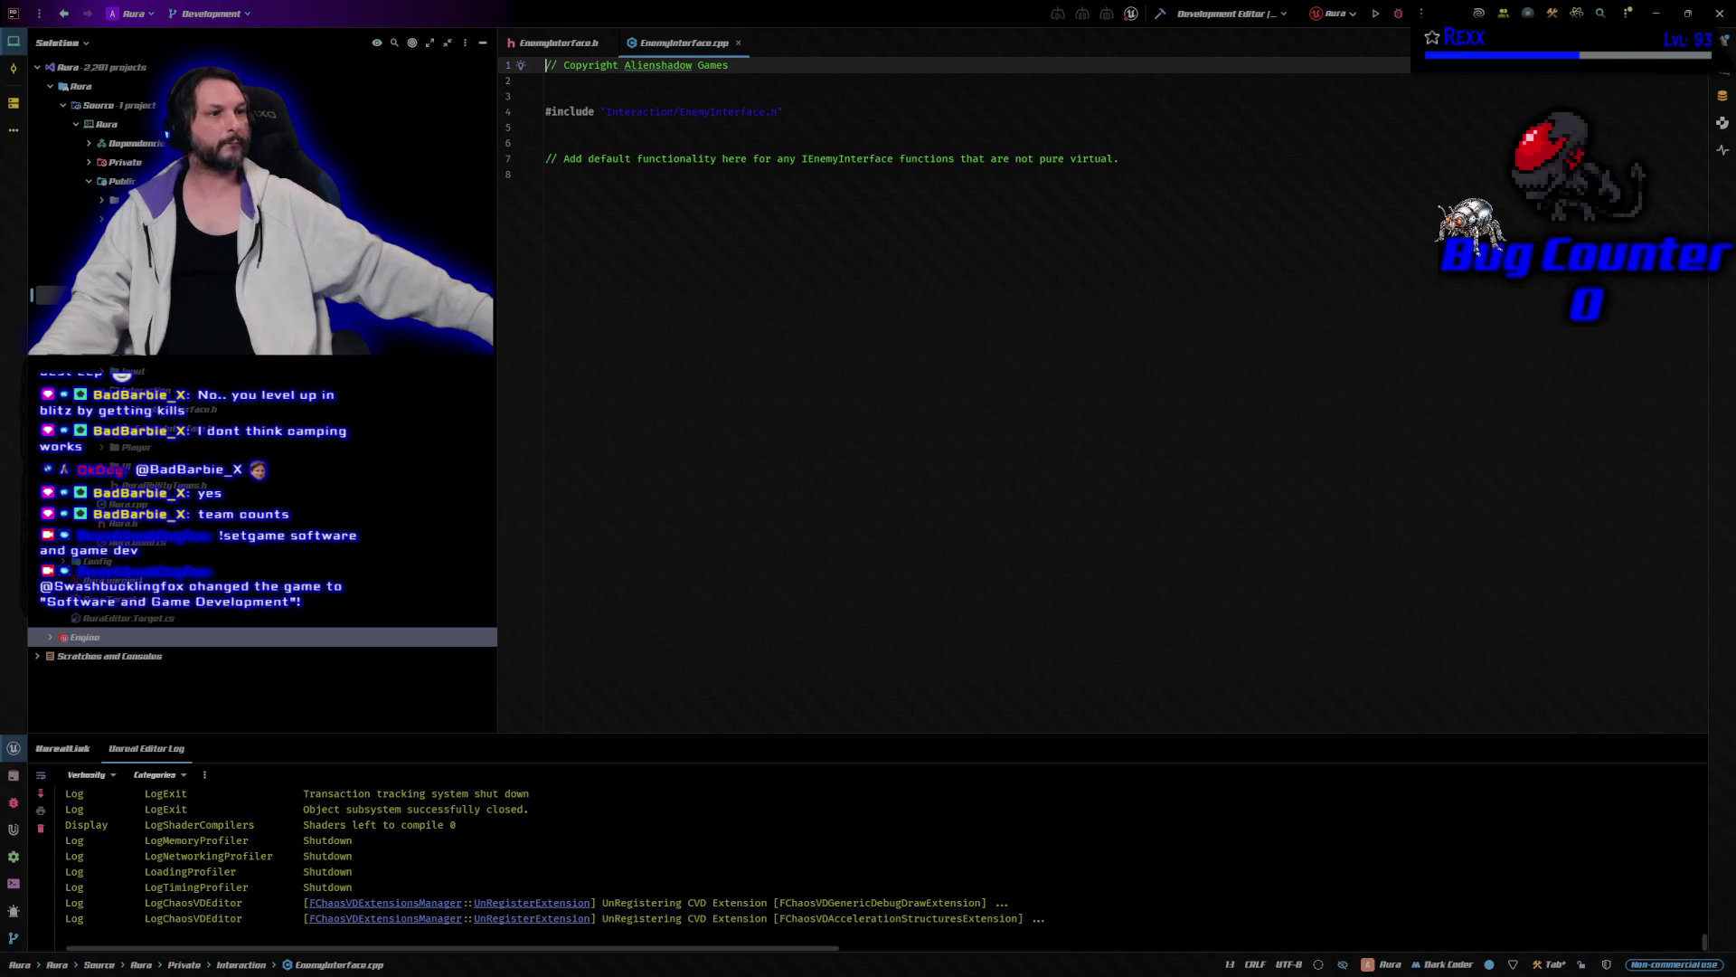
pyautogui.hotkey('ctrl', 'alt', 'Left')
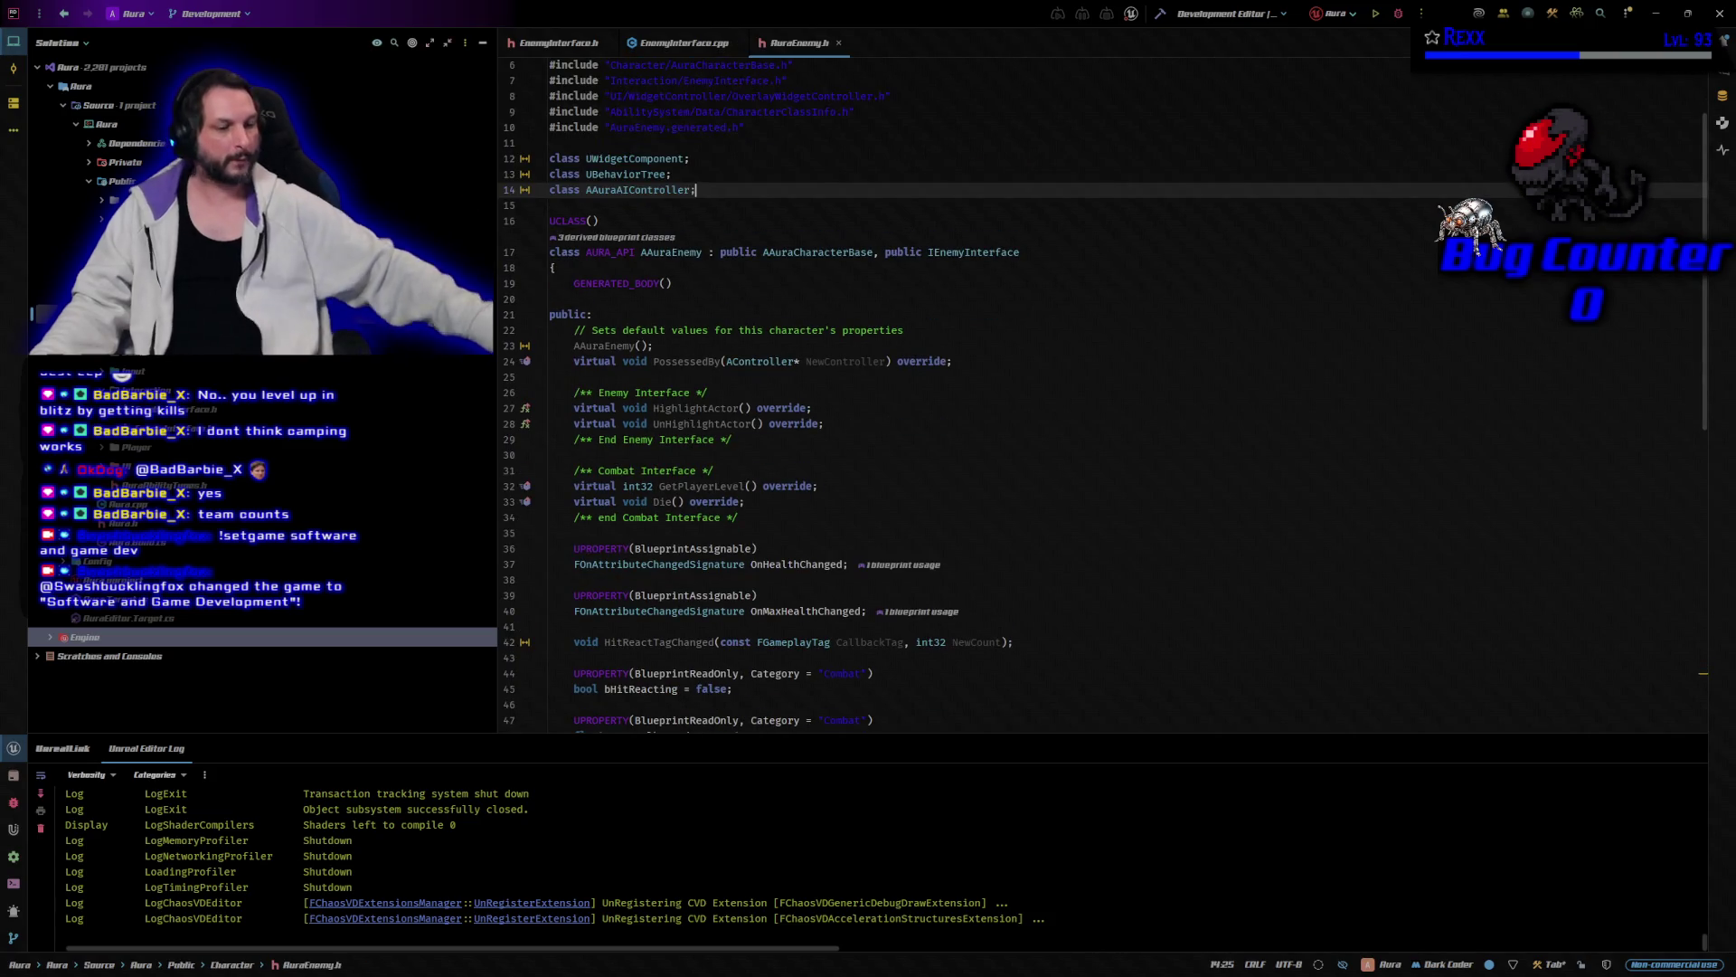
pyautogui.hotkey('ctrl', 'alt', 'Home')
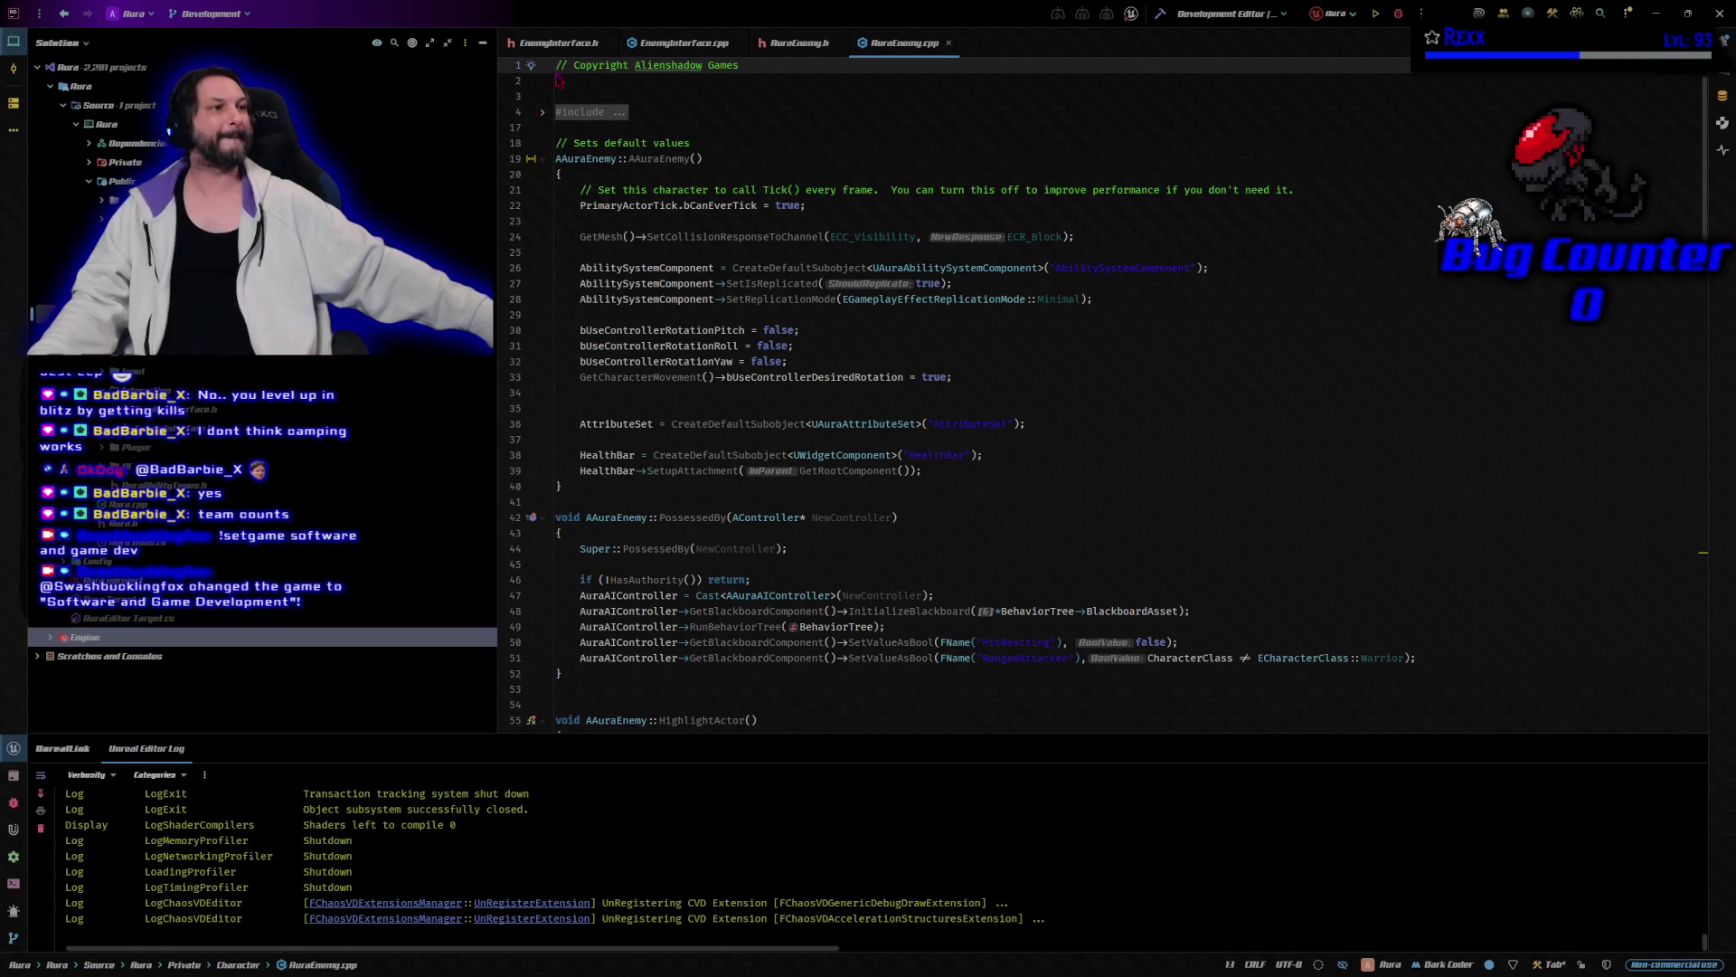
pyautogui.click(558, 44)
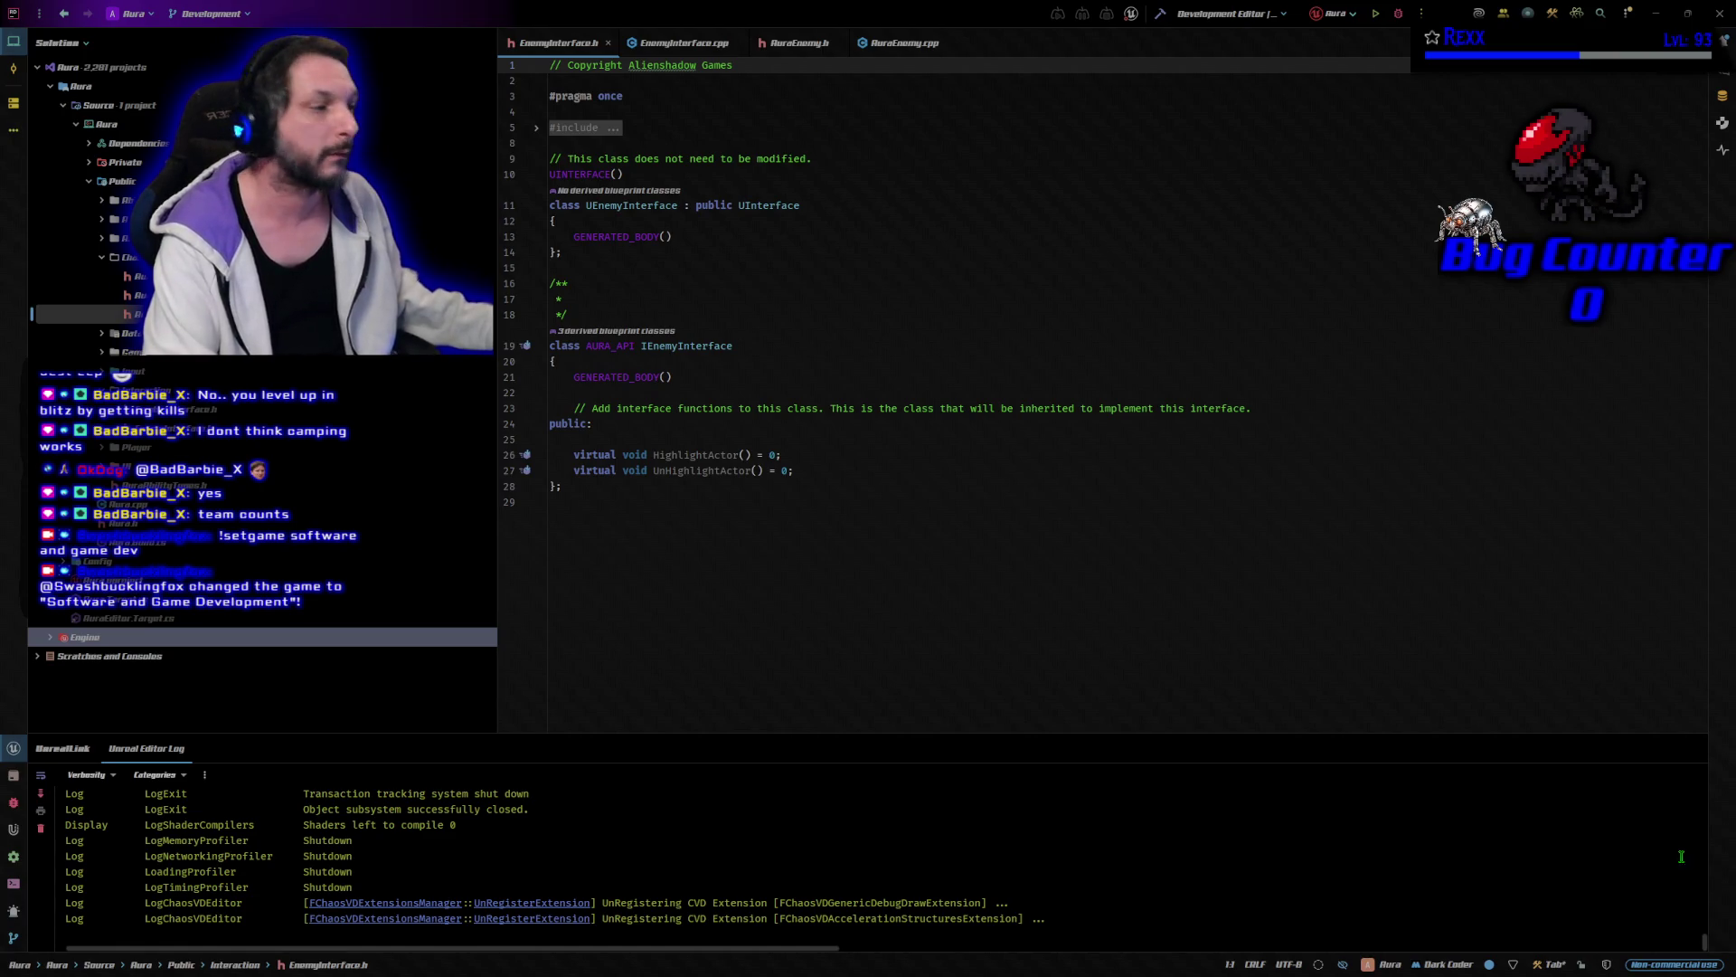
# Paste UFUNCTION SetCombatTarget and GetCombatTarget declarations below UnHighlightActor in EnemyInterface.h.
pyautogui.click(863, 470)
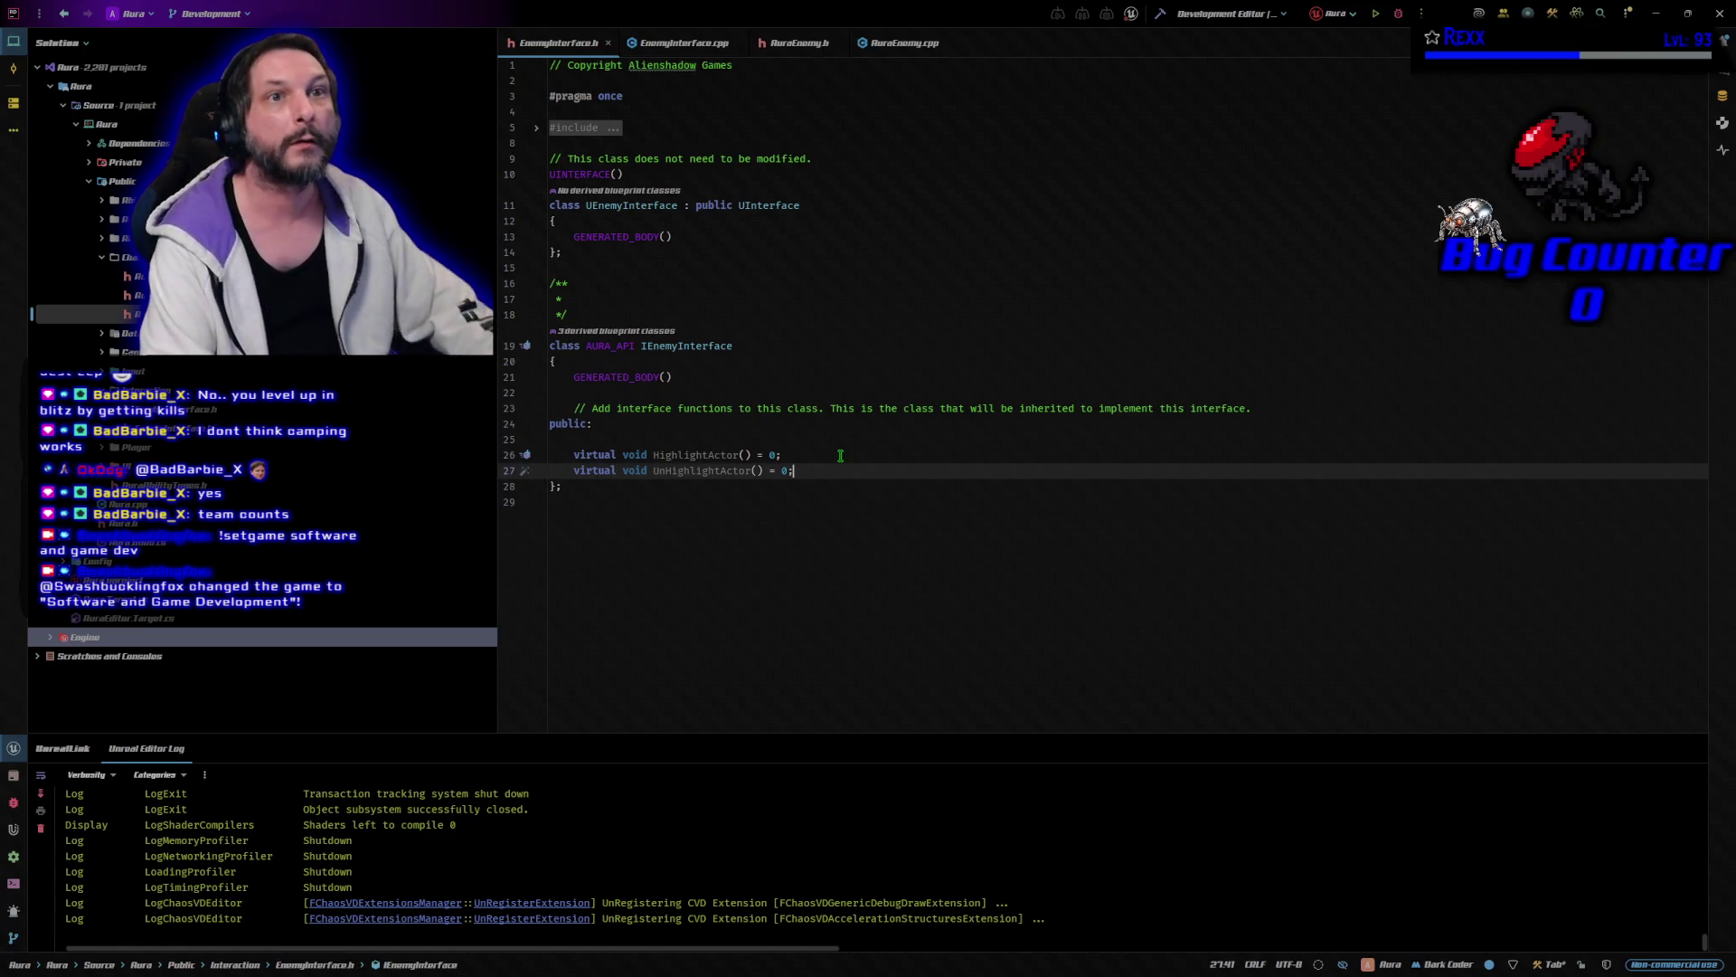
pyautogui.press('Return')
pyautogui.write('UFUNCTION(BlueprintCallable, BlueprintNativeEvent) \tvoid SetCombatTarget(AActor* InCombatTarget);  \tUFUNCTION(BlueprintCallable, BlueprintNativeEvent) \tAActor* GetCombatTarget() const;')
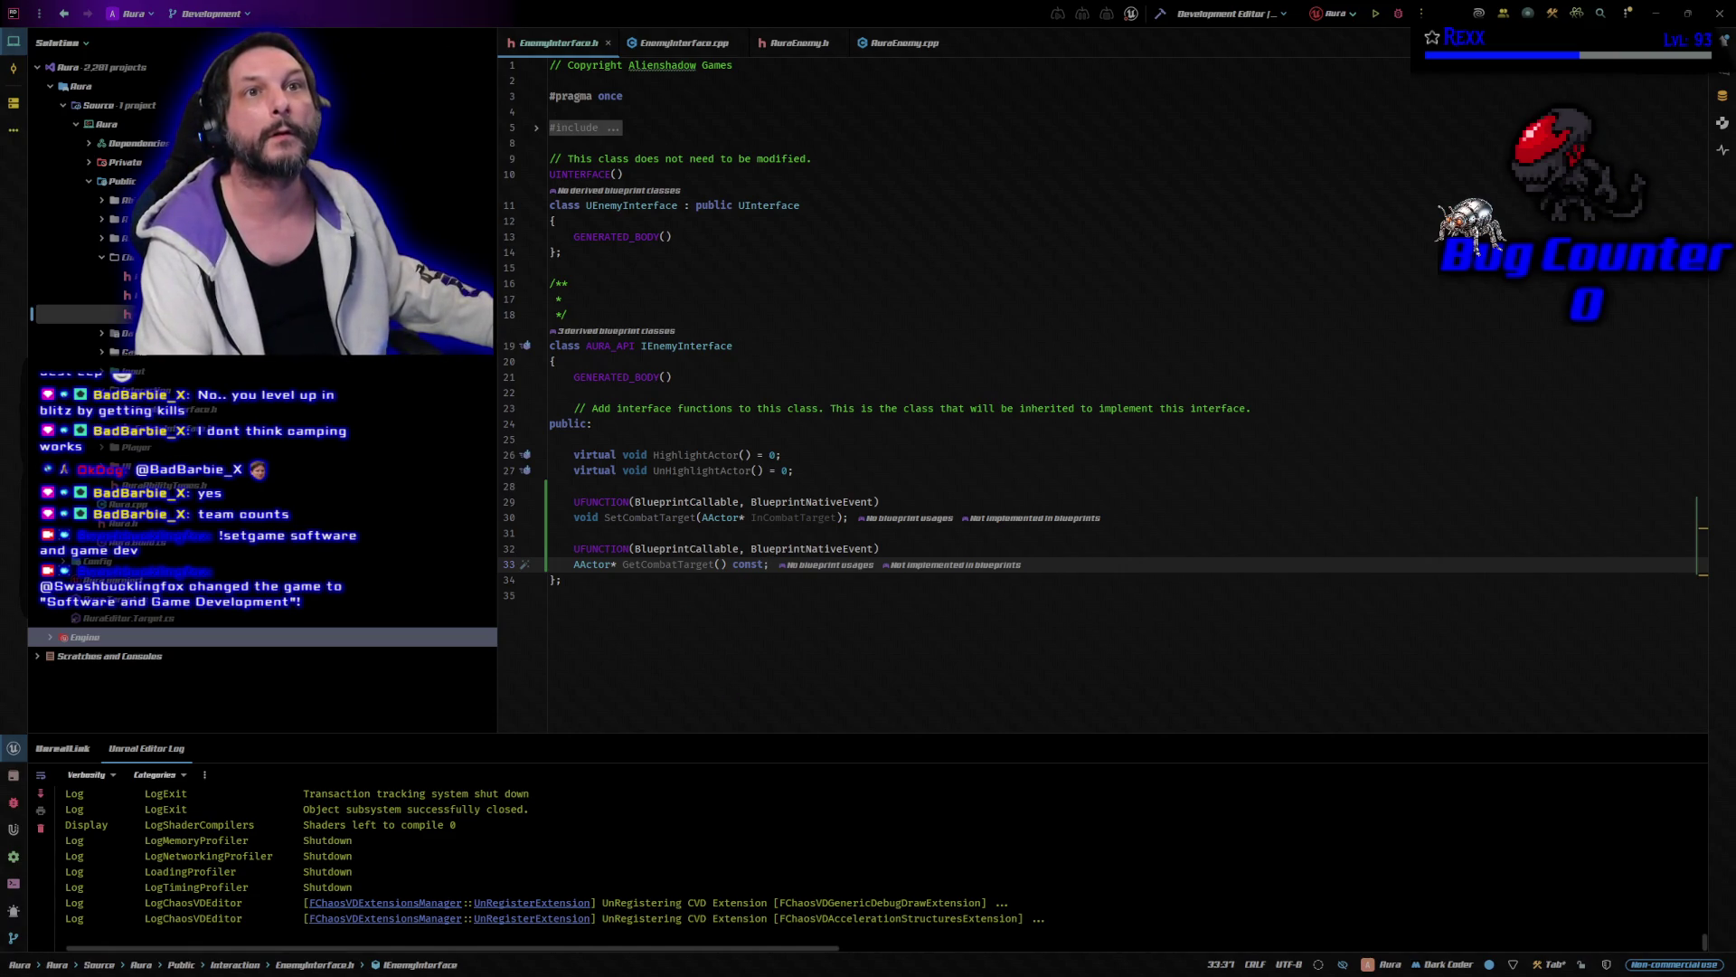
pyautogui.click(684, 43)
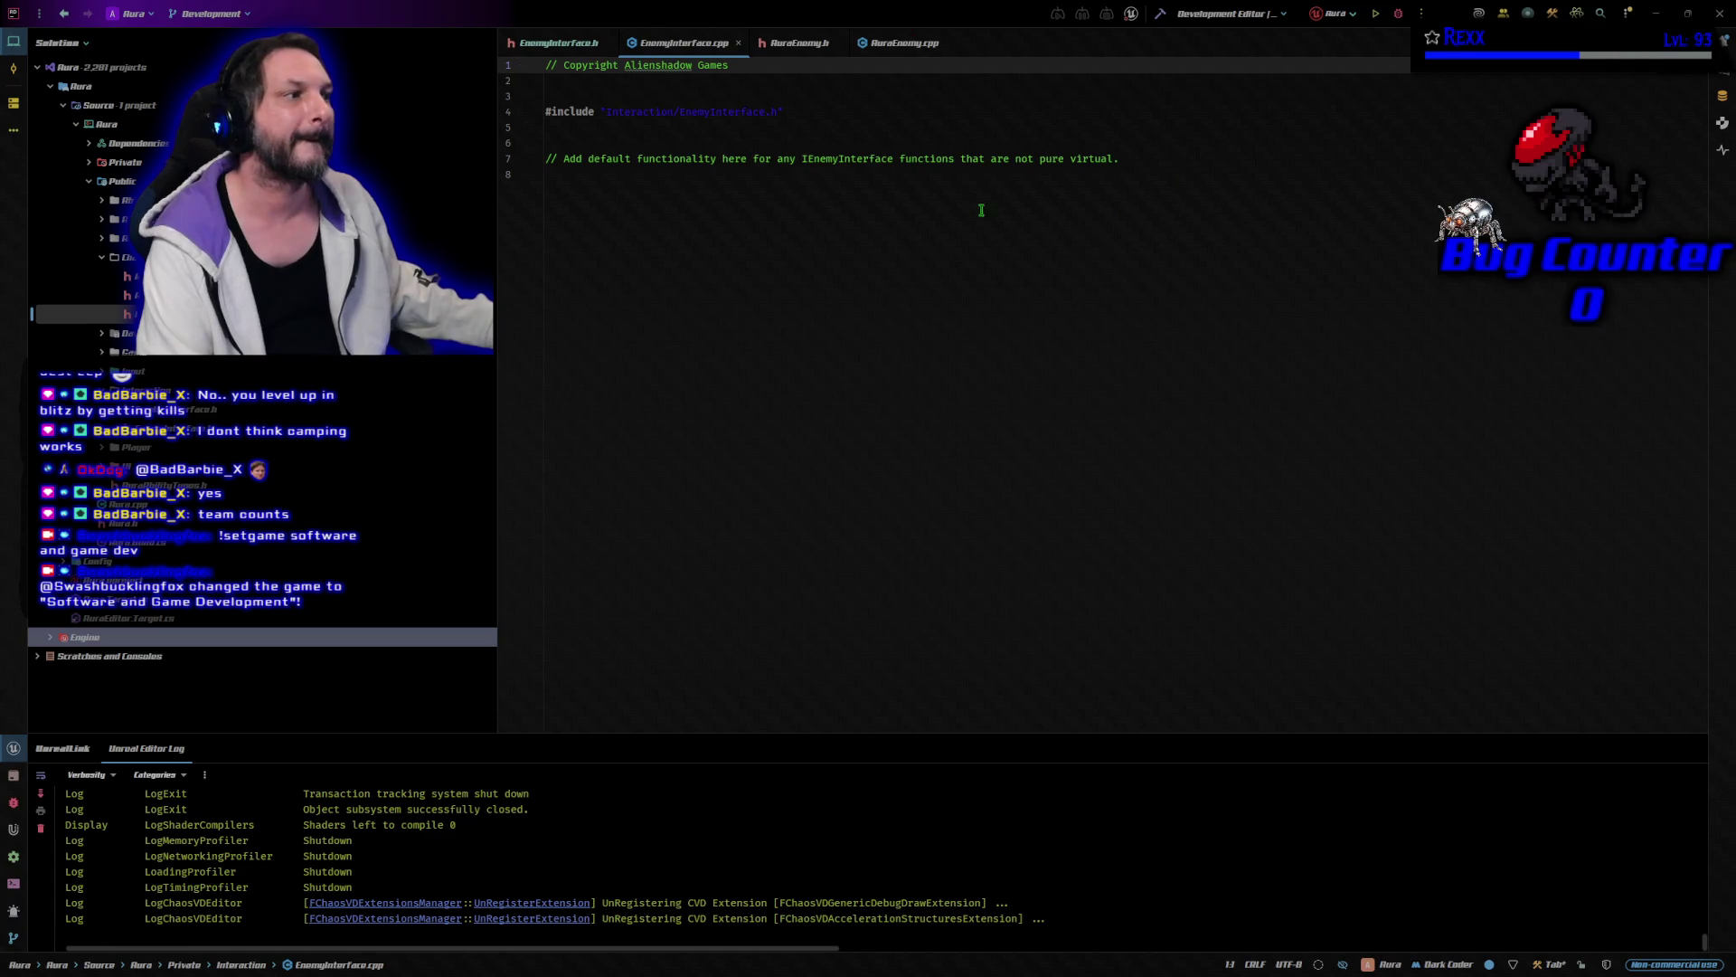
# Paste SetCombatTarget_Implementation and GetCombatTarget_Implementation overrides after Die() in AuraEnemy.h.
pyautogui.click(1141, 157)
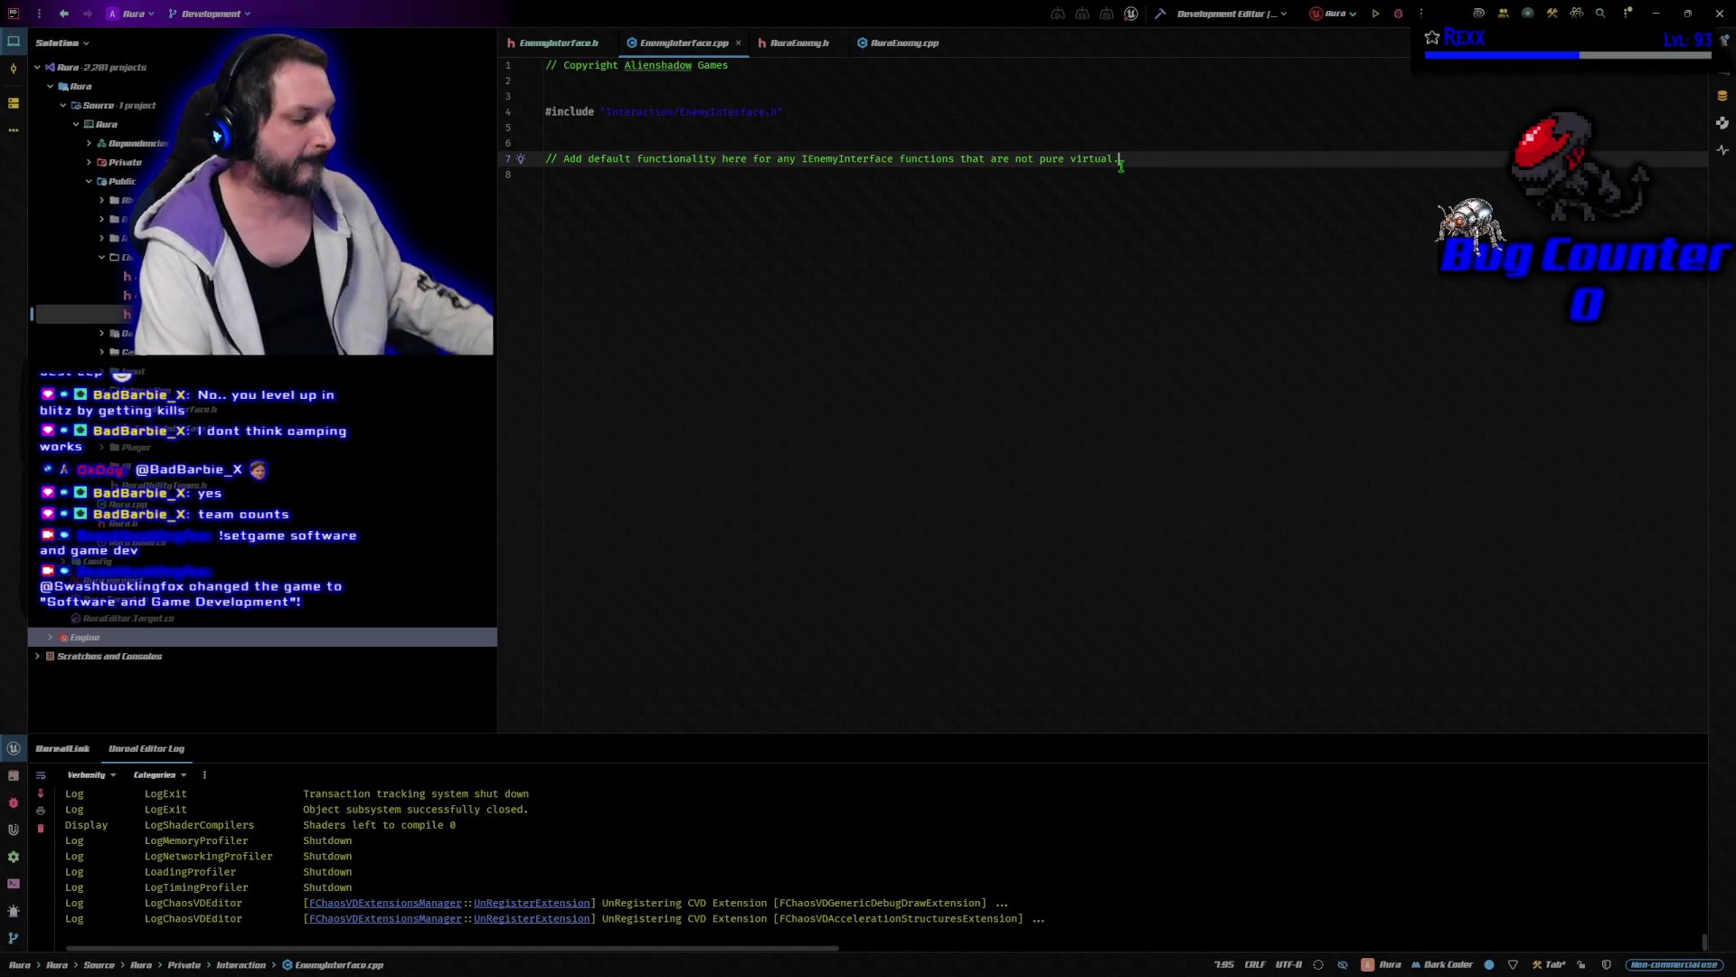
pyautogui.press('Return')
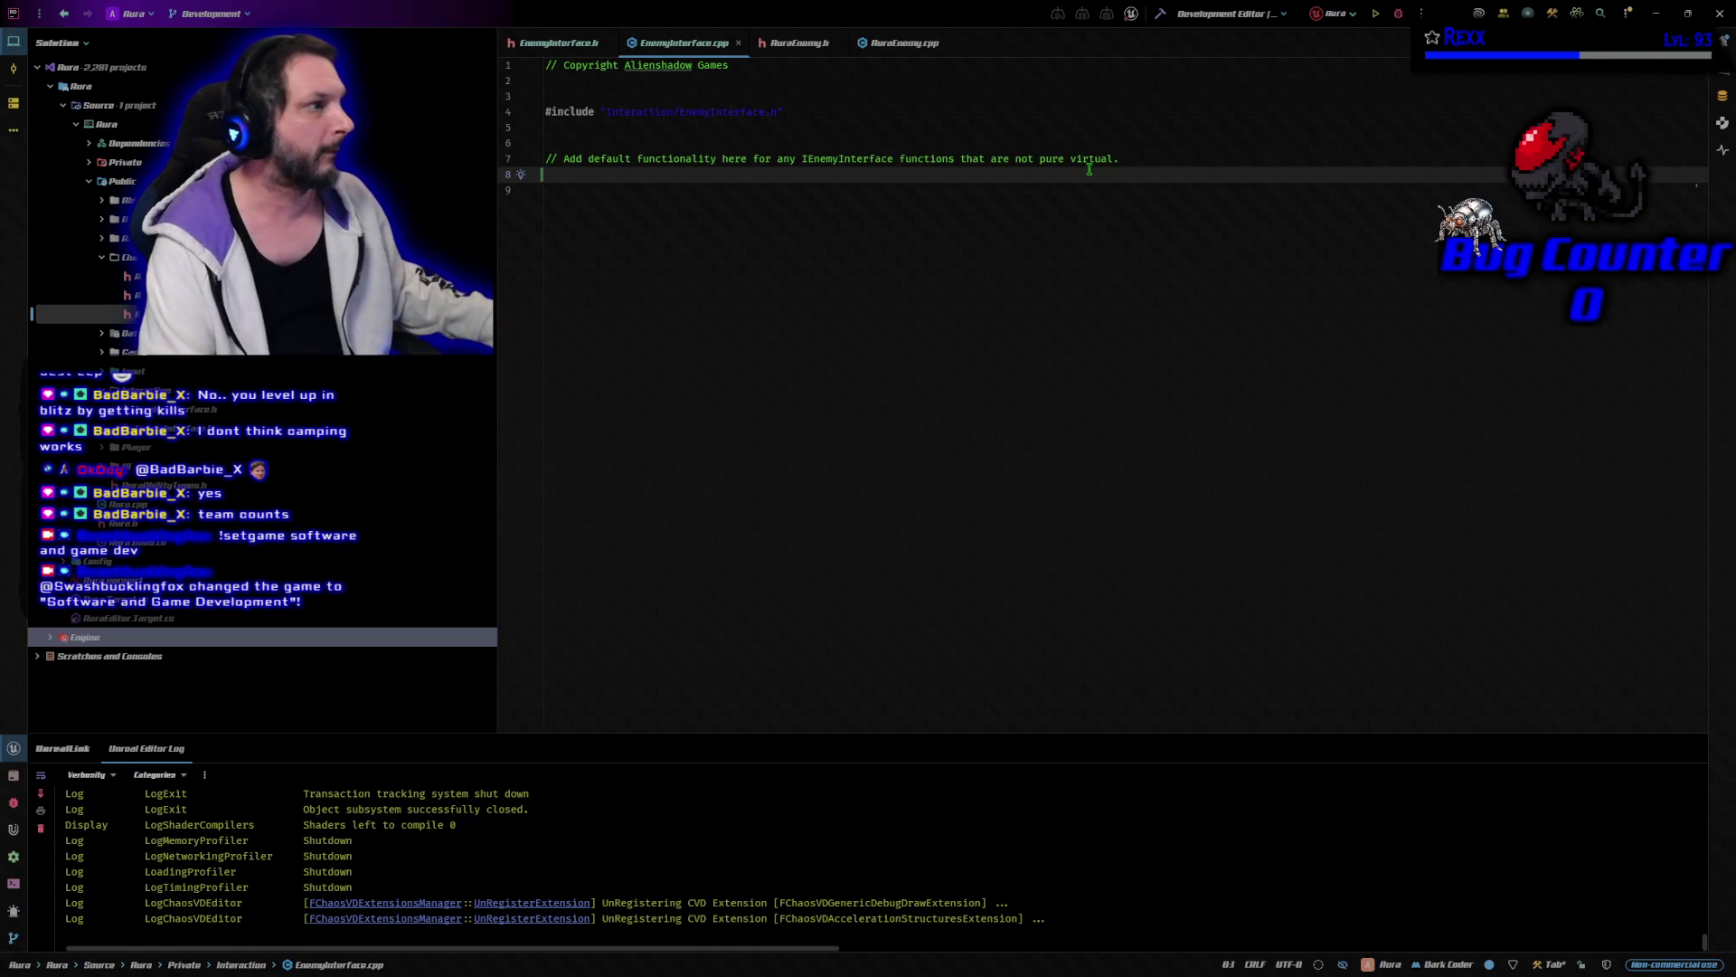
pyautogui.click(797, 45)
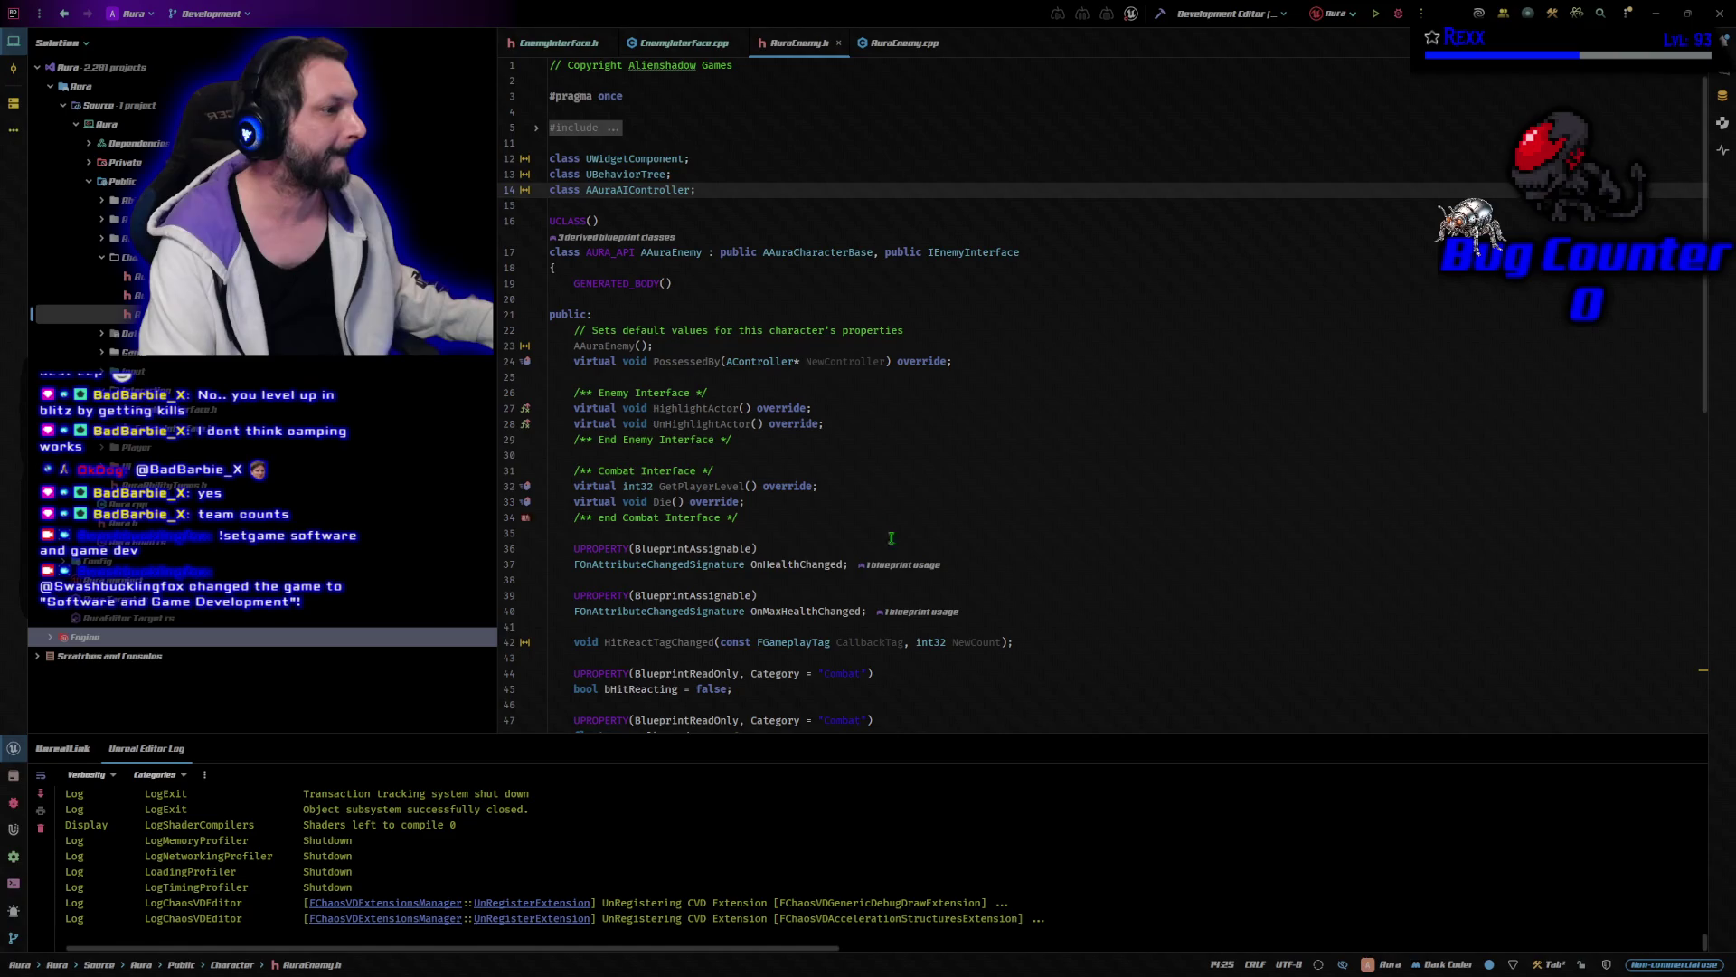
pyautogui.click(746, 501)
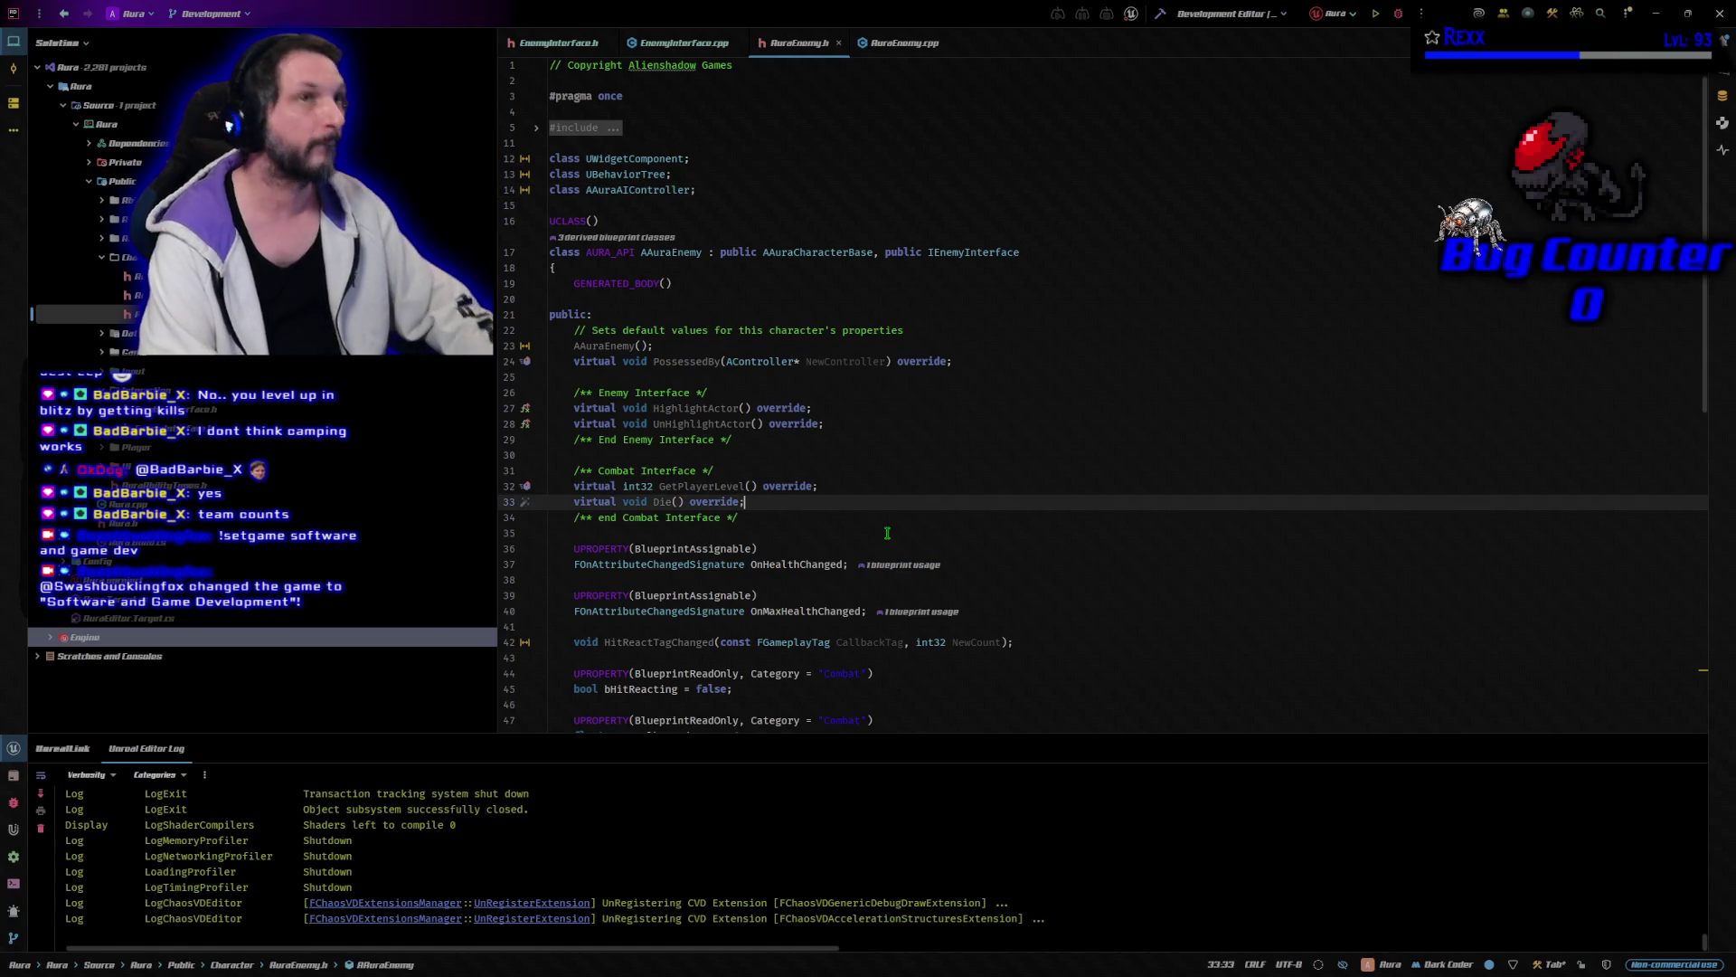
pyautogui.press('Return')
pyautogui.write('virtual void SetCombatTarget_Implementation(AActor* InCombatTarget) override; virtual AActor* GetCombatTarget_Implementation() const override;')
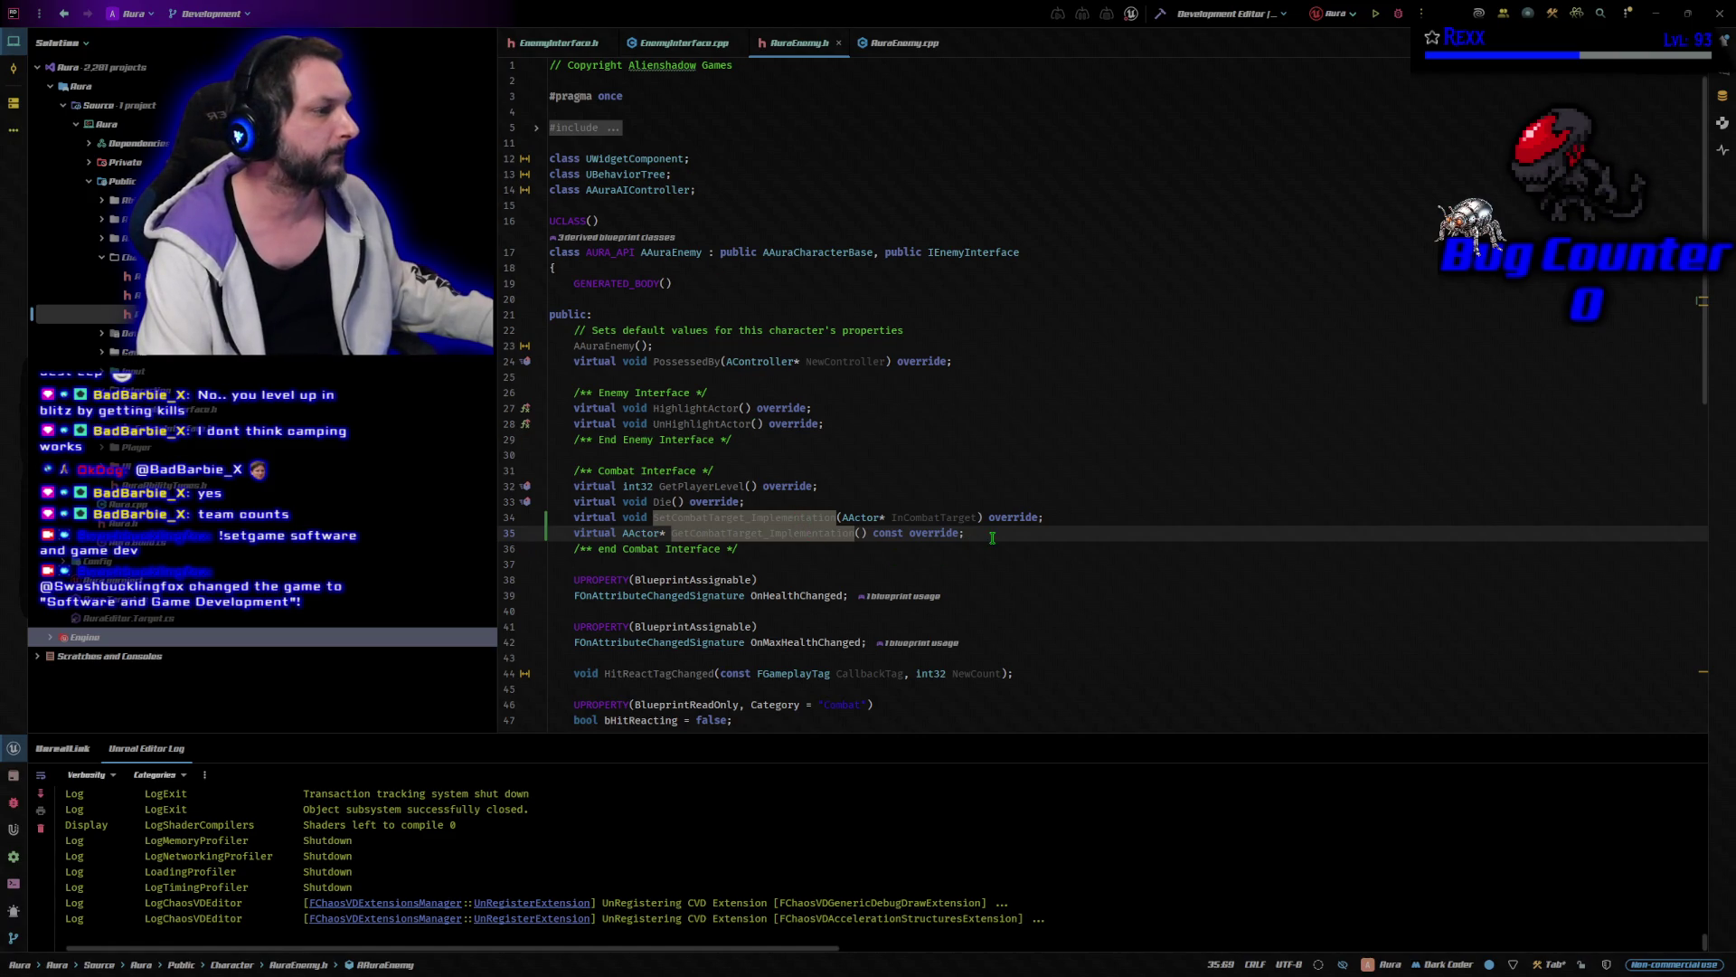
# Add a BlueprintReadWrite, Category "Combat" TObjectPtr<AActor> CombatTarget property to AuraEnemy.h.
pyautogui.click(845, 562)
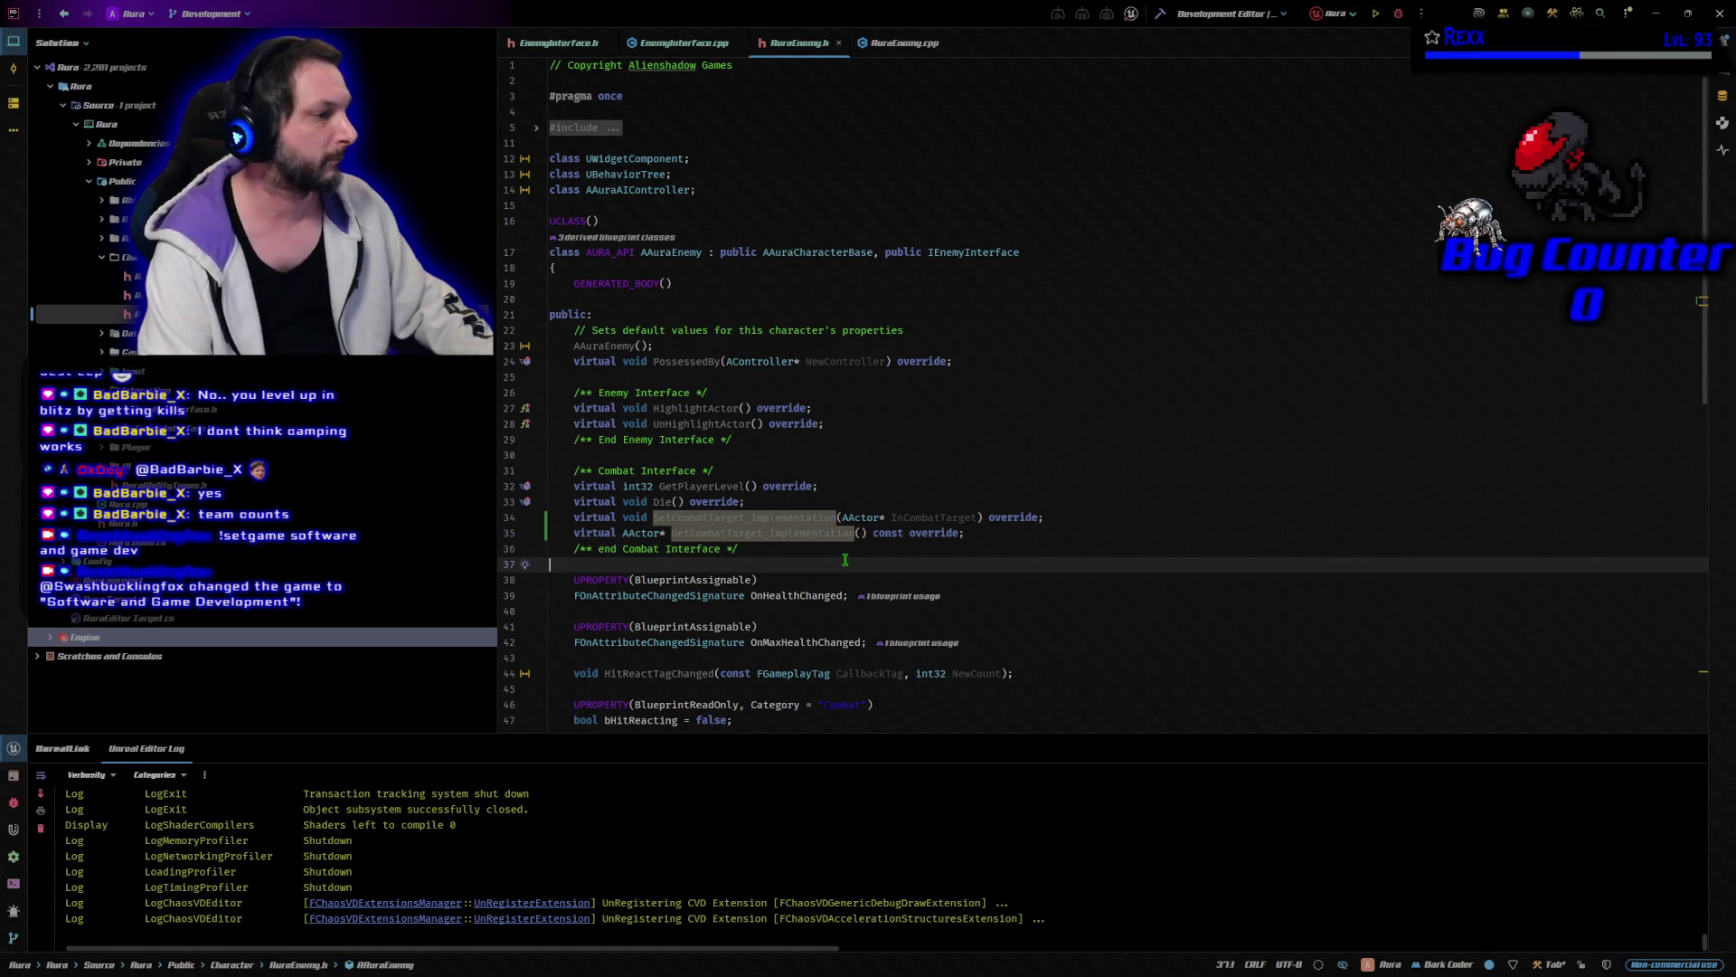
pyautogui.press('Return')
pyautogui.press('Return')
pyautogui.press('Up')
pyautogui.write('UPROPERTY(BlueprintReadWrite, Category = "Combat") TObjectPtr<AActor> CombatTarget;')
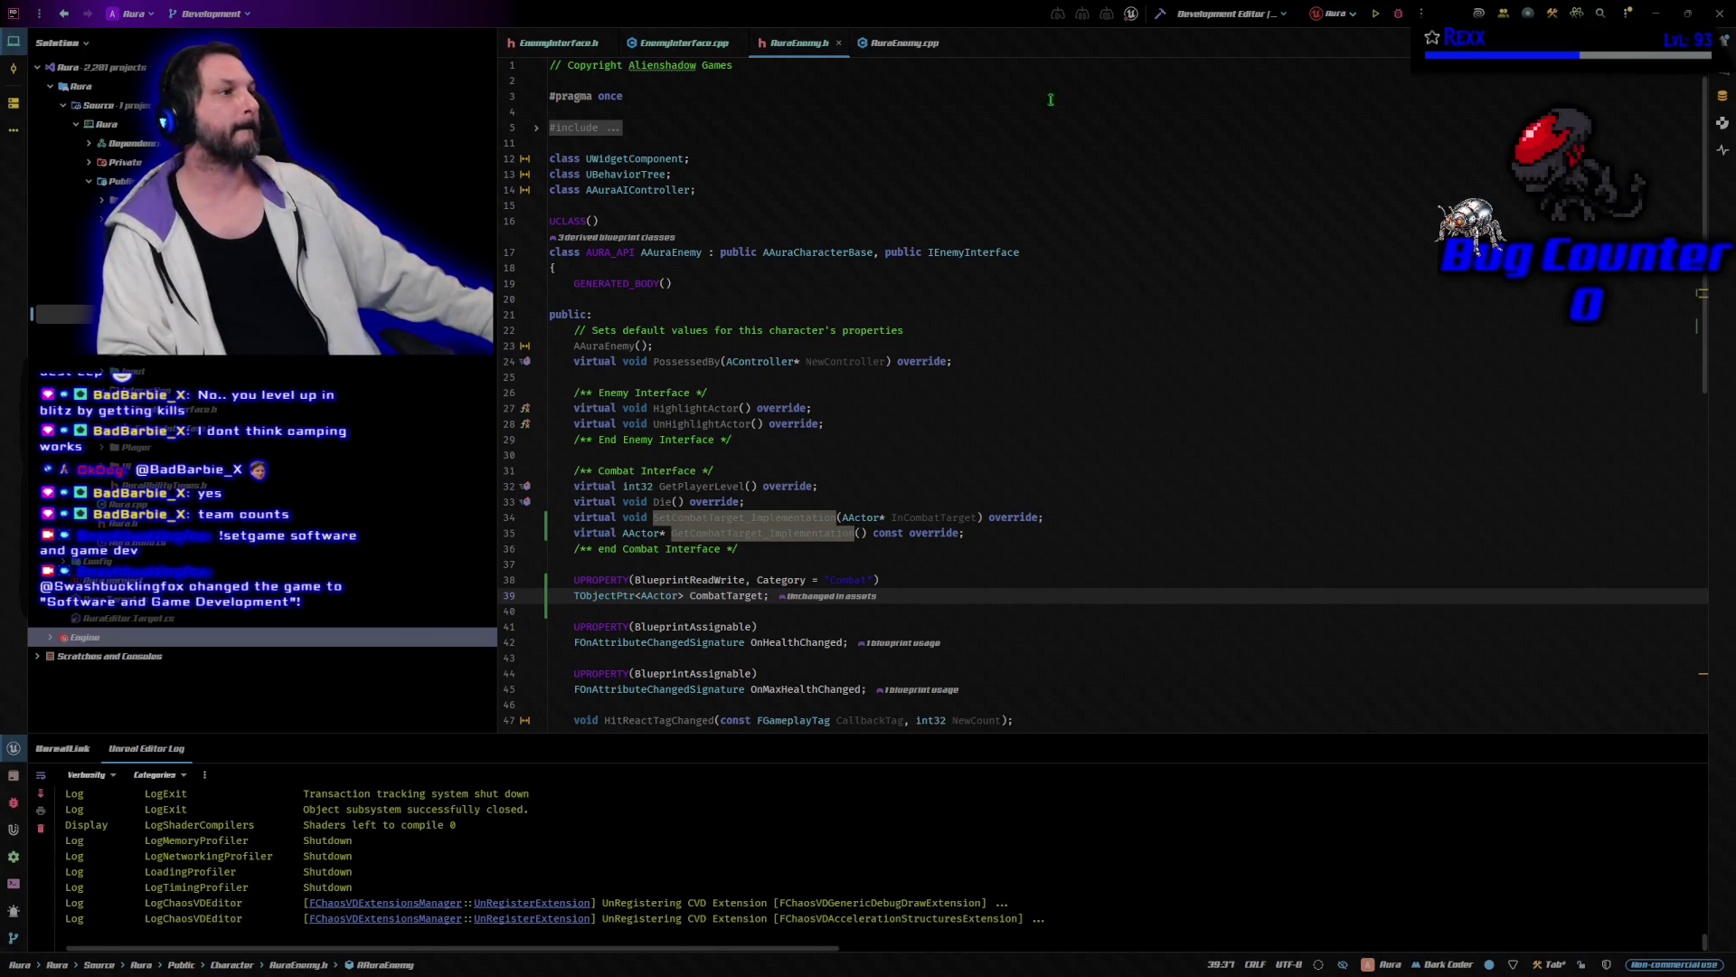
pyautogui.click(912, 46)
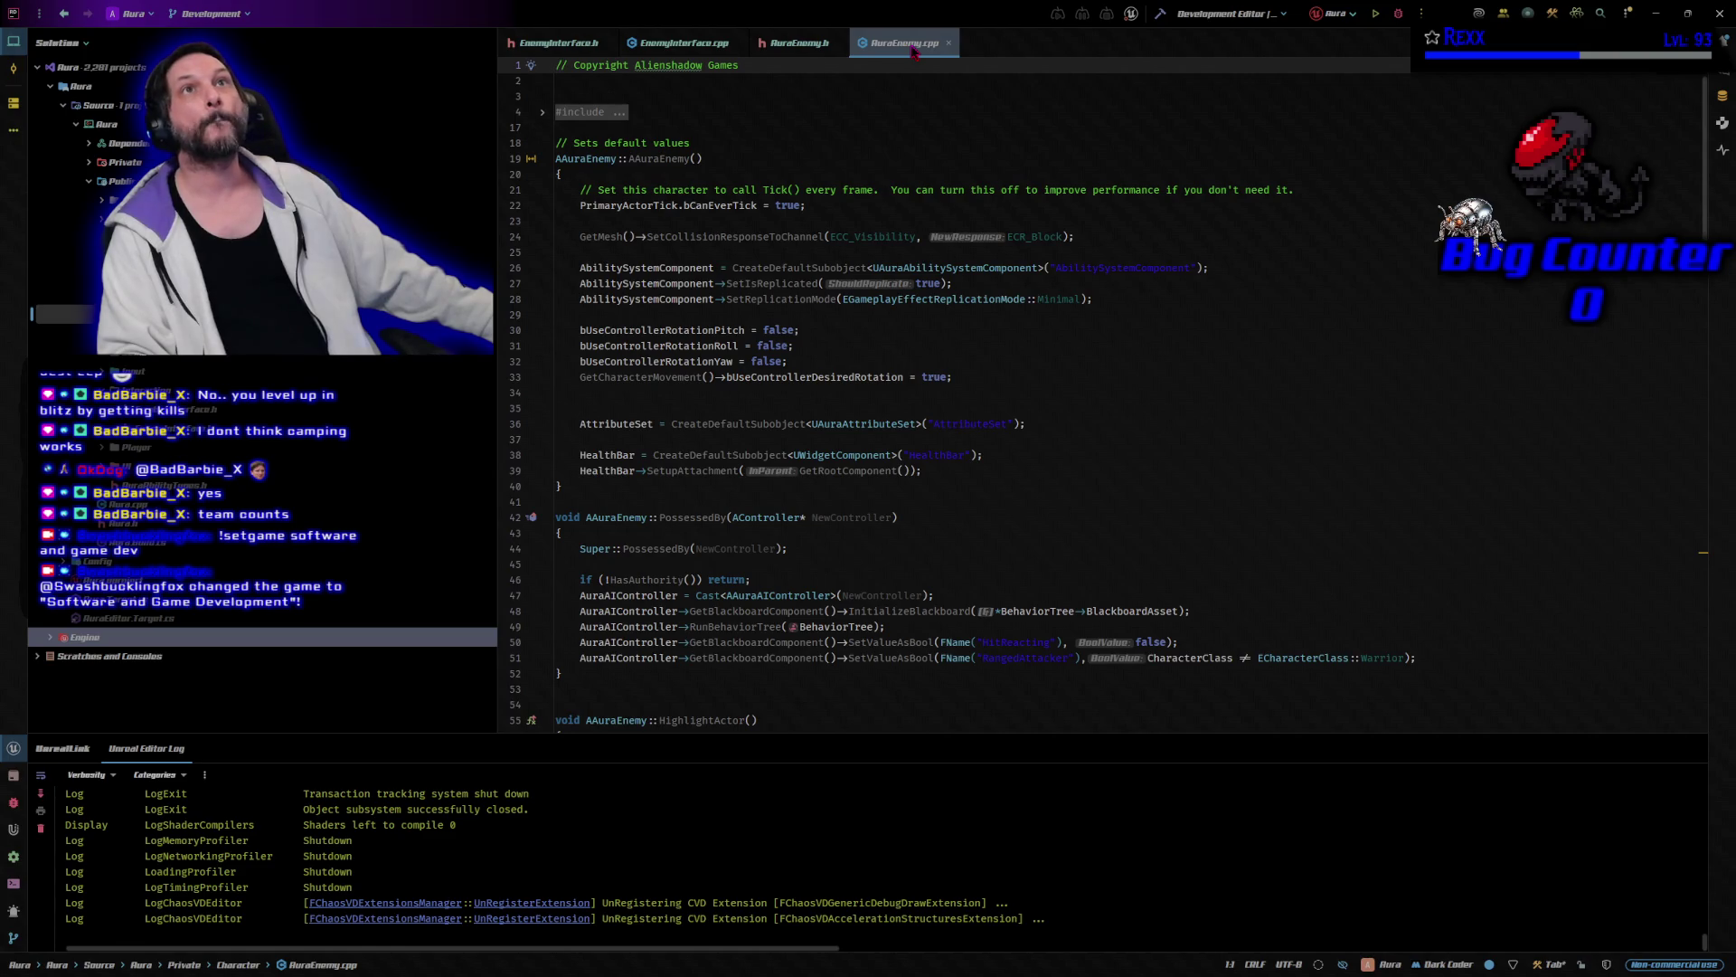
# Reset the editor font to 13pt and place the cursor above BeginPlay in AuraEnemy.cpp.
pyautogui.scroll(-20, 893, 375)
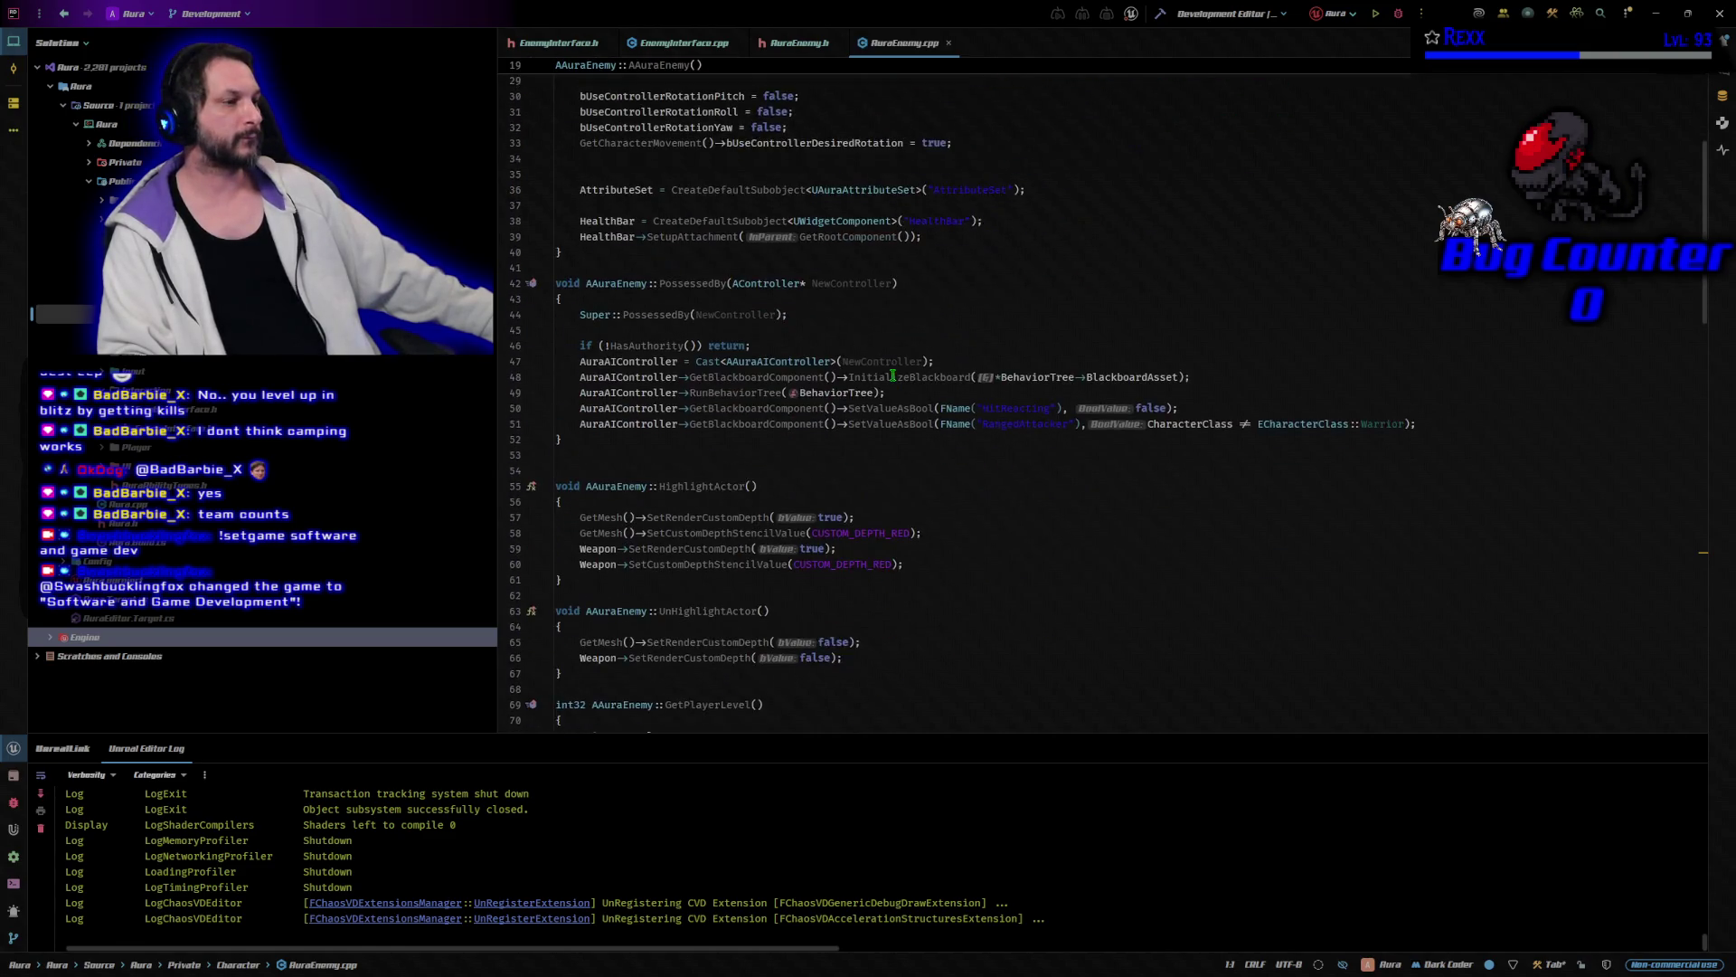
pyautogui.scroll(-20, 892, 375)
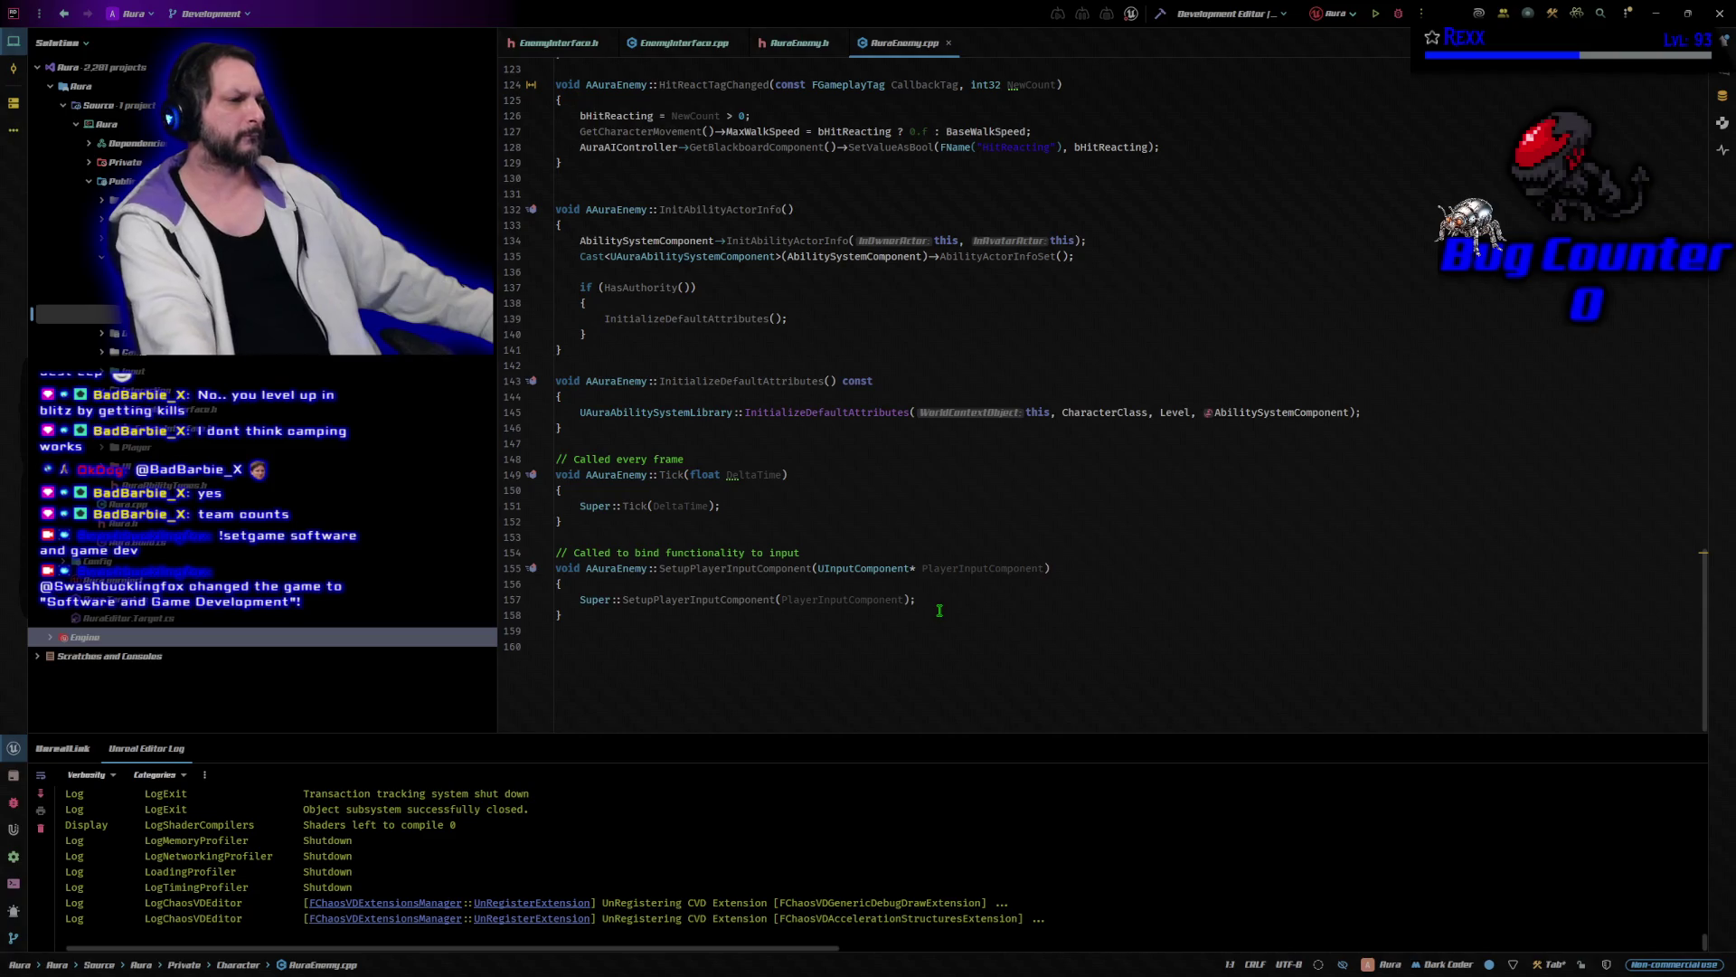
pyautogui.keyDown('ctrl'); pyautogui.scroll(1, 937, 615); pyautogui.keyUp('ctrl')
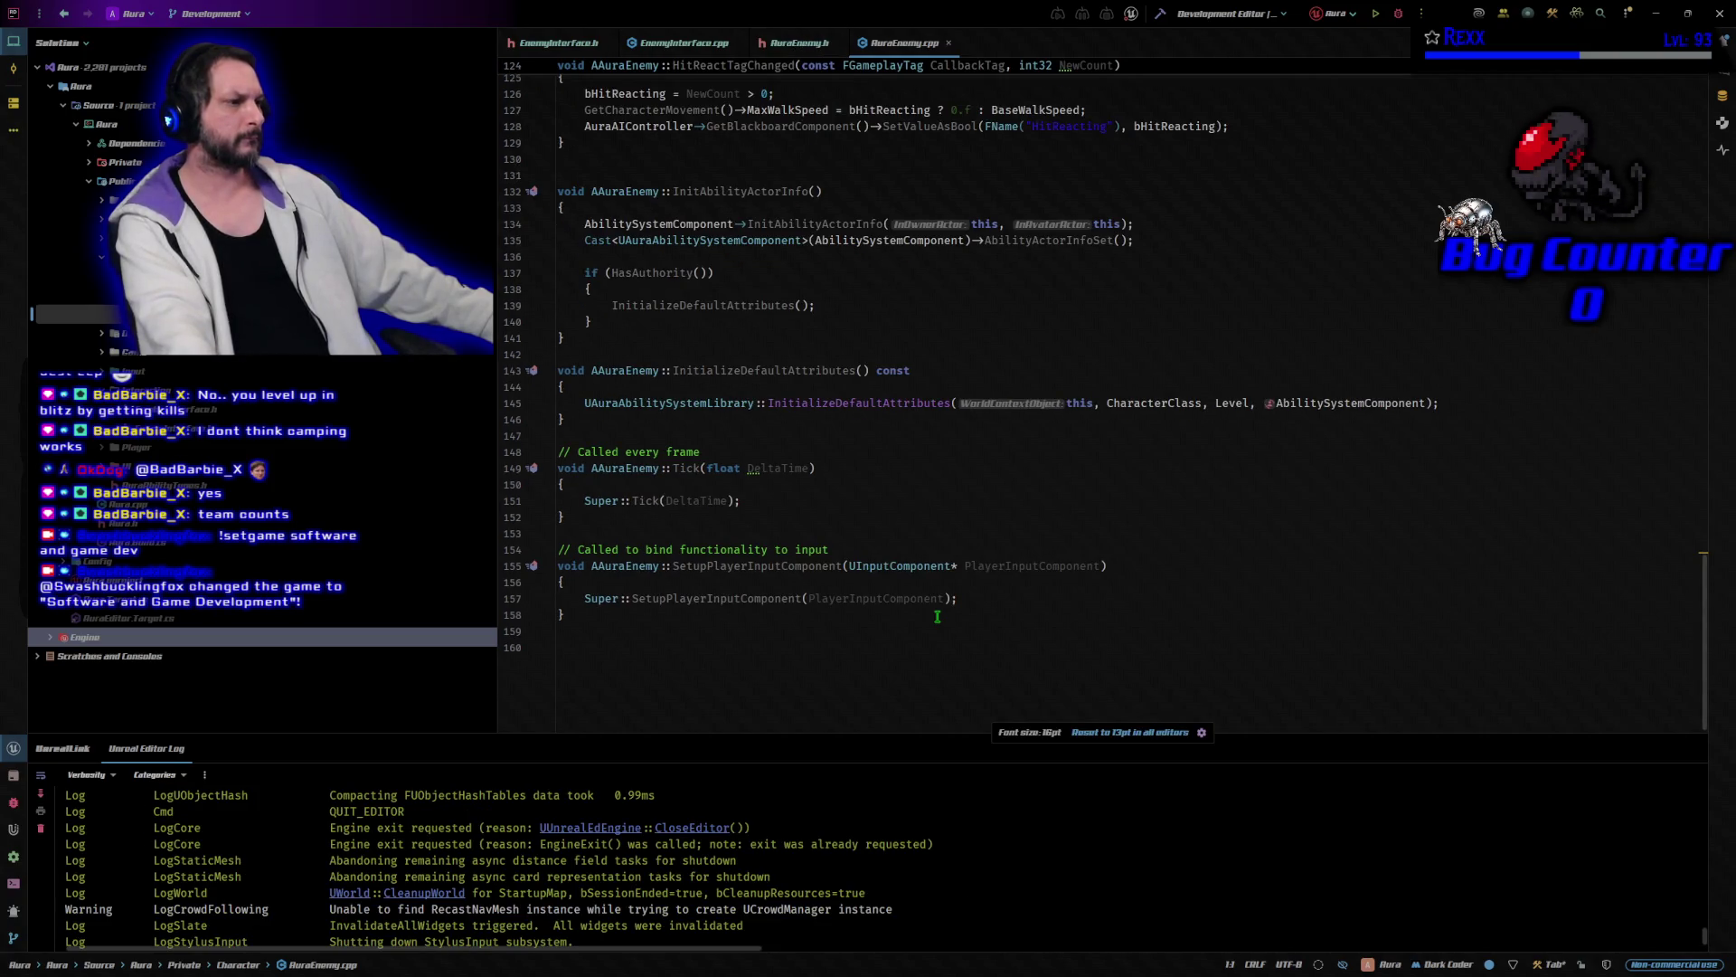
pyautogui.keyDown('ctrl'); pyautogui.scroll(-1, 937, 616); pyautogui.keyUp('ctrl')
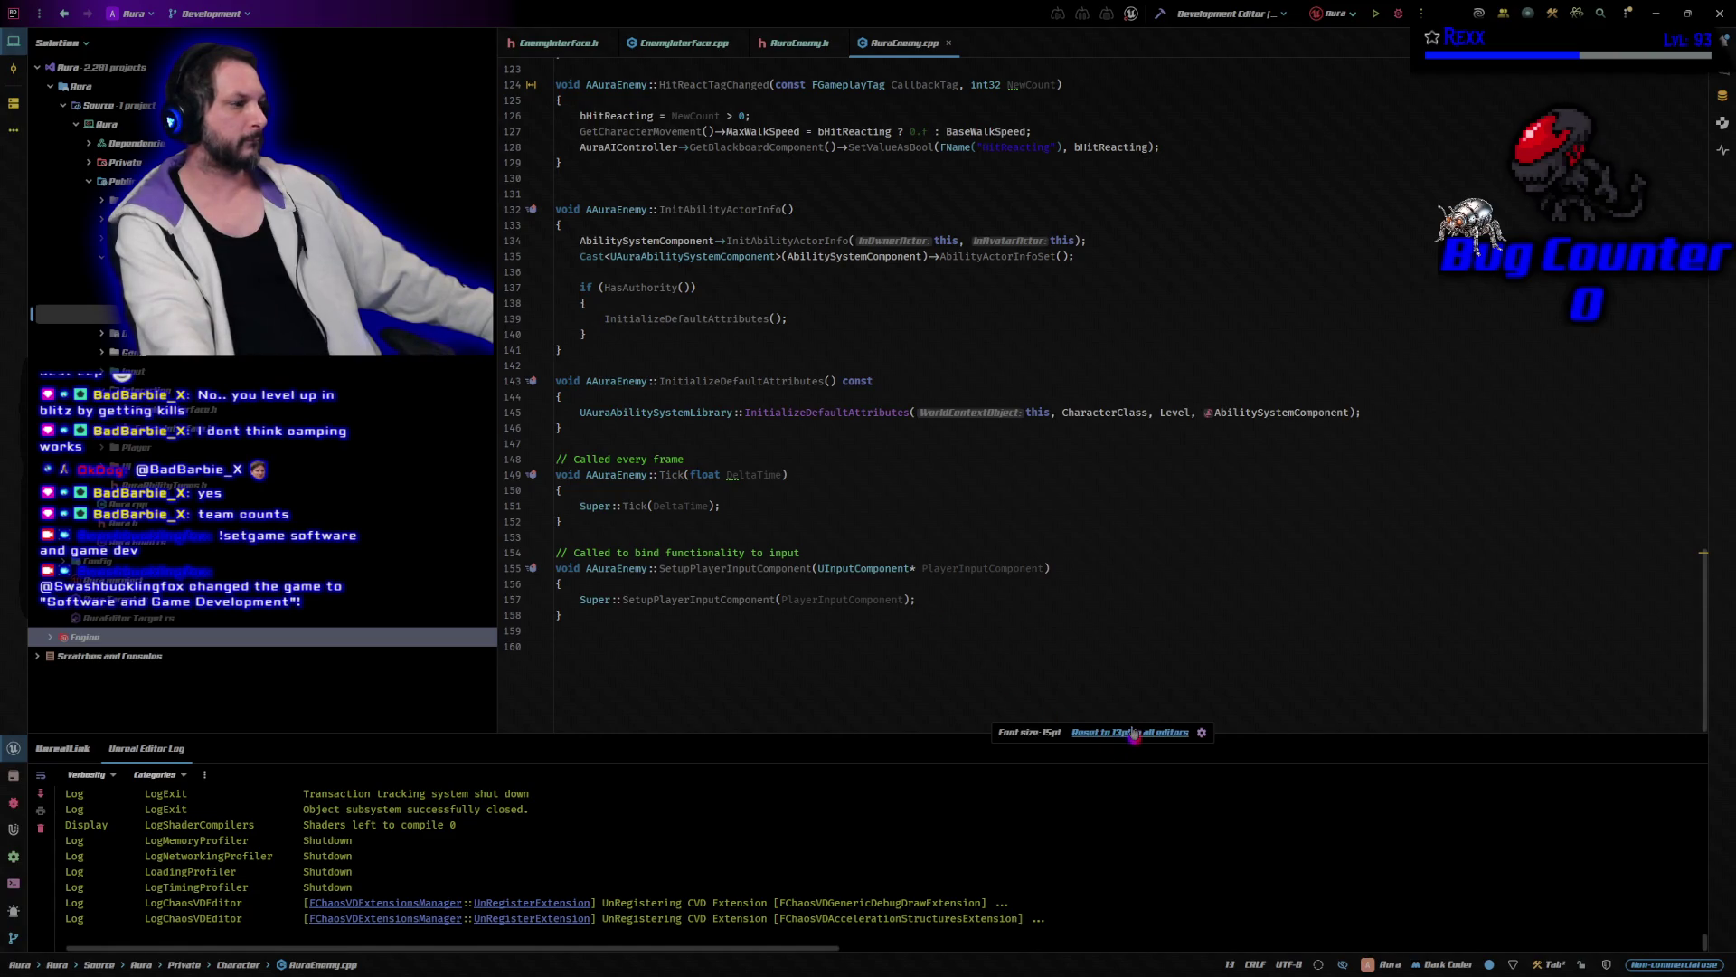
pyautogui.click(1133, 733)
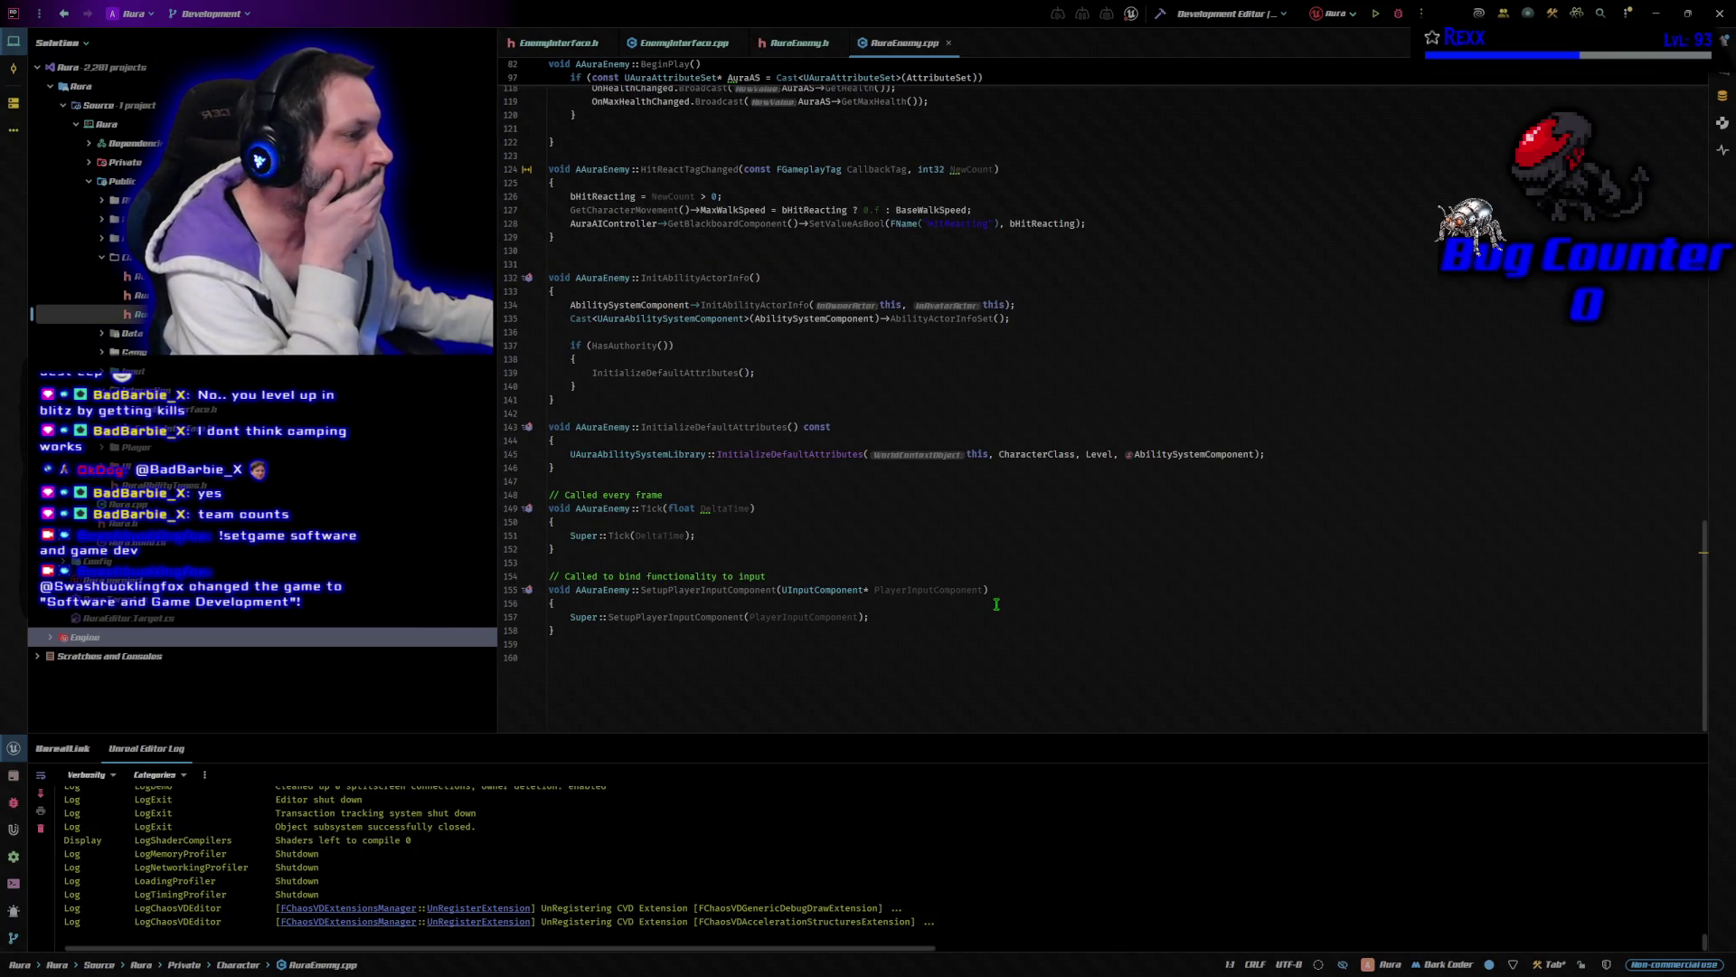
pyautogui.scroll(10, 1001, 602)
pyautogui.scroll(4, 1001, 601)
pyautogui.click(730, 277)
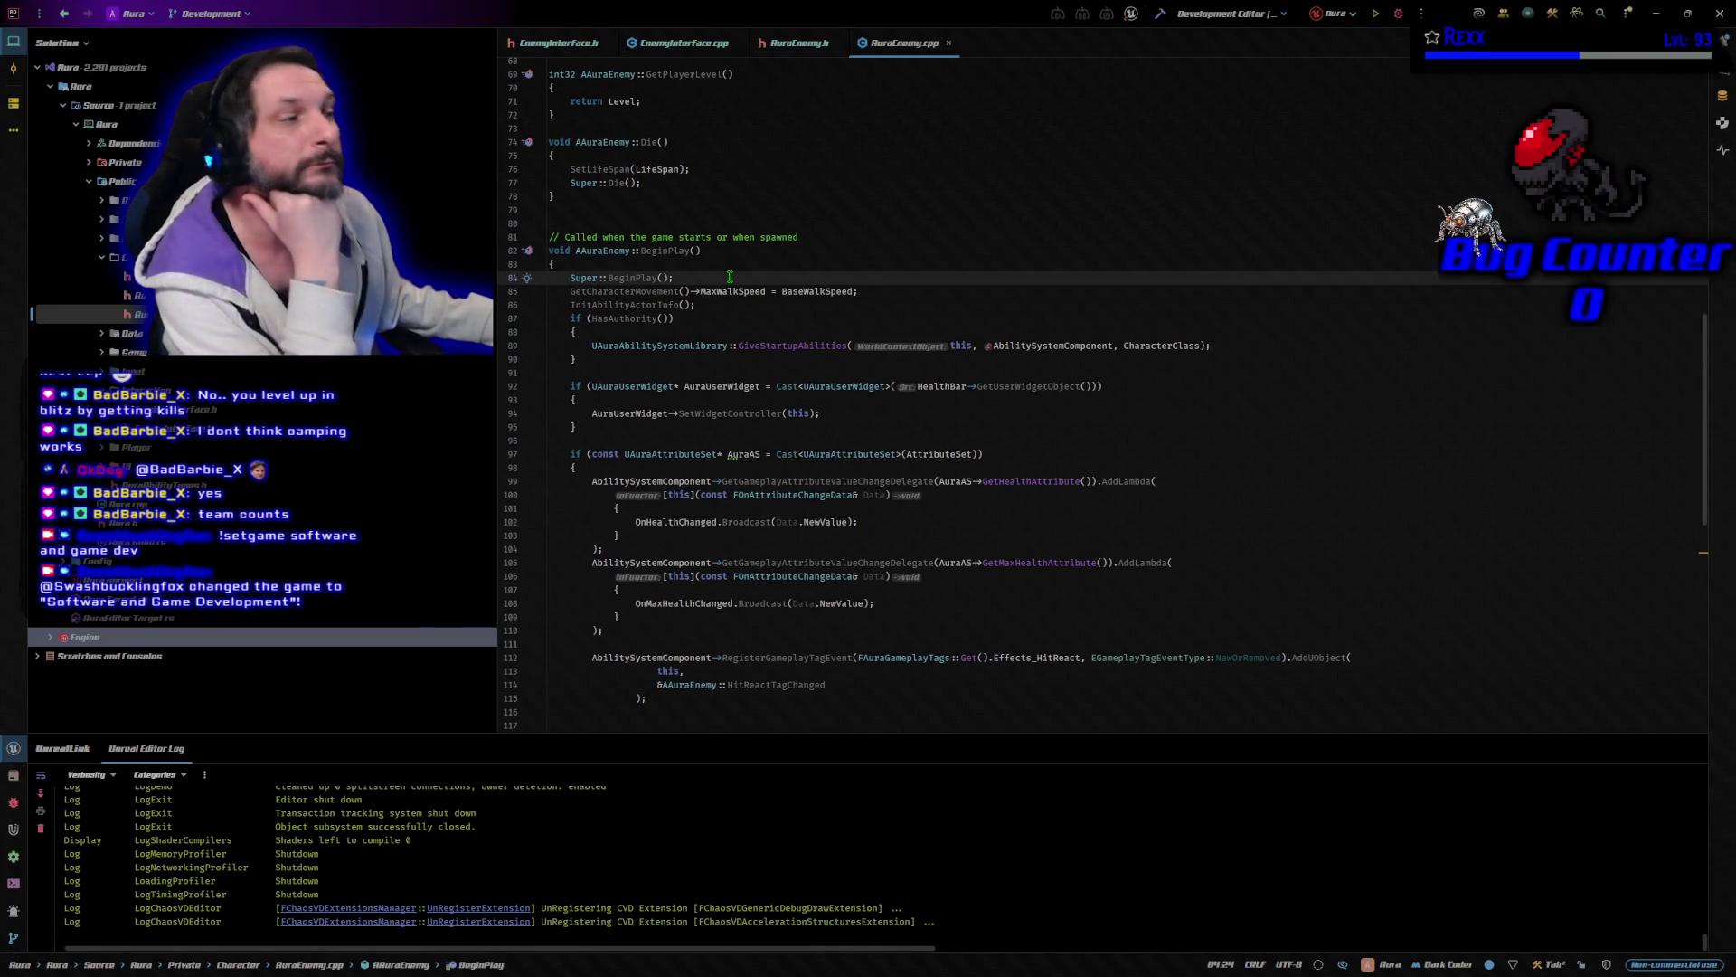
pyautogui.click(649, 215)
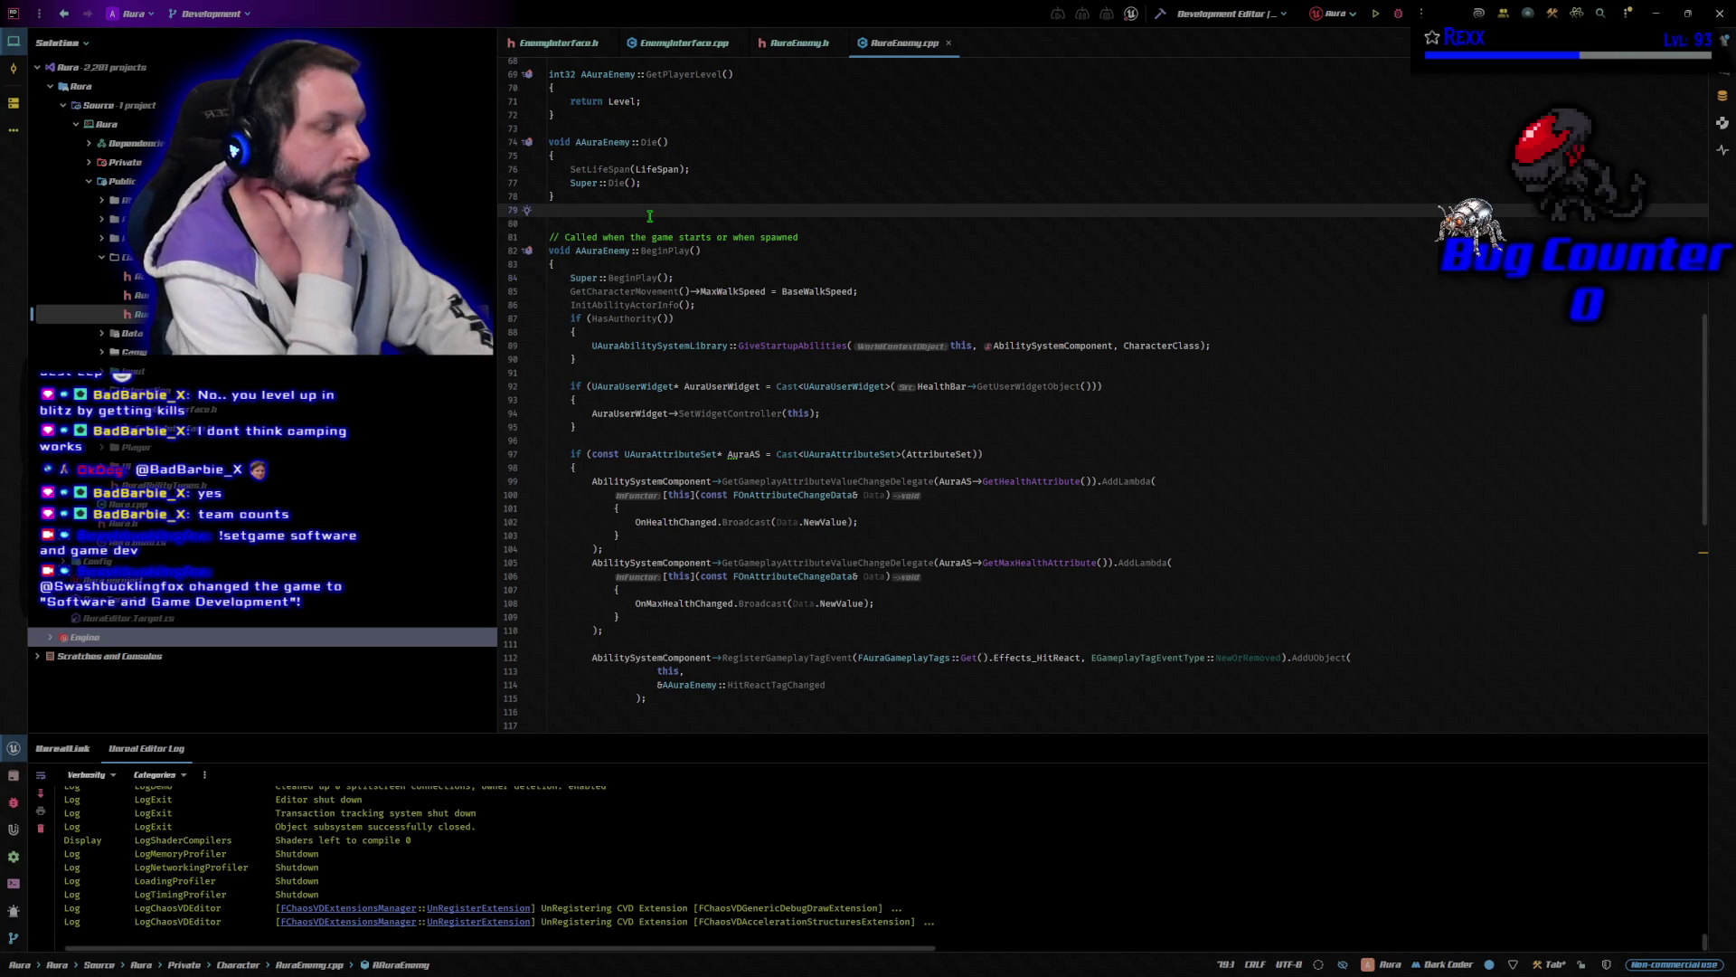
# Paste the SetCombatTarget/GetCombatTarget _Implementation bodies into AuraEnemy.cpp and build the project.
pyautogui.press('Return')
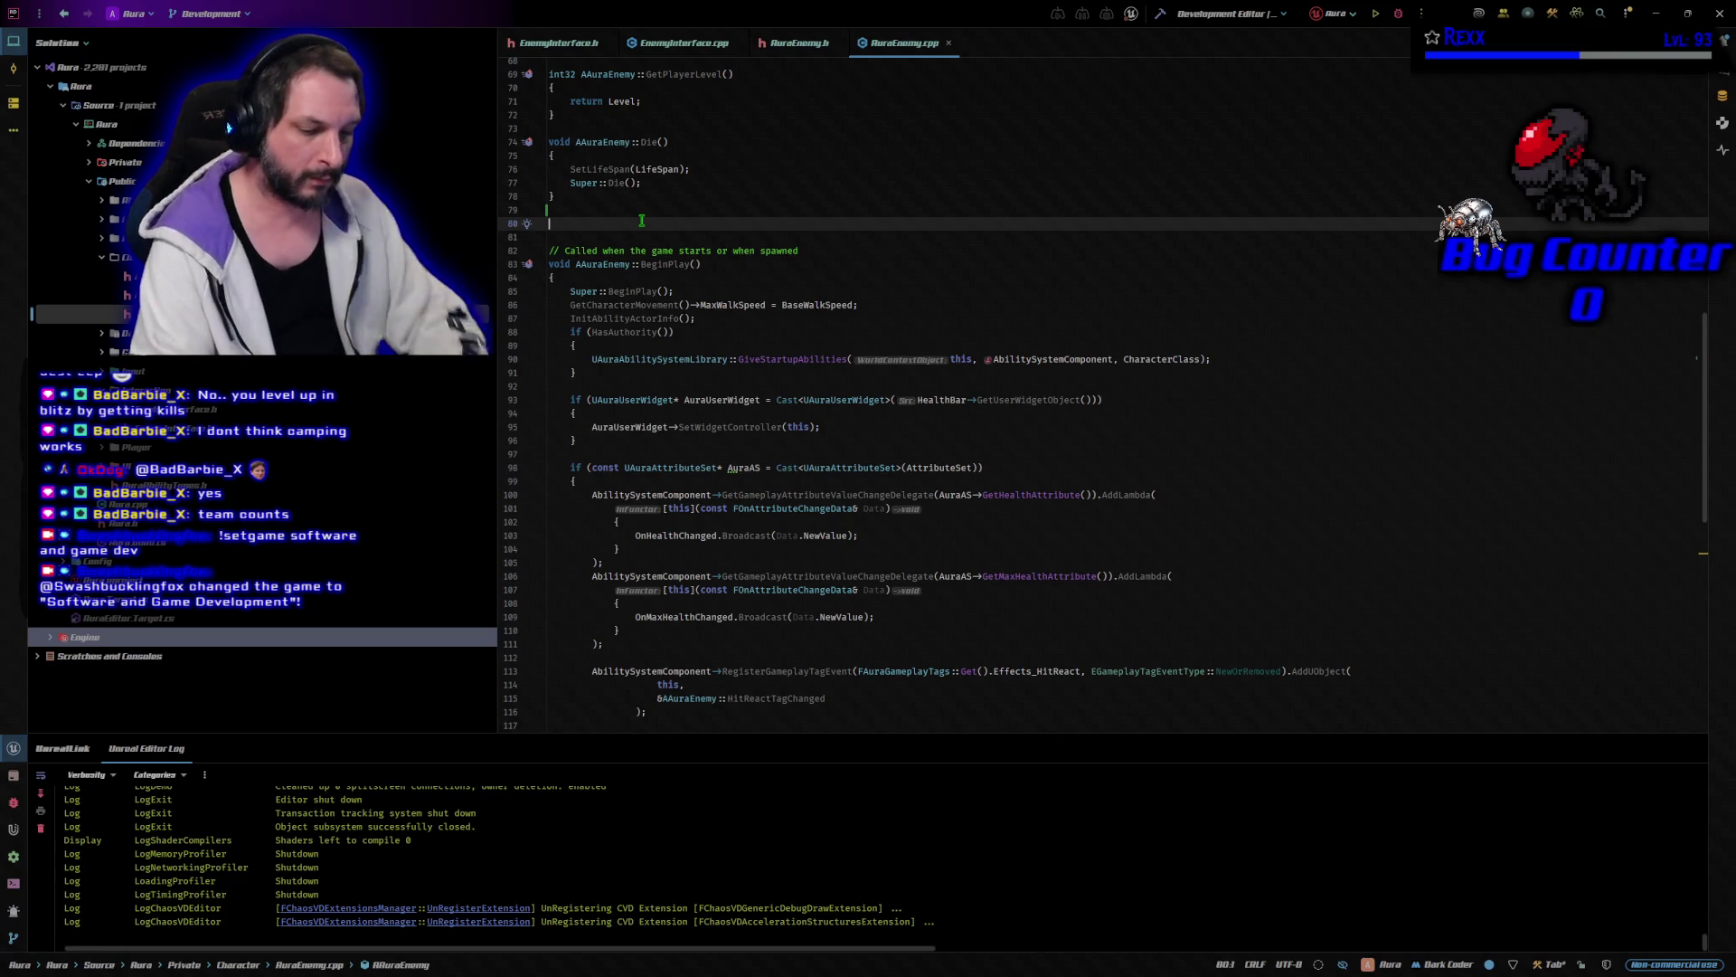
pyautogui.write('void AAuraEnemy::SetCombatTarget_Implementation(AActor* InCombatTarget) { \tCombatTarget = InCombatTarget; }  AActor* AAuraEnemy::GetCombatTarget_Implementation() const { \treturn CombatTarget; }')
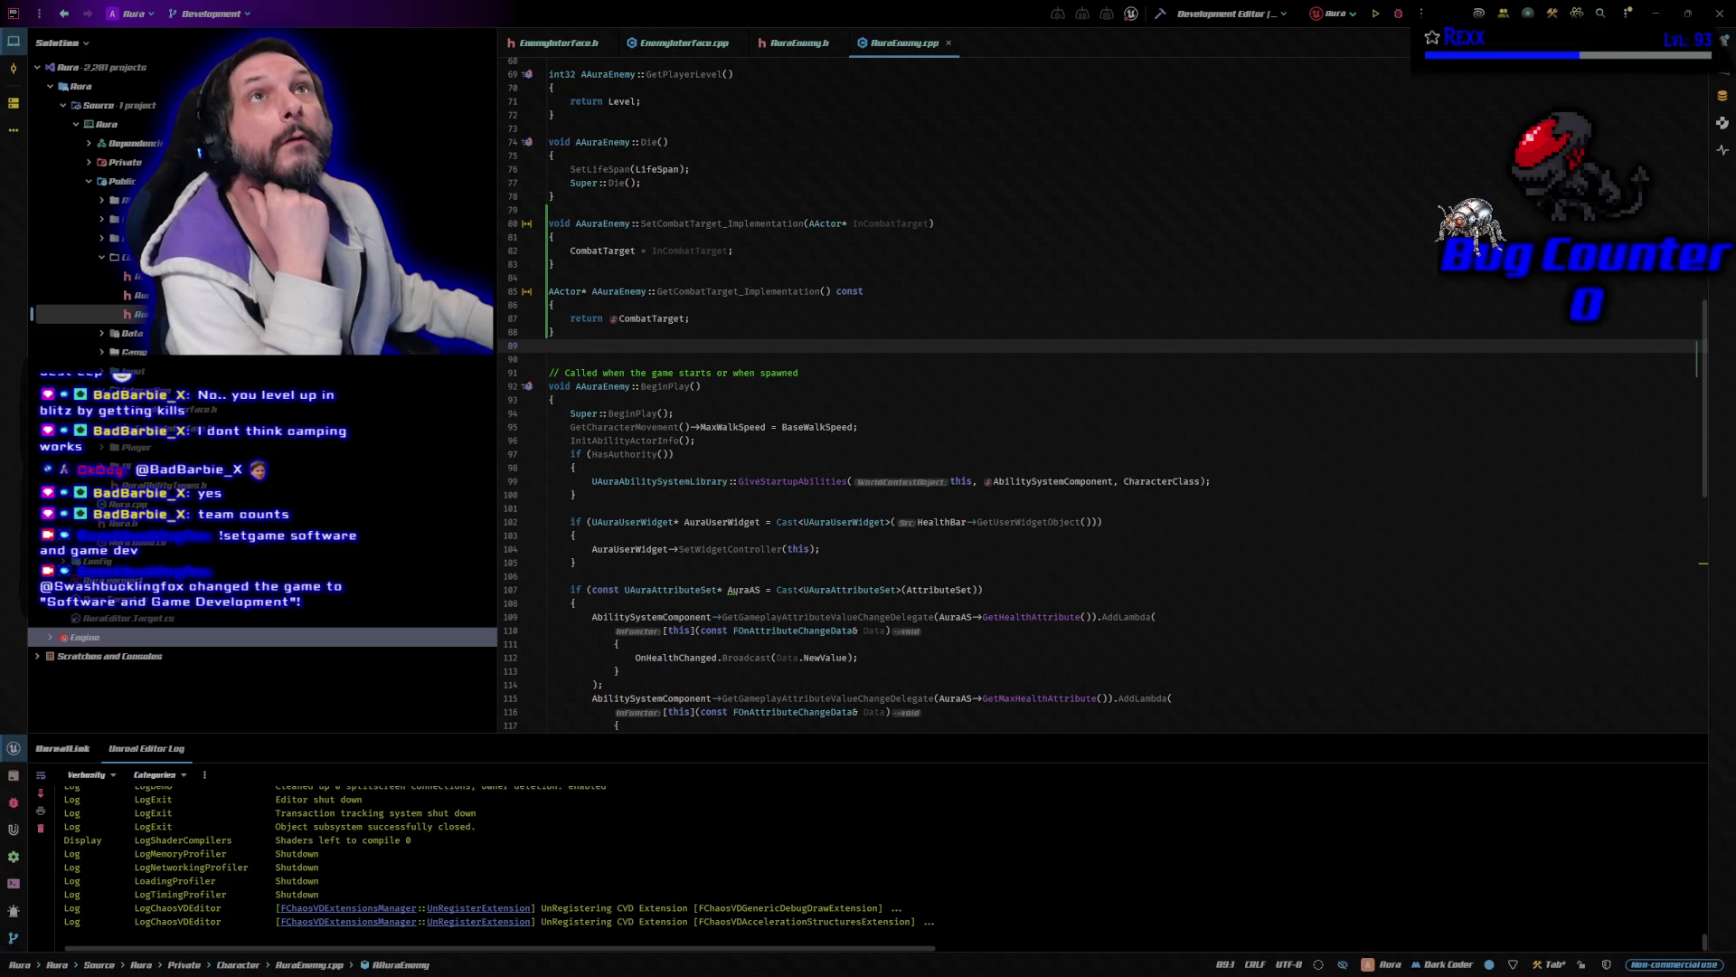
pyautogui.hotkey('ctrl', 'shift', 'b')
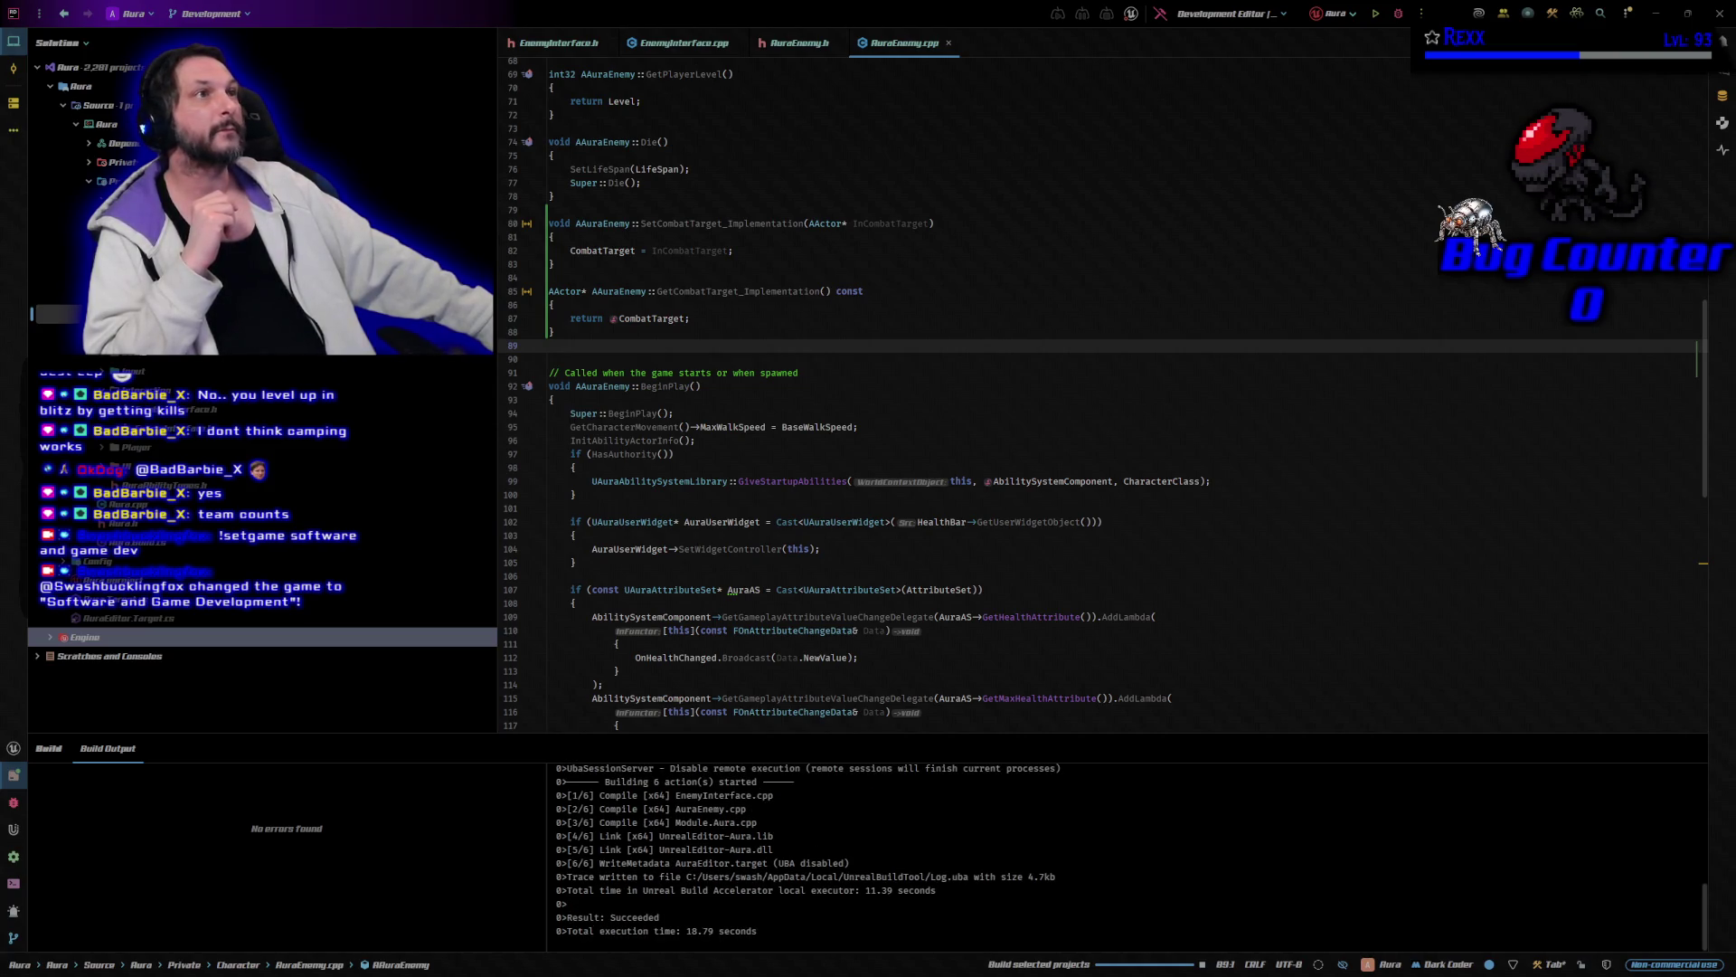
# Start UnrealEditor with the Aura project from Rider and drag the splash screen aside.
pyautogui.click(1397, 14)
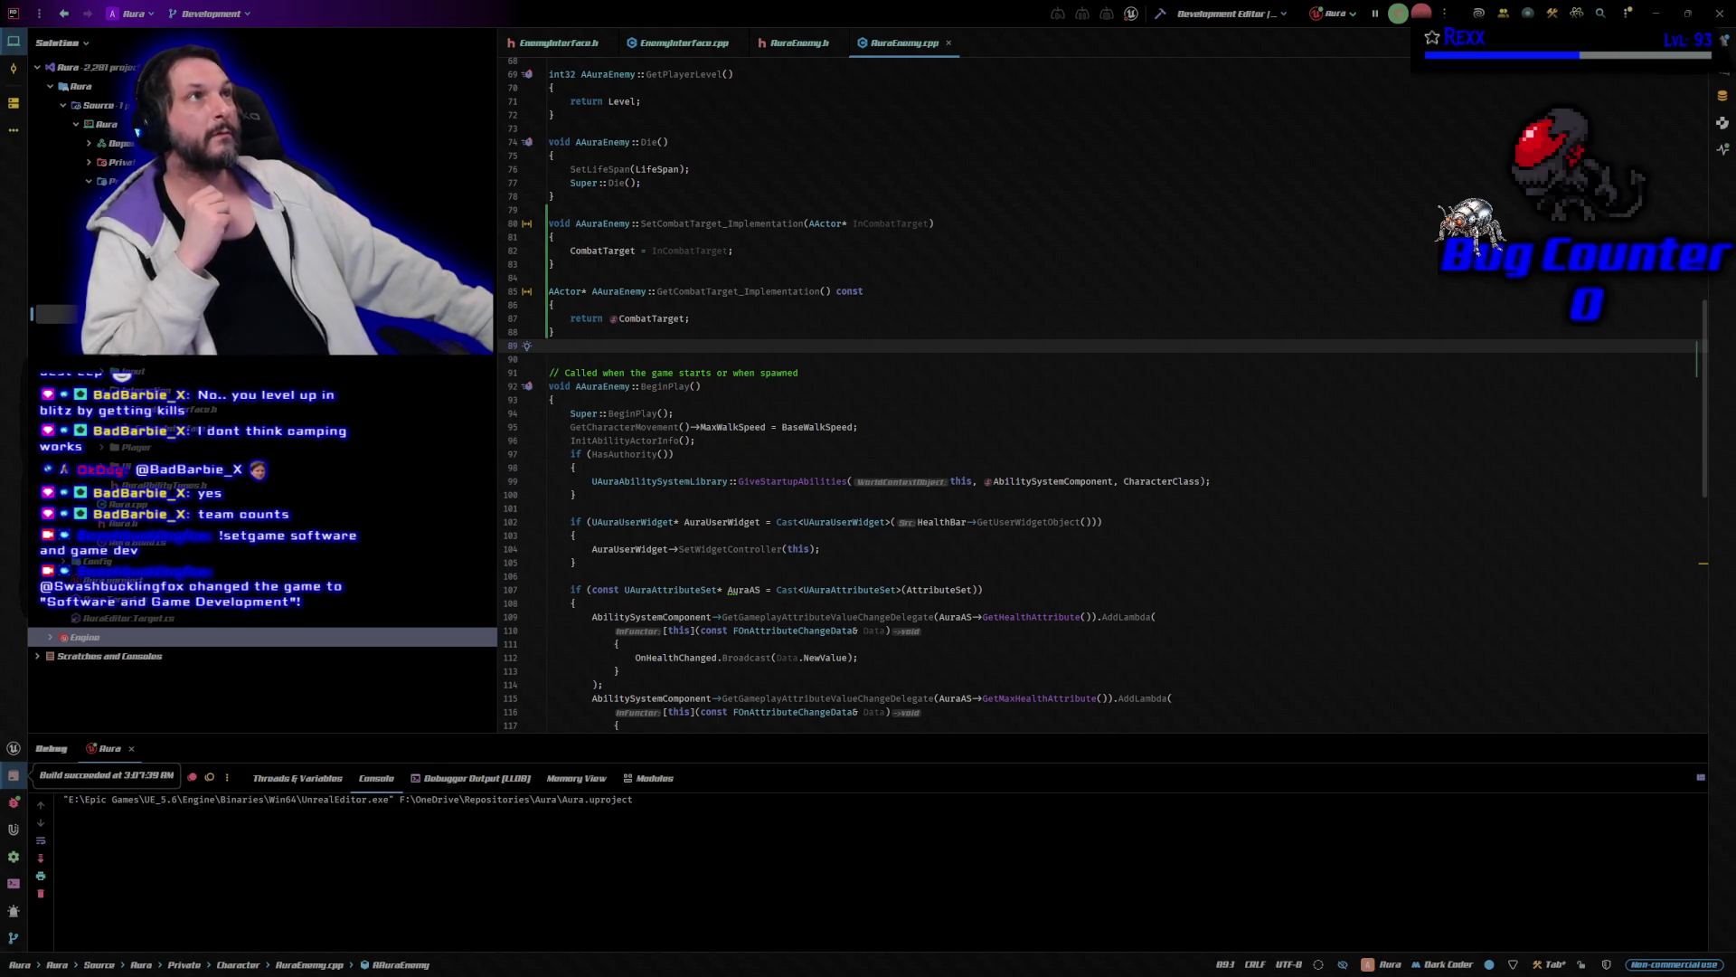
pyautogui.moveTo(271, 495); pyautogui.dragTo(1216, 222)
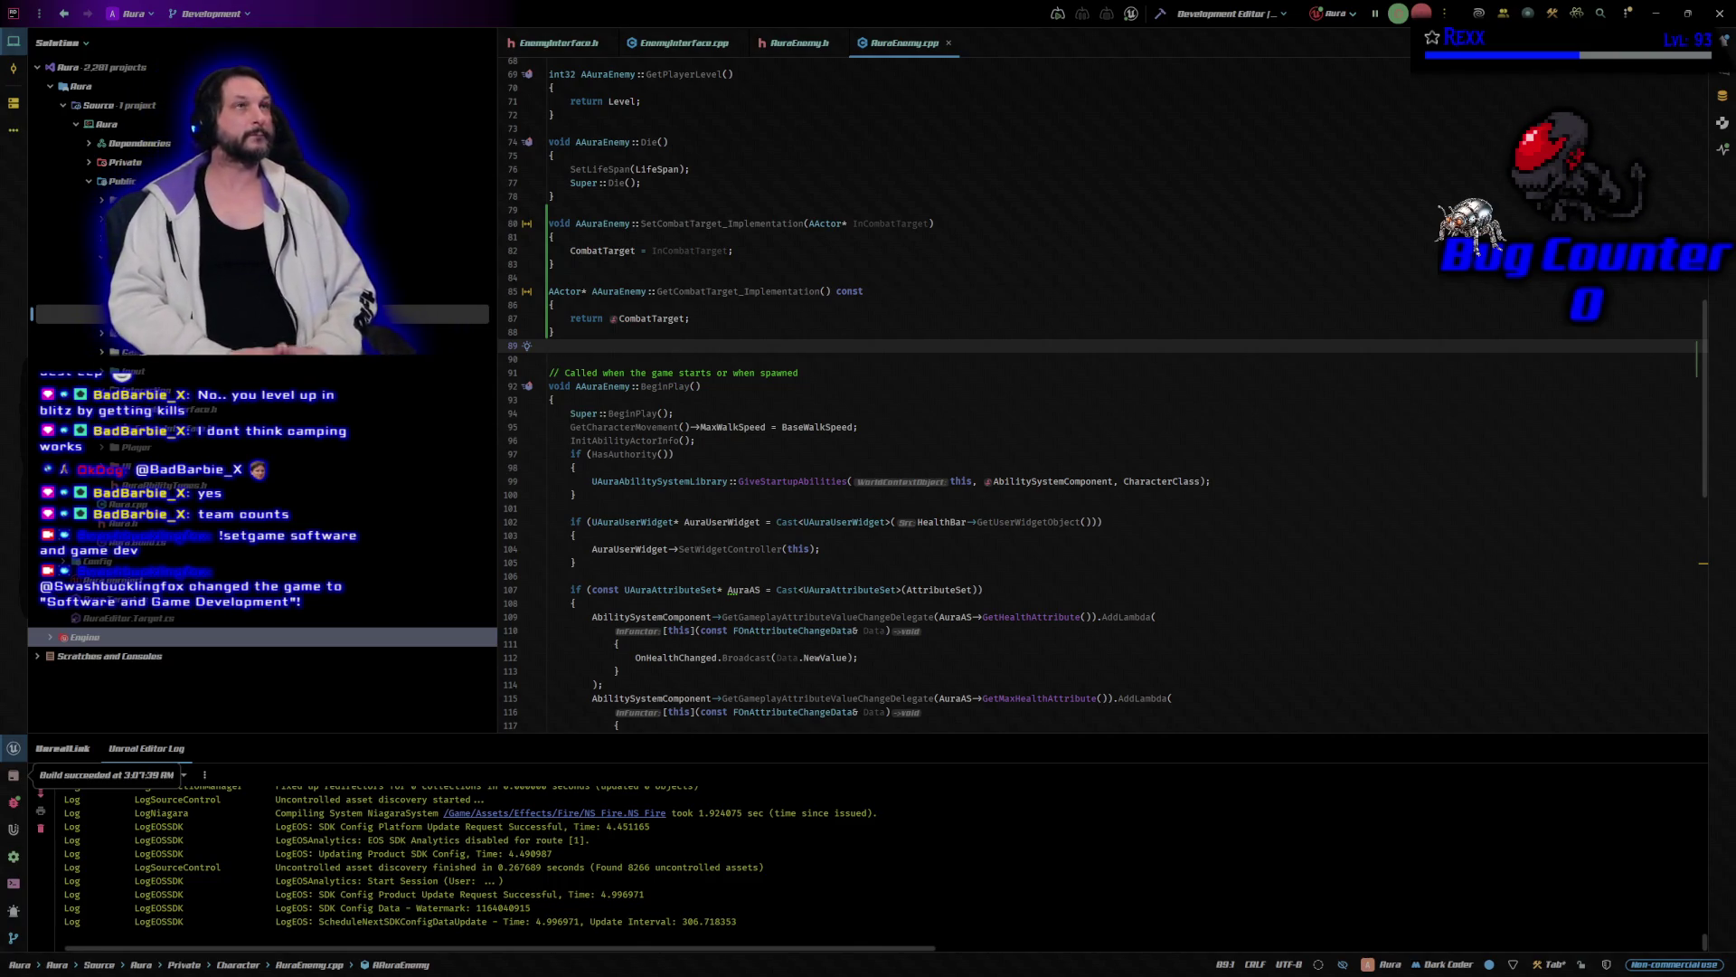
# Bring up EnemyInterface.h to review the combat target interface declarations.
pyautogui.click(560, 44)
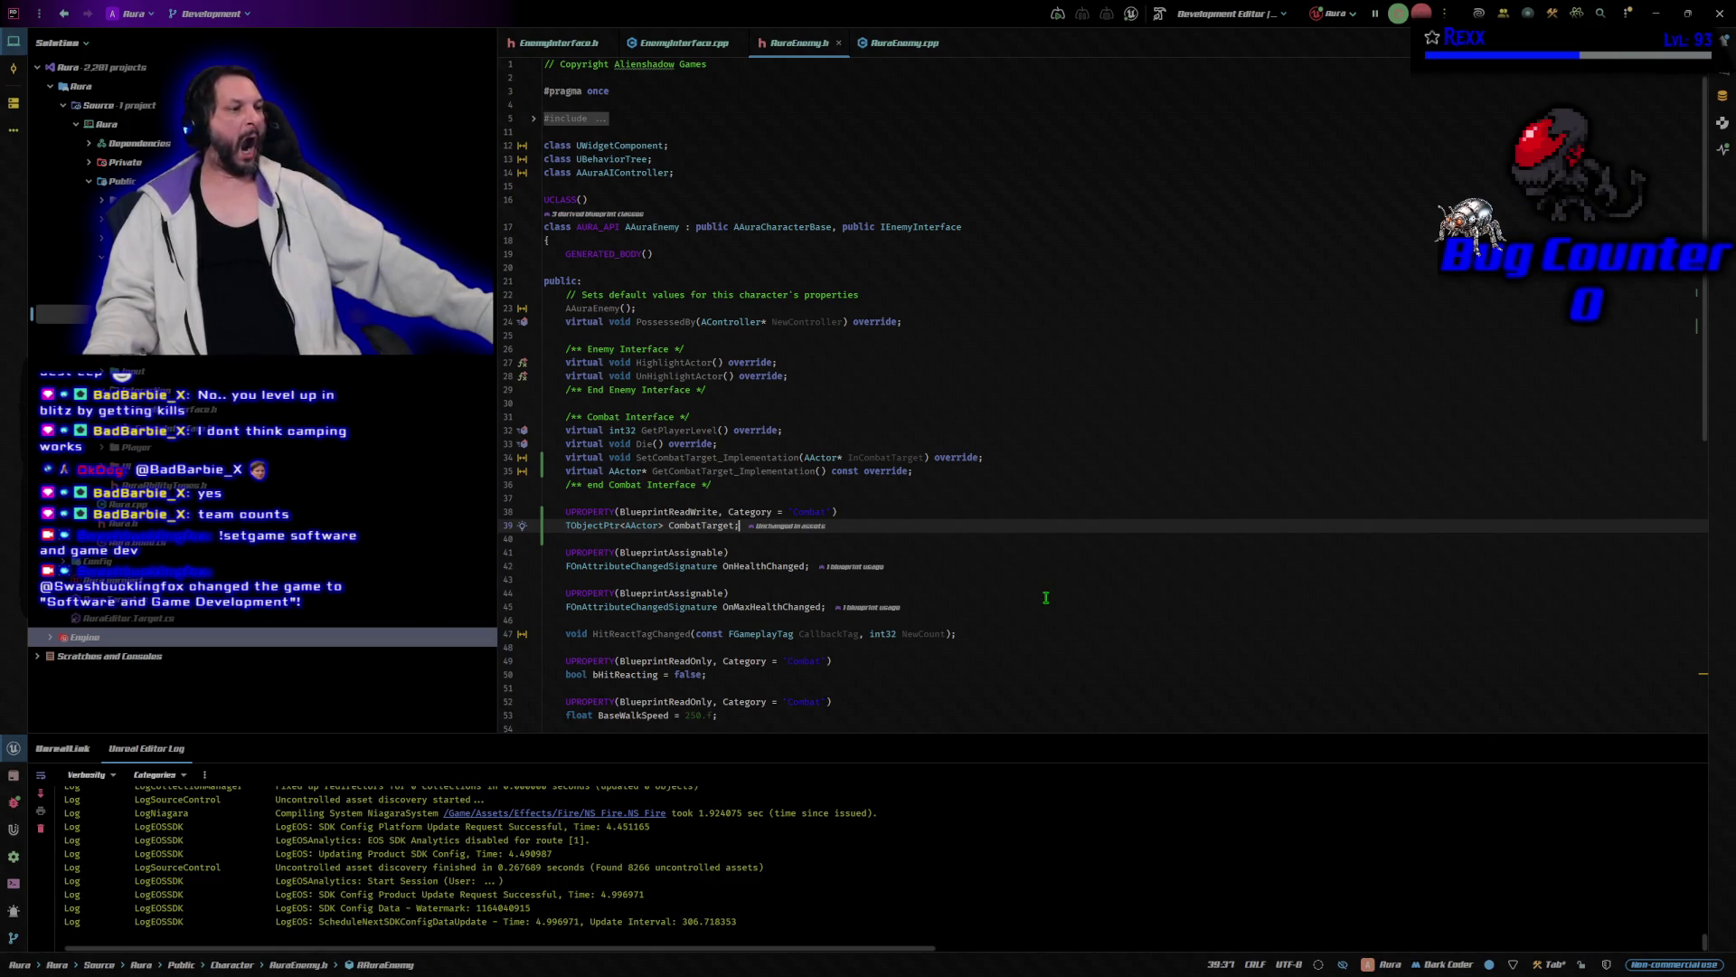
# Scroll through the AuraEnemy.h declarations, then return to AuraEnemy.cpp.
pyautogui.scroll(-3, 1045, 598)
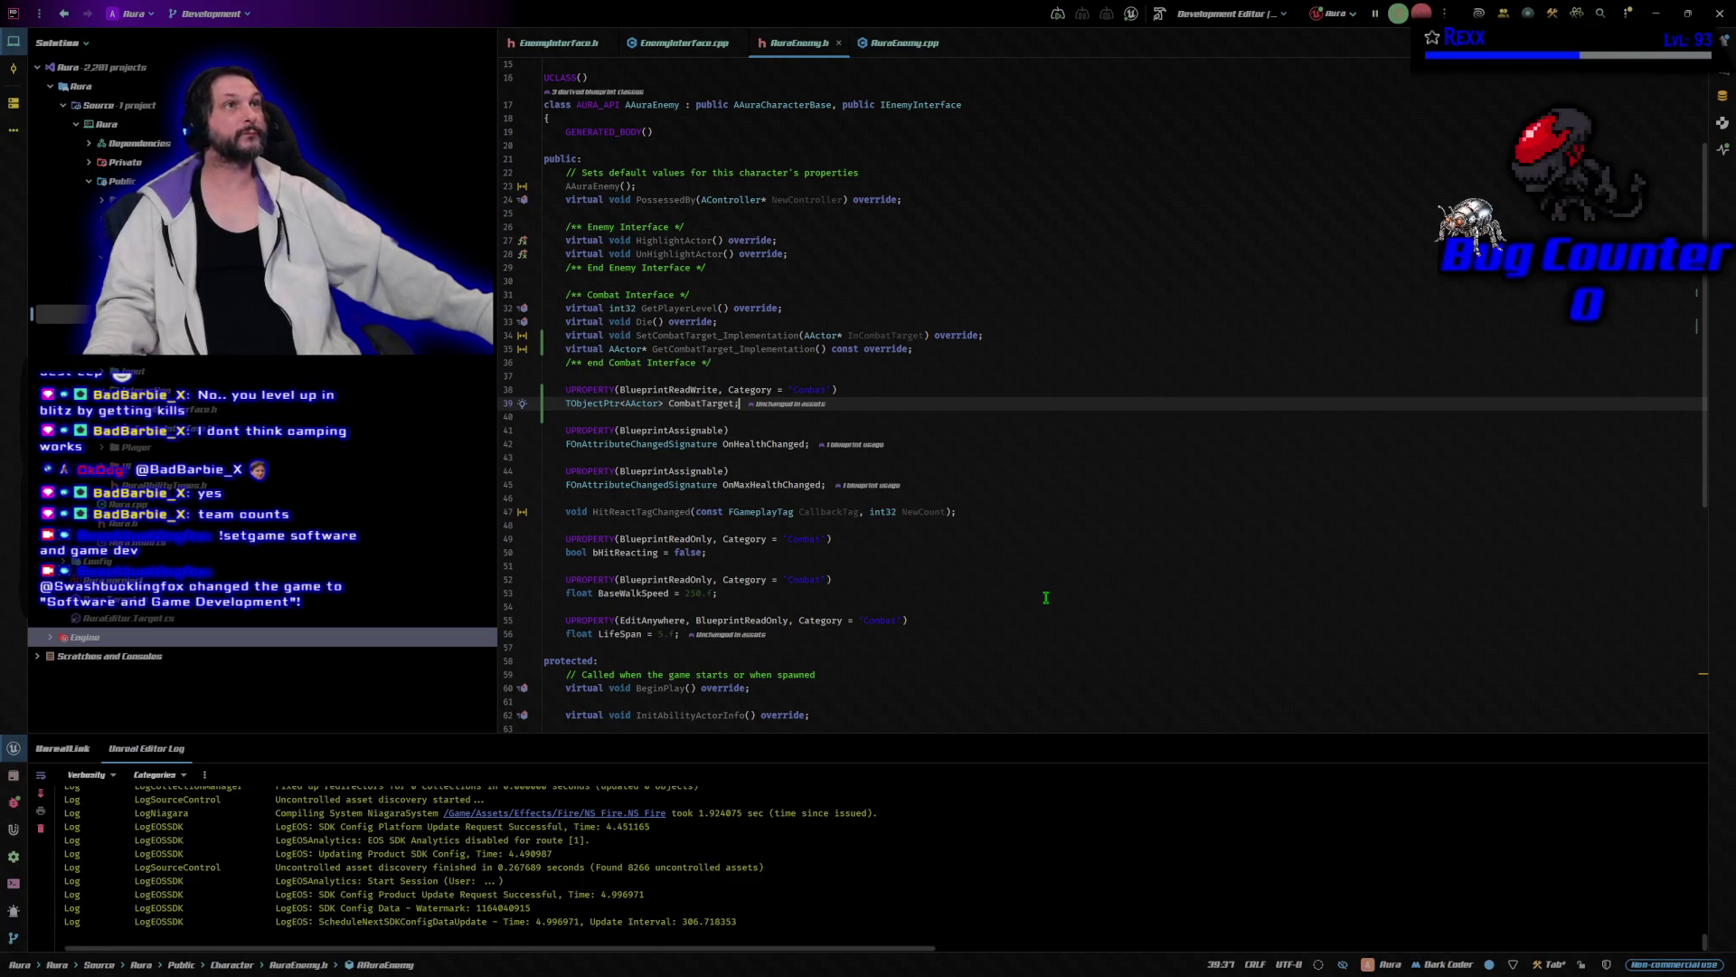
pyautogui.click(913, 59)
pyautogui.click(917, 50)
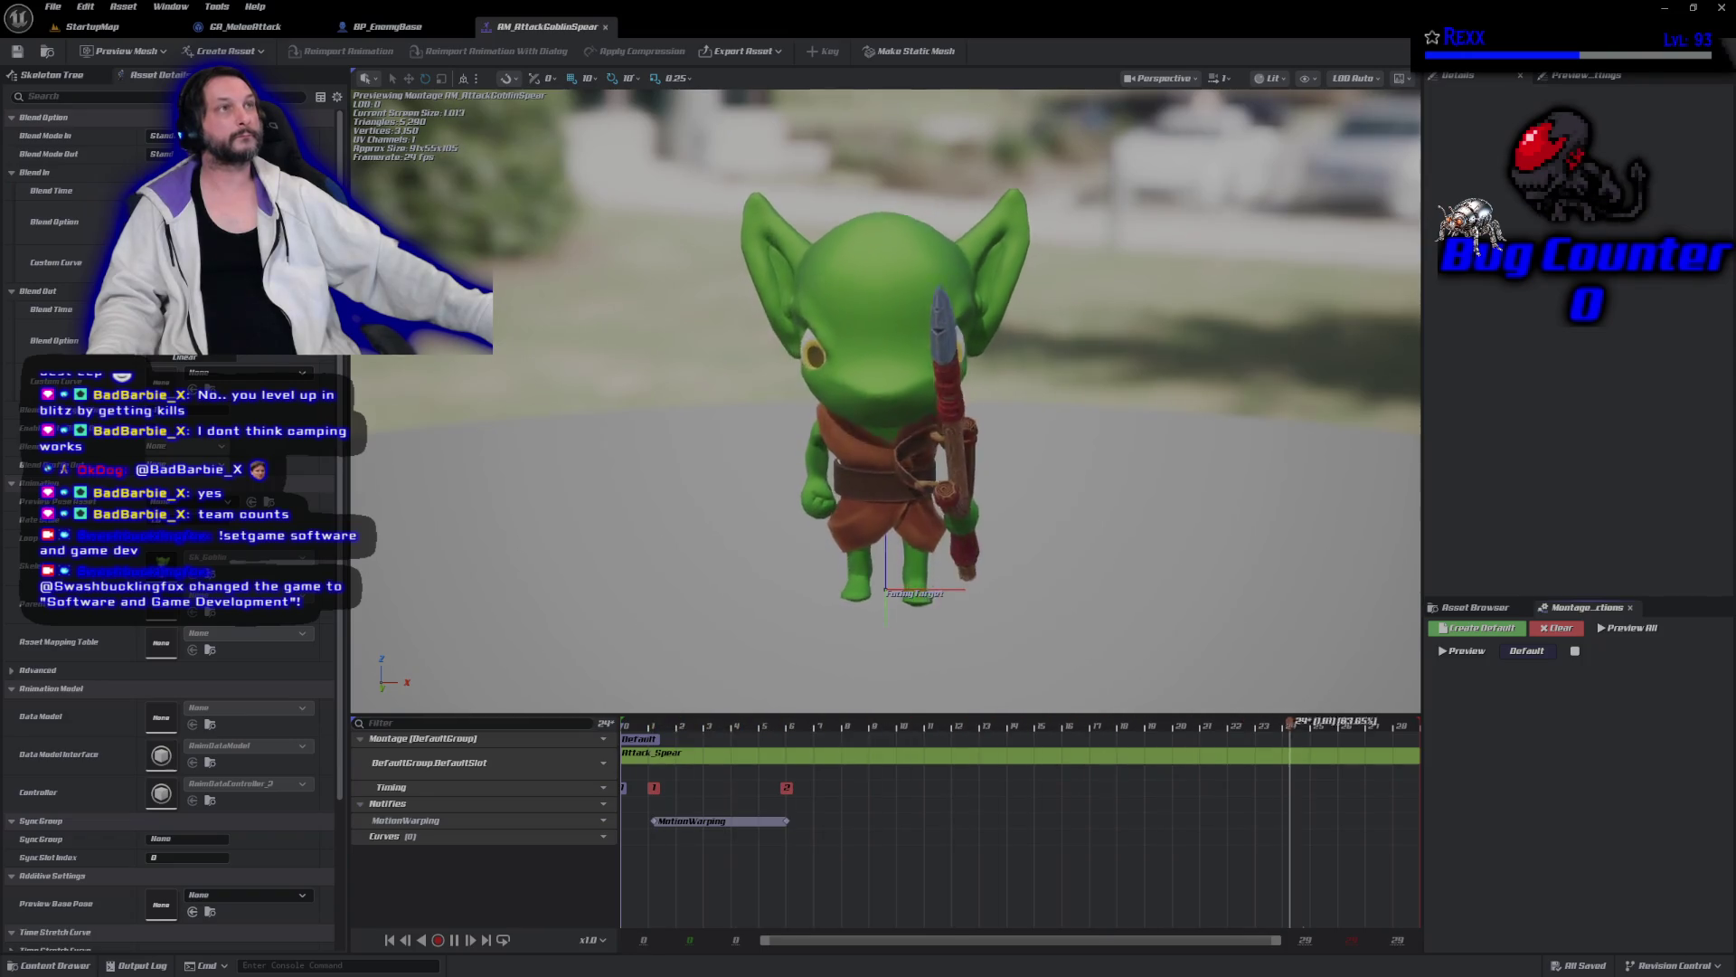
# Inspect the BP_EnemyBase event graph's facing-target warp, then switch to the GA_MeleeAttack graph.
pyautogui.click(389, 27)
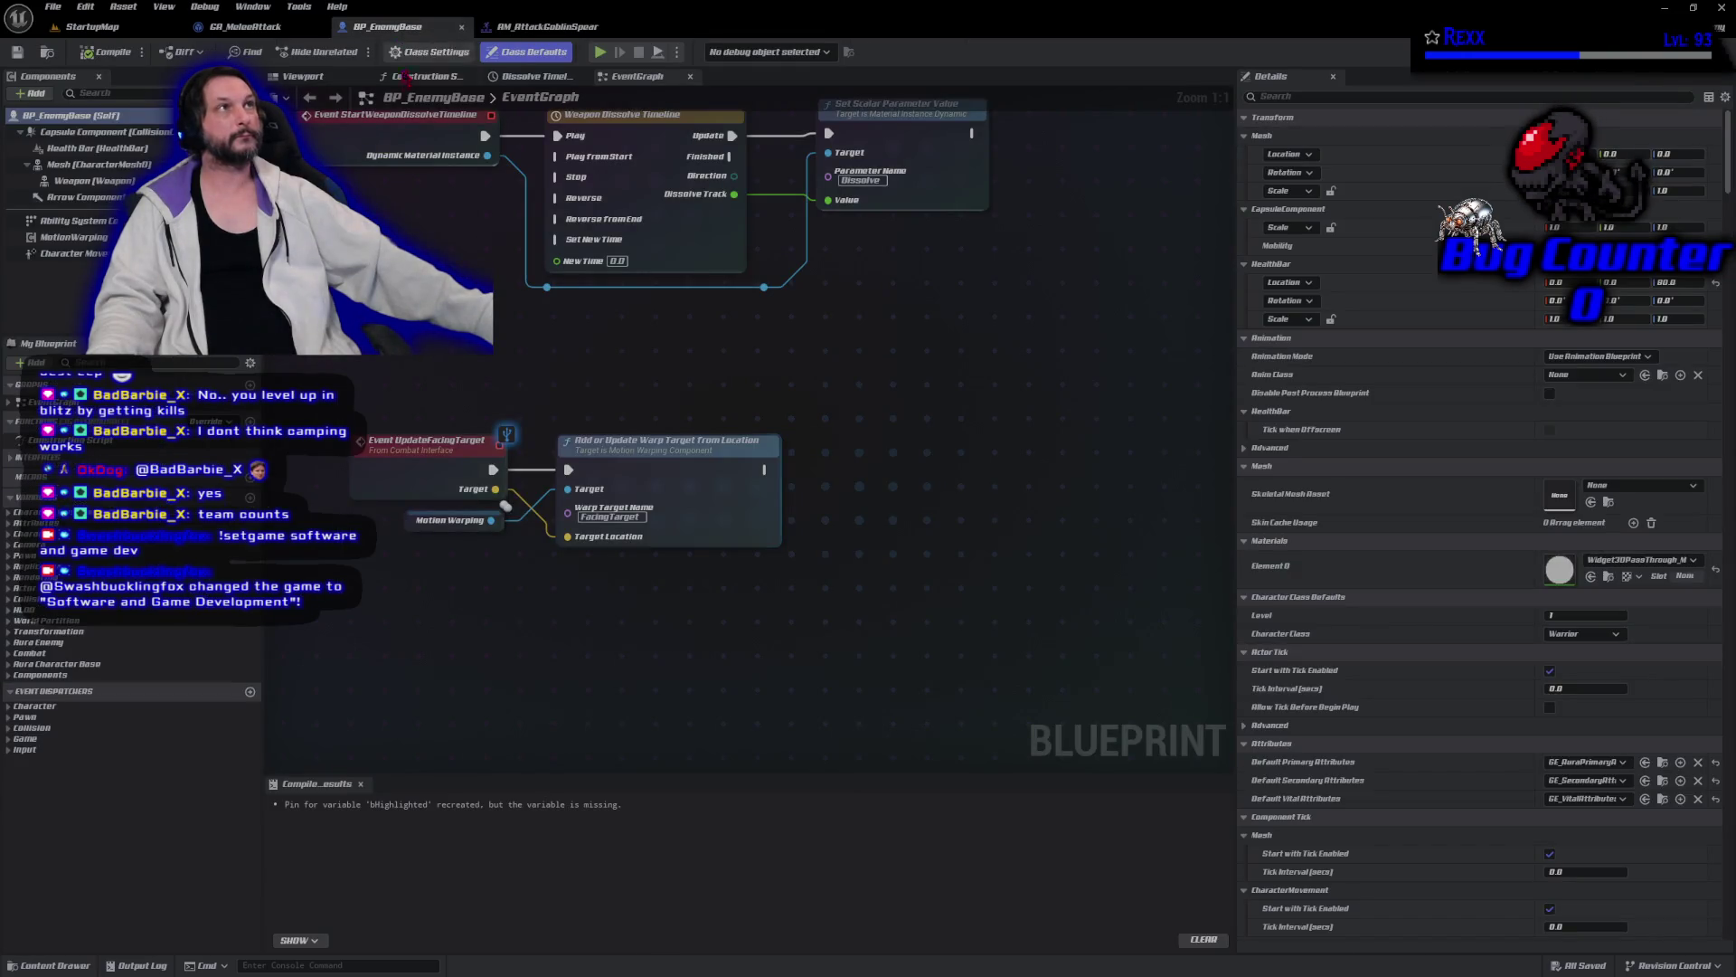
pyautogui.moveTo(545, 637); pyautogui.dragTo(554, 555)
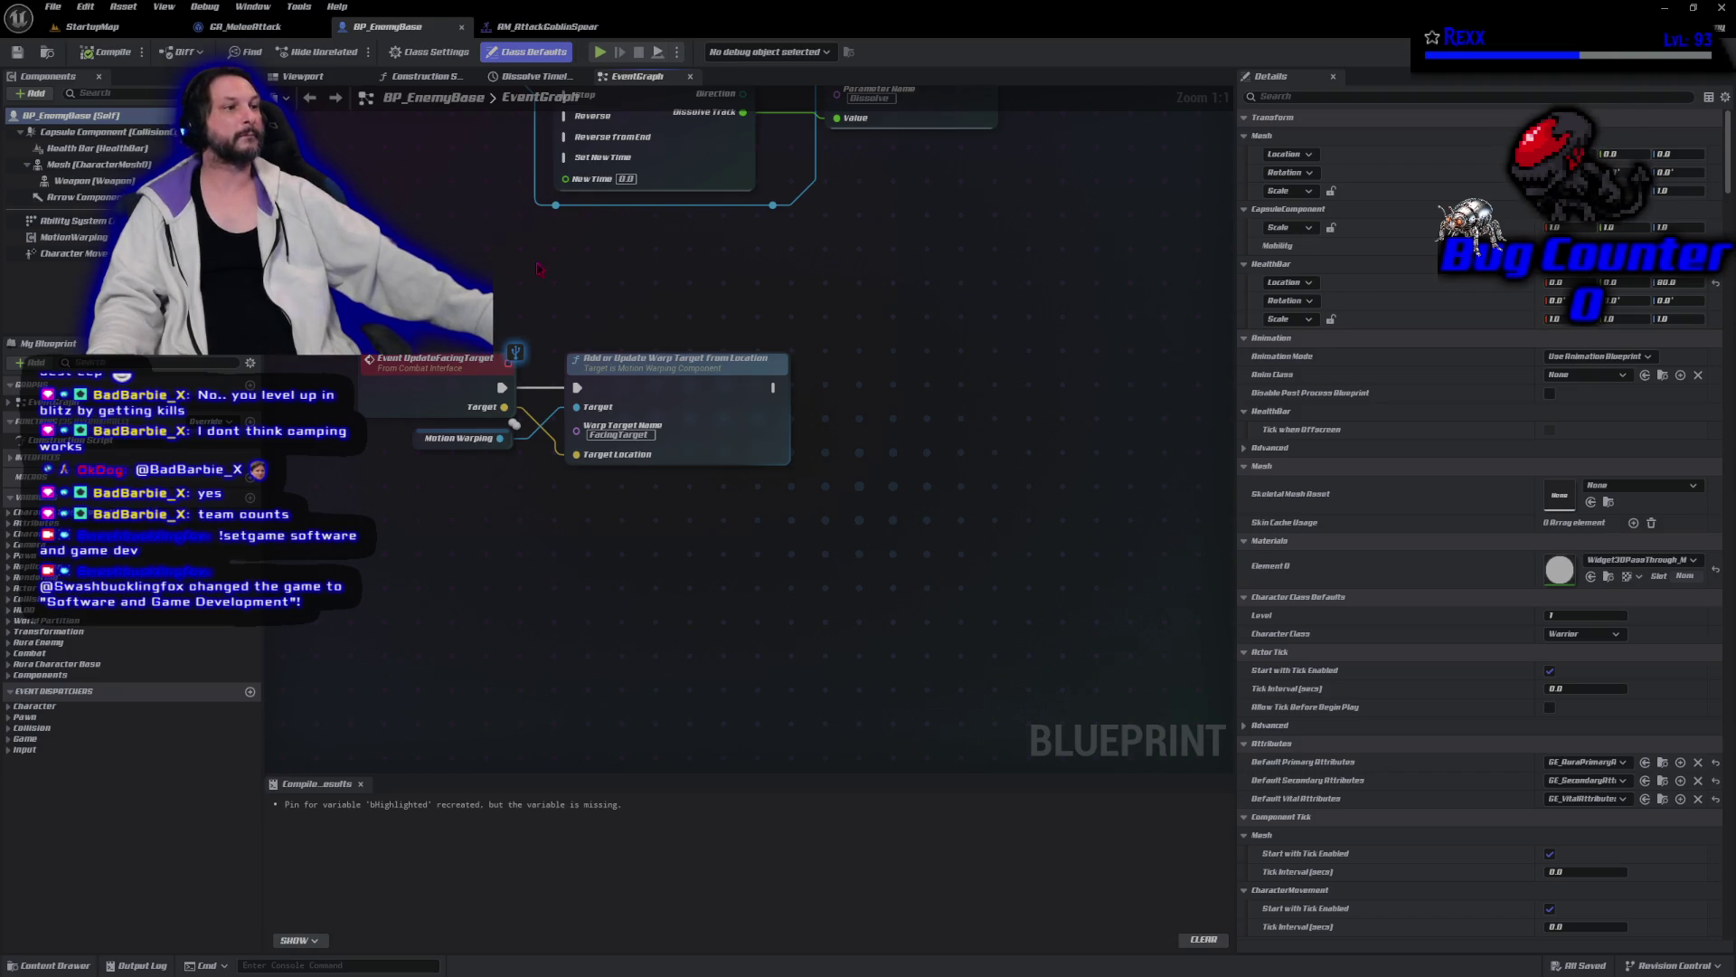
pyautogui.click(253, 28)
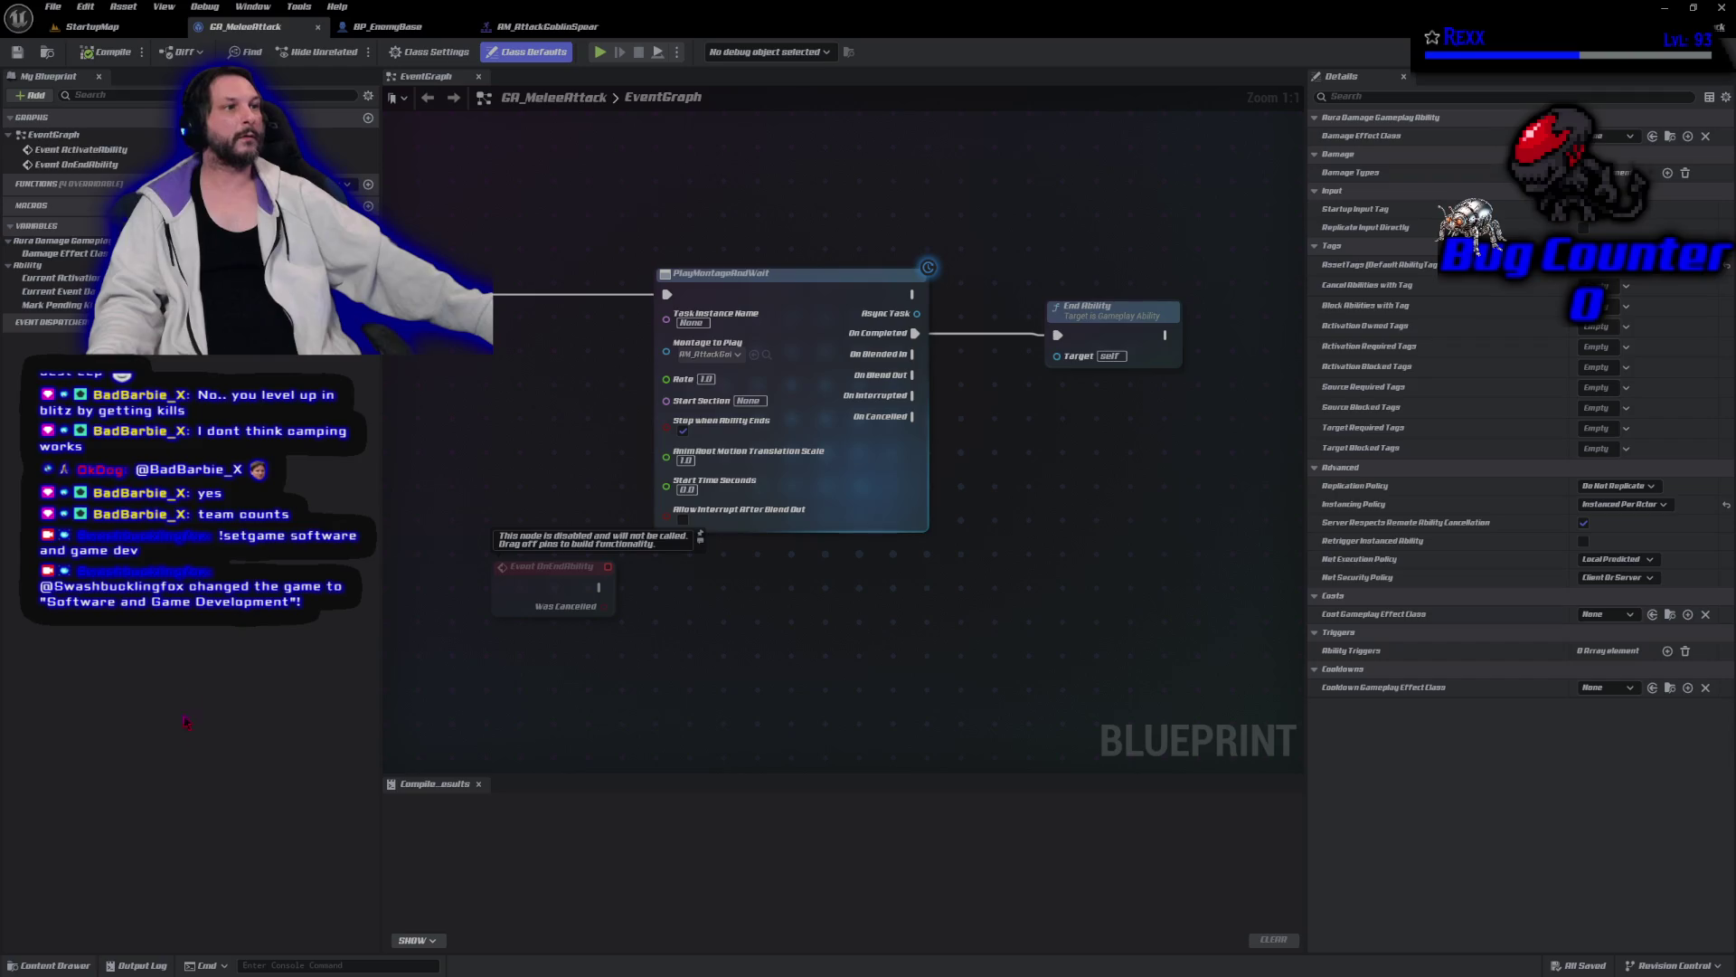
# In the Content Drawer, leave AbilitySystem and open AI > Tasks > BTT_Attack.
pyautogui.click(39, 967)
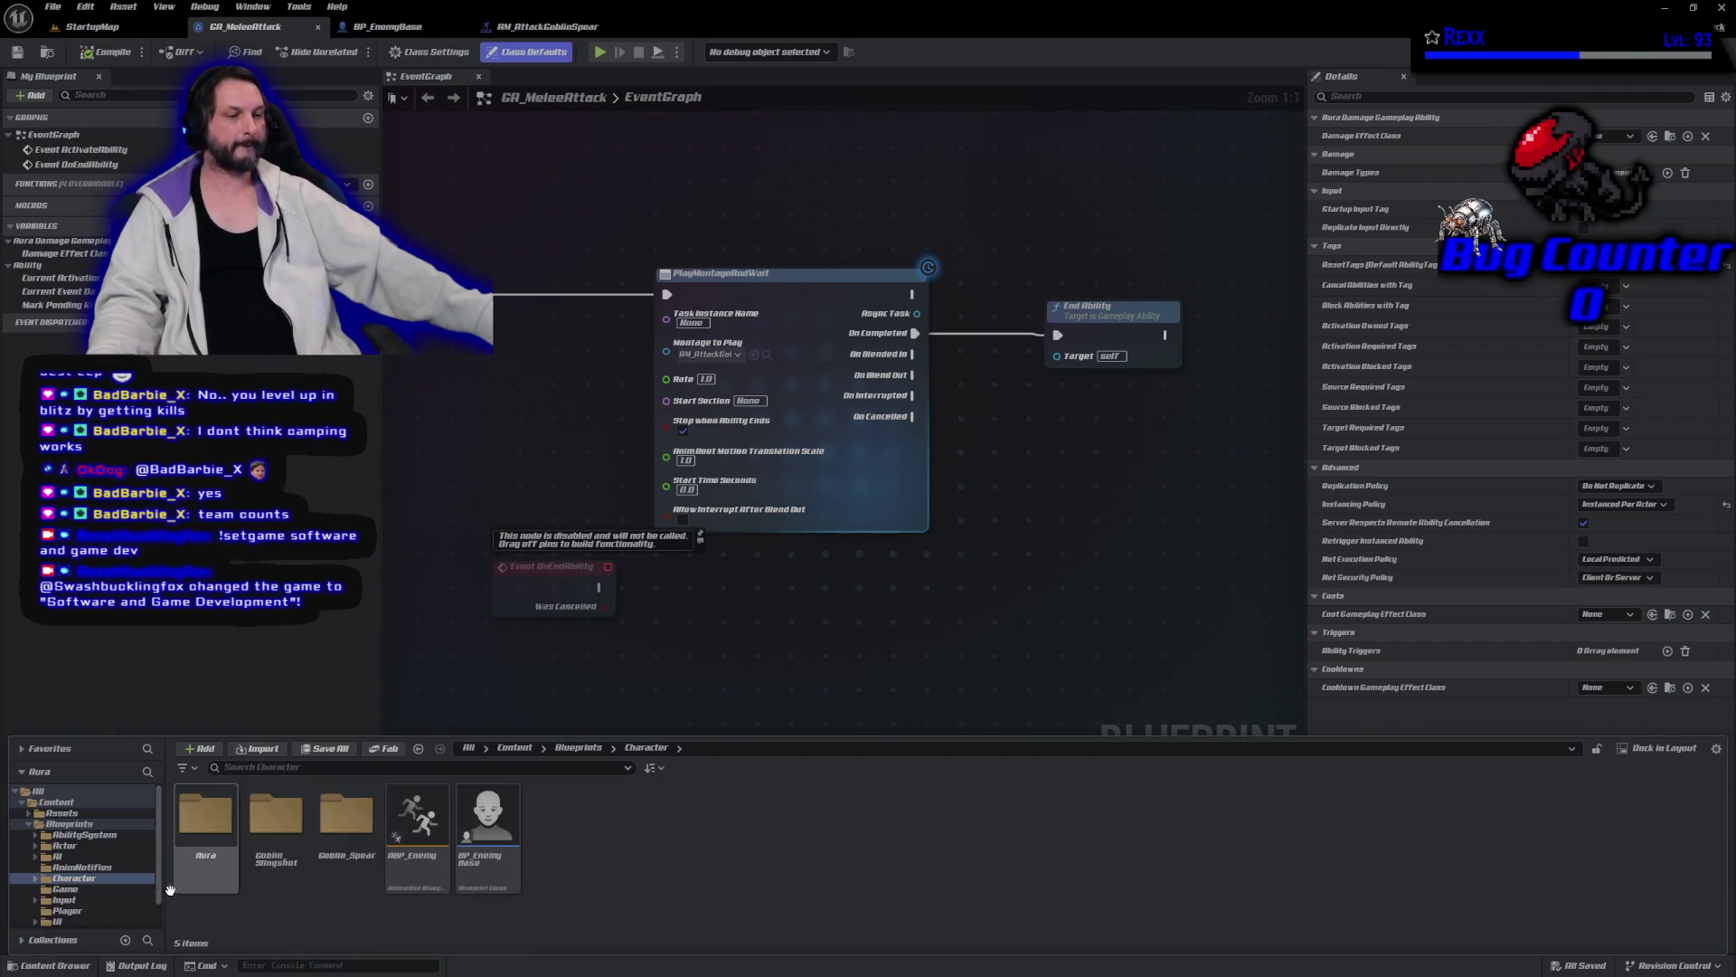
pyautogui.click(79, 835)
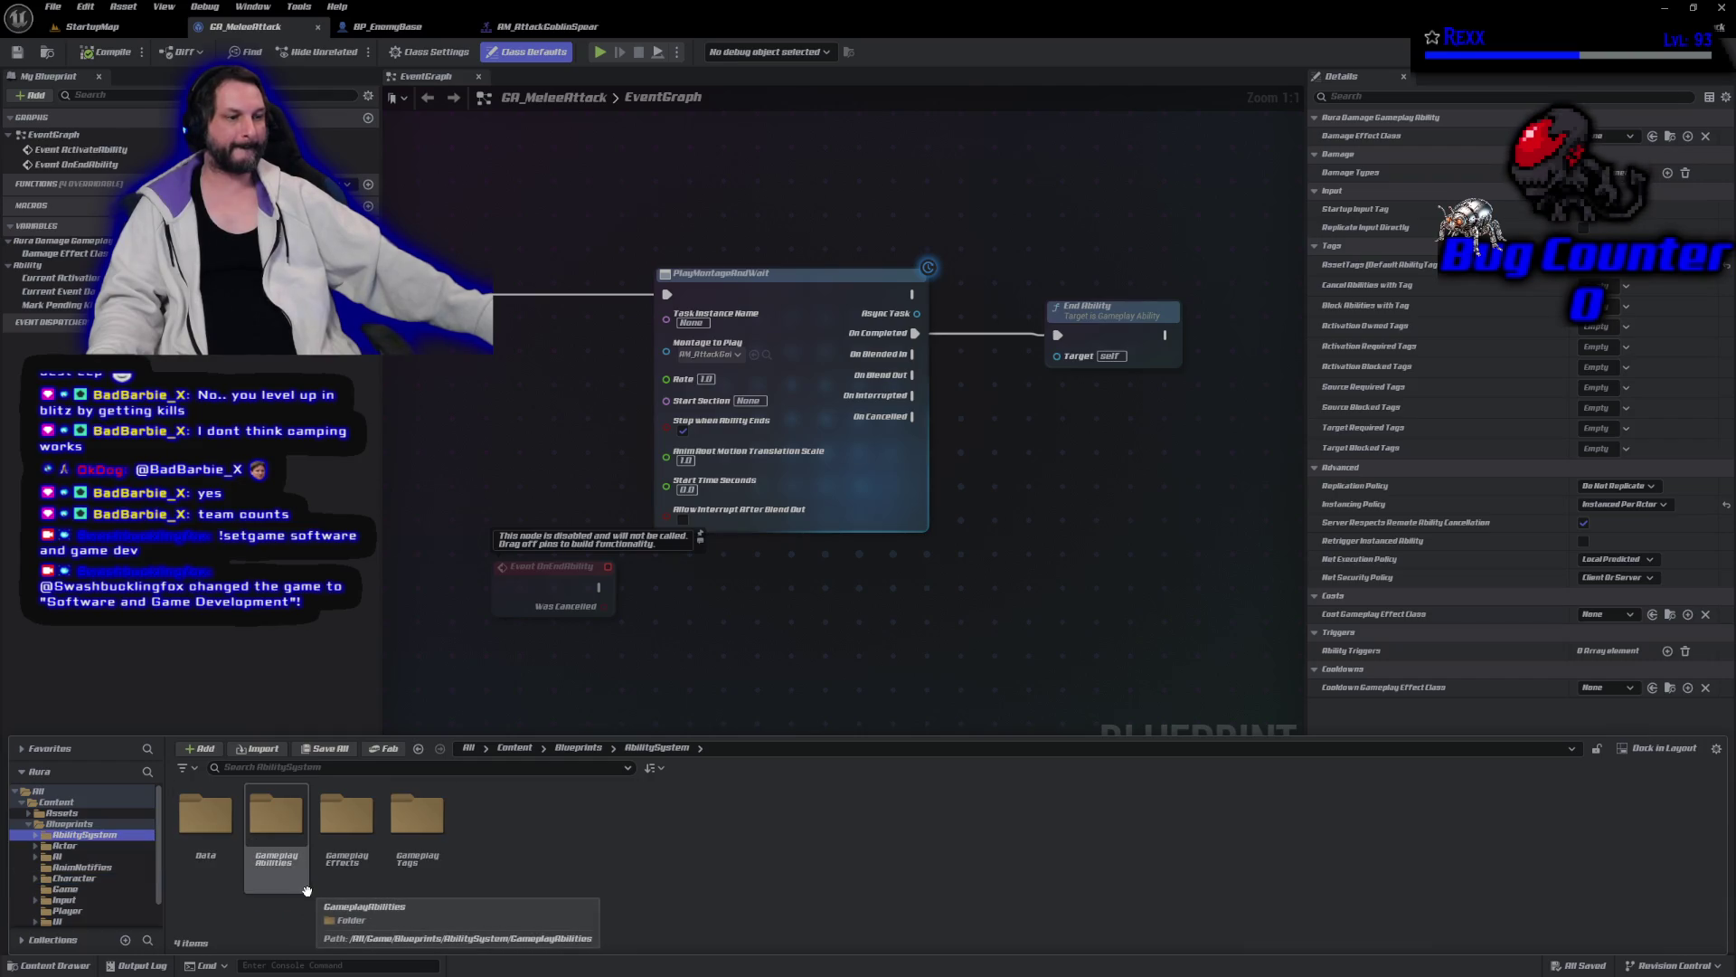
pyautogui.doubleClick(276, 818)
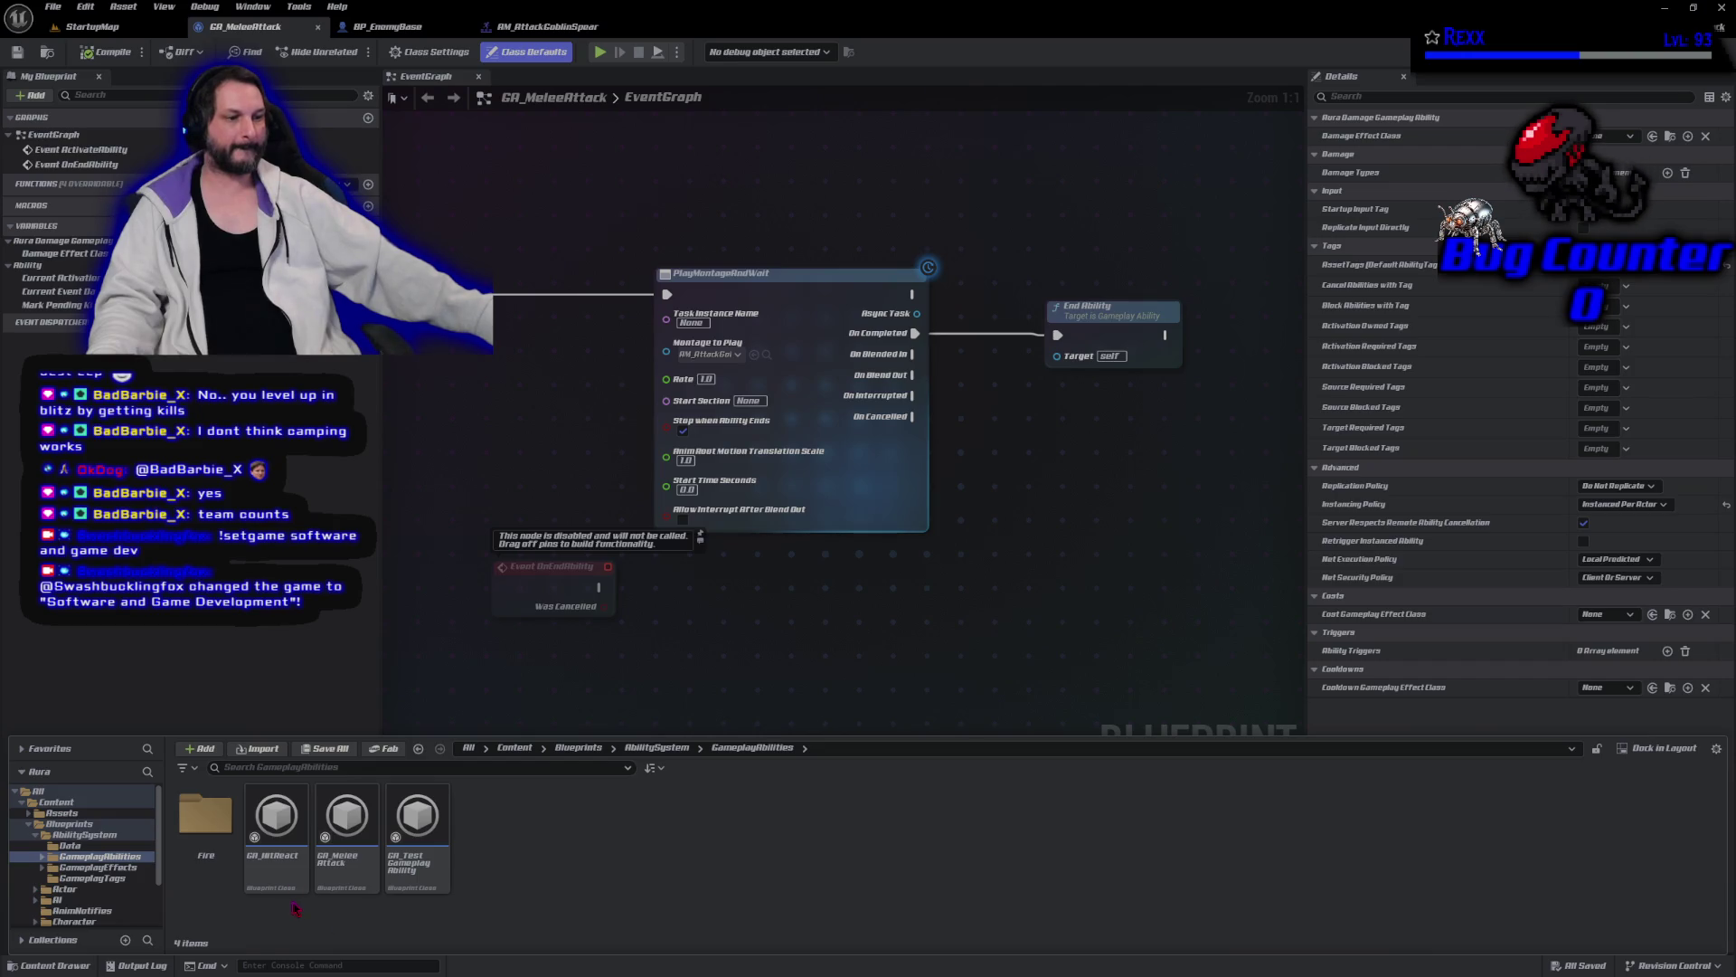
pyautogui.hotkey('alt', 'Left')
pyautogui.click(58, 900)
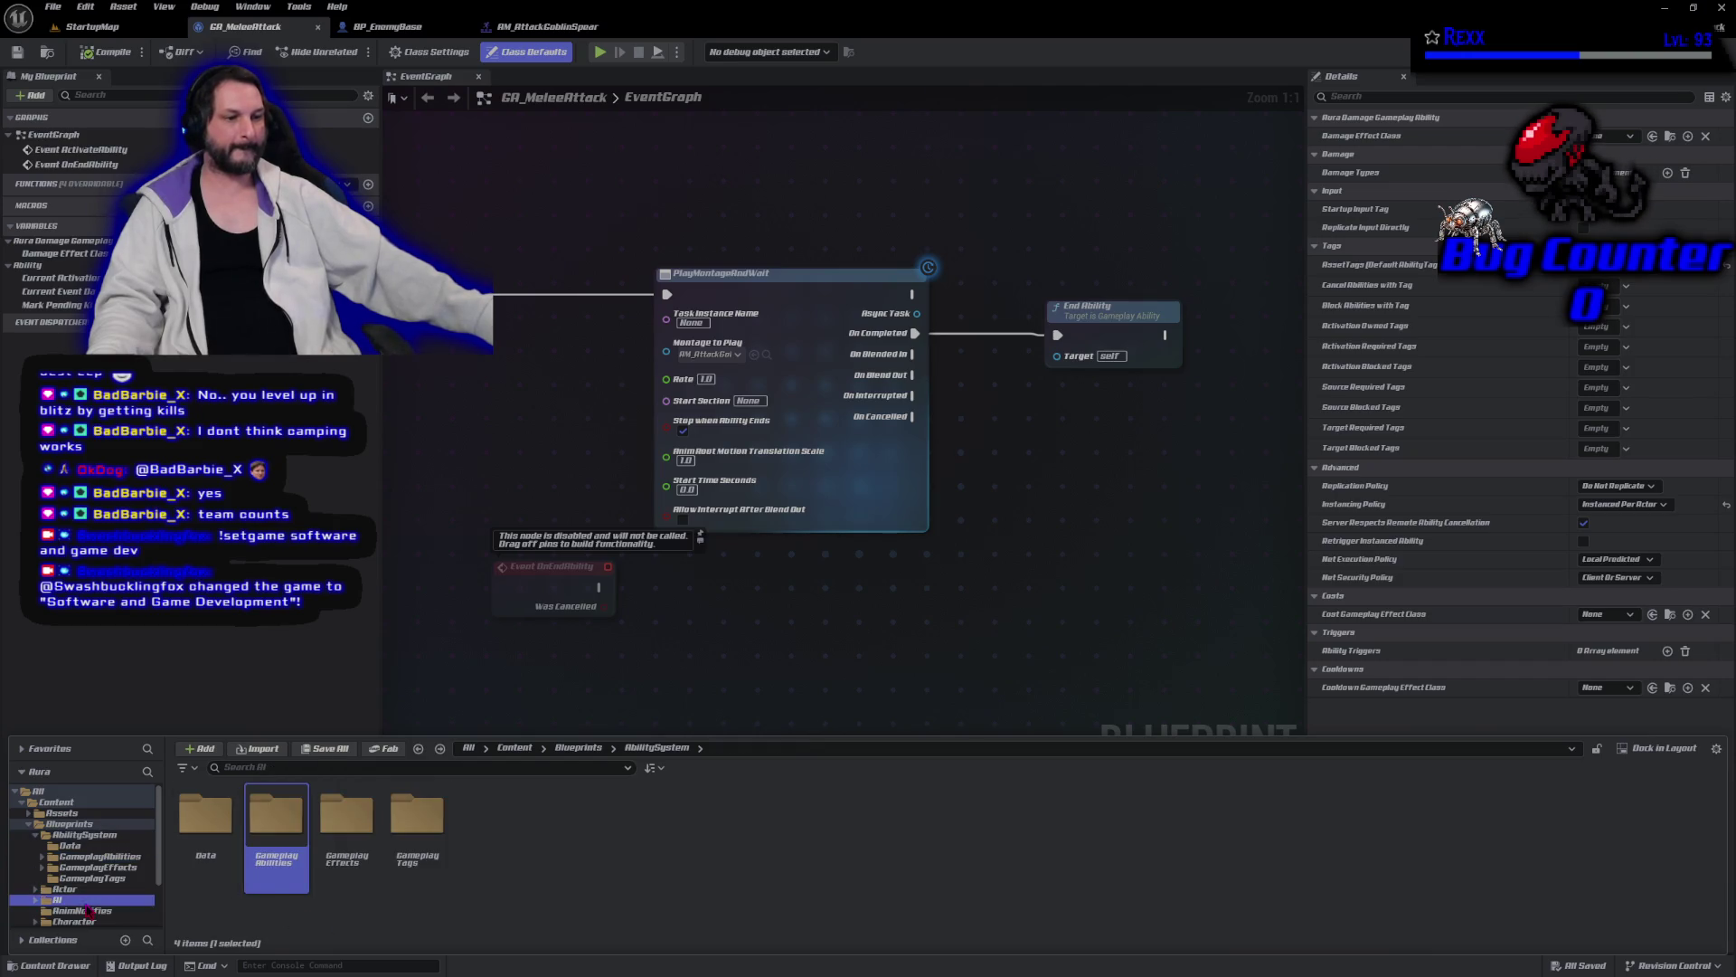
pyautogui.doubleClick(458, 854)
pyautogui.doubleClick(201, 850)
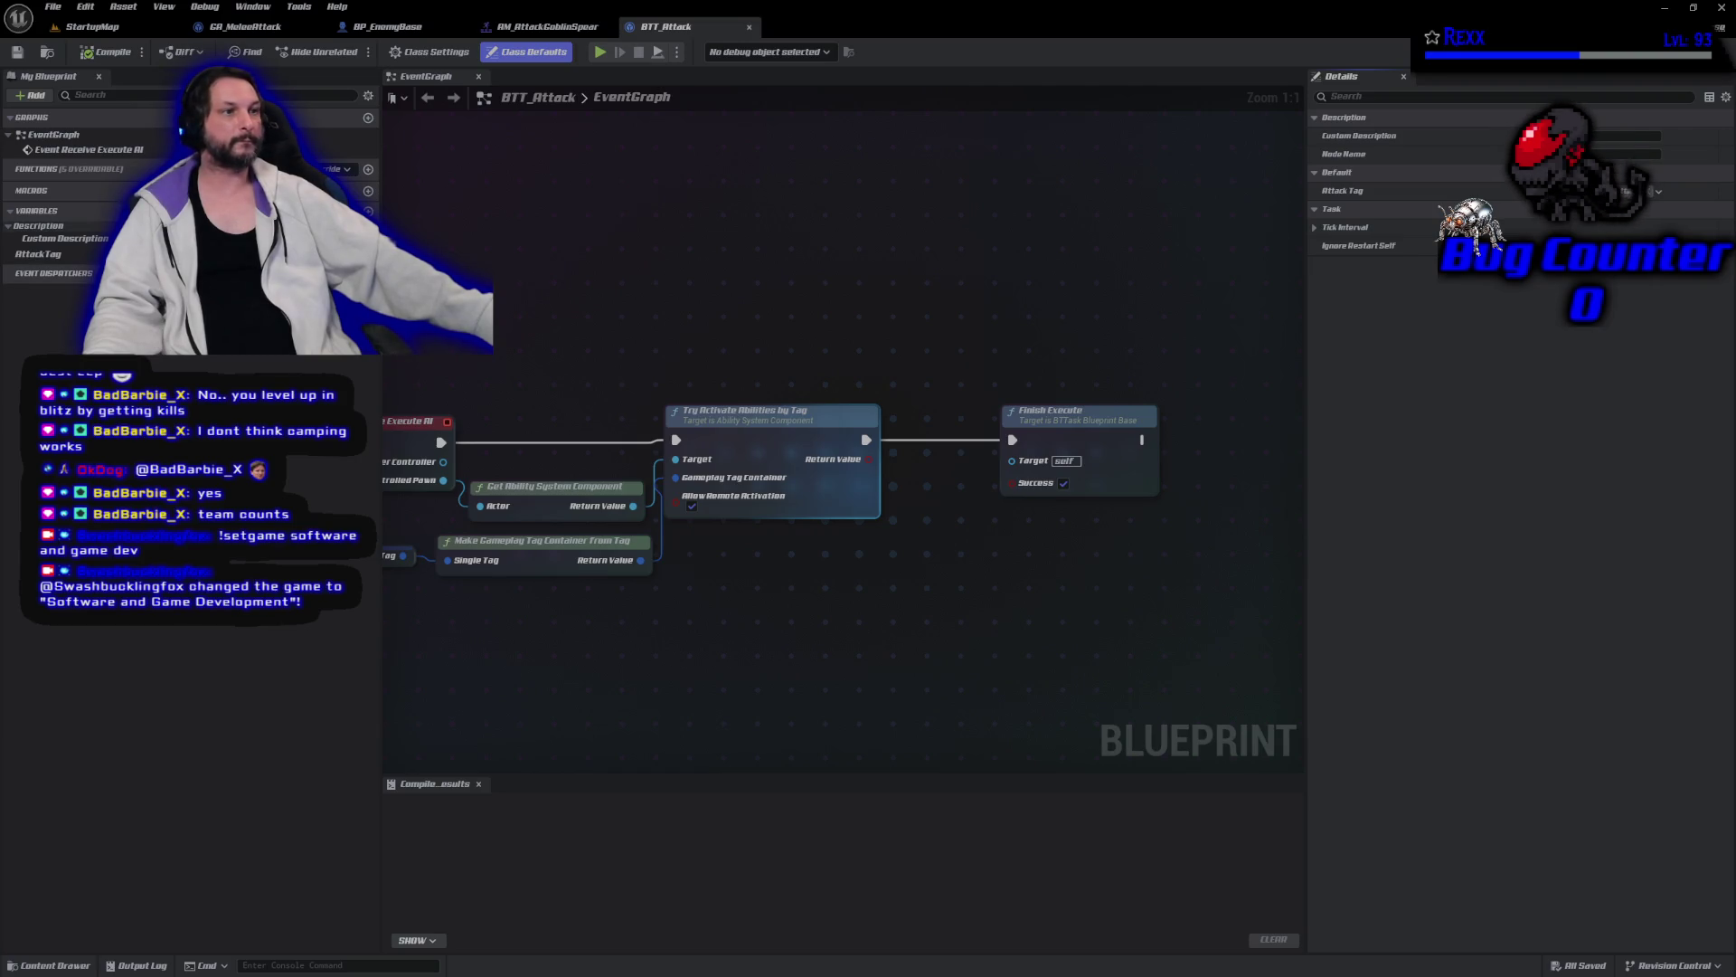
# Add NewVar to BTT_Attack and change its type from Boolean to Blackboard Key Selector.
pyautogui.click(368, 210)
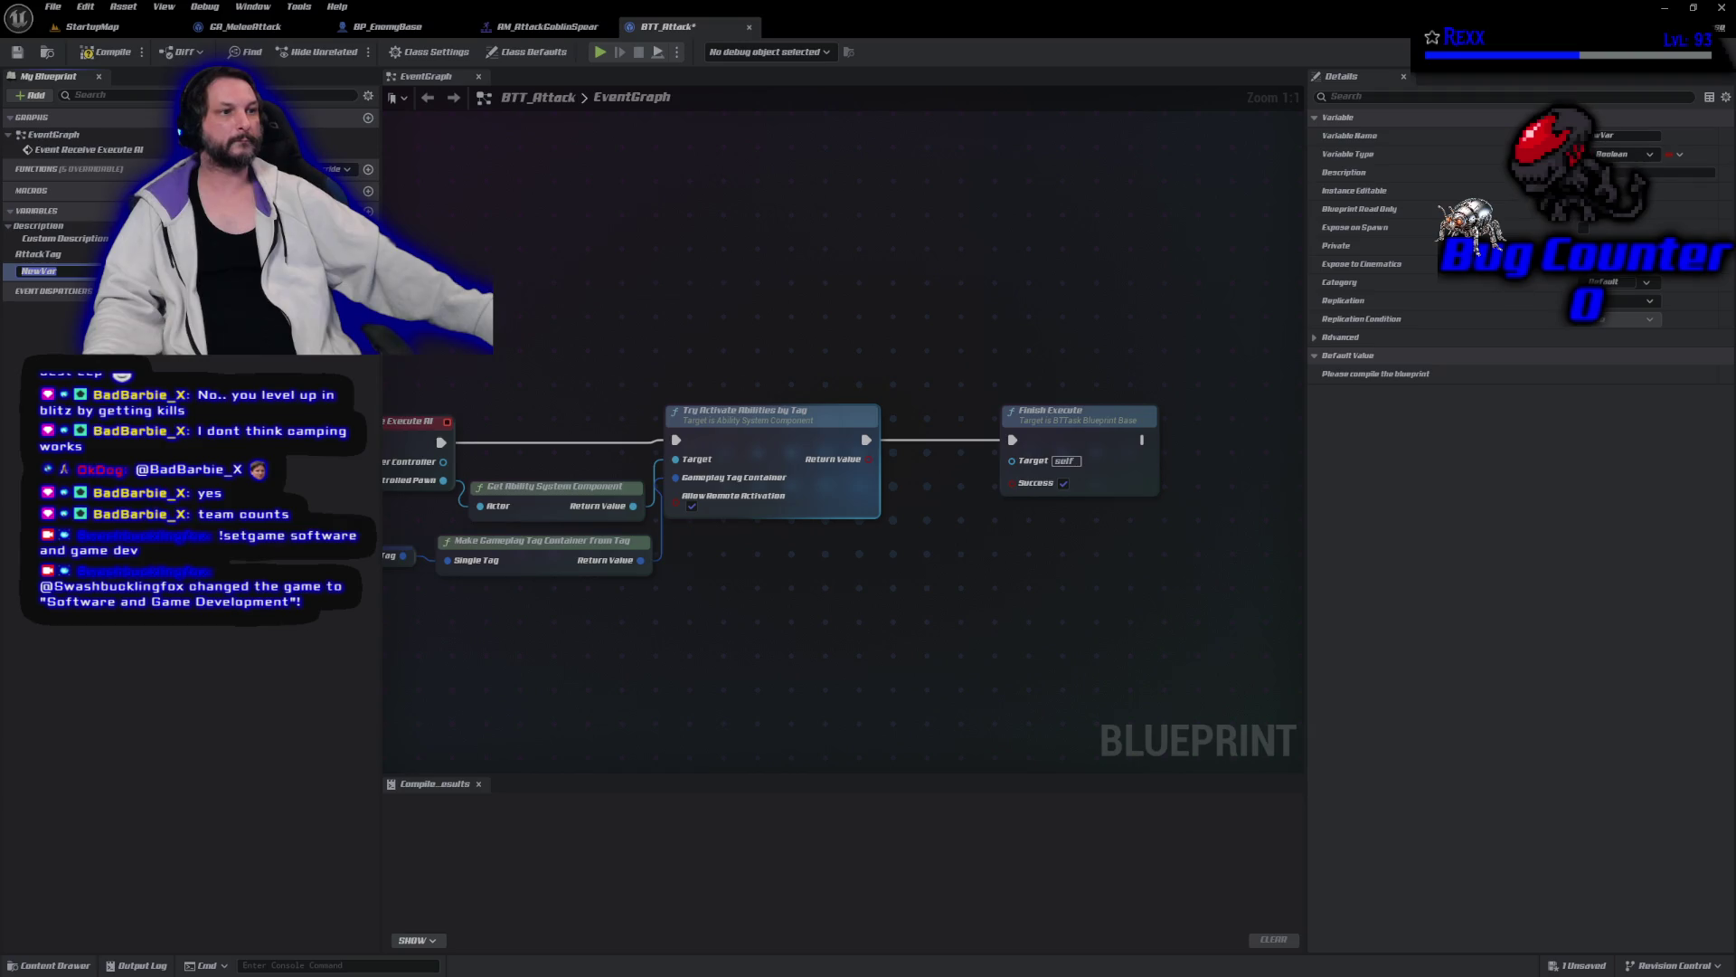
pyautogui.click(357, 271)
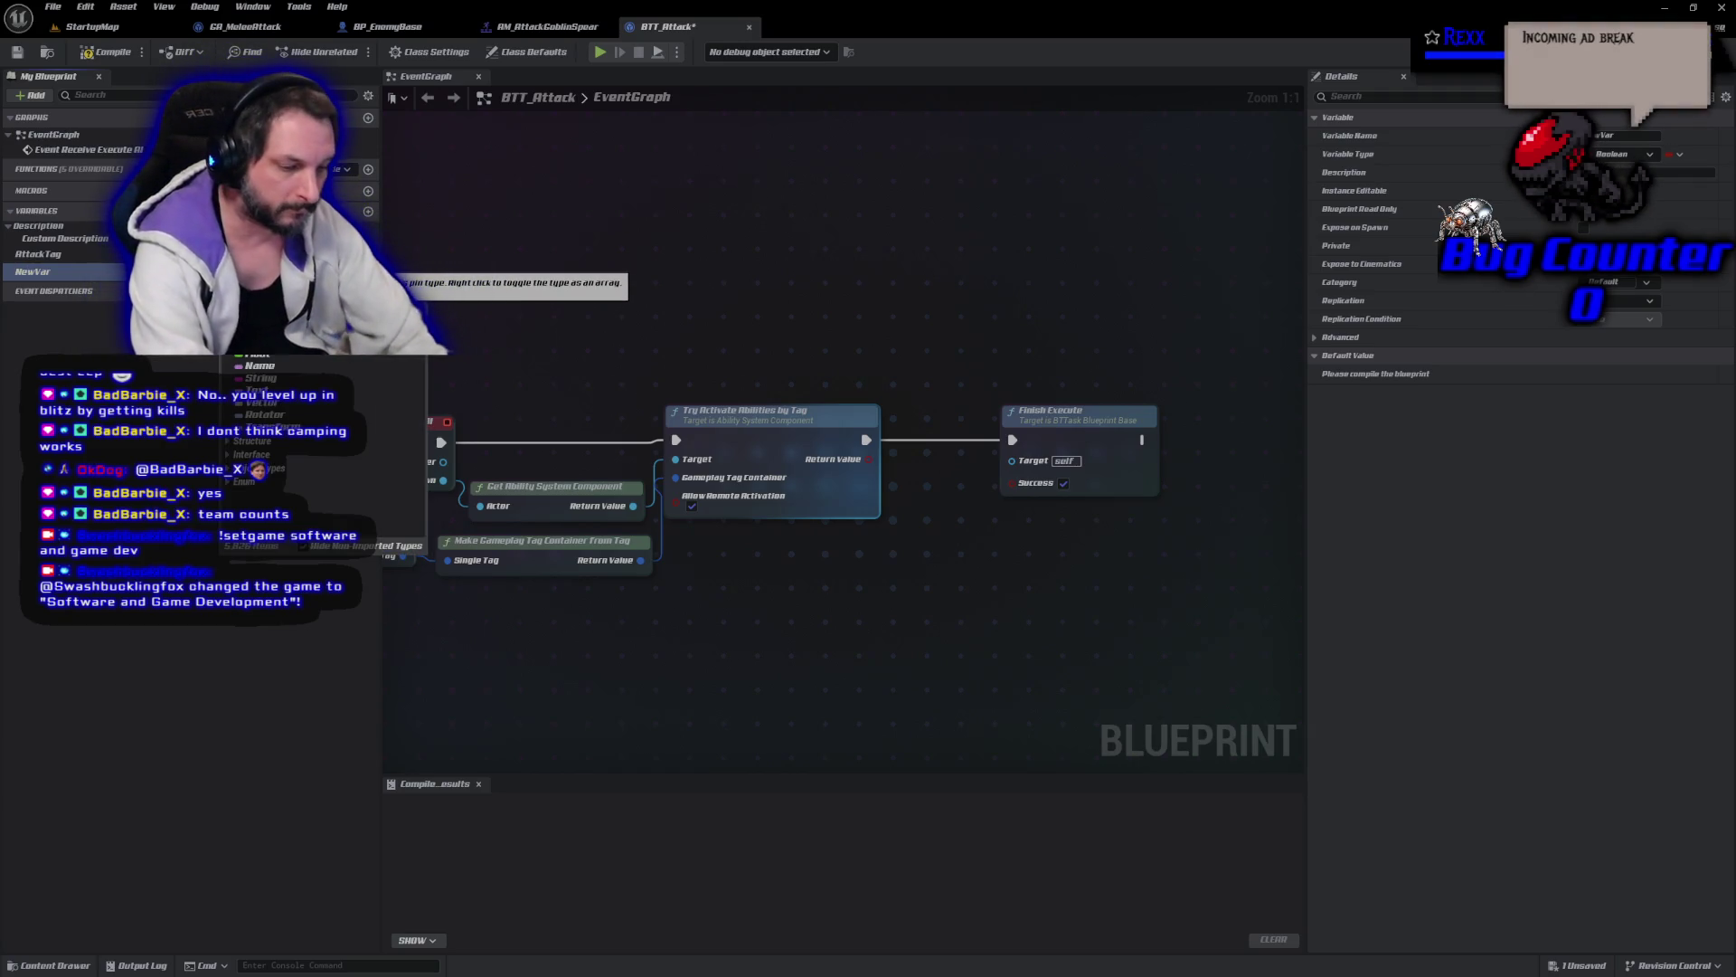
pyautogui.write('blackboard')
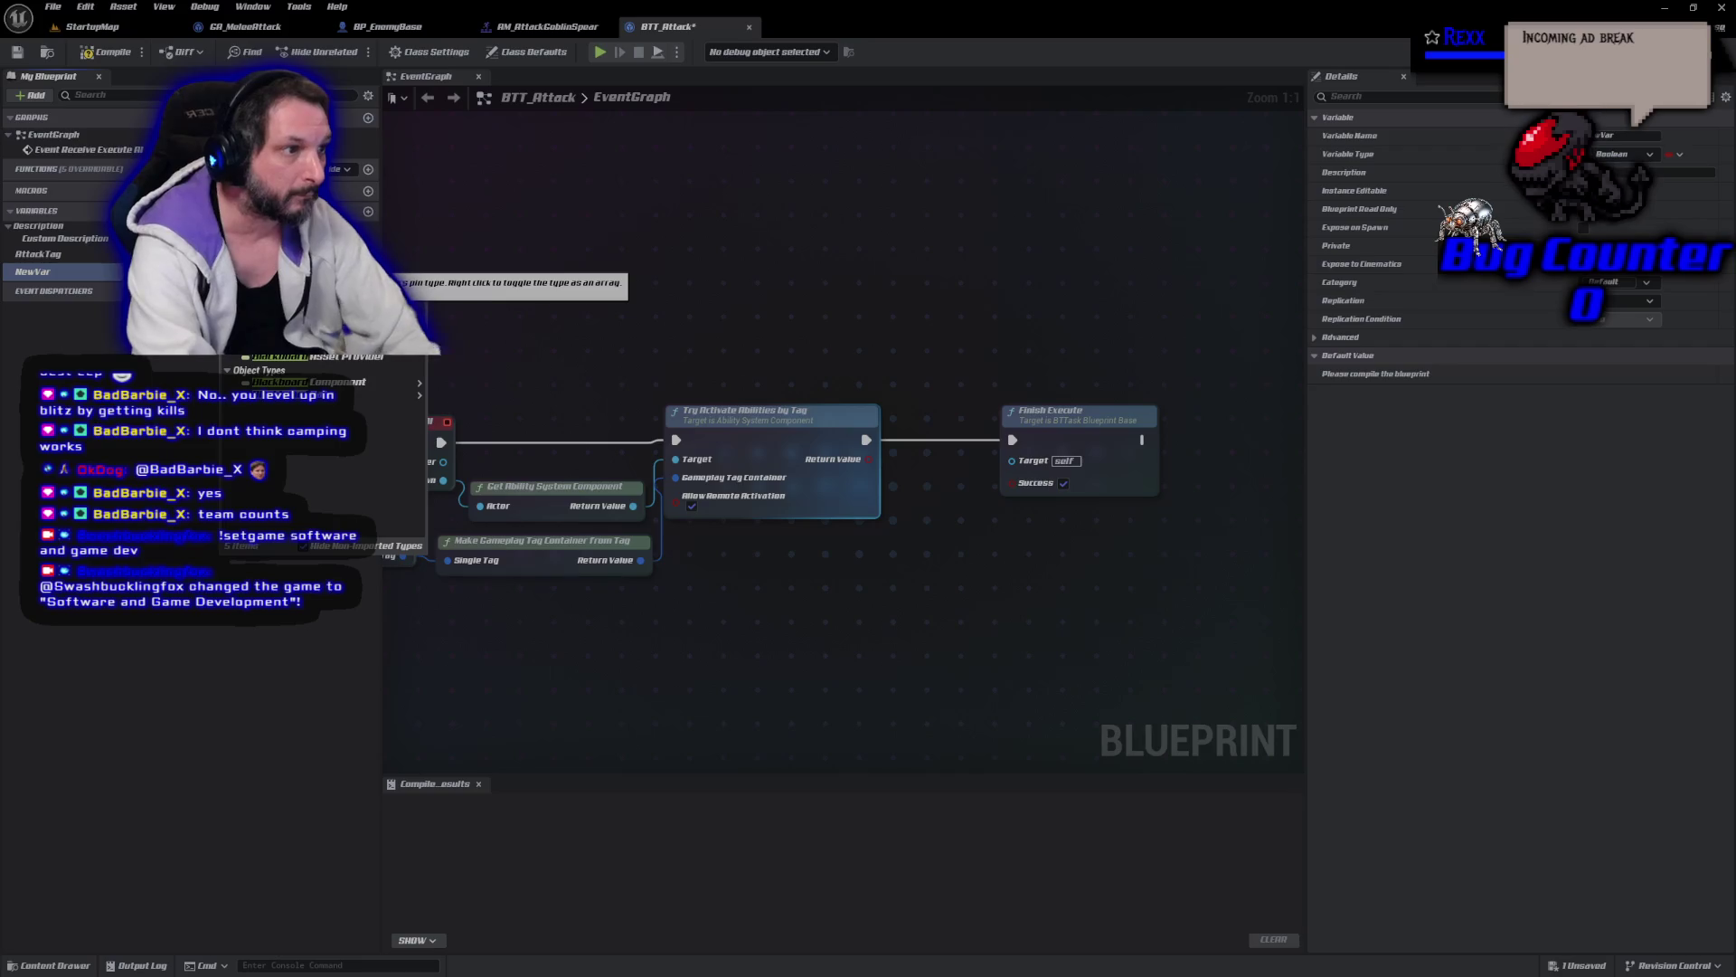
pyautogui.click(280, 357)
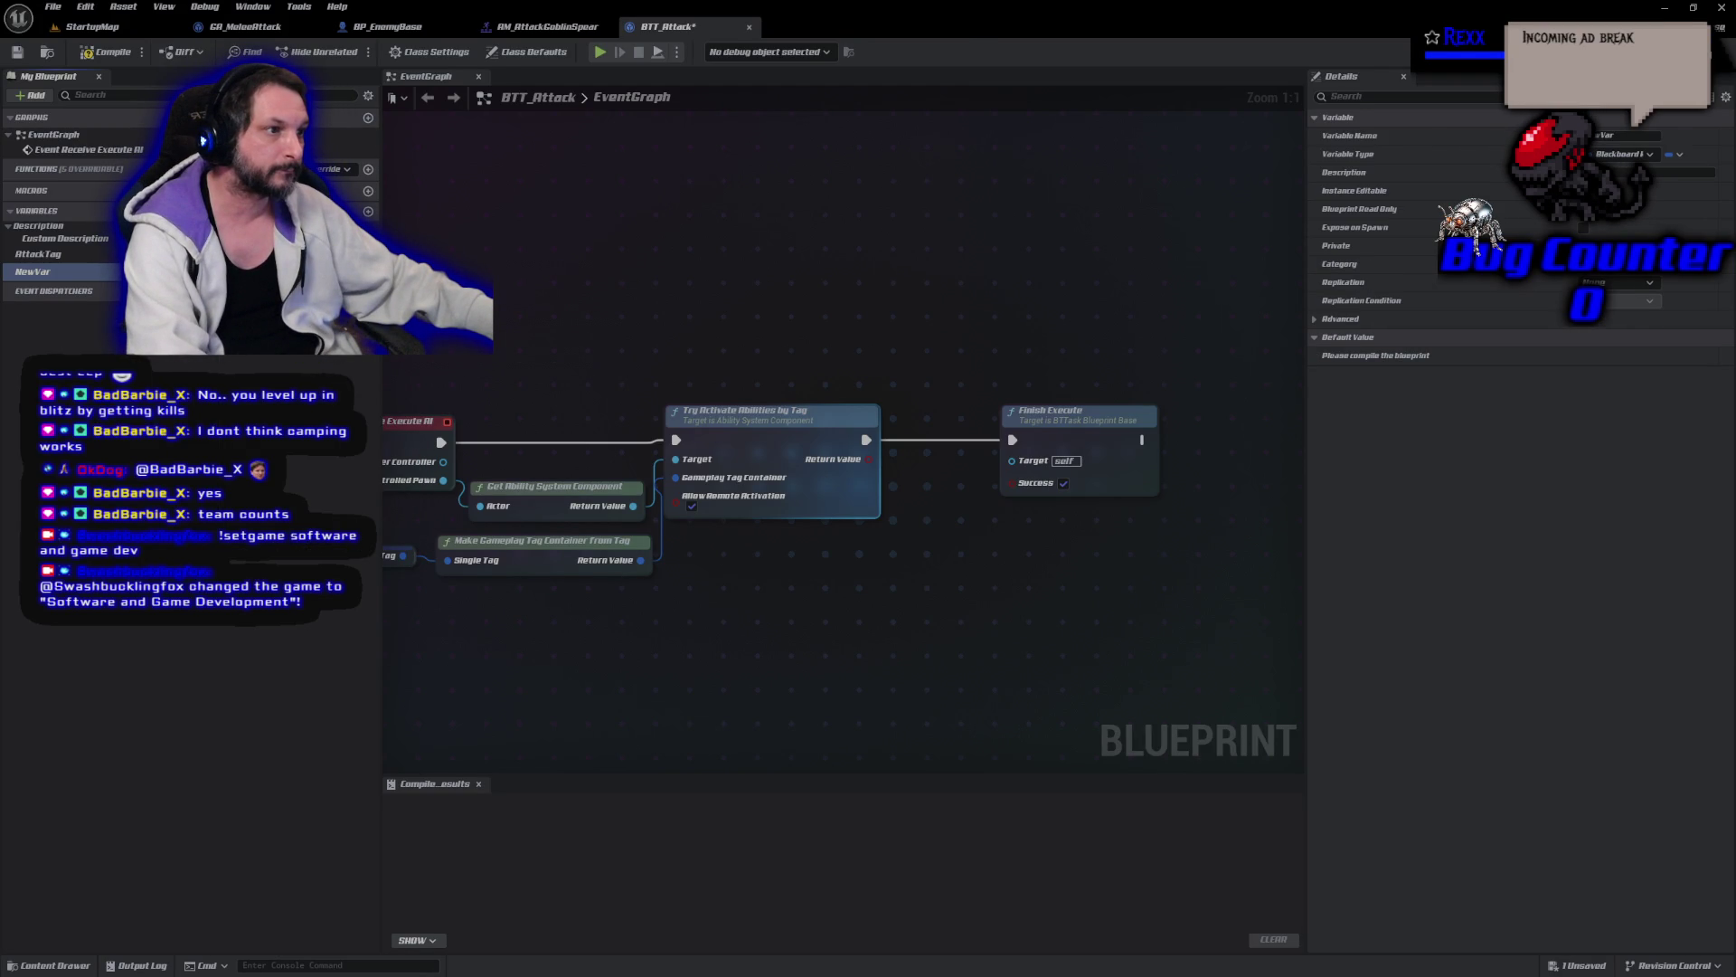
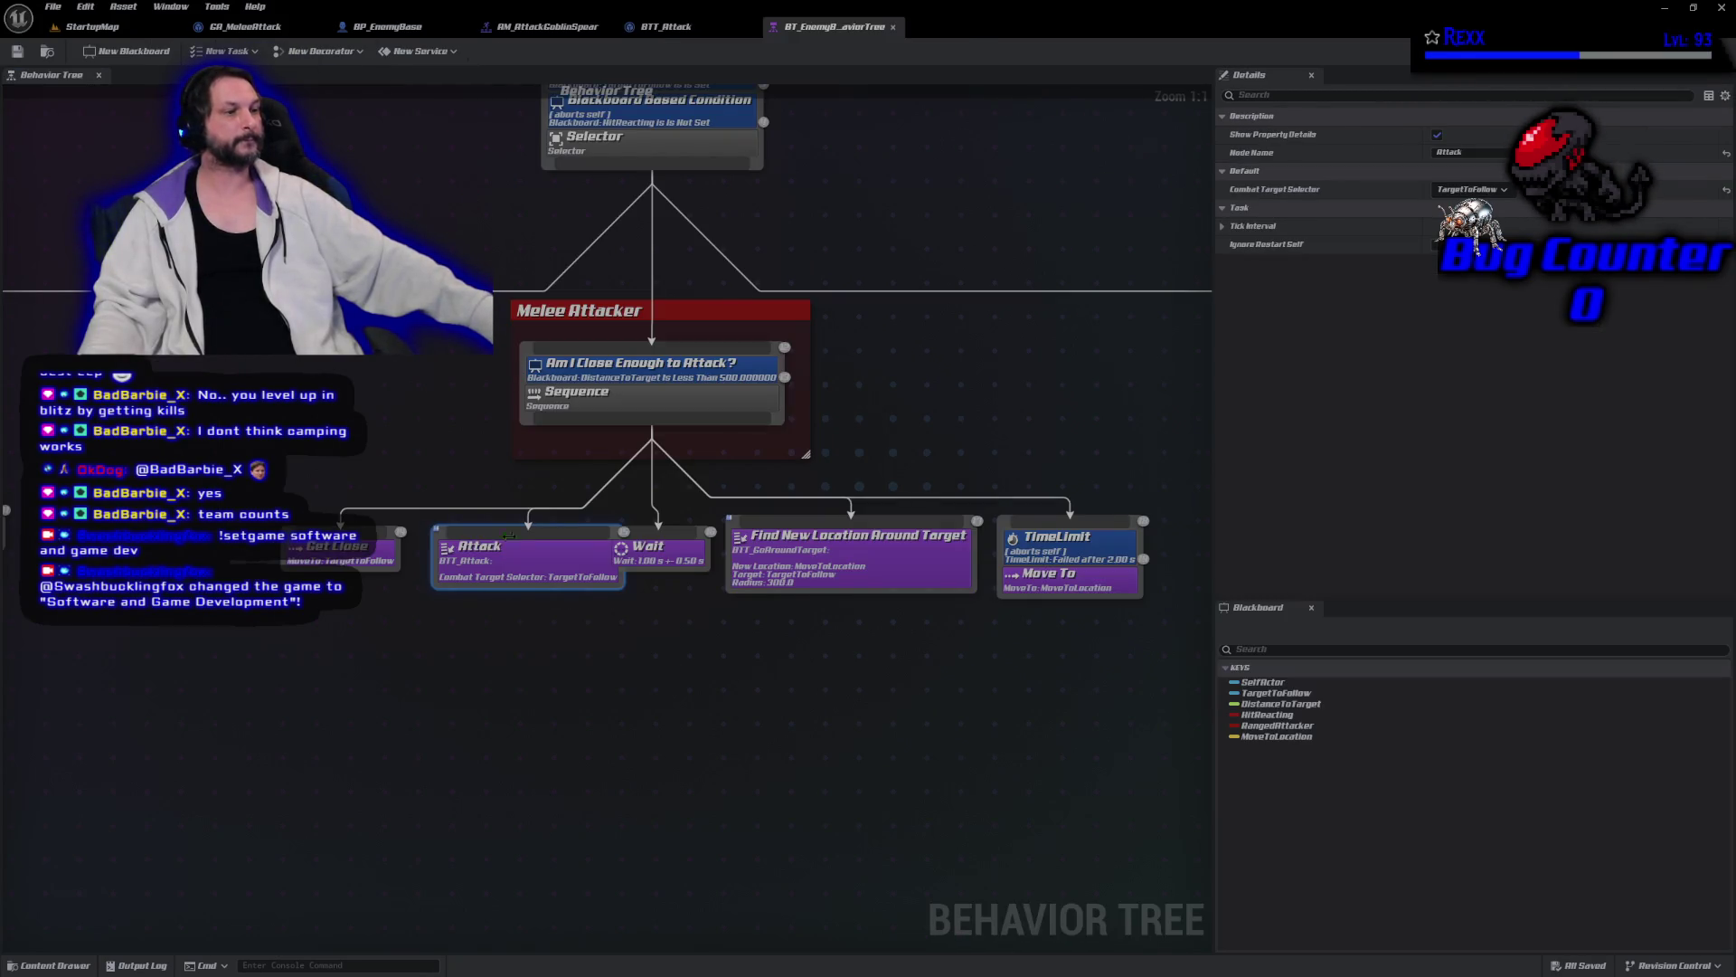
# Bring the Ranged Attacker branch into view and briefly open the Attack task's blueprint.
pyautogui.moveTo(527, 554); pyautogui.dragTo(505, 565)
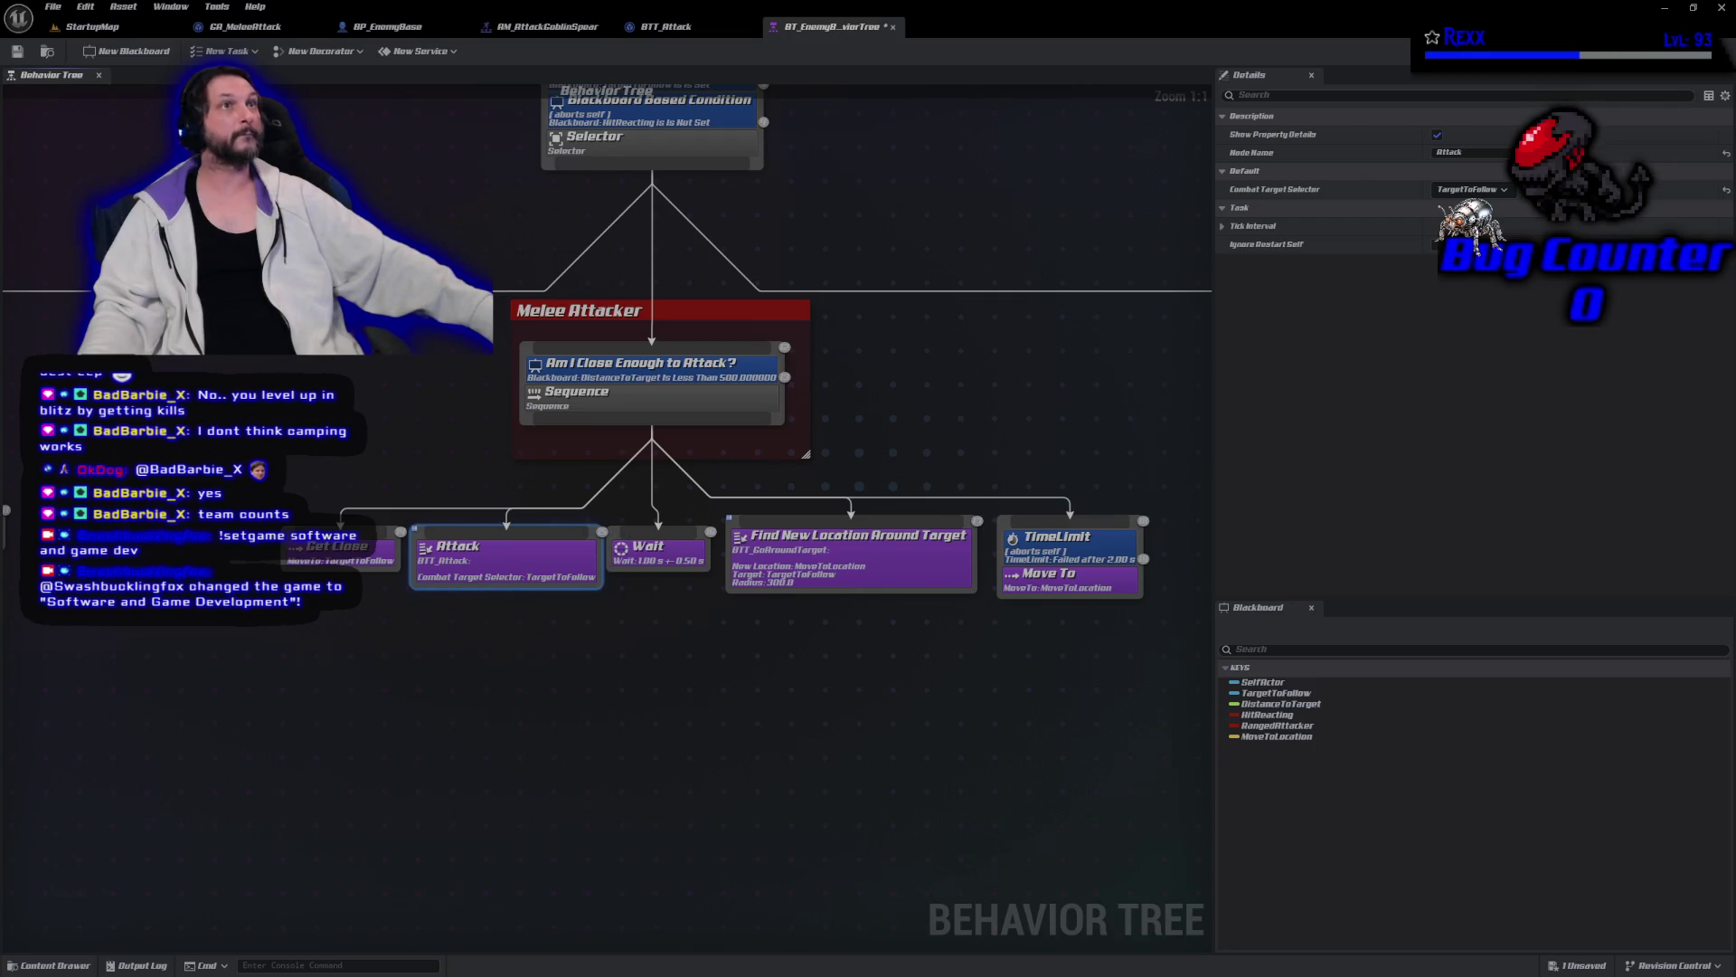
pyautogui.moveTo(219, 370); pyautogui.dragTo(920, 323)
pyautogui.doubleClick(564, 547)
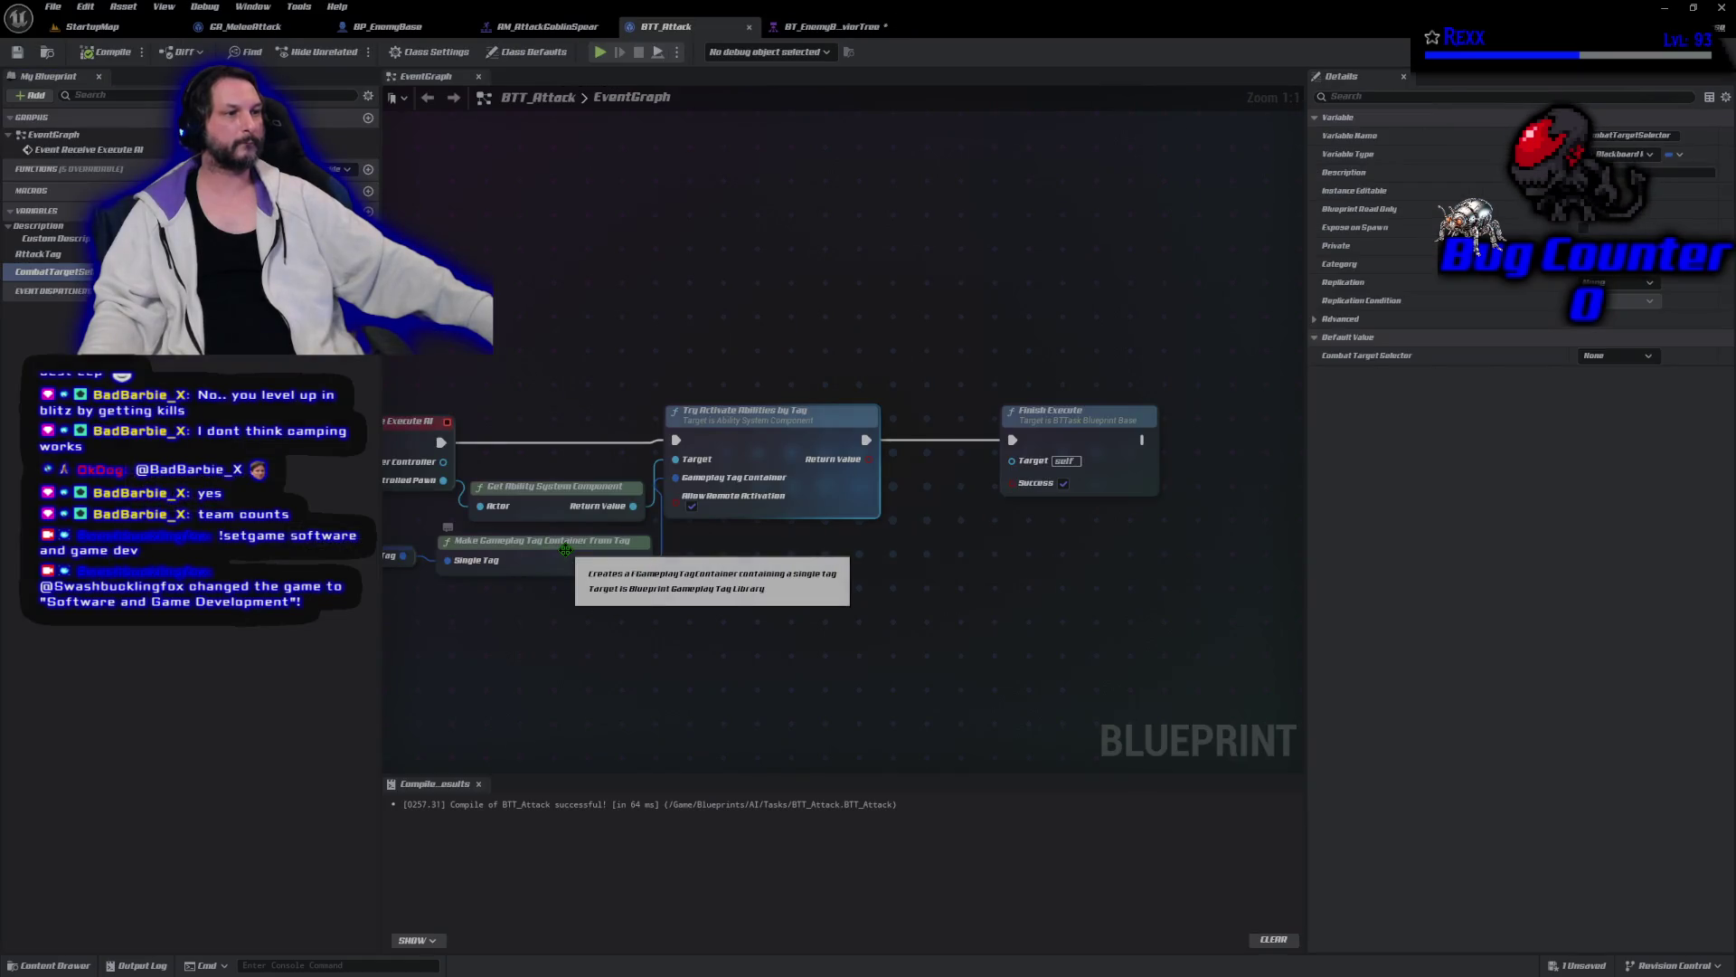
pyautogui.click(832, 27)
# Set the ranged attack's Combat Target Selector to TargetToFollow and save the behavior tree.
pyautogui.click(1495, 194)
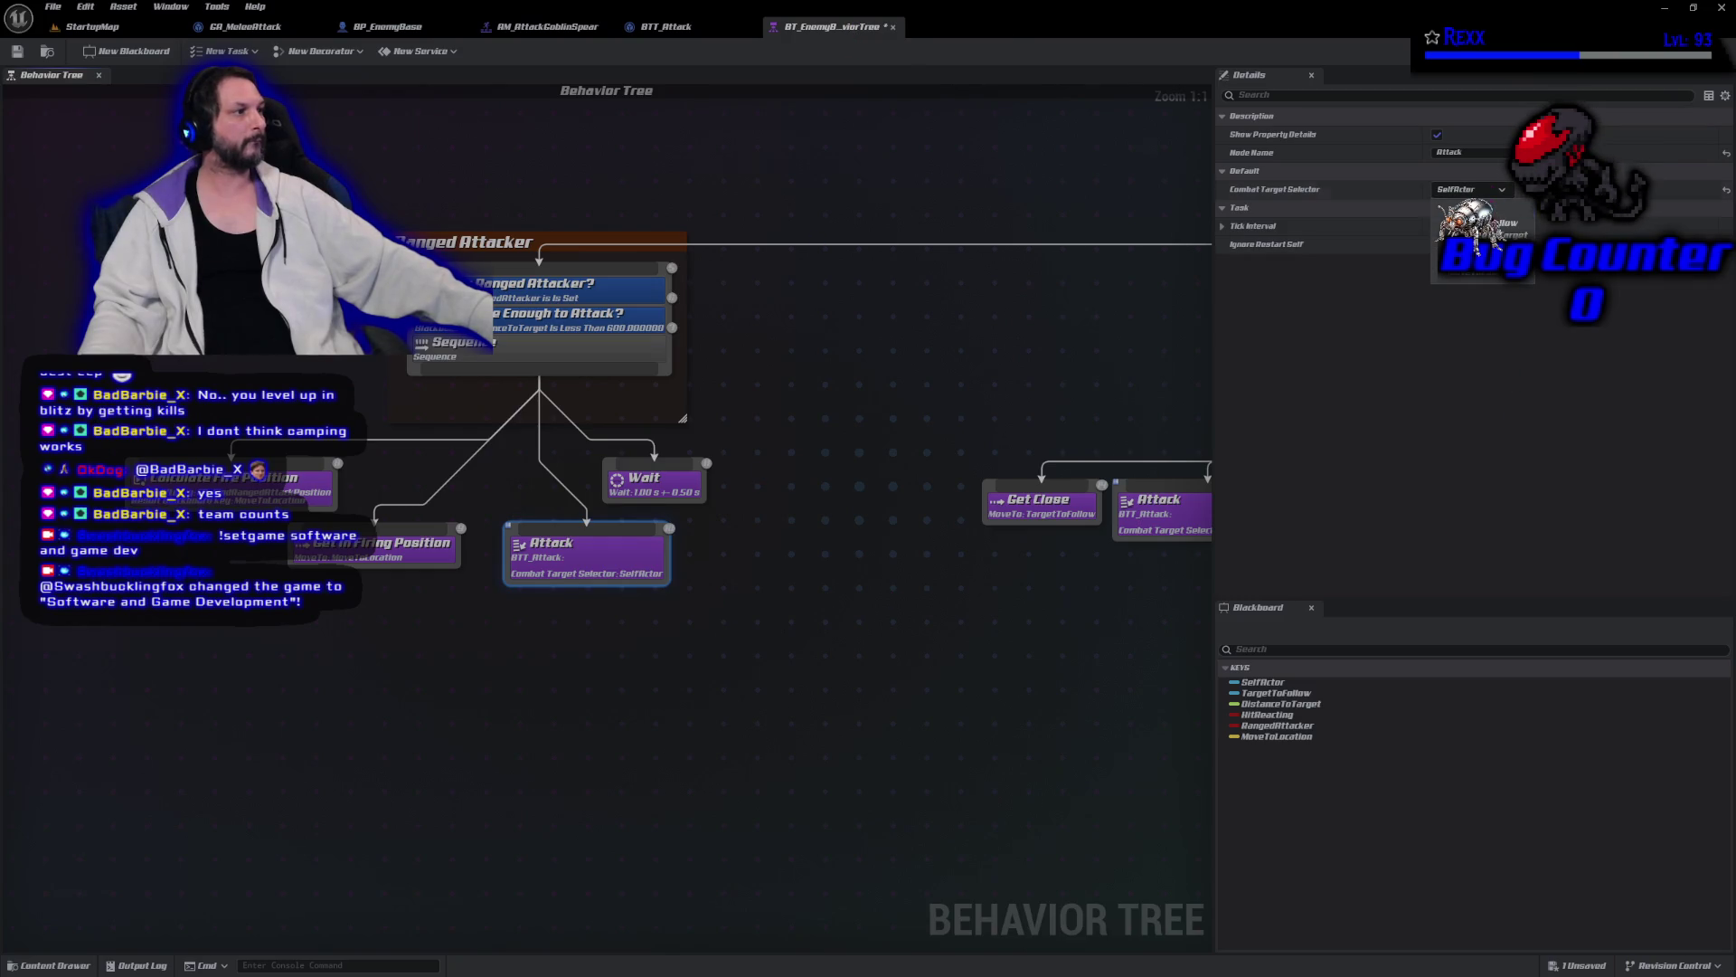
pyautogui.click(1492, 223)
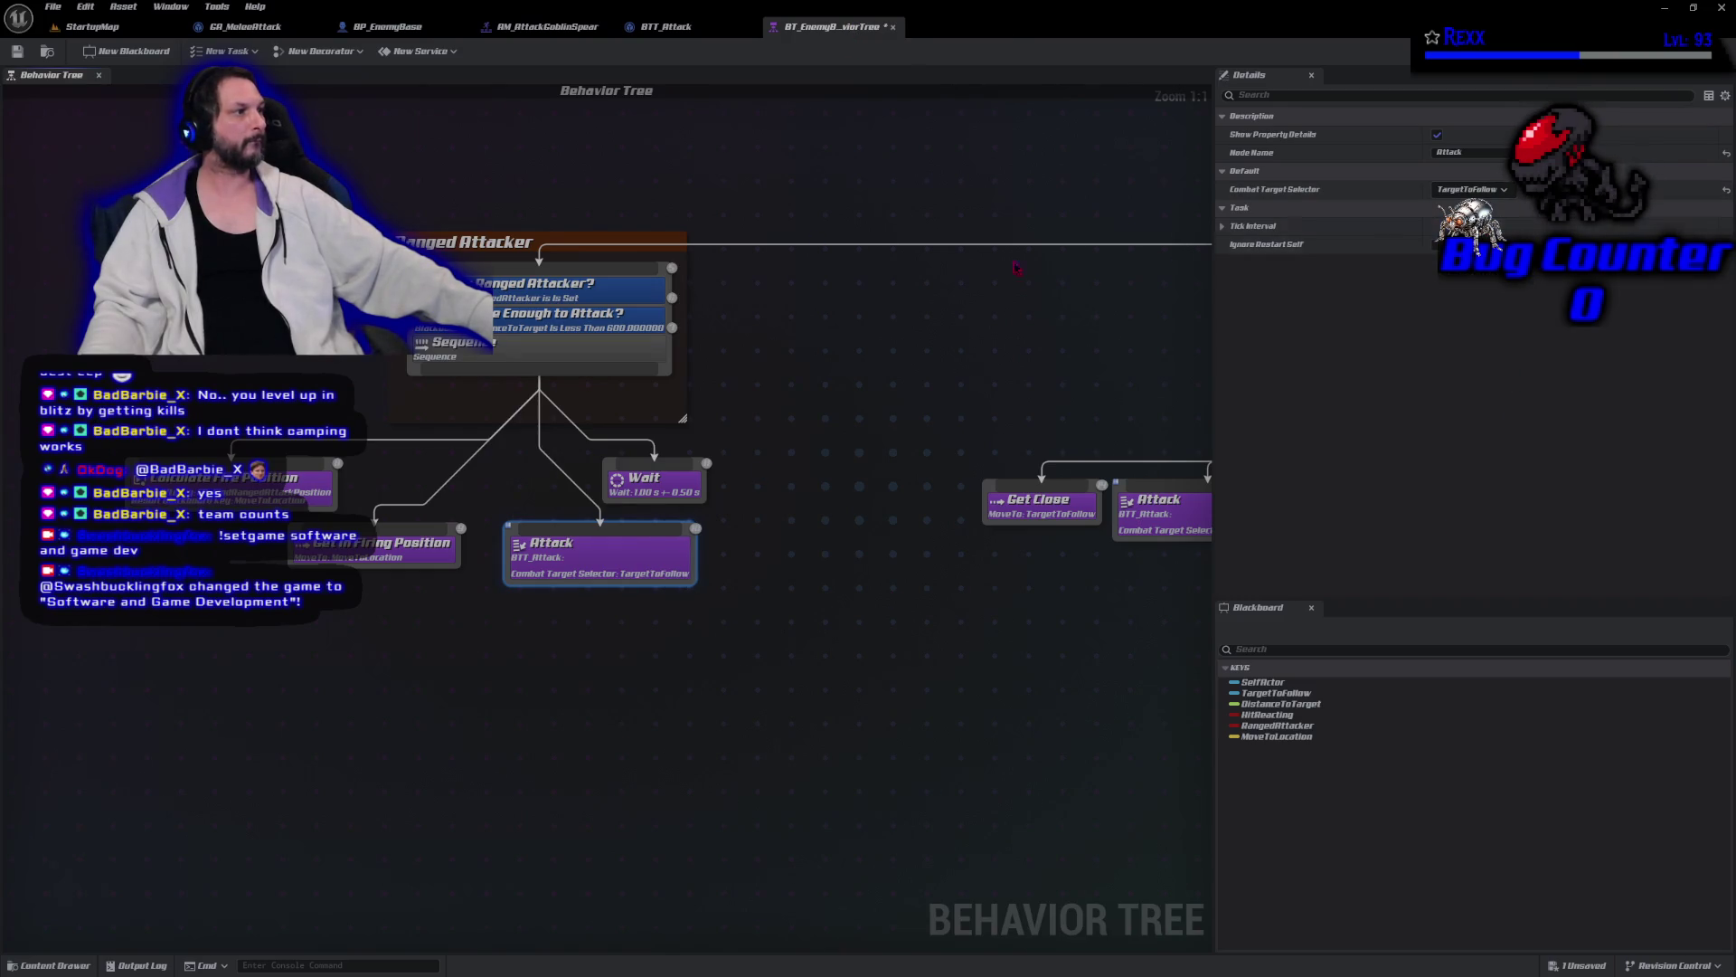
pyautogui.click(52, 6)
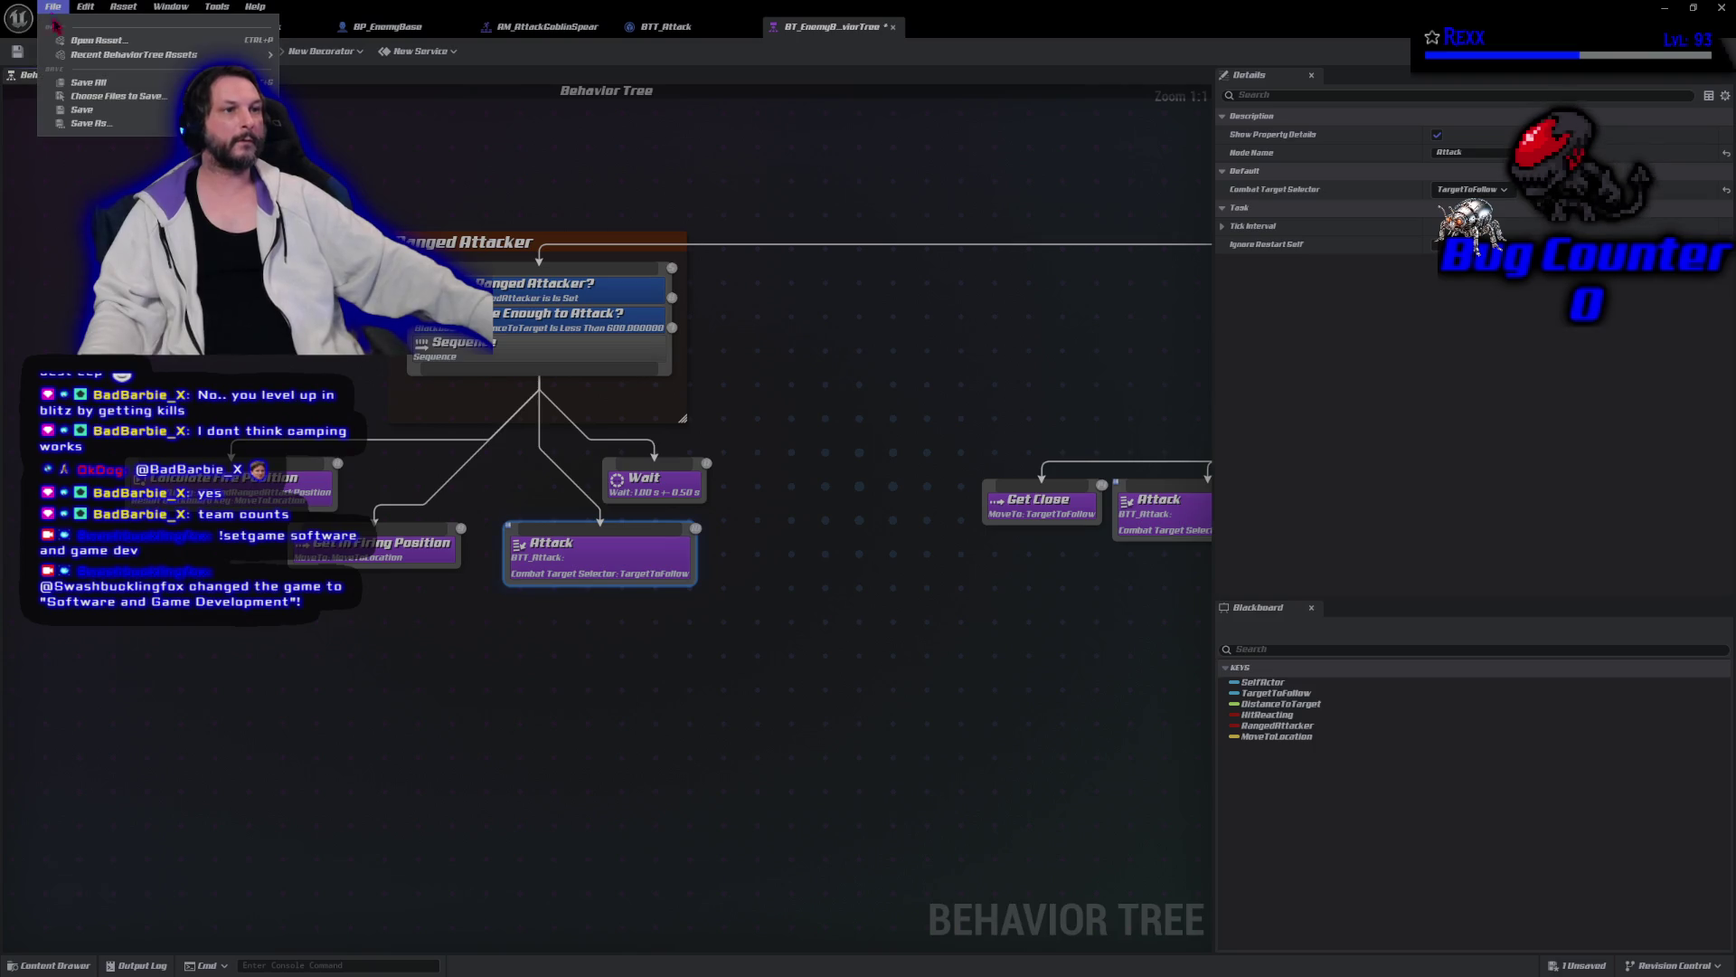
pyautogui.click(81, 97)
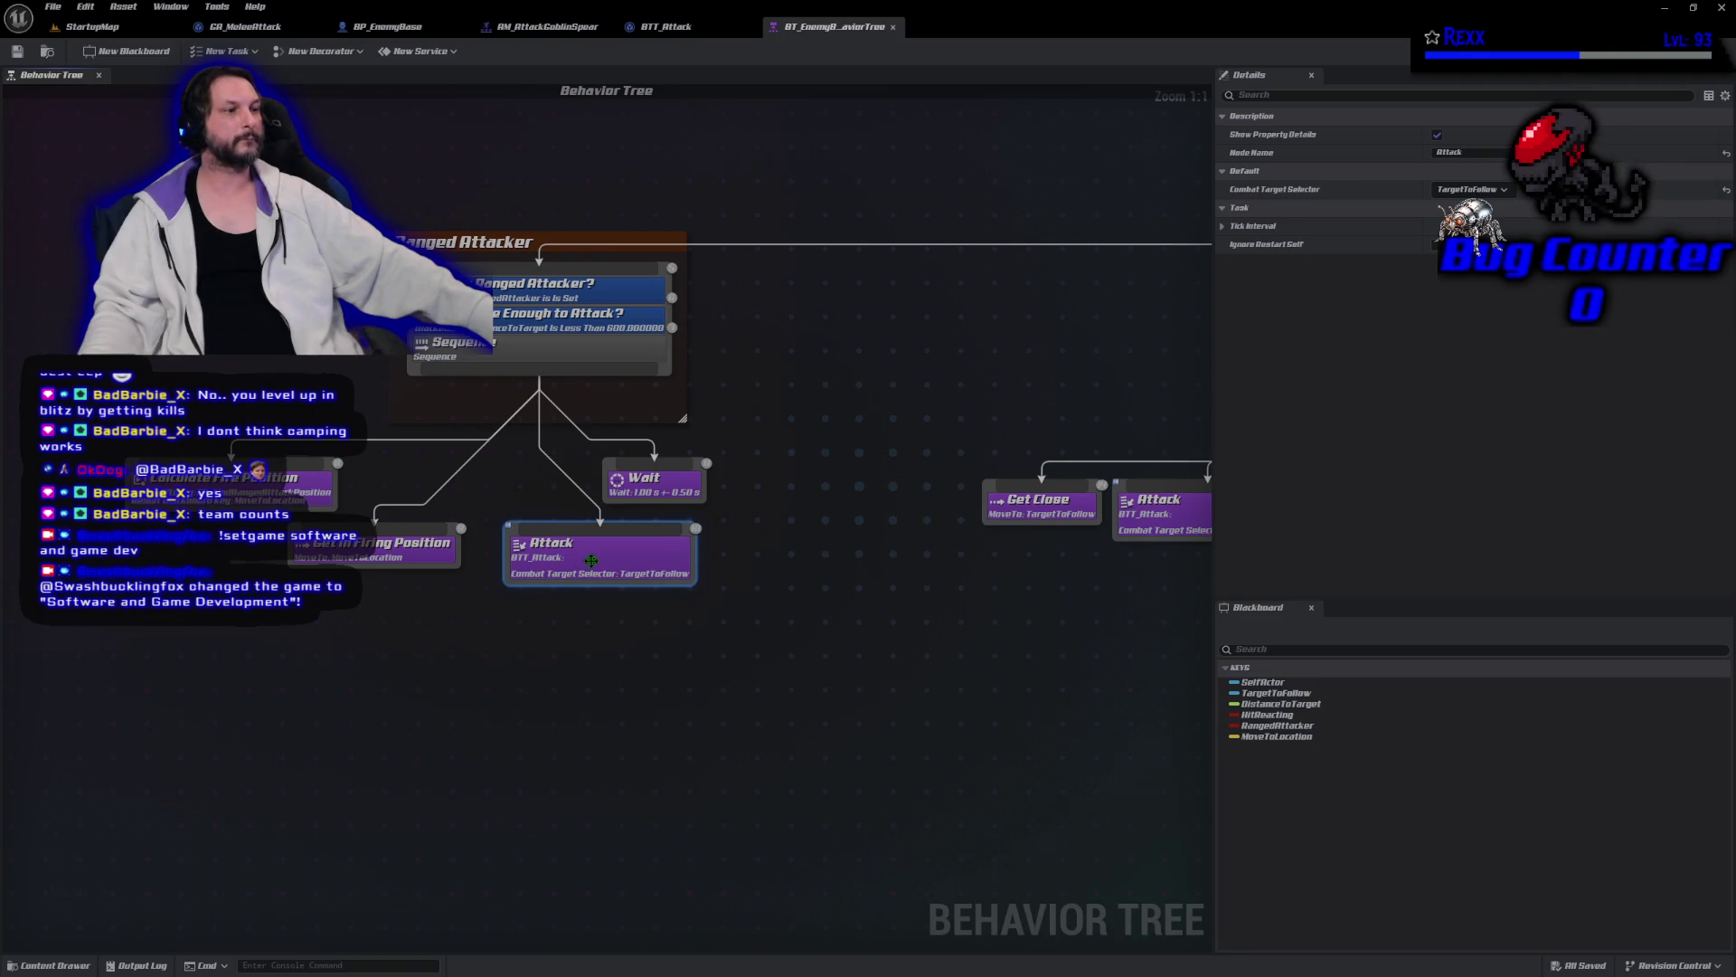
# Rename the ranged attack task to 'Ranged Attack' and save the behavior tree.
pyautogui.click(1484, 153)
pyautogui.click(1485, 153)
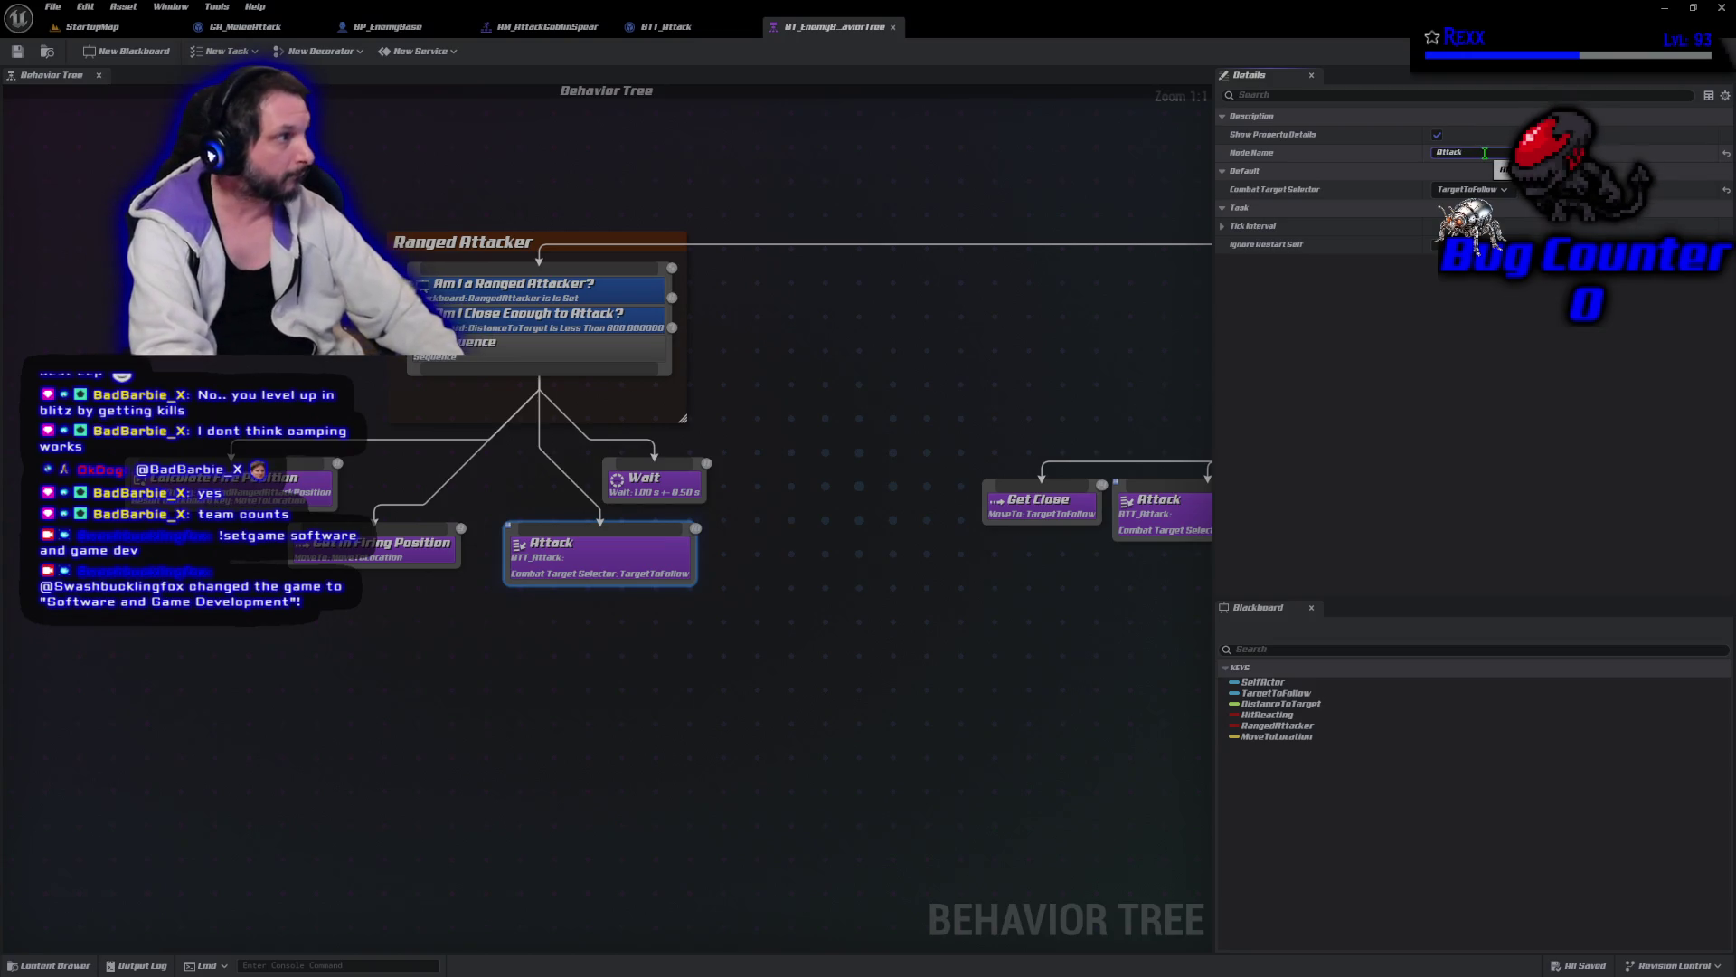
pyautogui.write('Ranged')
pyautogui.press('Return')
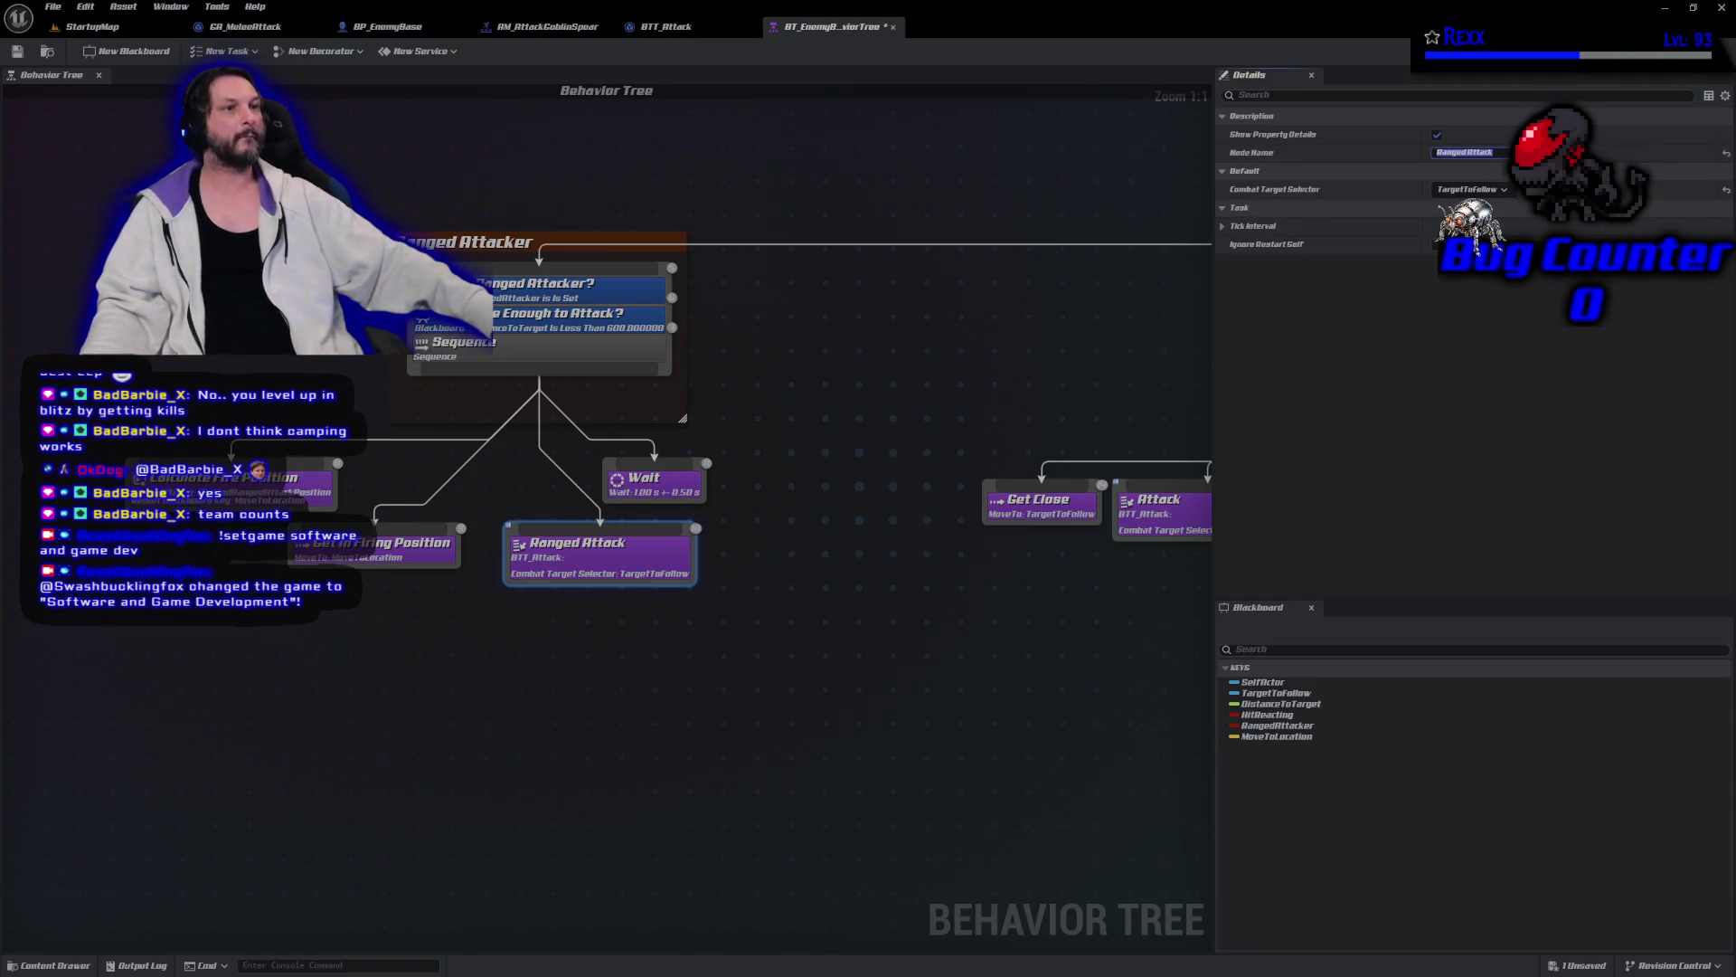
pyautogui.click(52, 6)
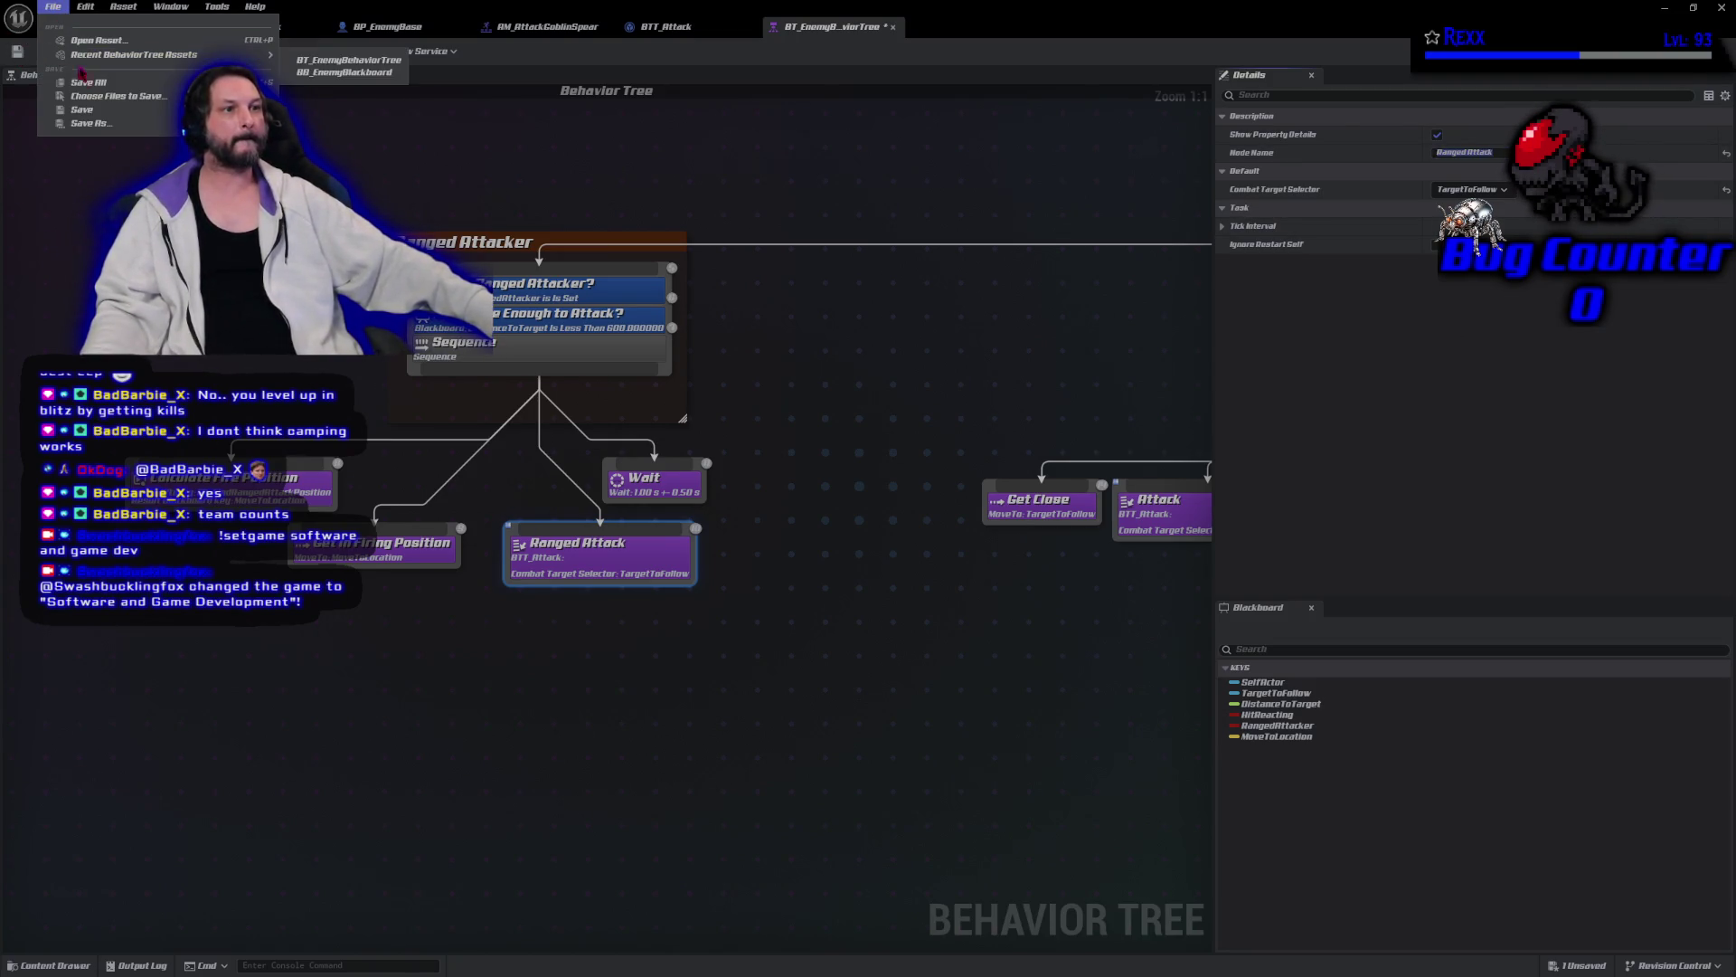
pyautogui.click(88, 88)
pyautogui.moveTo(723, 452); pyautogui.dragTo(515, 459)
pyautogui.scroll(-2, 129, 538)
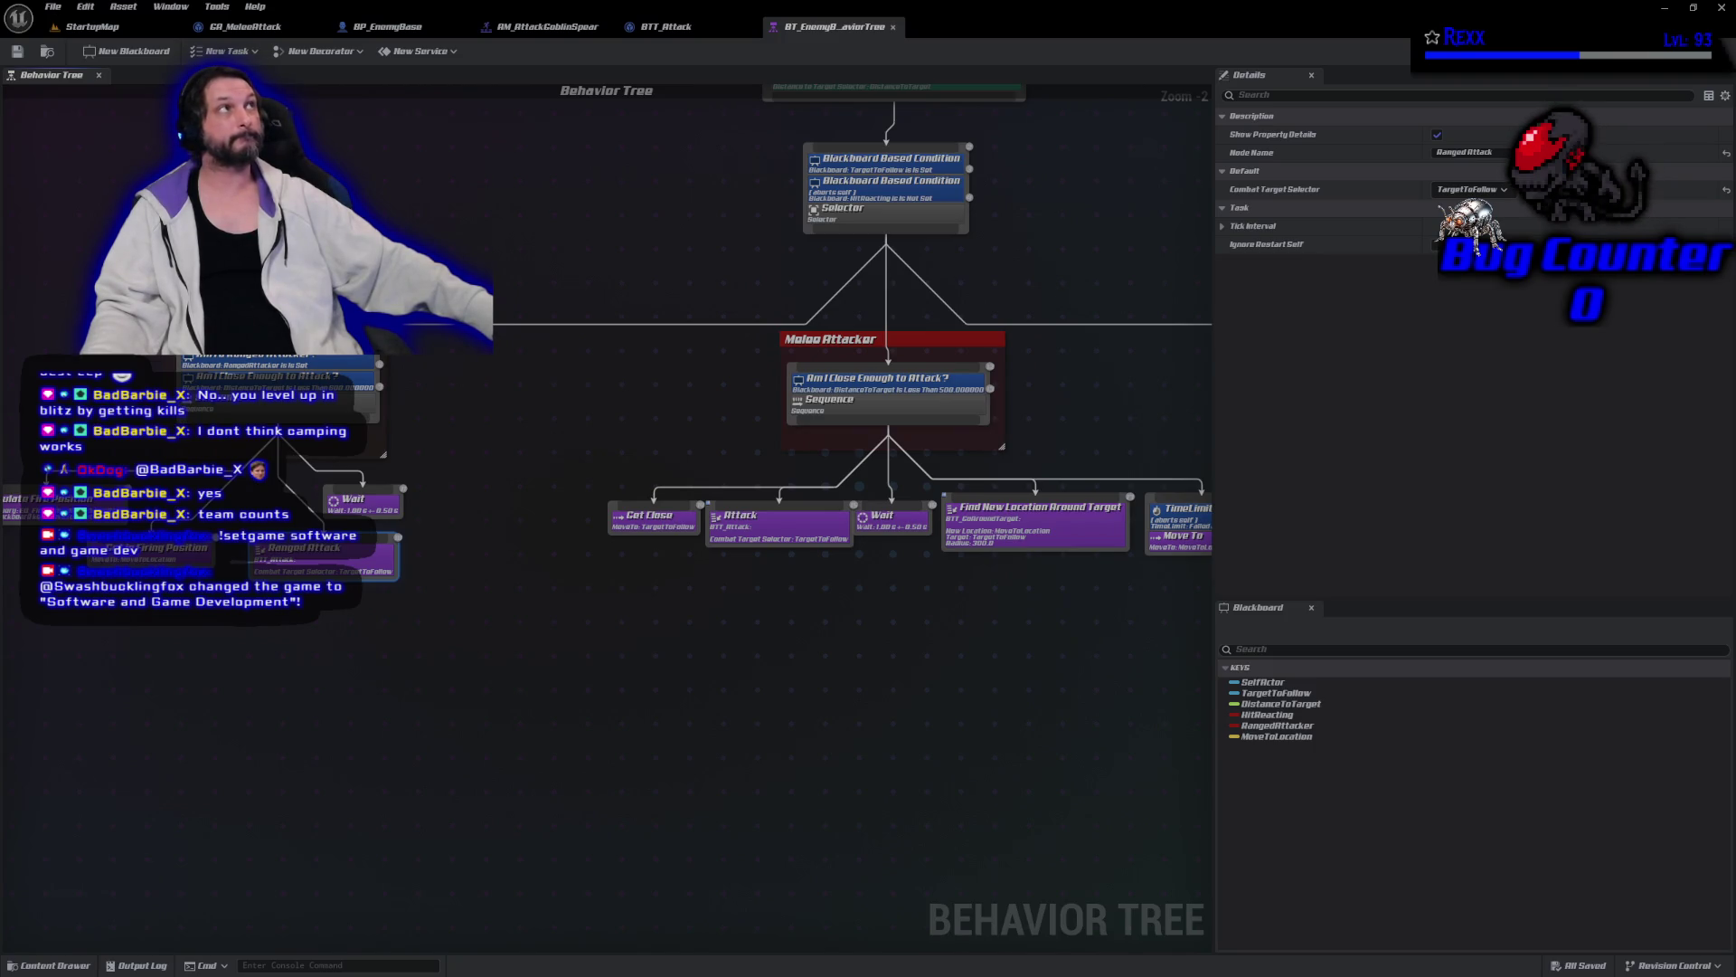
# Change the melee branch's Attack task Node Name to 'Melee Attack' and save the tree.
pyautogui.click(783, 540)
pyautogui.click(1453, 152)
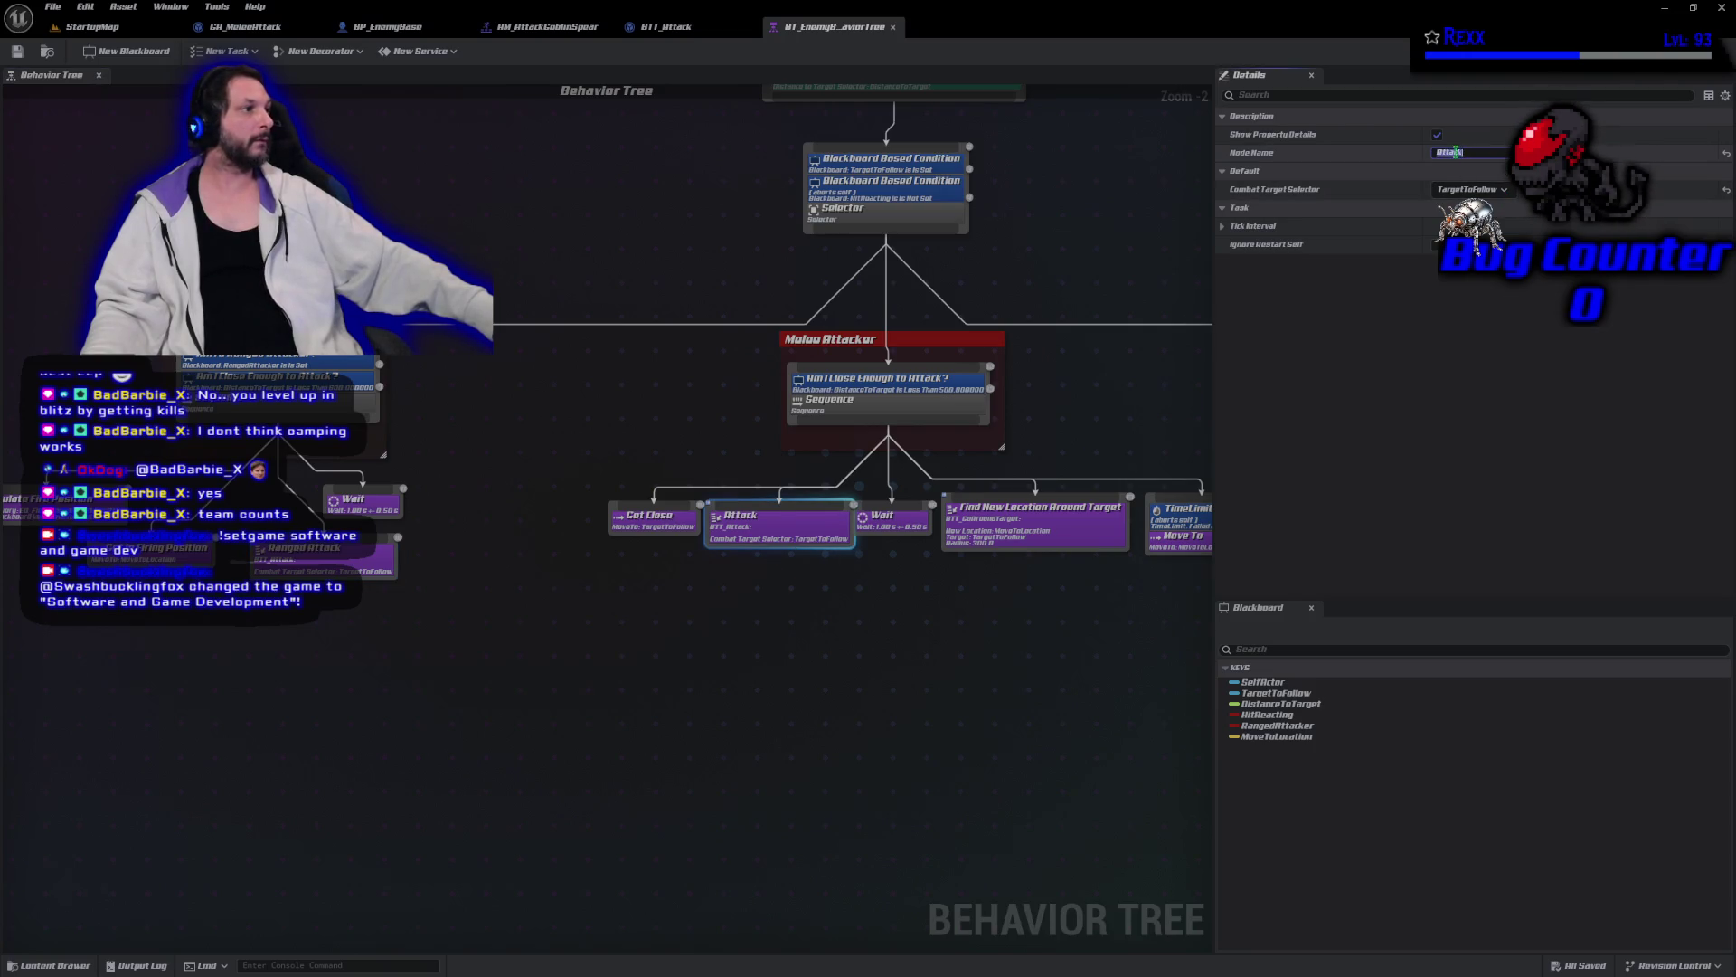
pyautogui.press('Home')
pyautogui.write('Me')
pyautogui.press('Return')
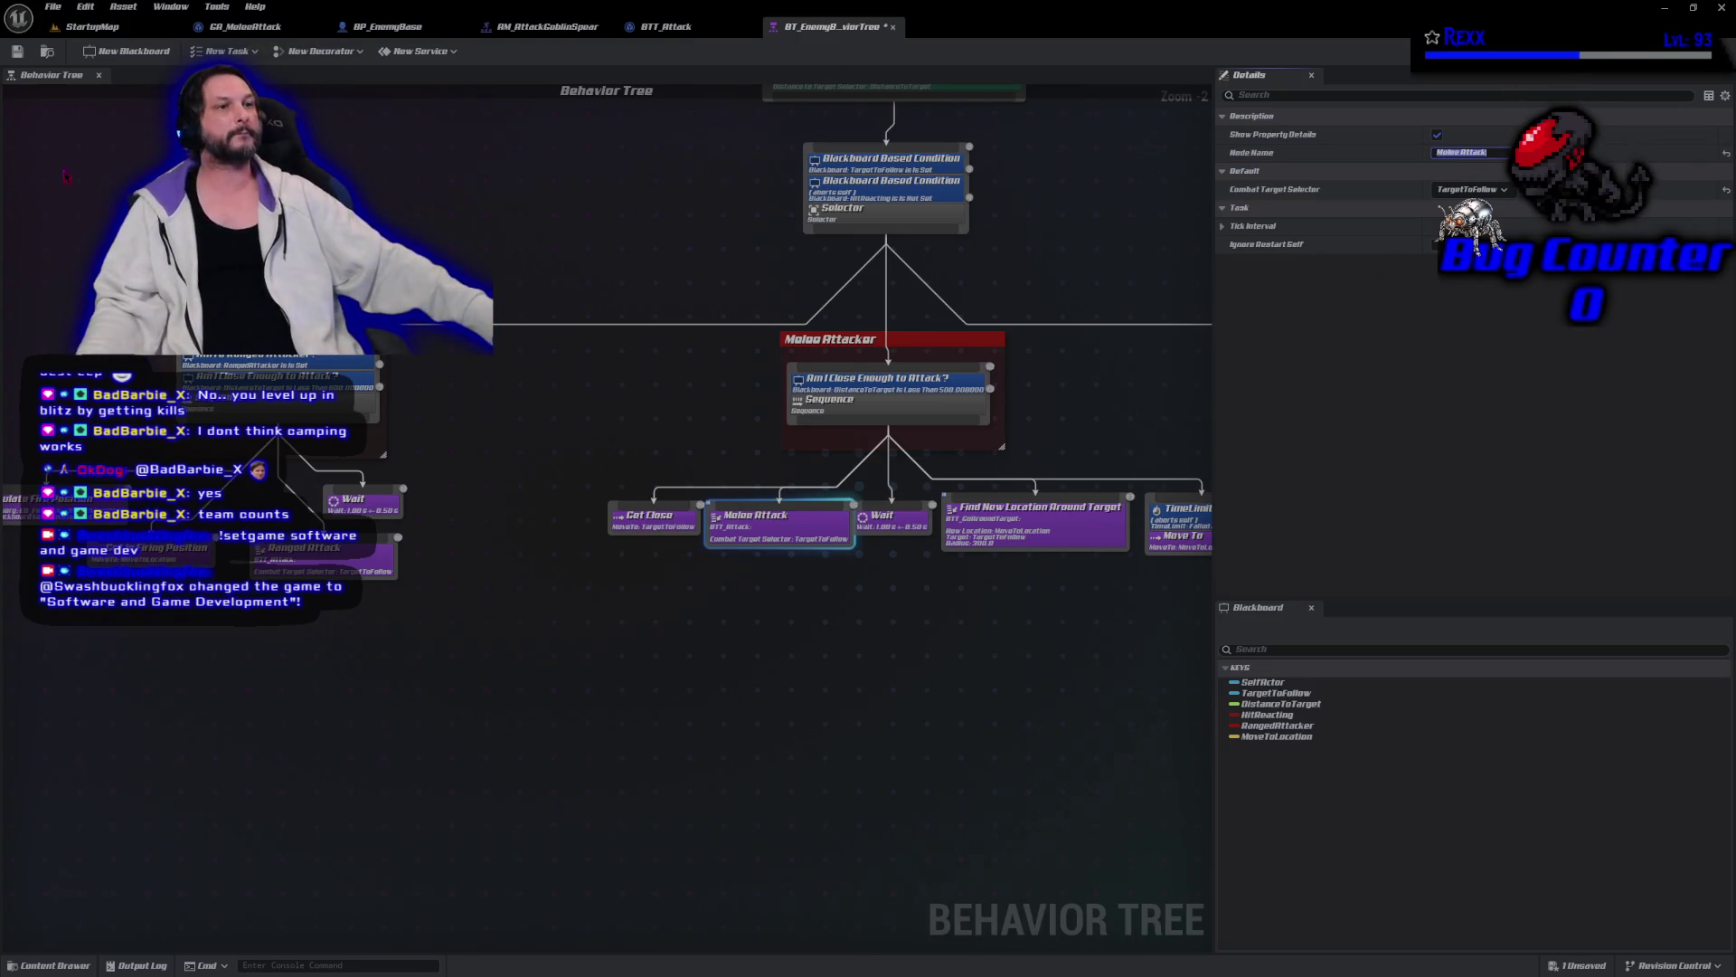
pyautogui.click(52, 7)
pyautogui.click(72, 87)
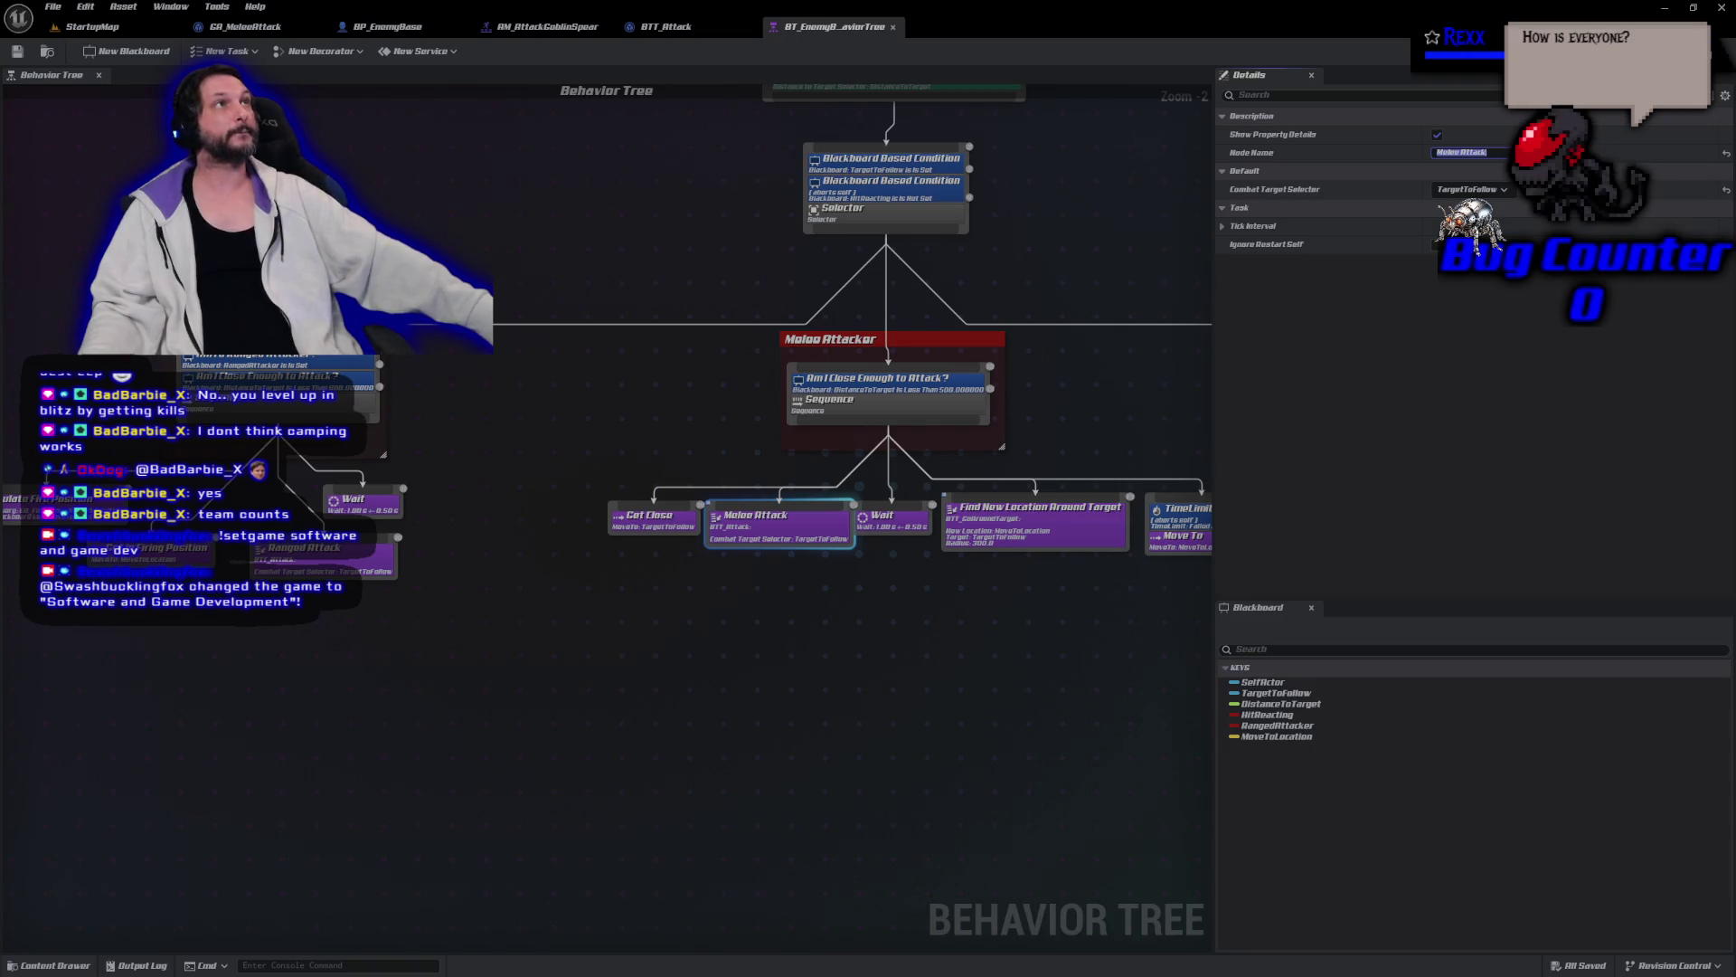
# In BTT_Attack, add a getter node for the CombatTargetSelector variable.
pyautogui.click(646, 29)
pyautogui.moveTo(494, 326)
pyautogui.mouseDown()
pyautogui.moveTo(648, 321)
pyautogui.moveTo(655, 339)
pyautogui.mouseUp()
pyautogui.moveTo(54, 272)
pyautogui.mouseDown()
pyautogui.moveTo(434, 312)
pyautogui.moveTo(472, 363)
pyautogui.mouseUp()
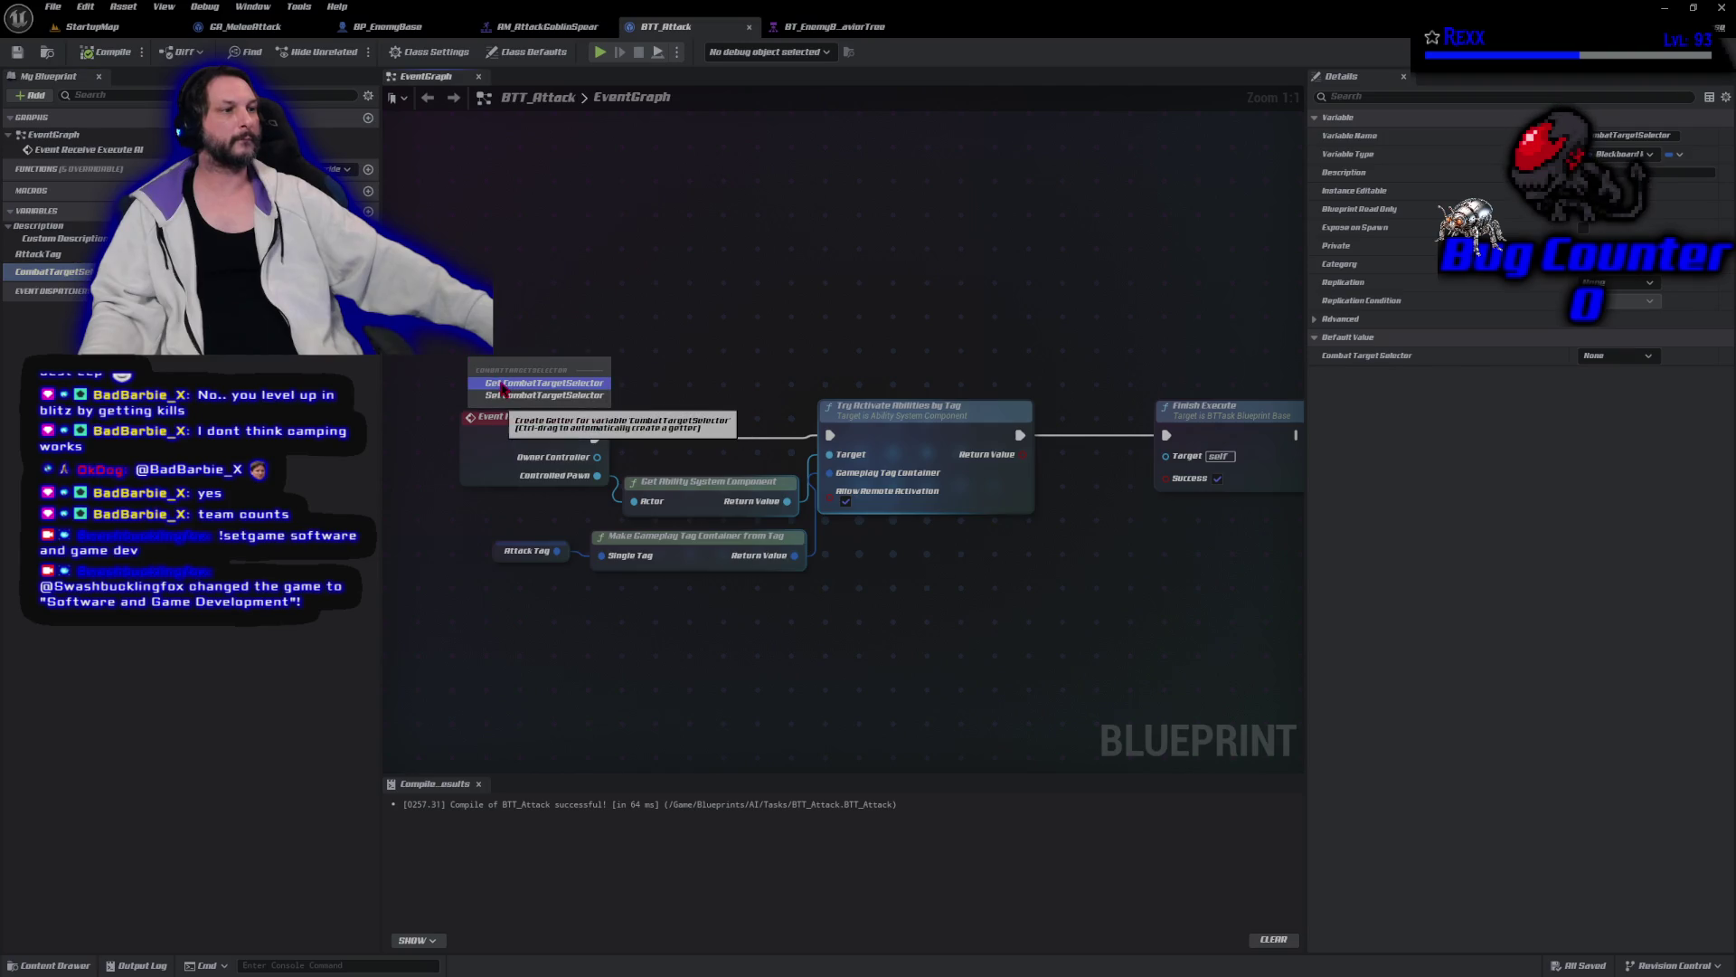
pyautogui.click(541, 383)
# Add Get Blackboard Value as Actor wired to the selector and shift it left.
pyautogui.moveTo(586, 366); pyautogui.dragTo(649, 360)
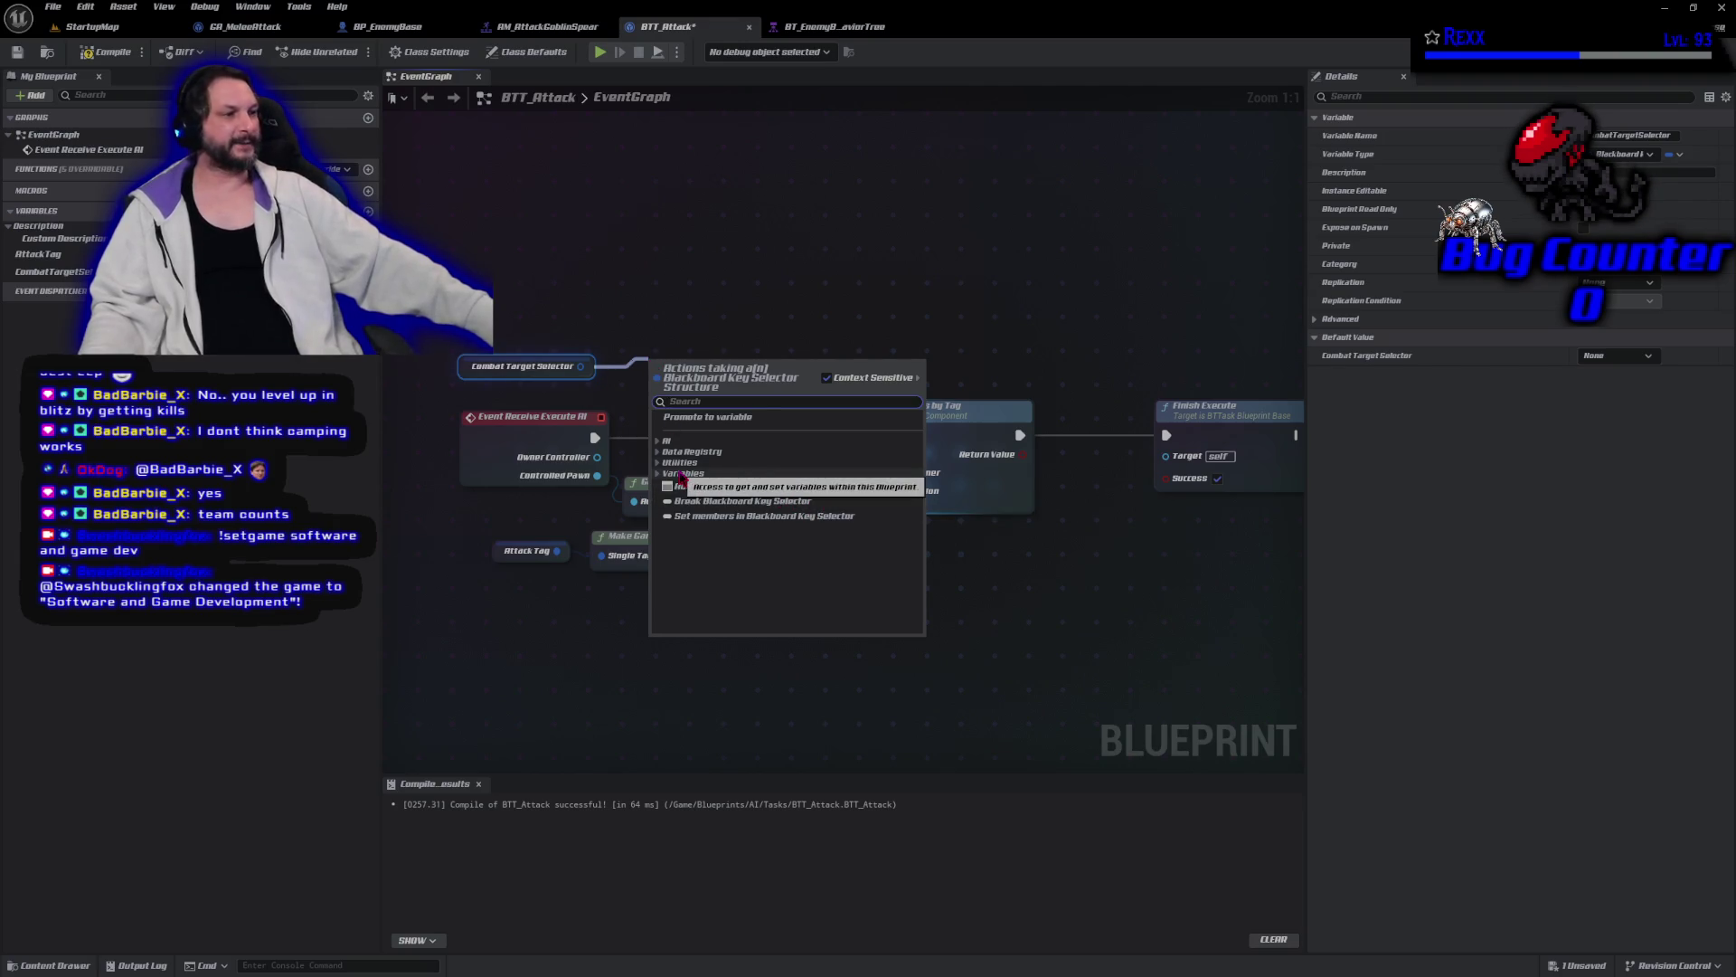
pyautogui.click(659, 442)
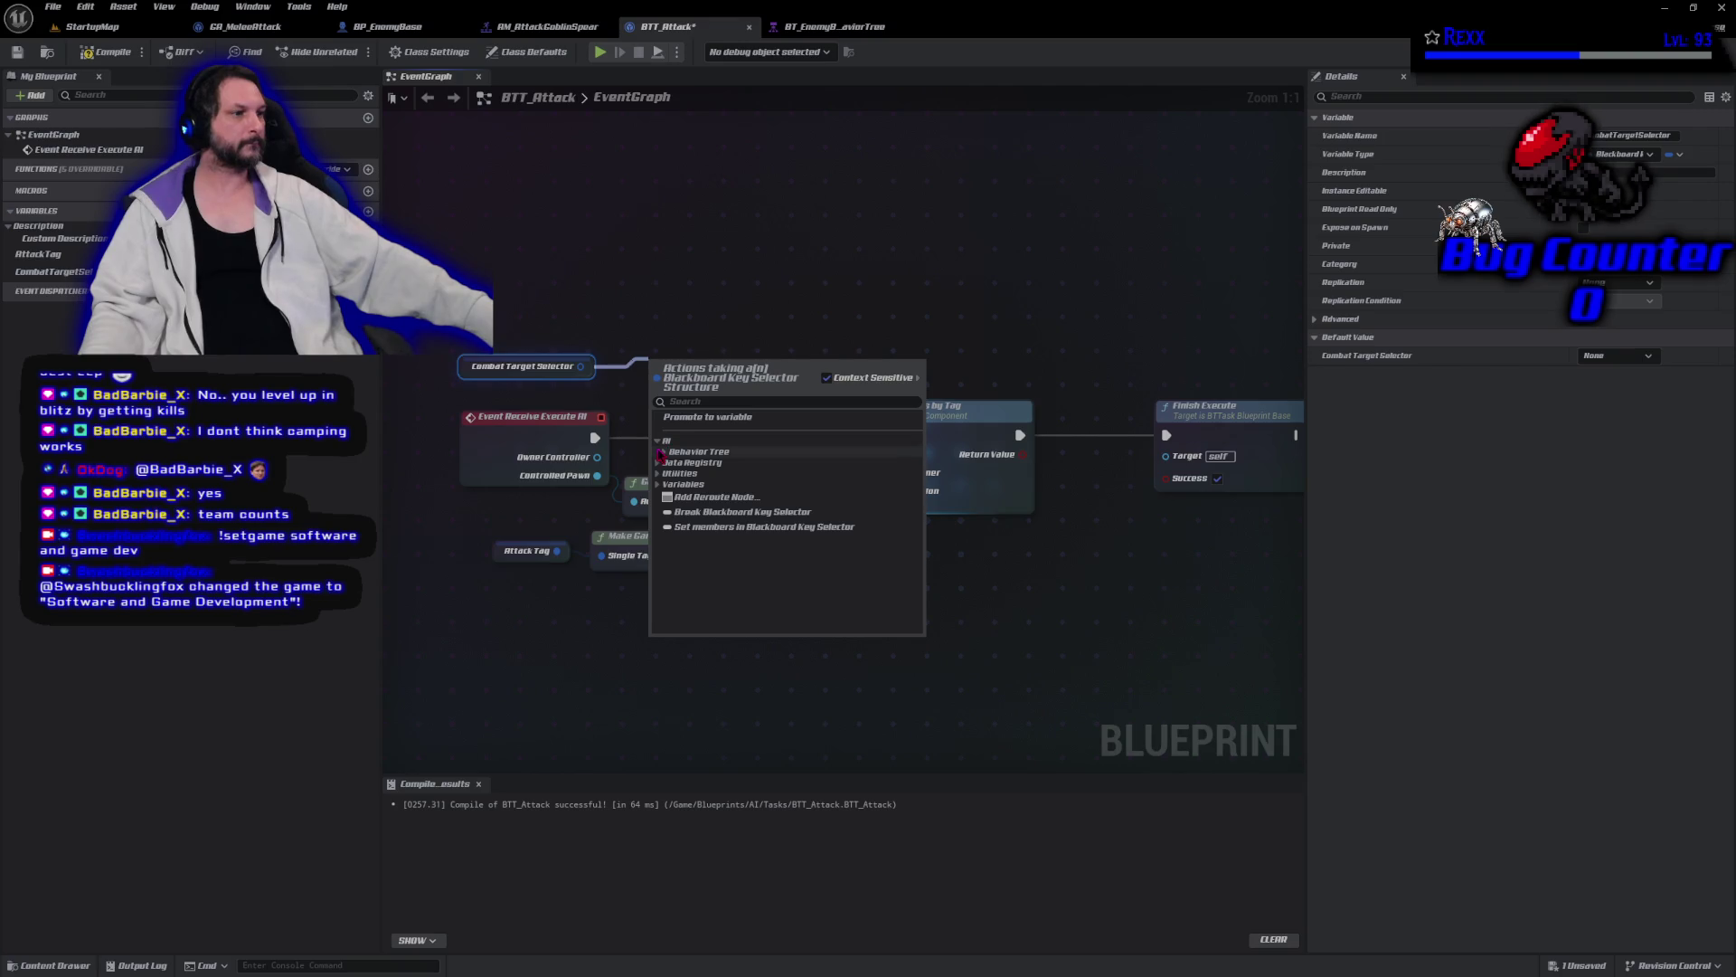
pyautogui.click(665, 453)
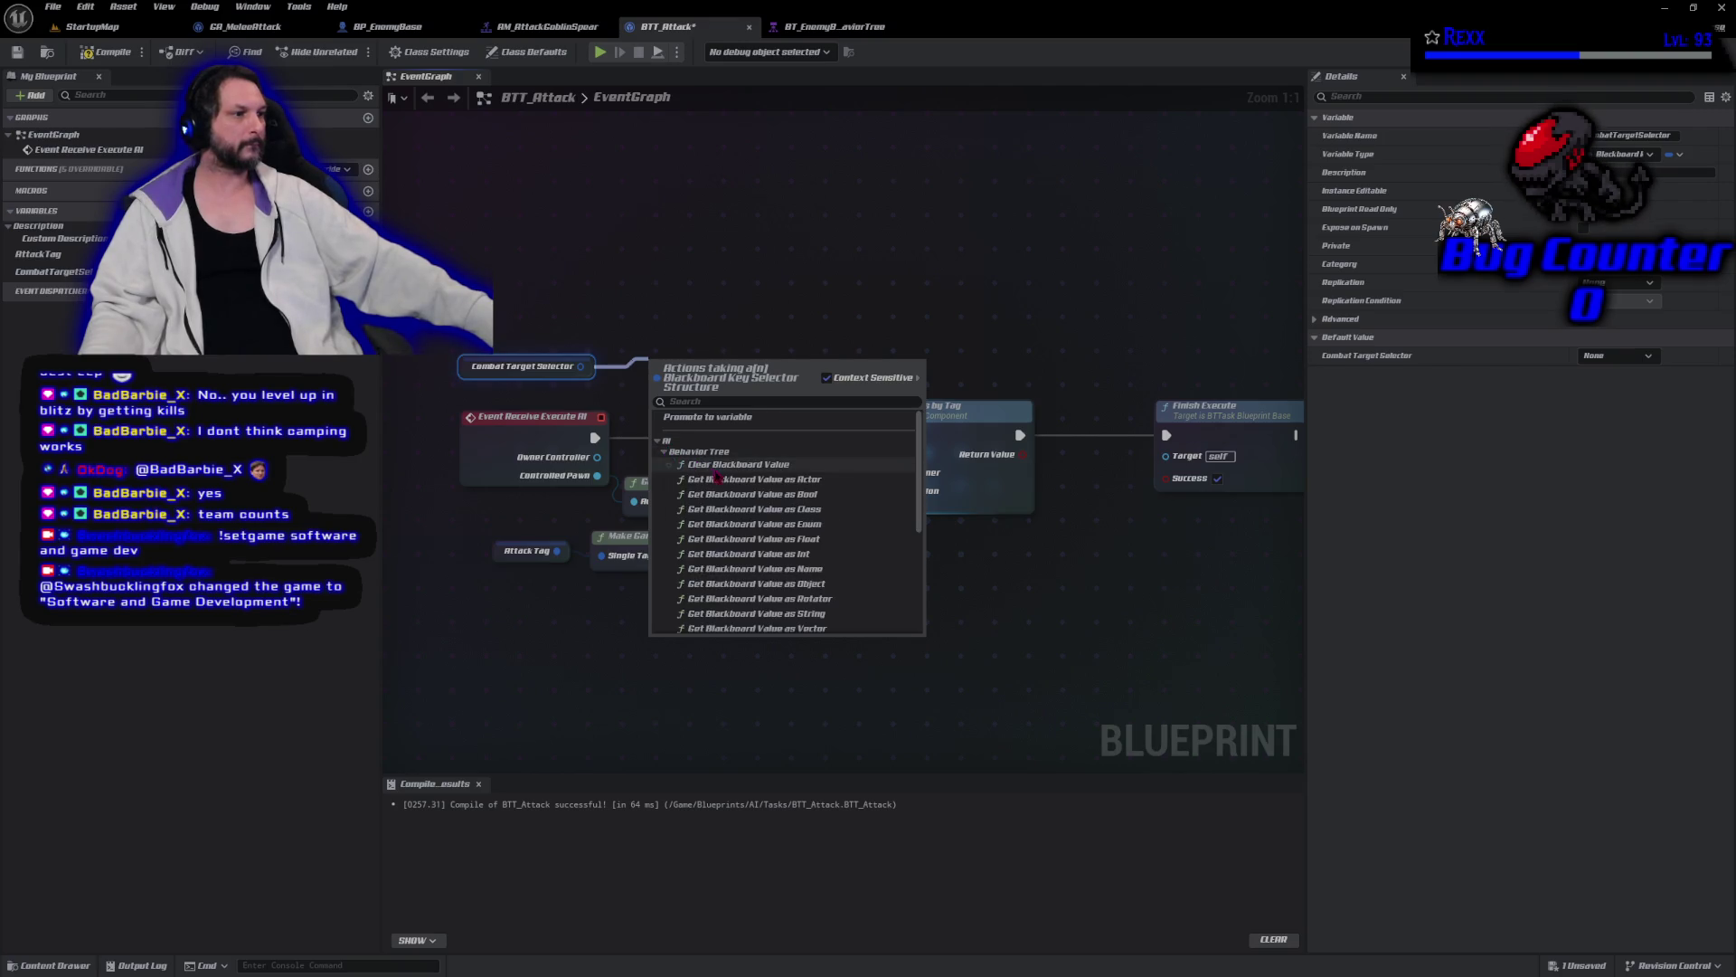
pyautogui.click(745, 481)
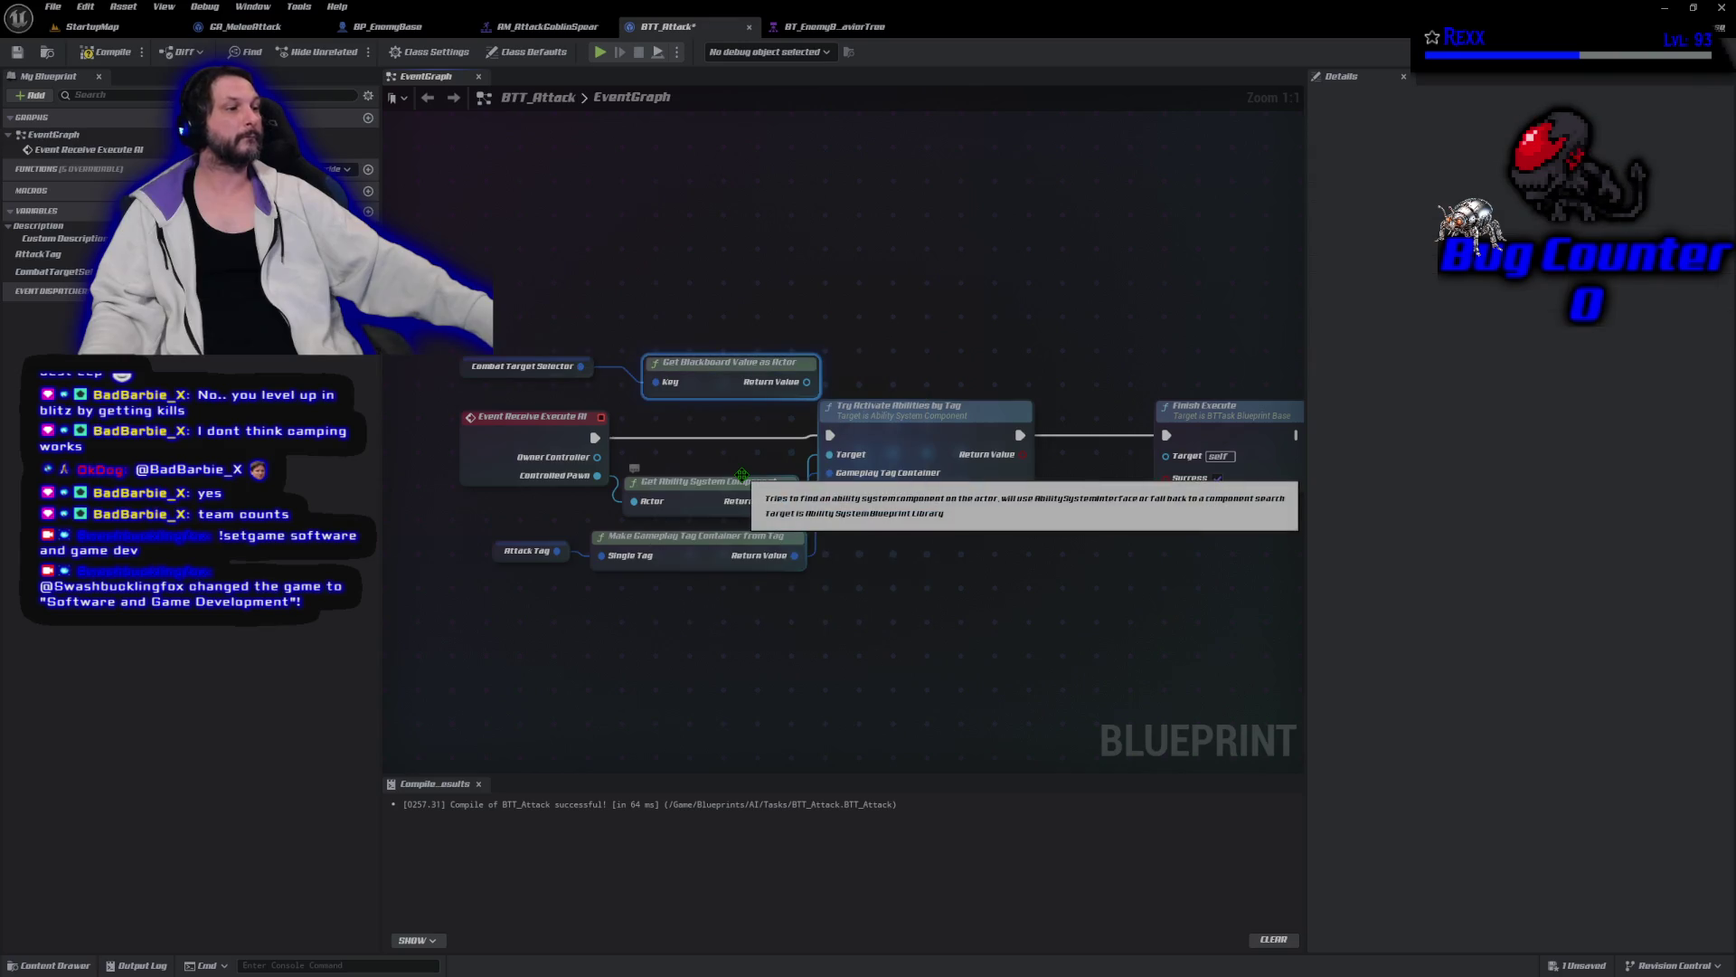
pyautogui.moveTo(713, 366); pyautogui.dragTo(678, 368)
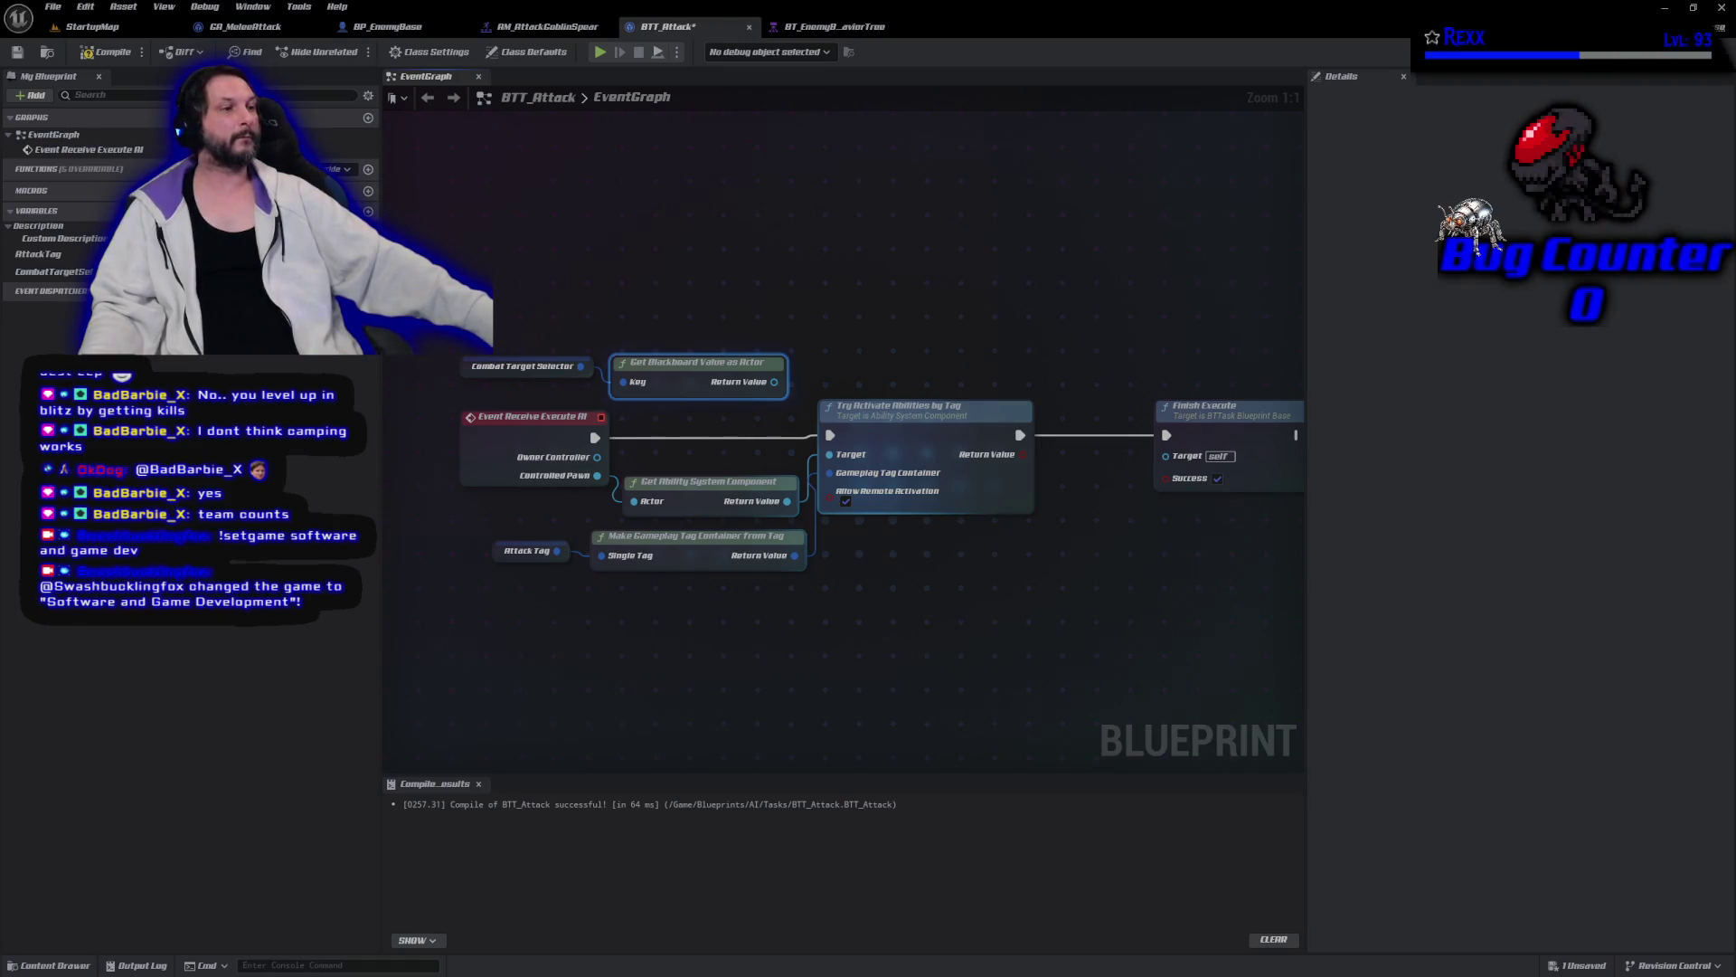
pyautogui.moveTo(673, 381)
pyautogui.mouseDown()
pyautogui.moveTo(454, 382)
pyautogui.moveTo(491, 381)
pyautogui.mouseUp()
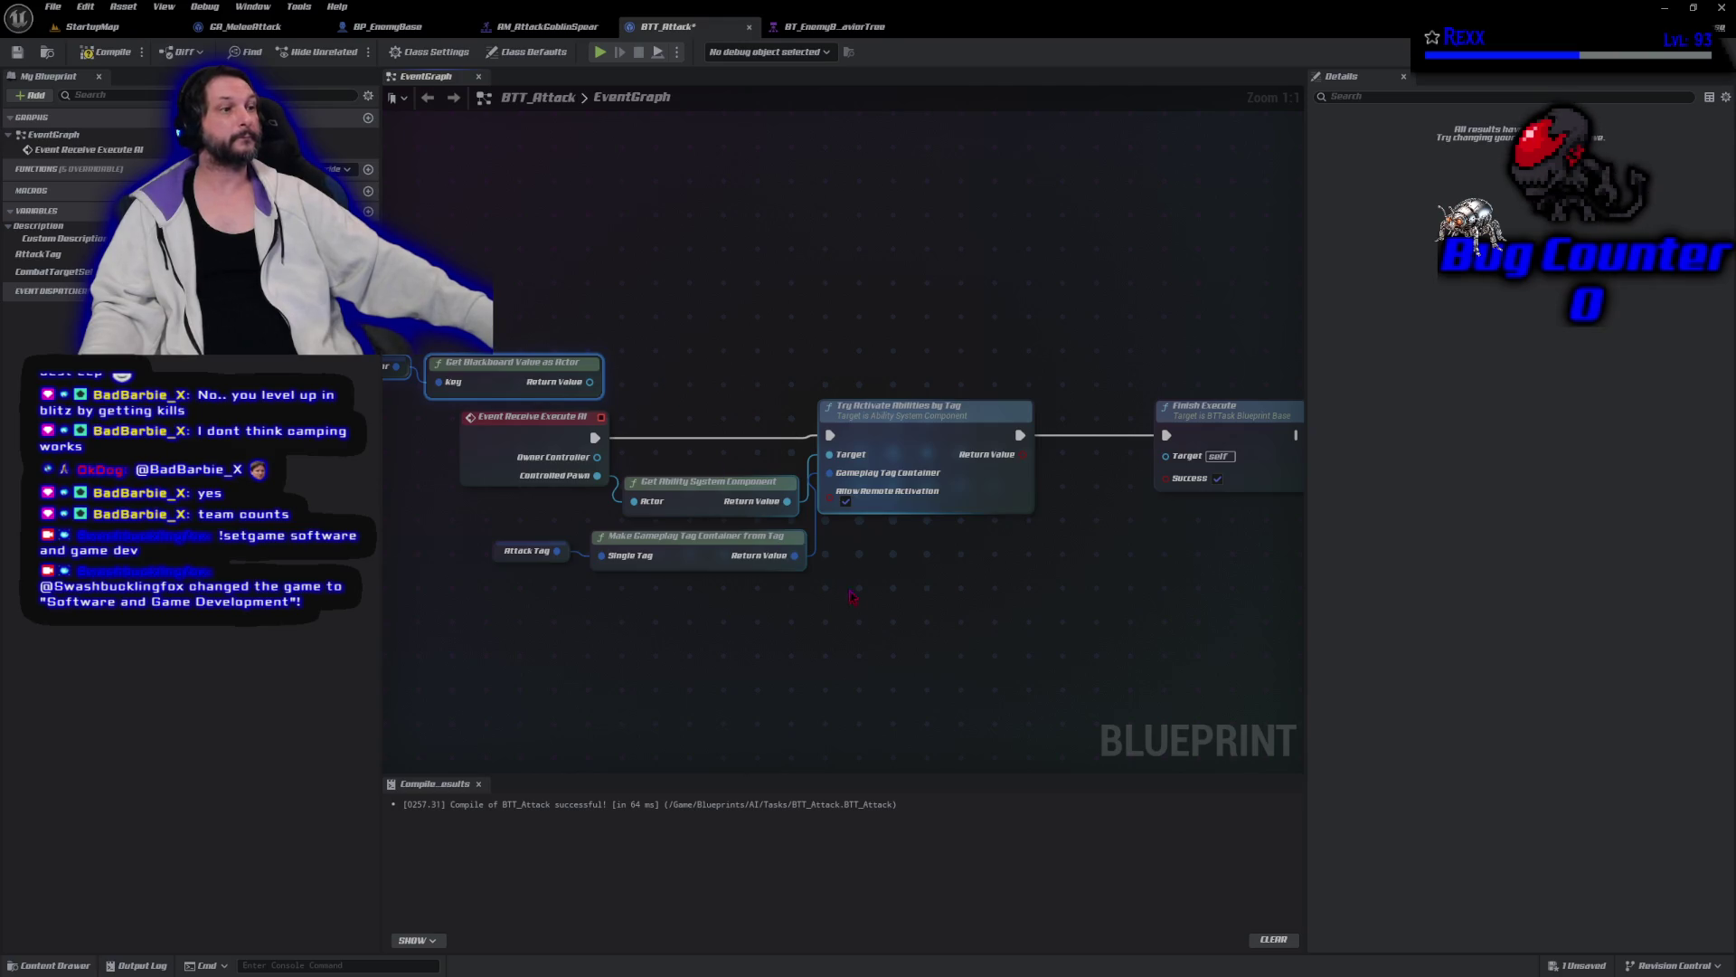
# Add an Is Valid check on the blackboard target actor before ability activation.
pyautogui.moveTo(589, 382); pyautogui.dragTo(630, 378)
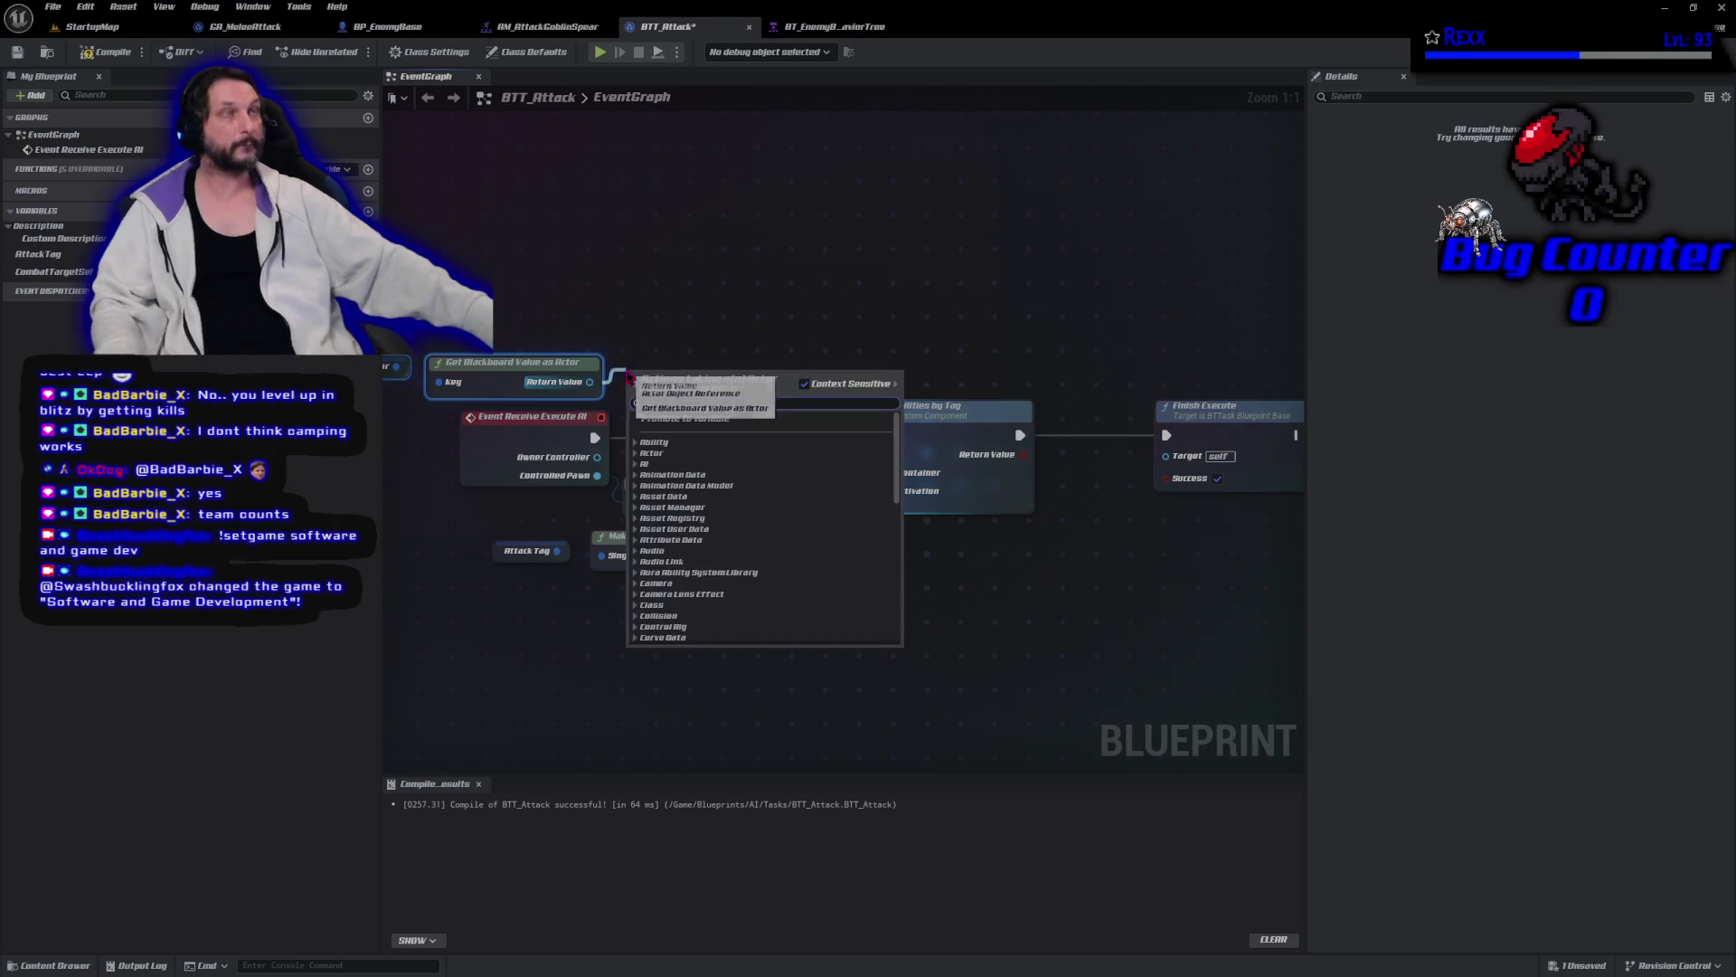
pyautogui.write('is valid')
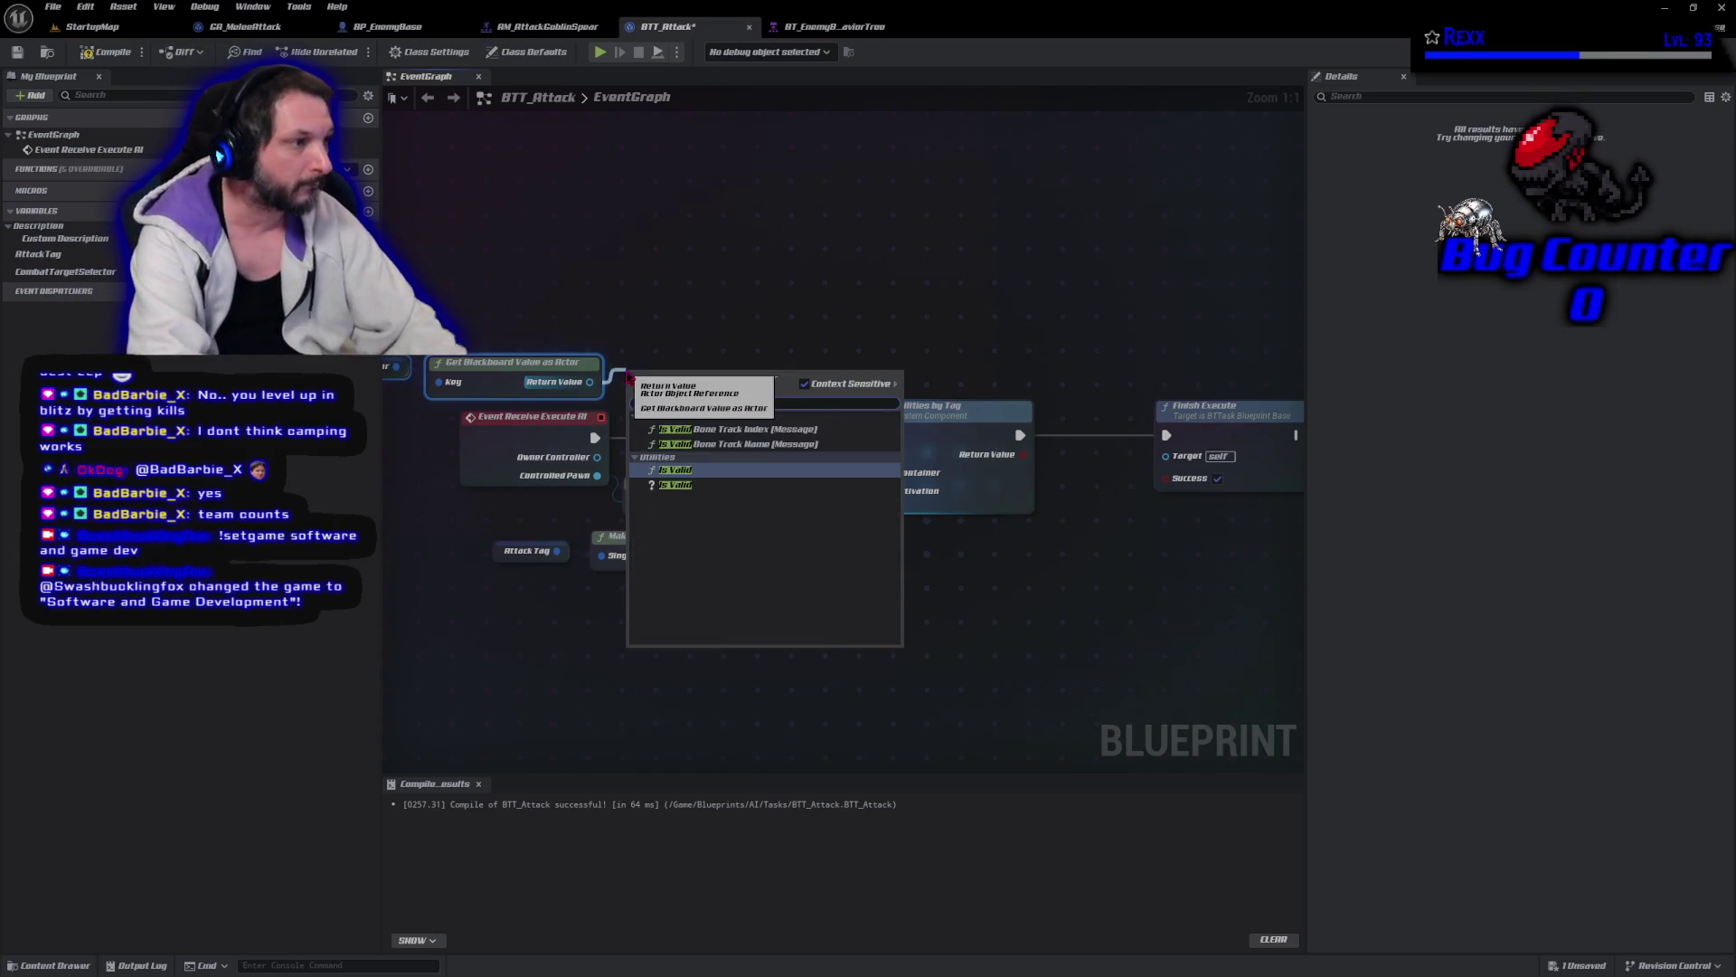
pyautogui.press('Return')
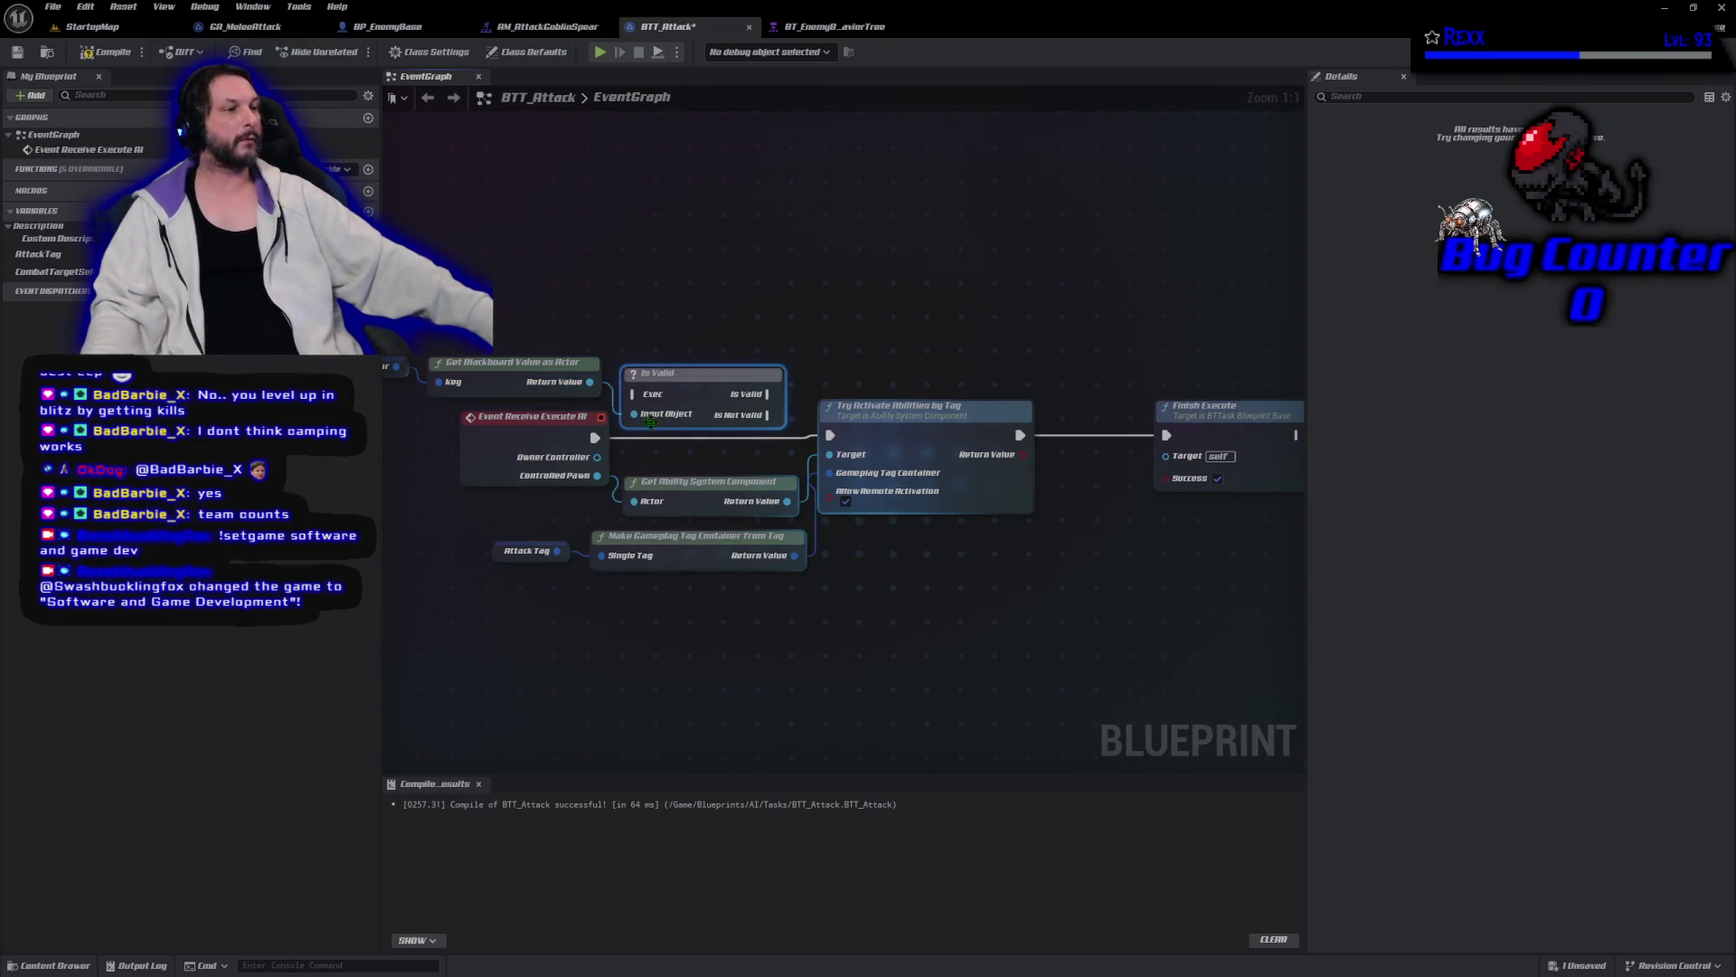
pyautogui.moveTo(594, 438)
pyautogui.mouseDown()
pyautogui.moveTo(633, 394)
pyautogui.moveTo(669, 419)
pyautogui.mouseUp()
# Move the tag container and ability activation nodes right to make room.
pyautogui.click(673, 327)
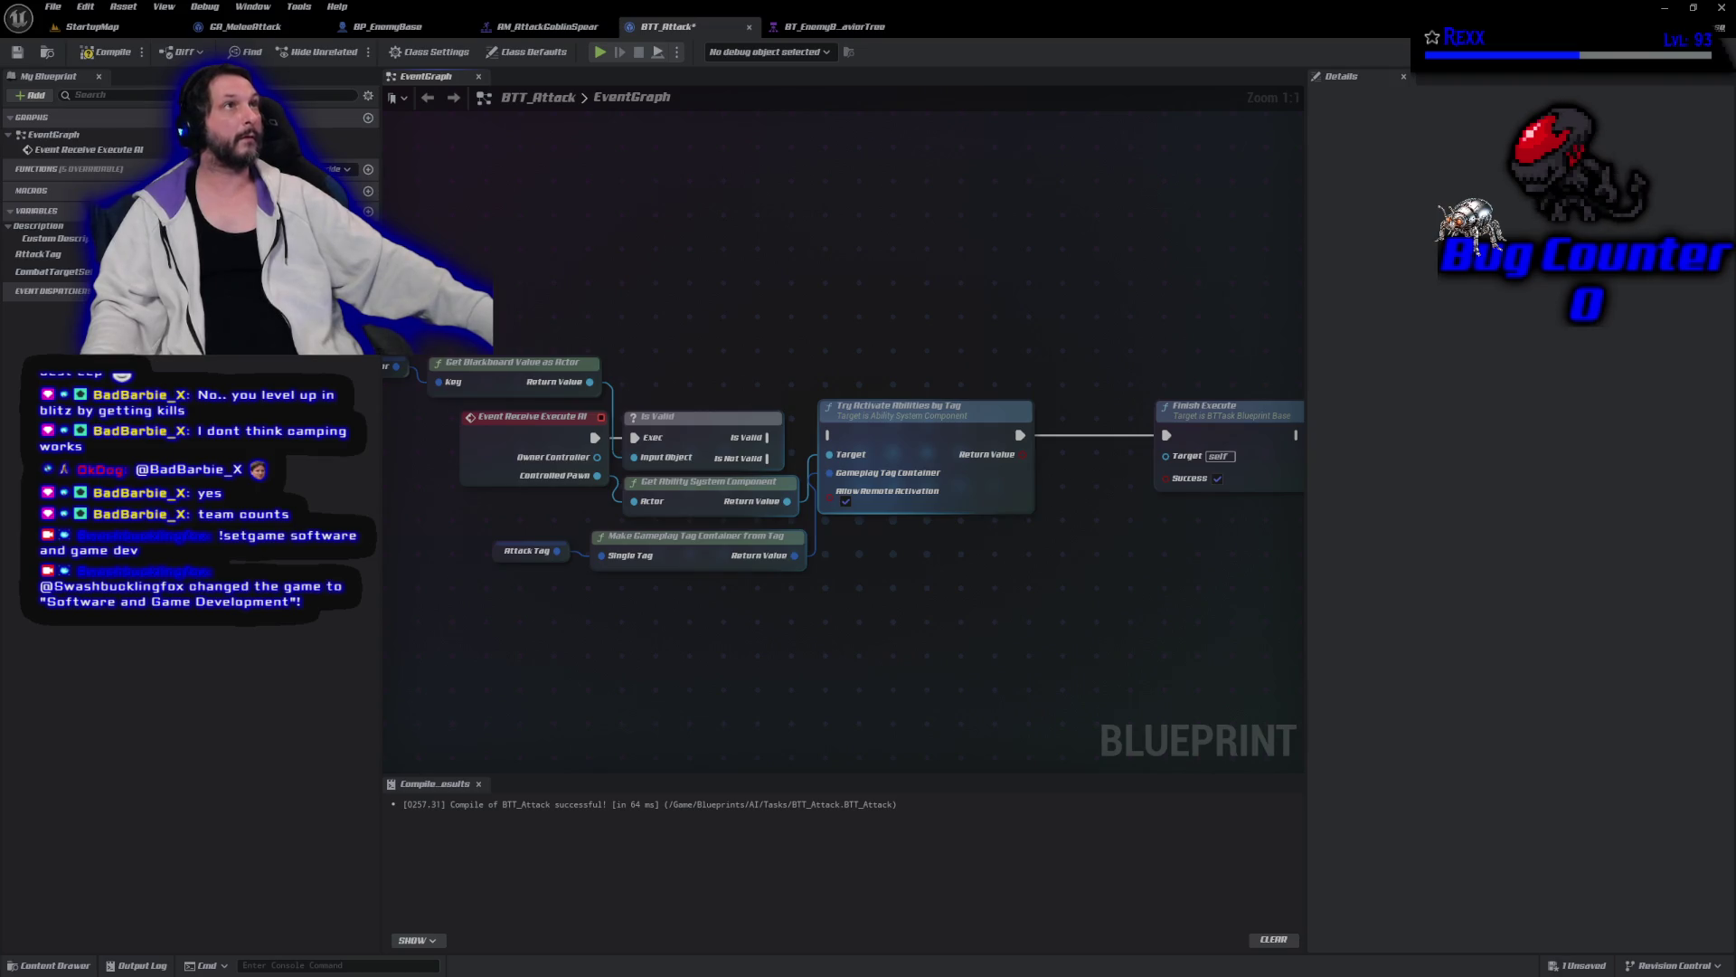
pyautogui.moveTo(807, 721)
pyautogui.mouseDown()
pyautogui.moveTo(940, 402)
pyautogui.moveTo(961, 402)
pyautogui.mouseUp()
pyautogui.moveTo(795, 602)
pyautogui.mouseDown()
pyautogui.moveTo(813, 506)
pyautogui.moveTo(1302, 366)
pyautogui.mouseUp()
pyautogui.moveTo(1238, 433); pyautogui.dragTo(1286, 439)
pyautogui.moveTo(1049, 667); pyautogui.dragTo(843, 628)
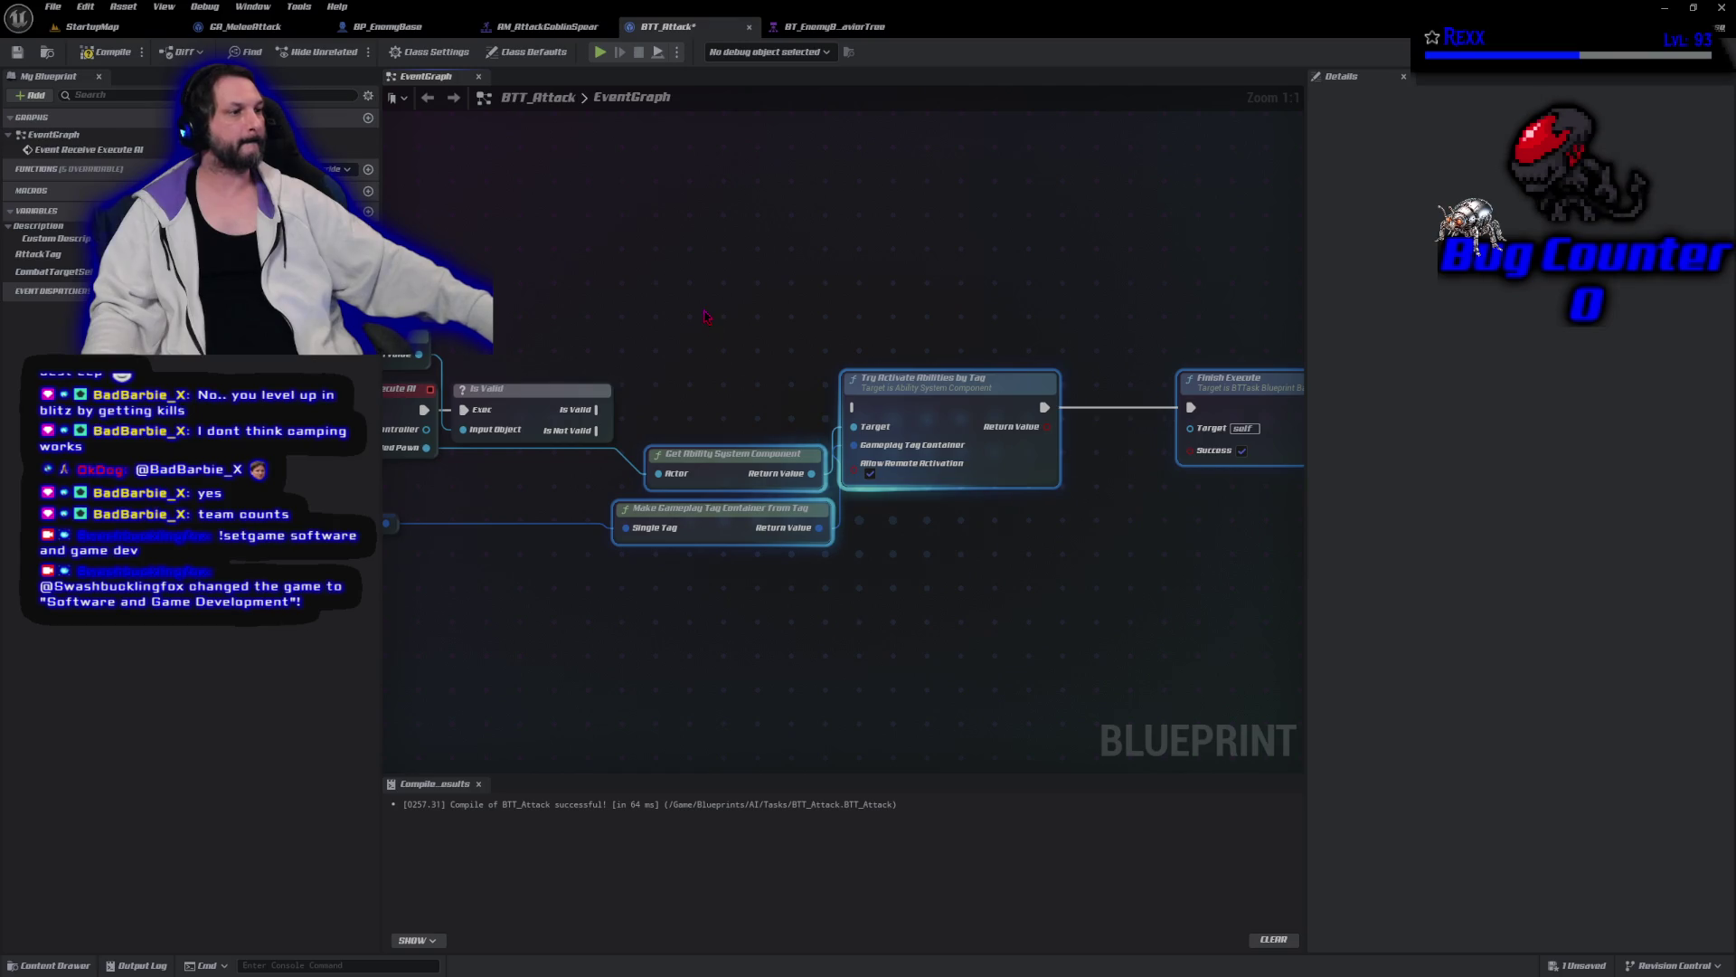
pyautogui.moveTo(696, 287); pyautogui.dragTo(805, 287)
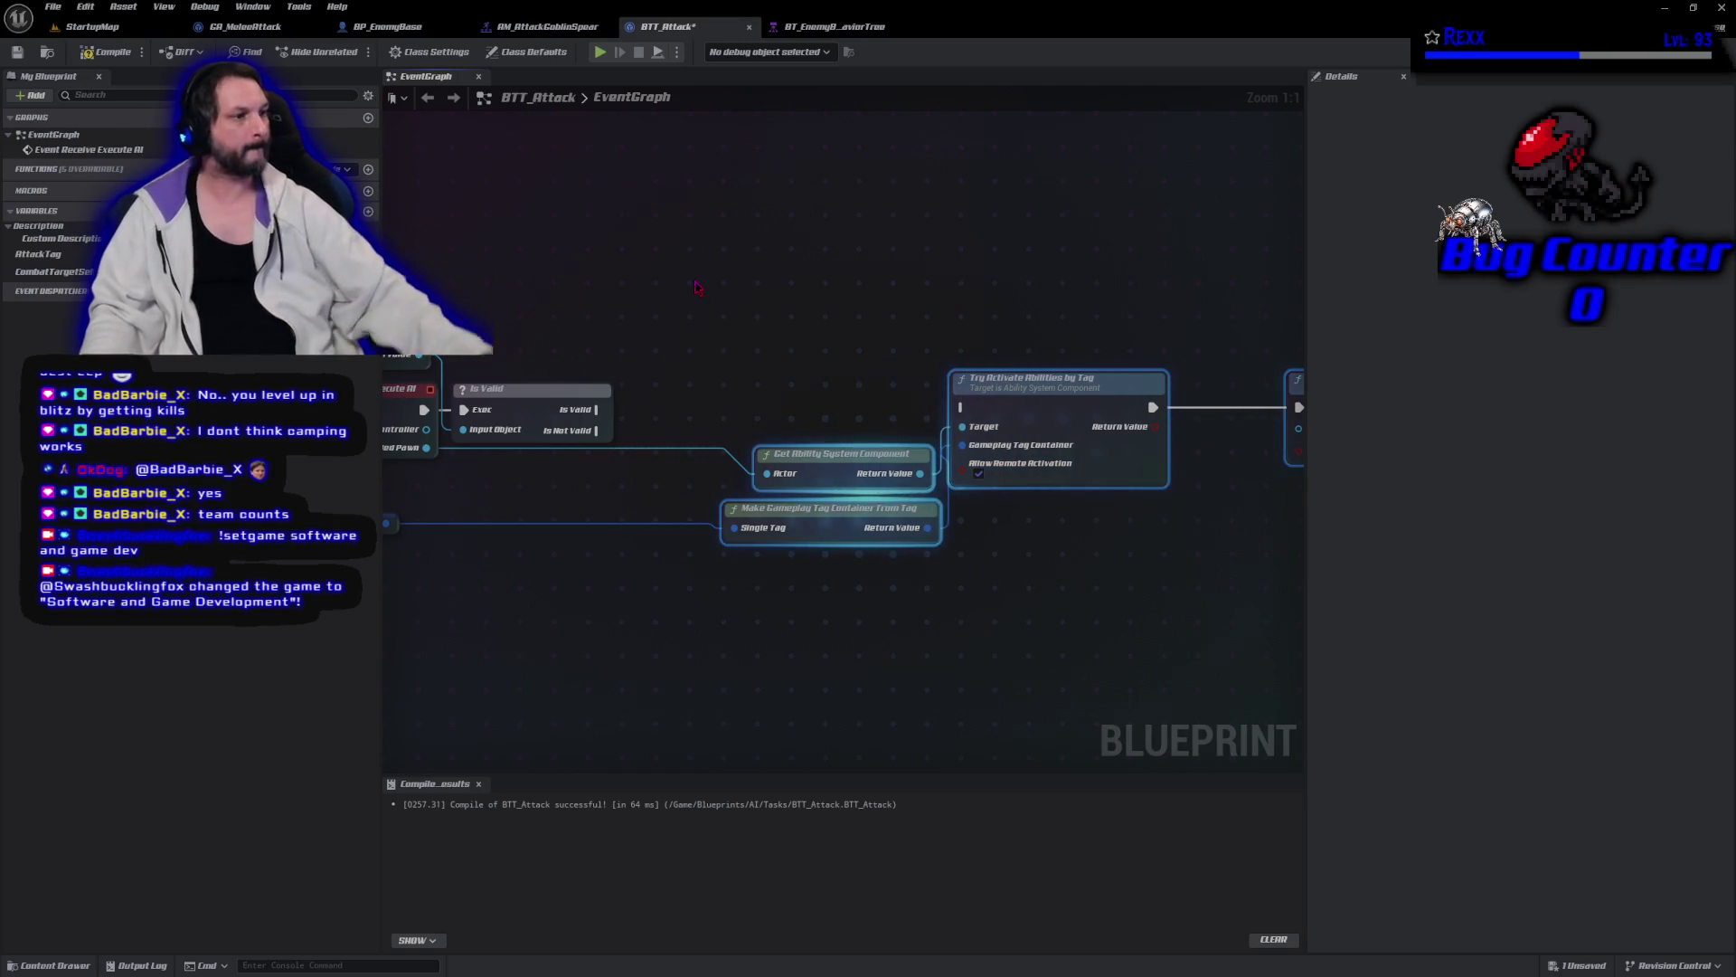
# Paste a Finish Execute node, wire Is Not Valid into it, and untick Success.
pyautogui.click(664, 671)
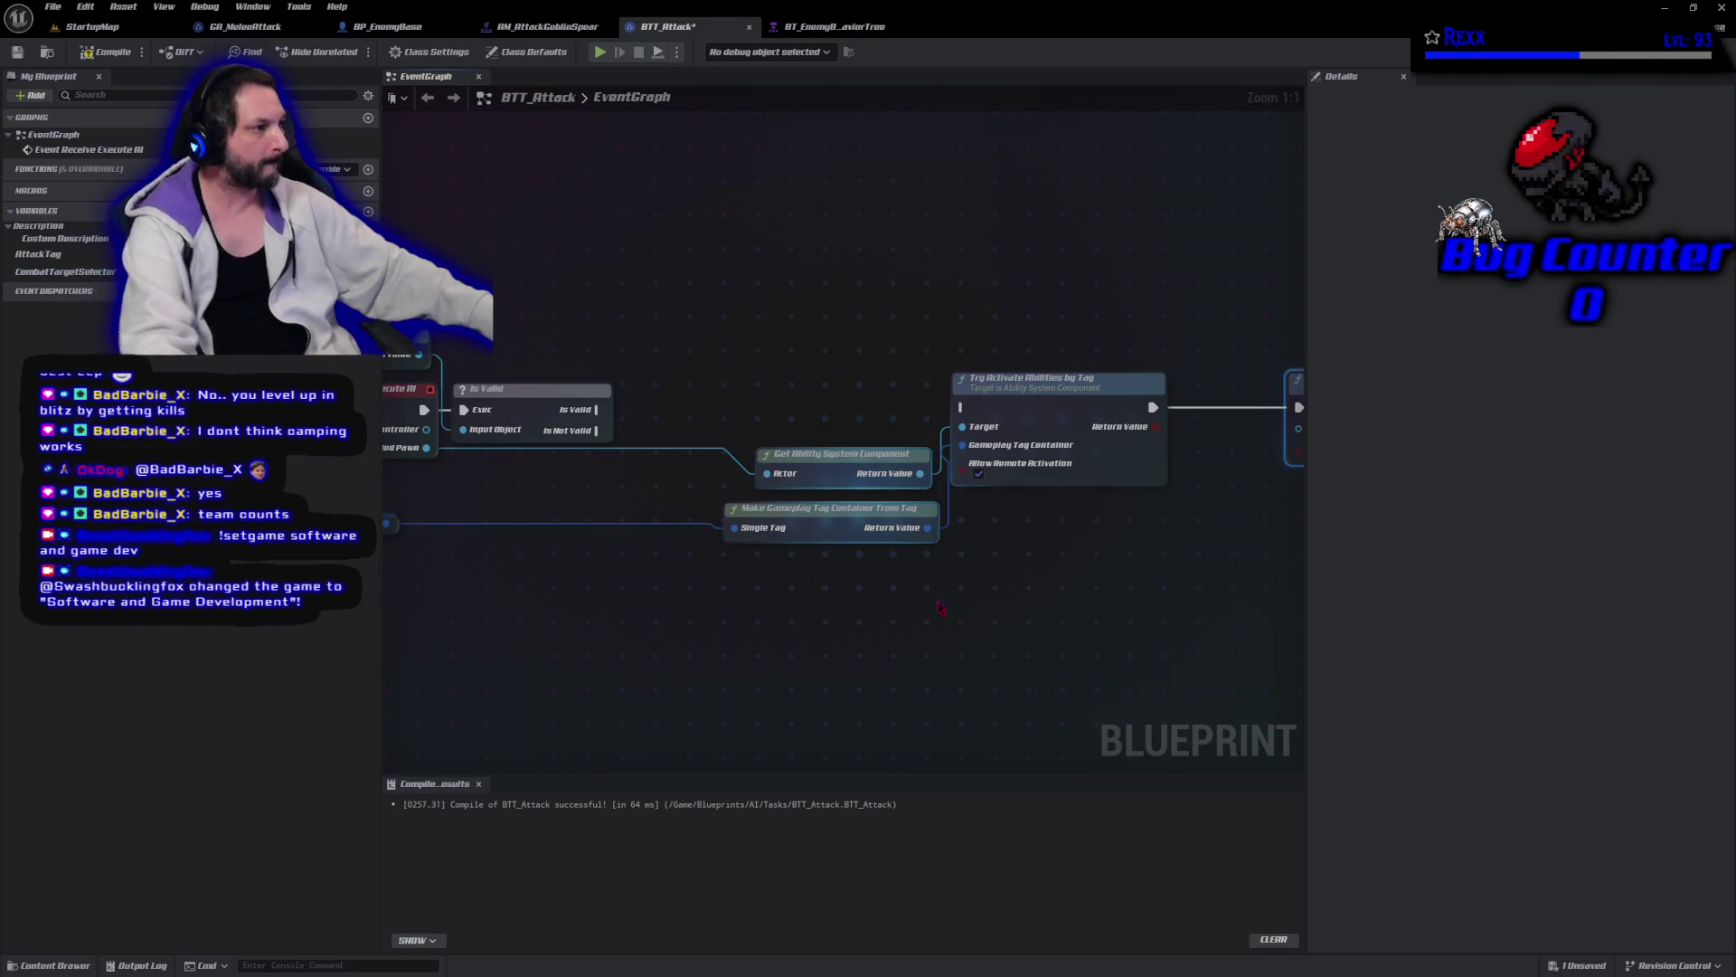
pyautogui.hotkey('ctrl', 'v')
pyautogui.moveTo(597, 430)
pyautogui.mouseDown()
pyautogui.moveTo(628, 638)
pyautogui.moveTo(668, 699)
pyautogui.moveTo(759, 584)
pyautogui.moveTo(702, 572)
pyautogui.mouseUp()
pyautogui.click(699, 635)
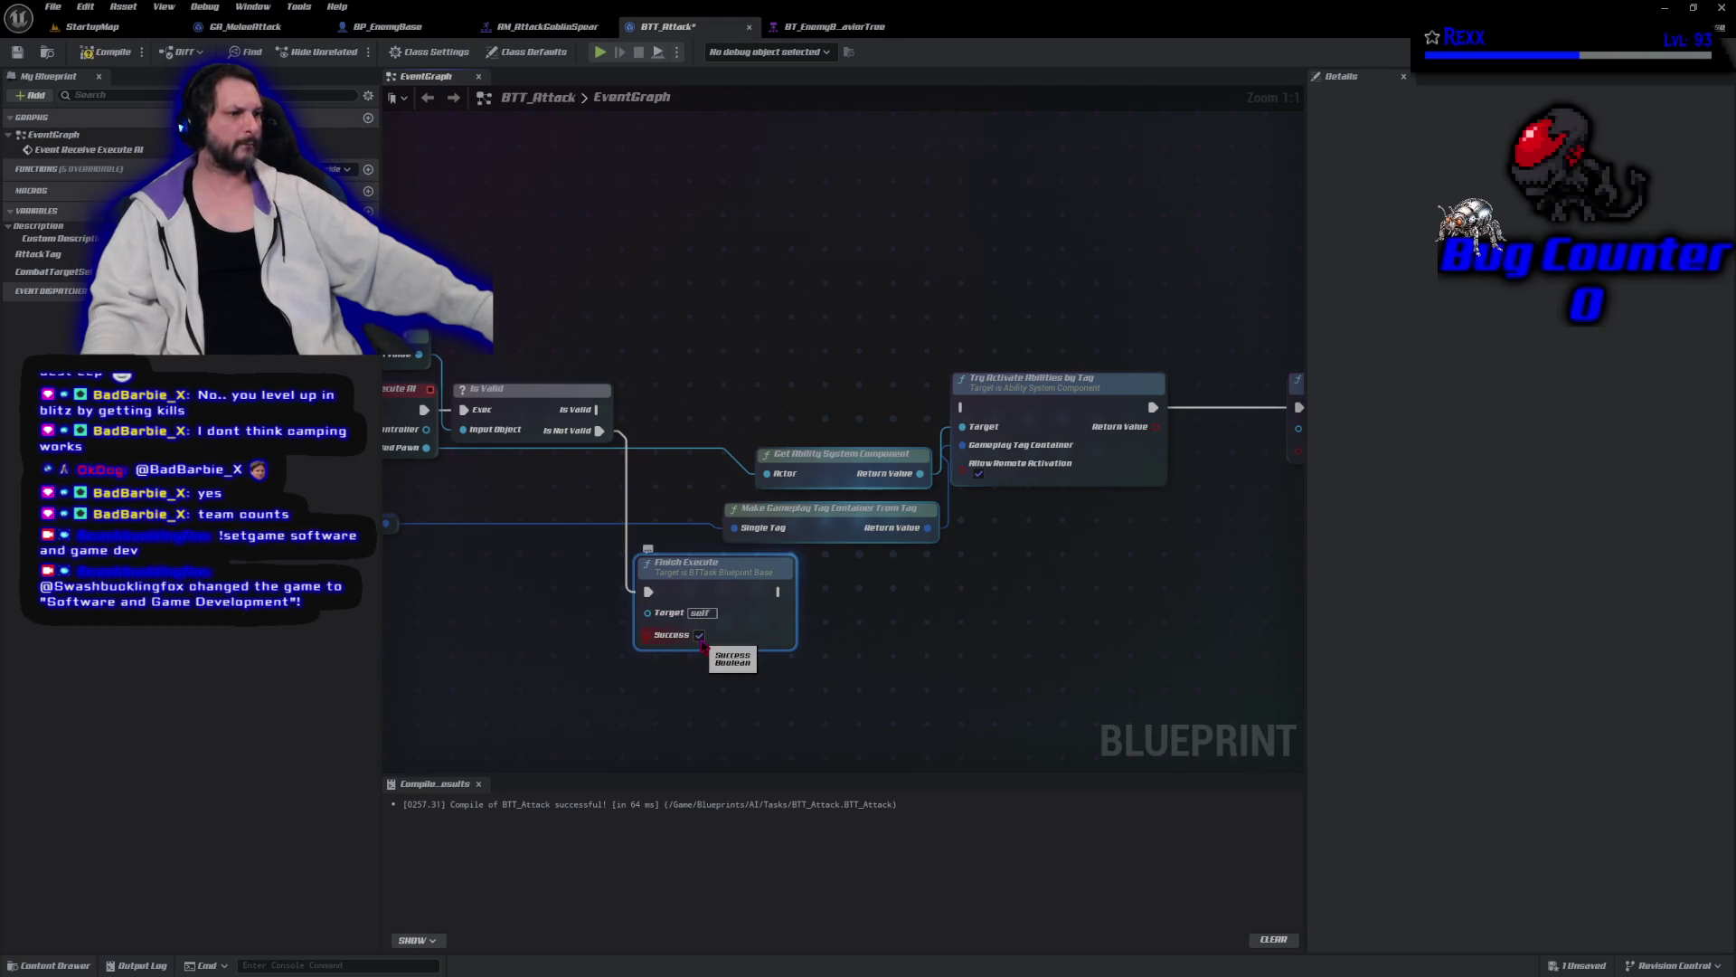
# Save all unsaved assets from the File menu.
pyautogui.scroll(2, 721, 609)
pyautogui.scroll(-2, 1255, 612)
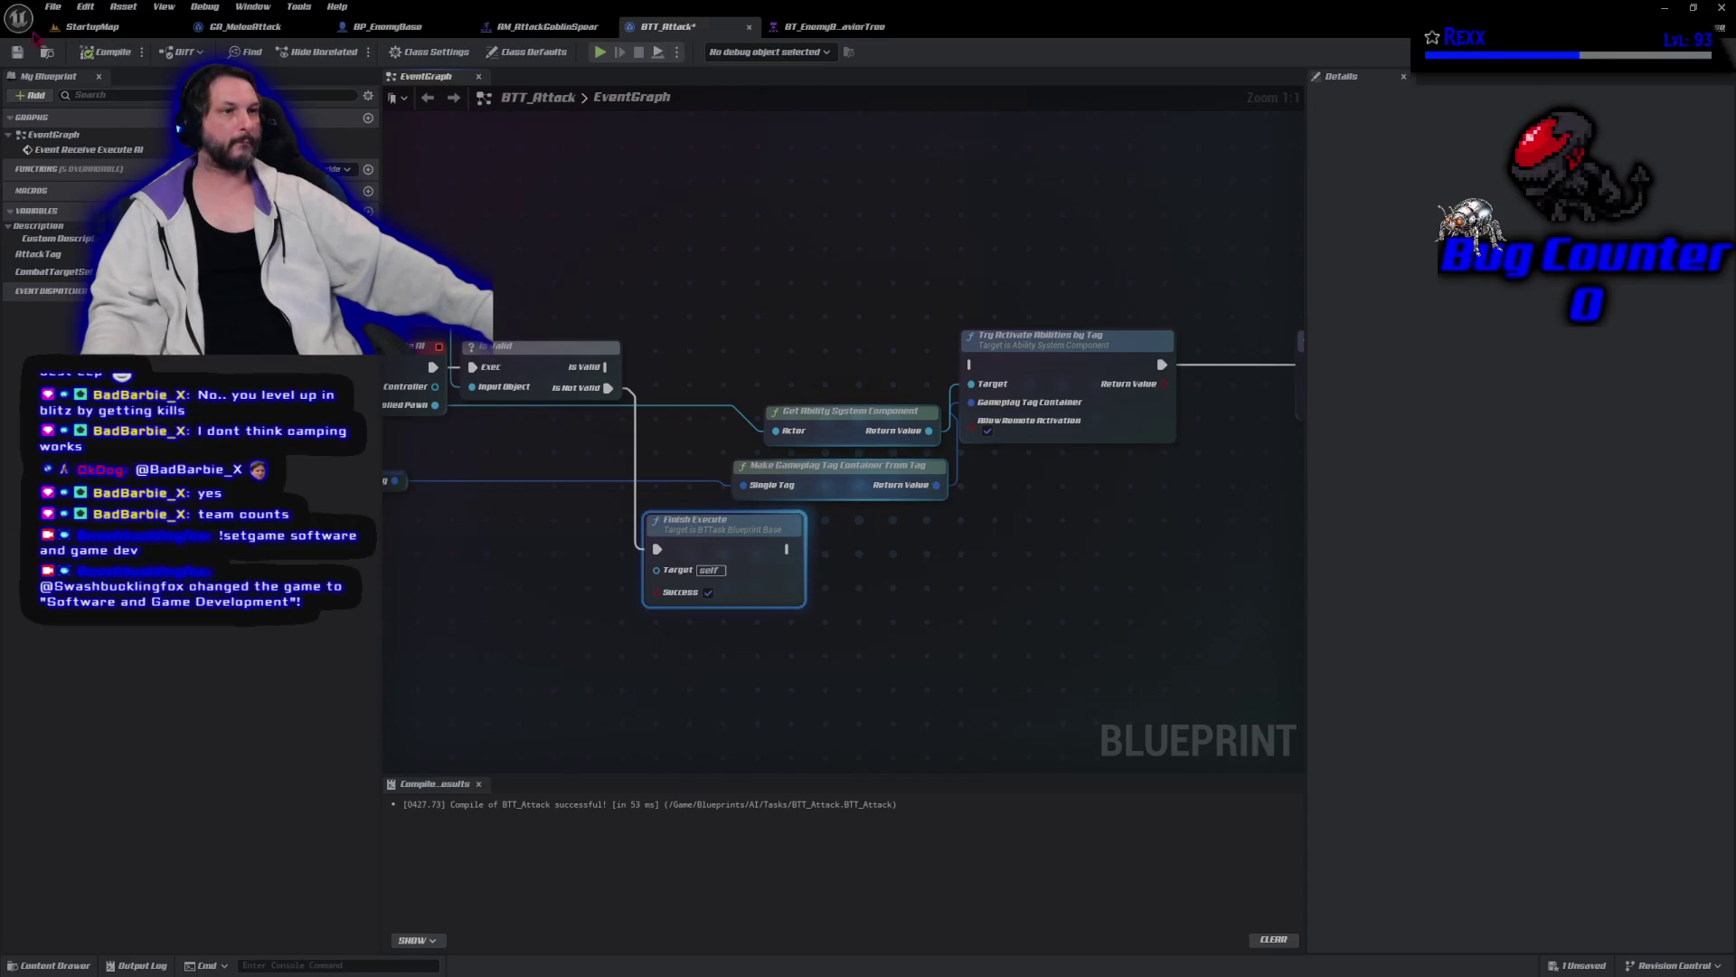
pyautogui.click(52, 6)
pyautogui.click(90, 95)
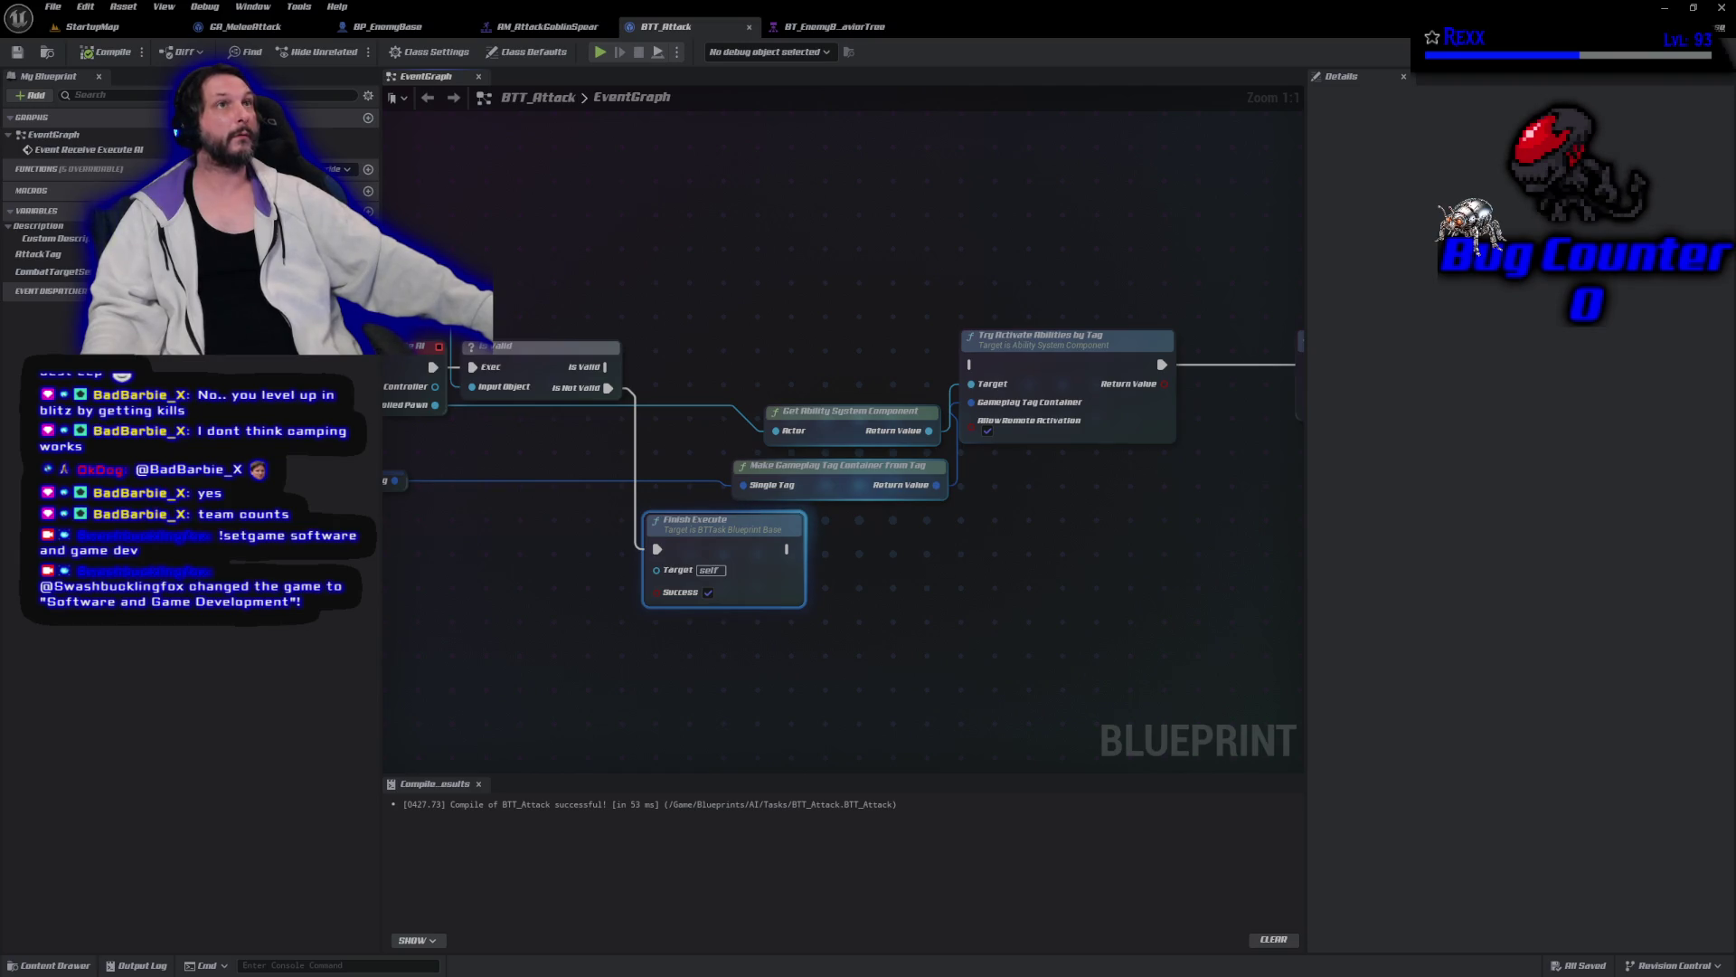
pyautogui.scroll(-2, 471, 441)
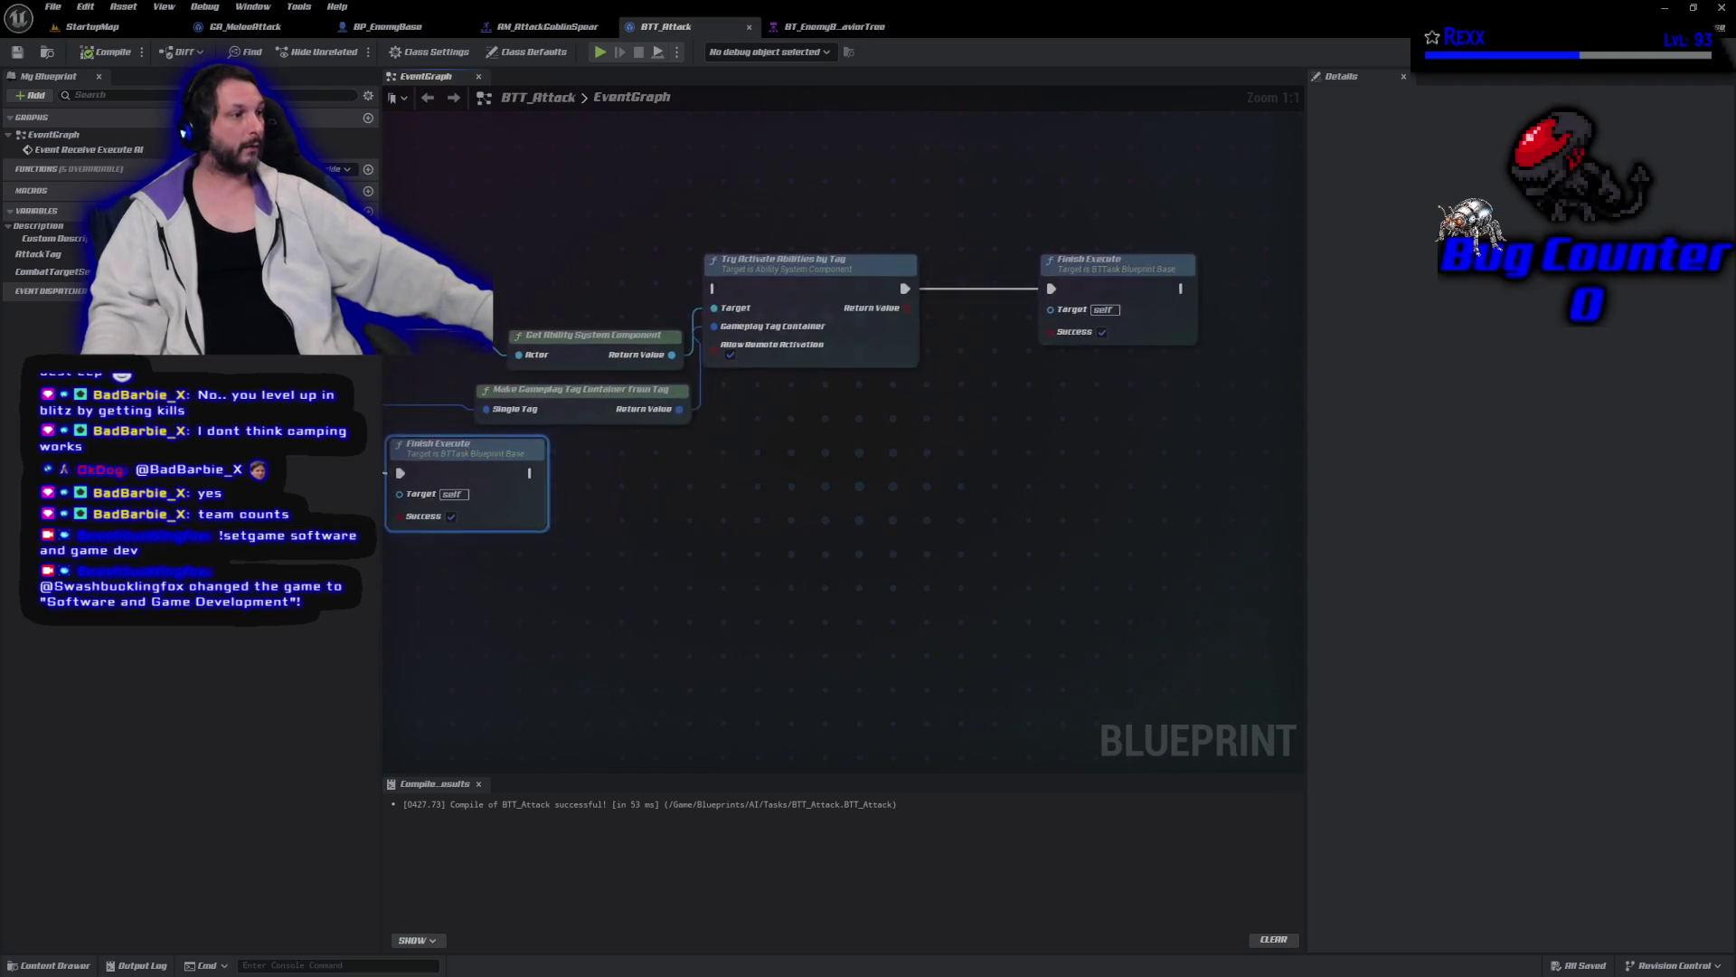
# Trial-straighten all BTT_Attack node wires, revert it, and compile the blueprint.
pyautogui.moveTo(389, 233)
pyautogui.mouseDown()
pyautogui.moveTo(1062, 679)
pyautogui.moveTo(1076, 719)
pyautogui.mouseUp()
pyautogui.press('q')
pyautogui.press('q')
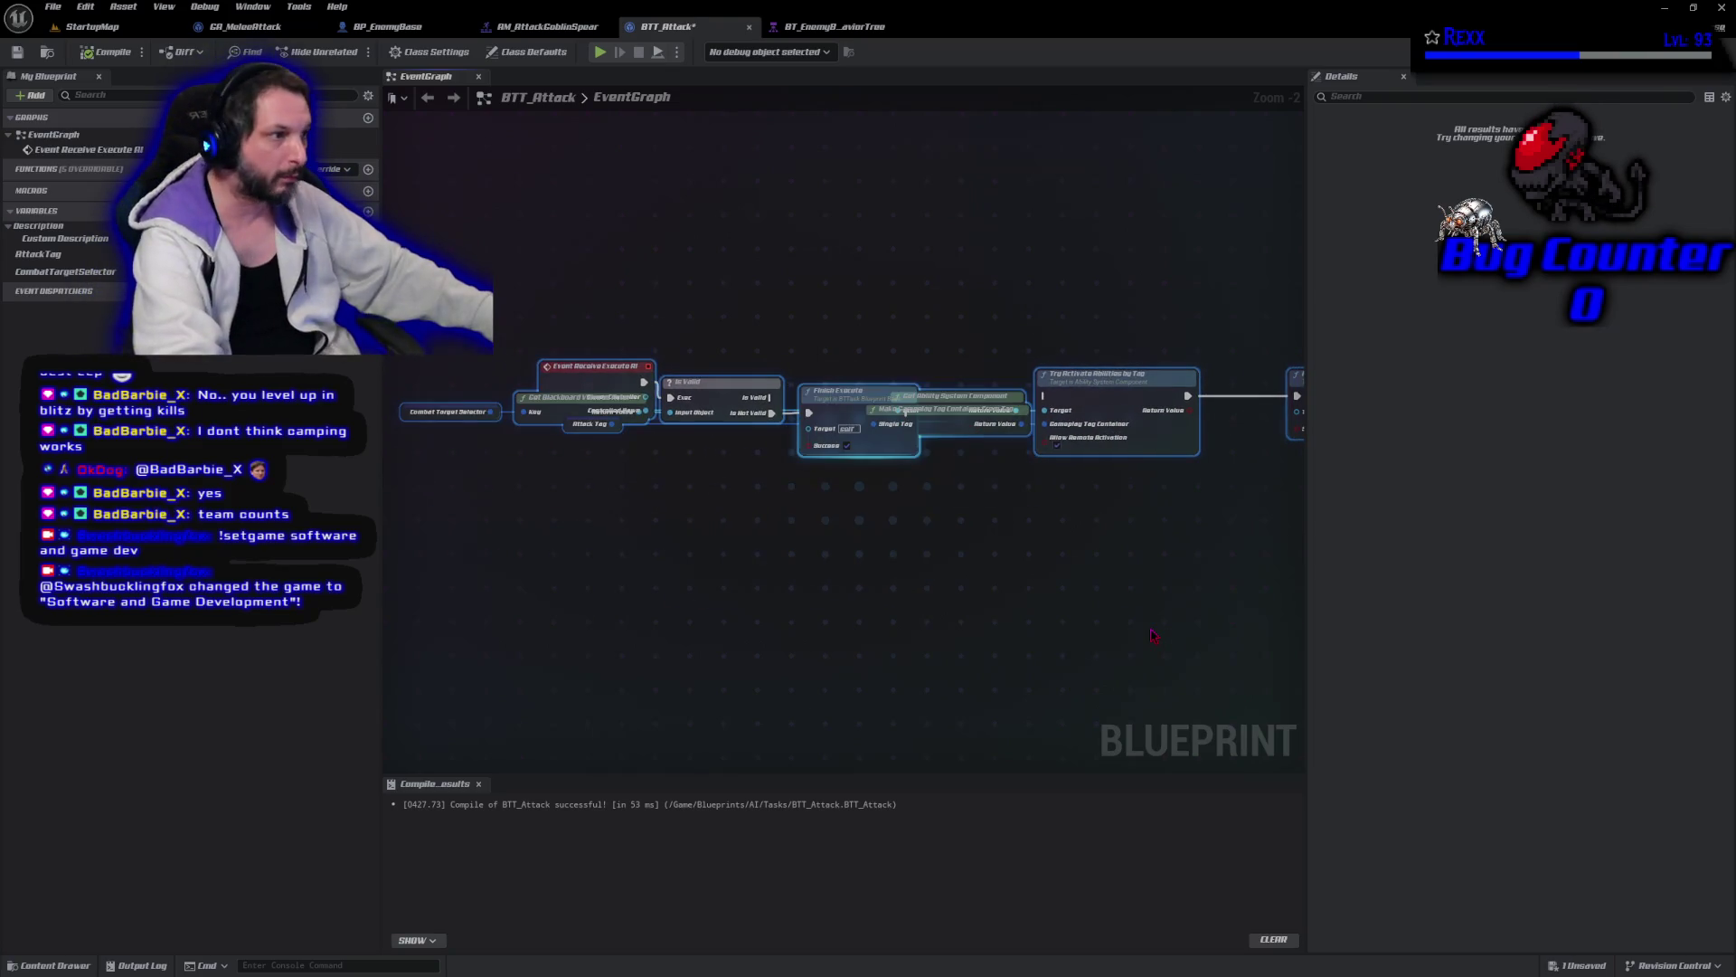
pyautogui.hotkey('ctrl', 'z')
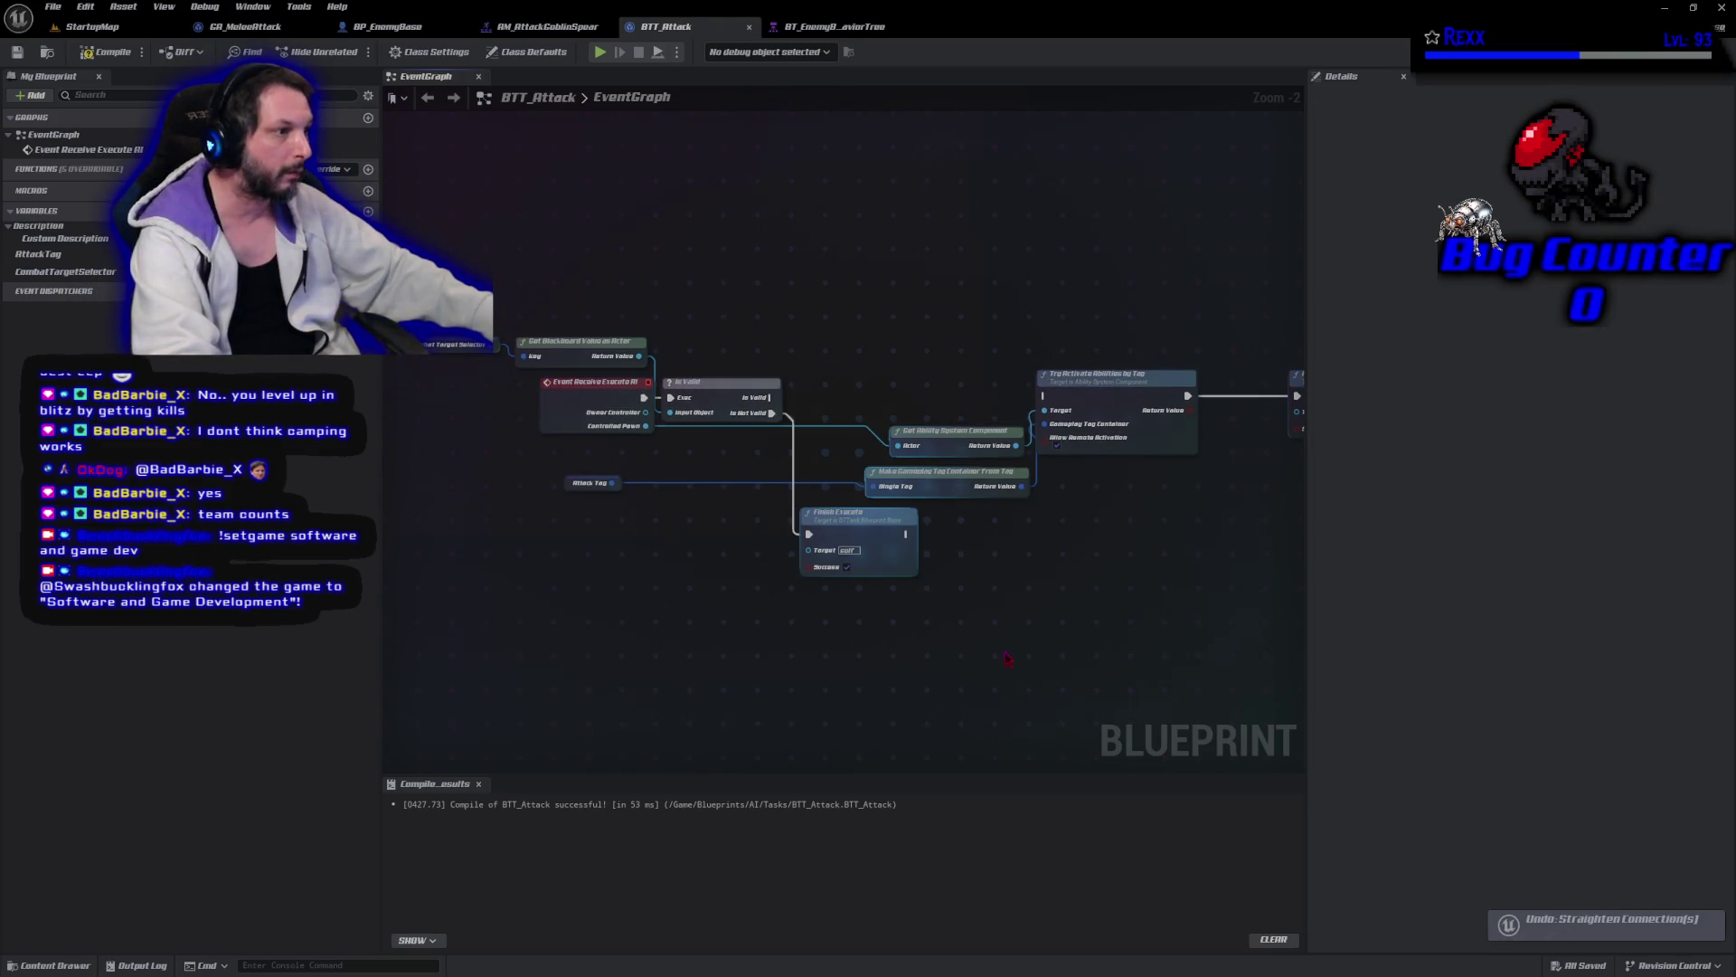
pyautogui.press('F7')
pyautogui.click(53, 7)
pyautogui.press('Escape')
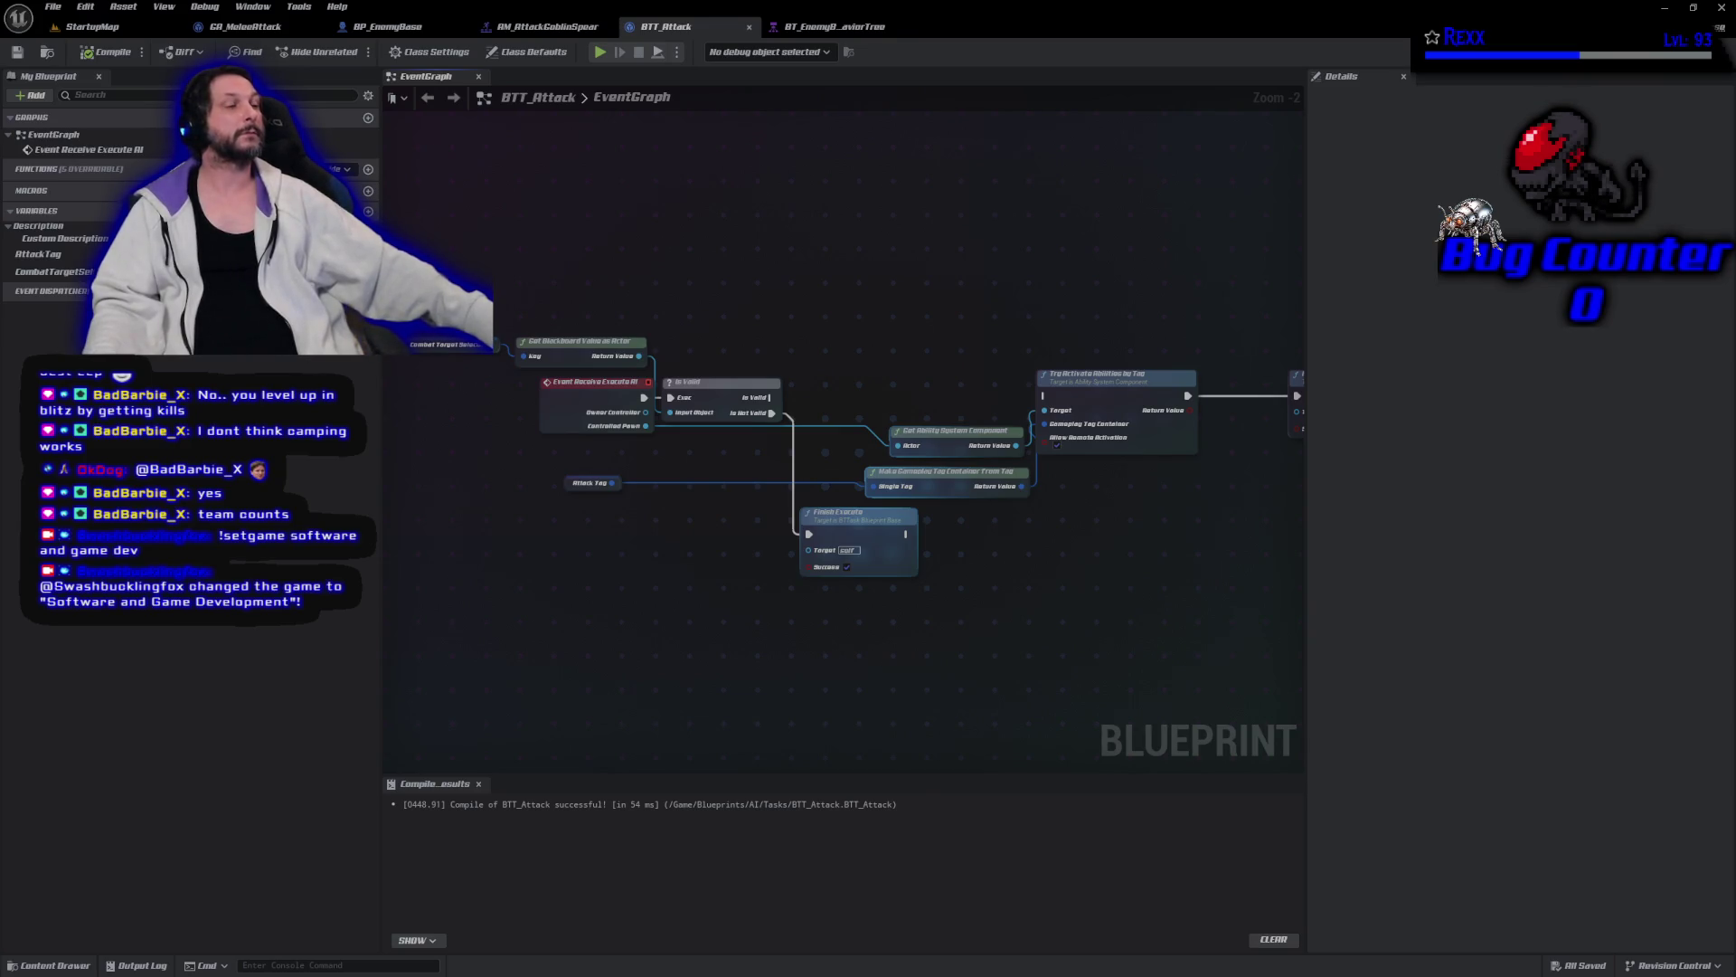
# Add a Set Combat Target node after the Is Valid output.
pyautogui.moveTo(769, 397); pyautogui.dragTo(826, 379)
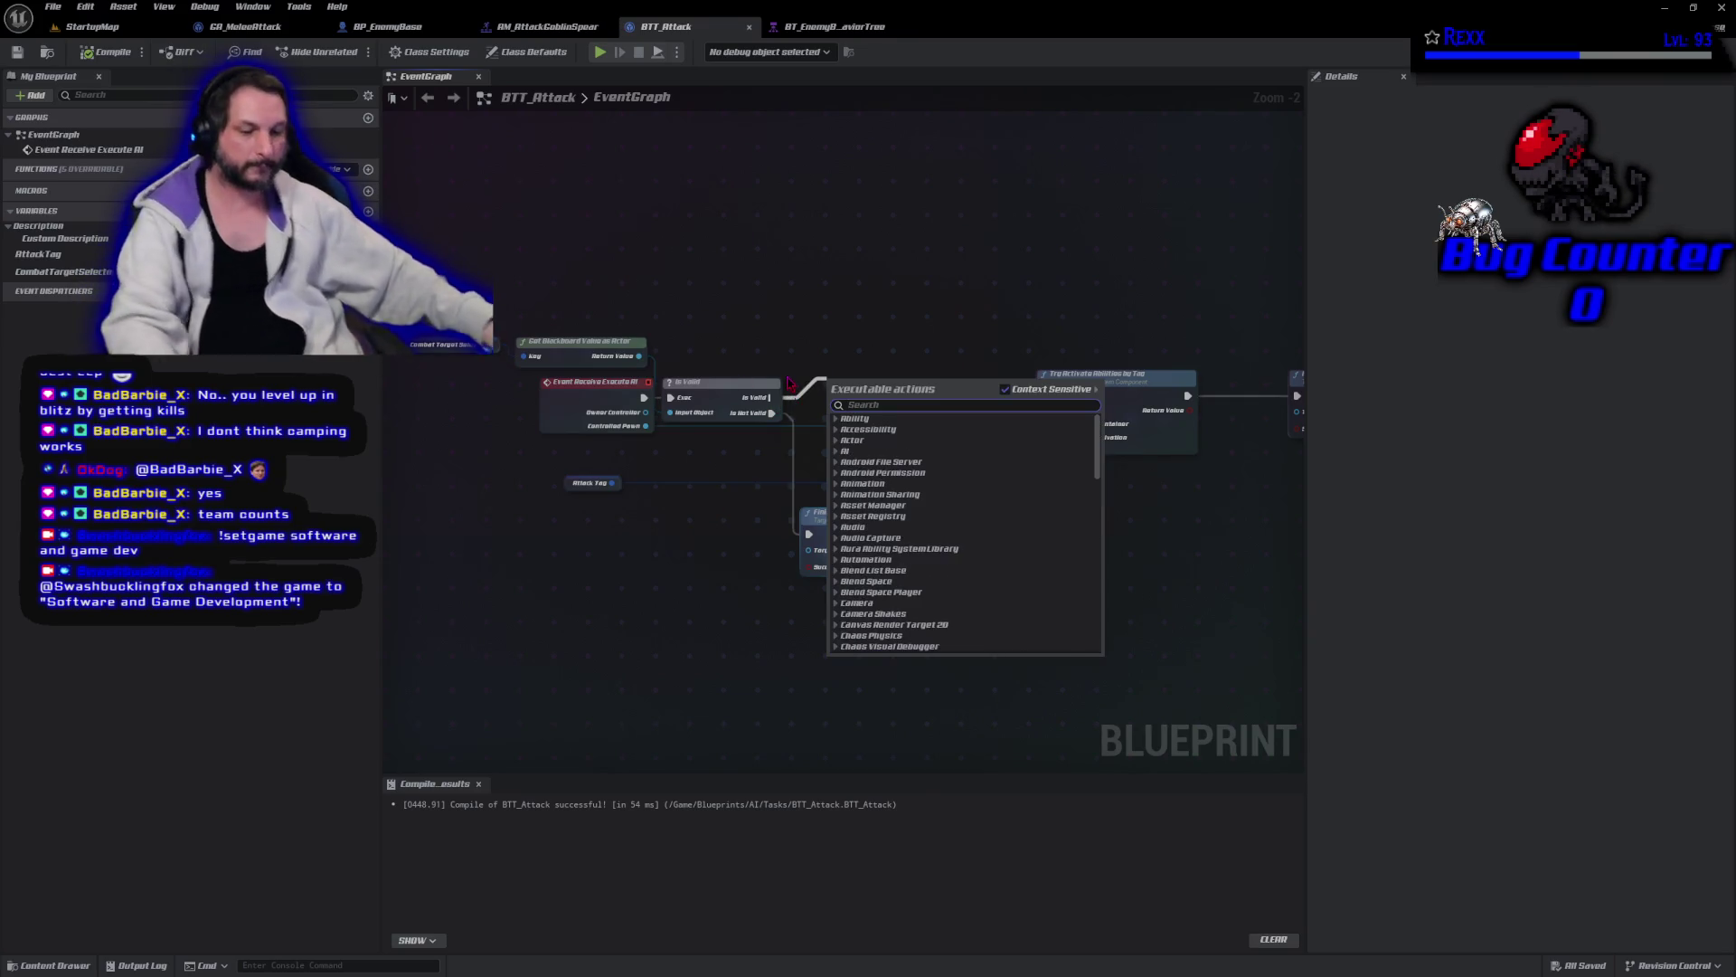
pyautogui.write('set copm')
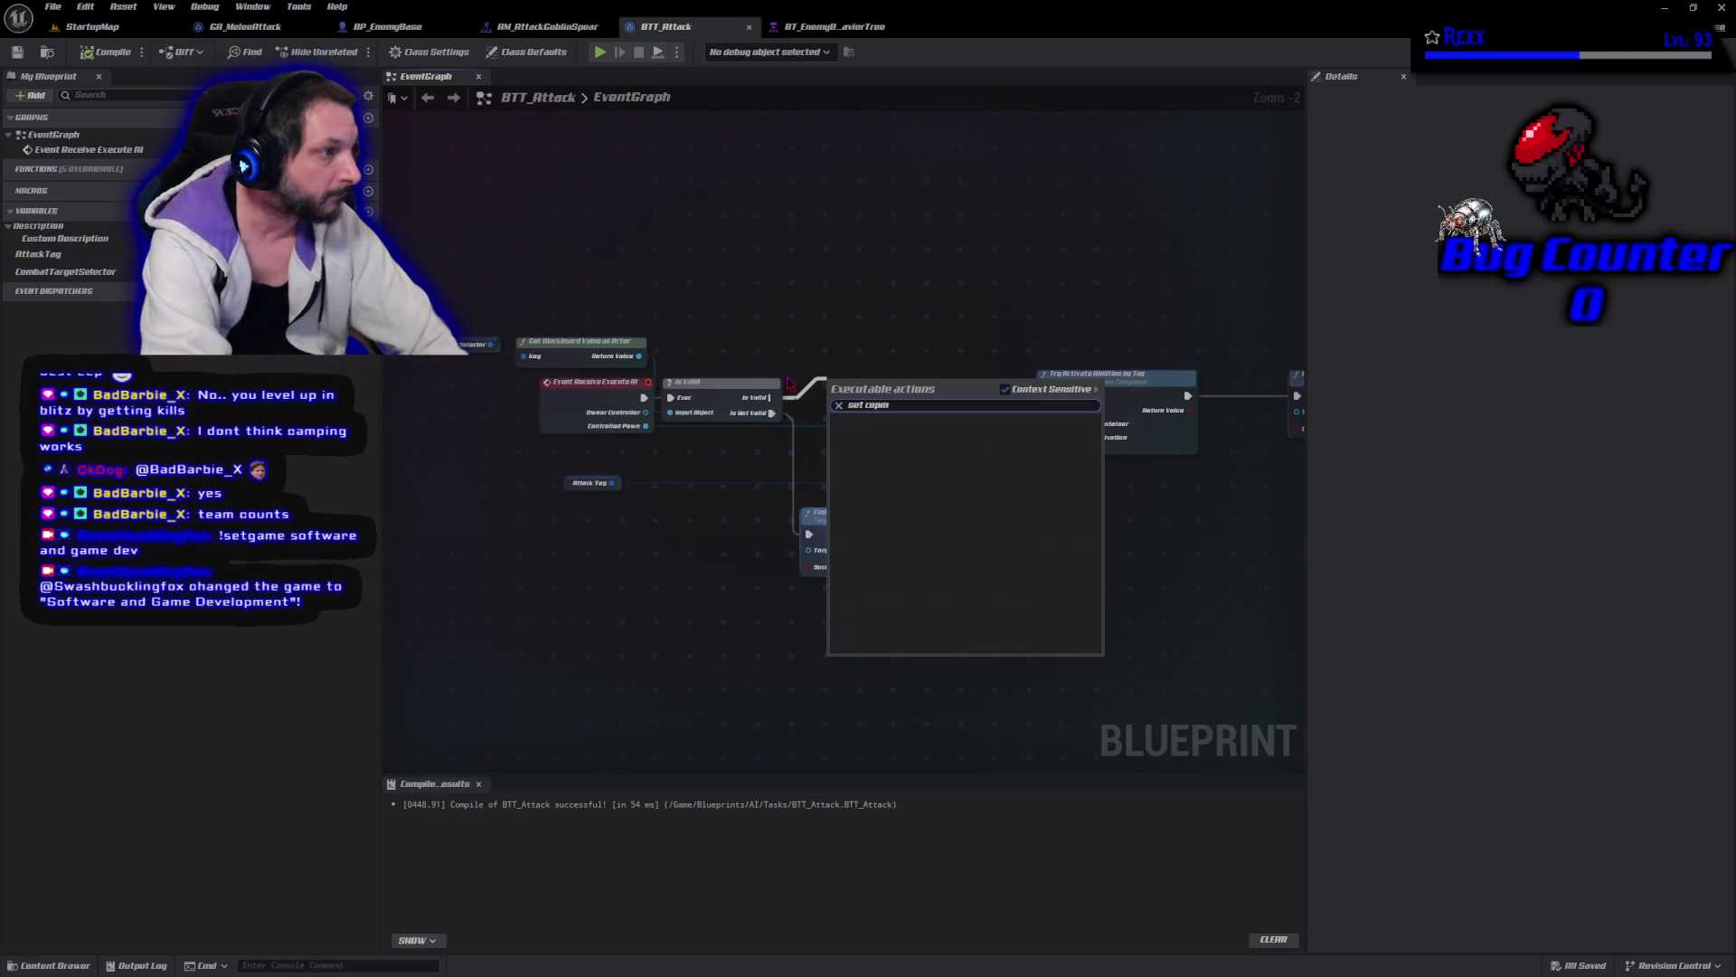
pyautogui.press('BackSpace')
pyautogui.press('BackSpace')
pyautogui.write('mbat')
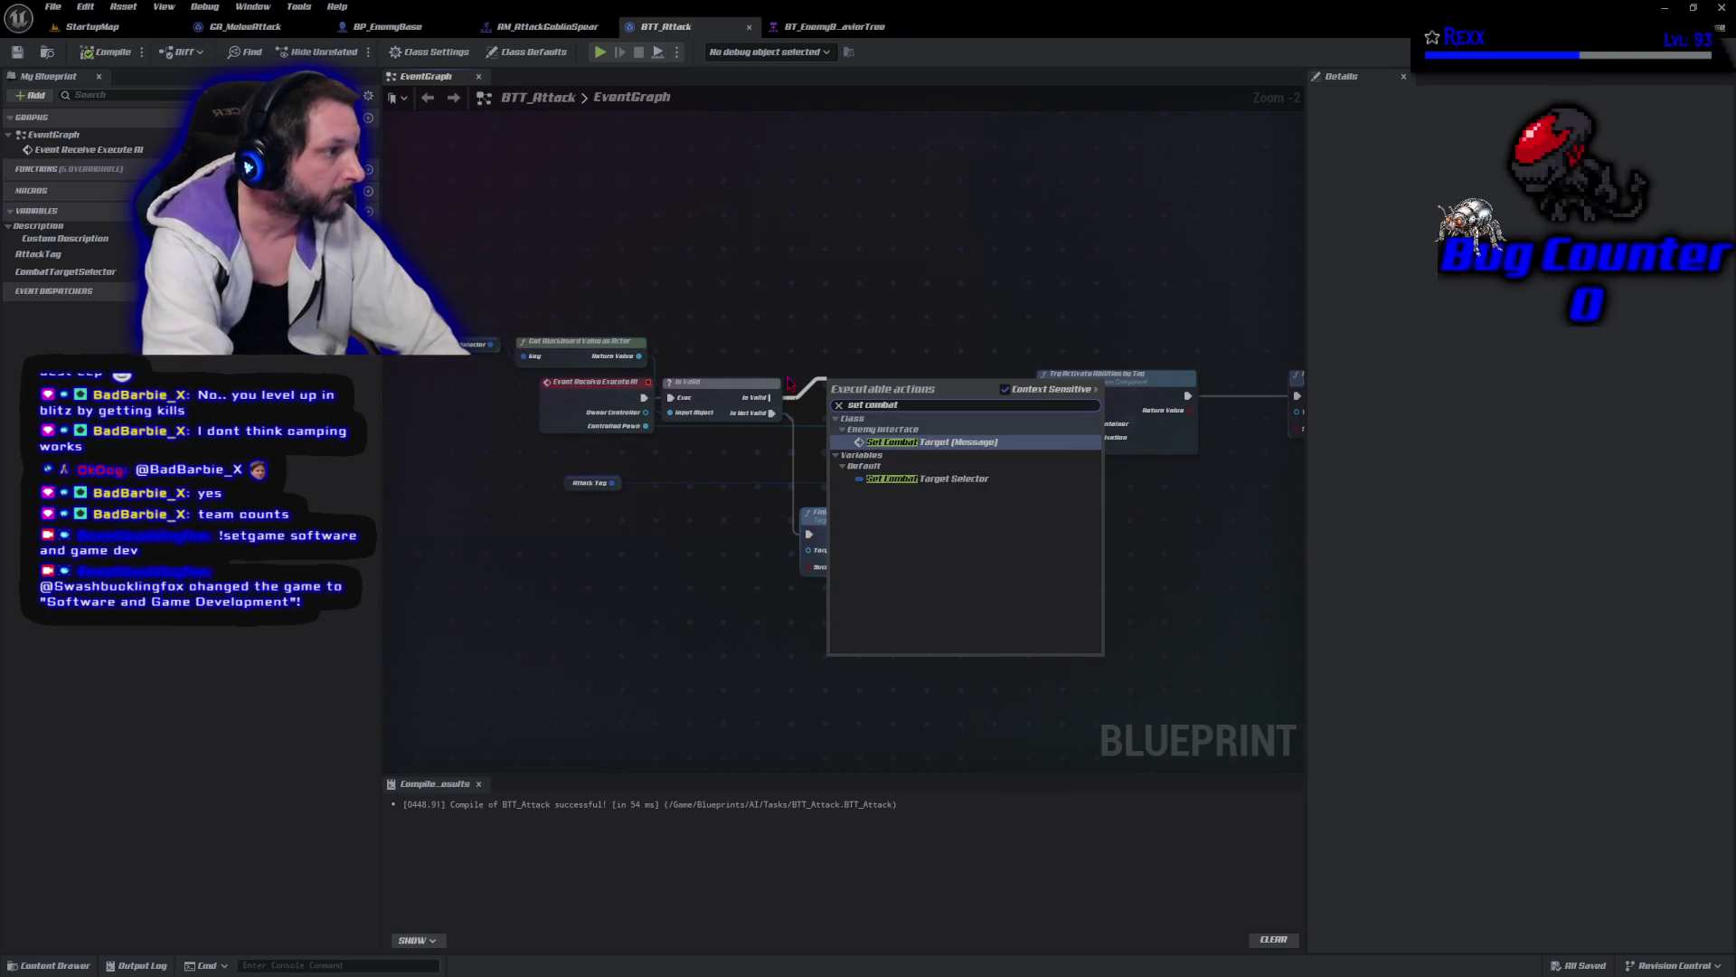
pyautogui.press('Return')
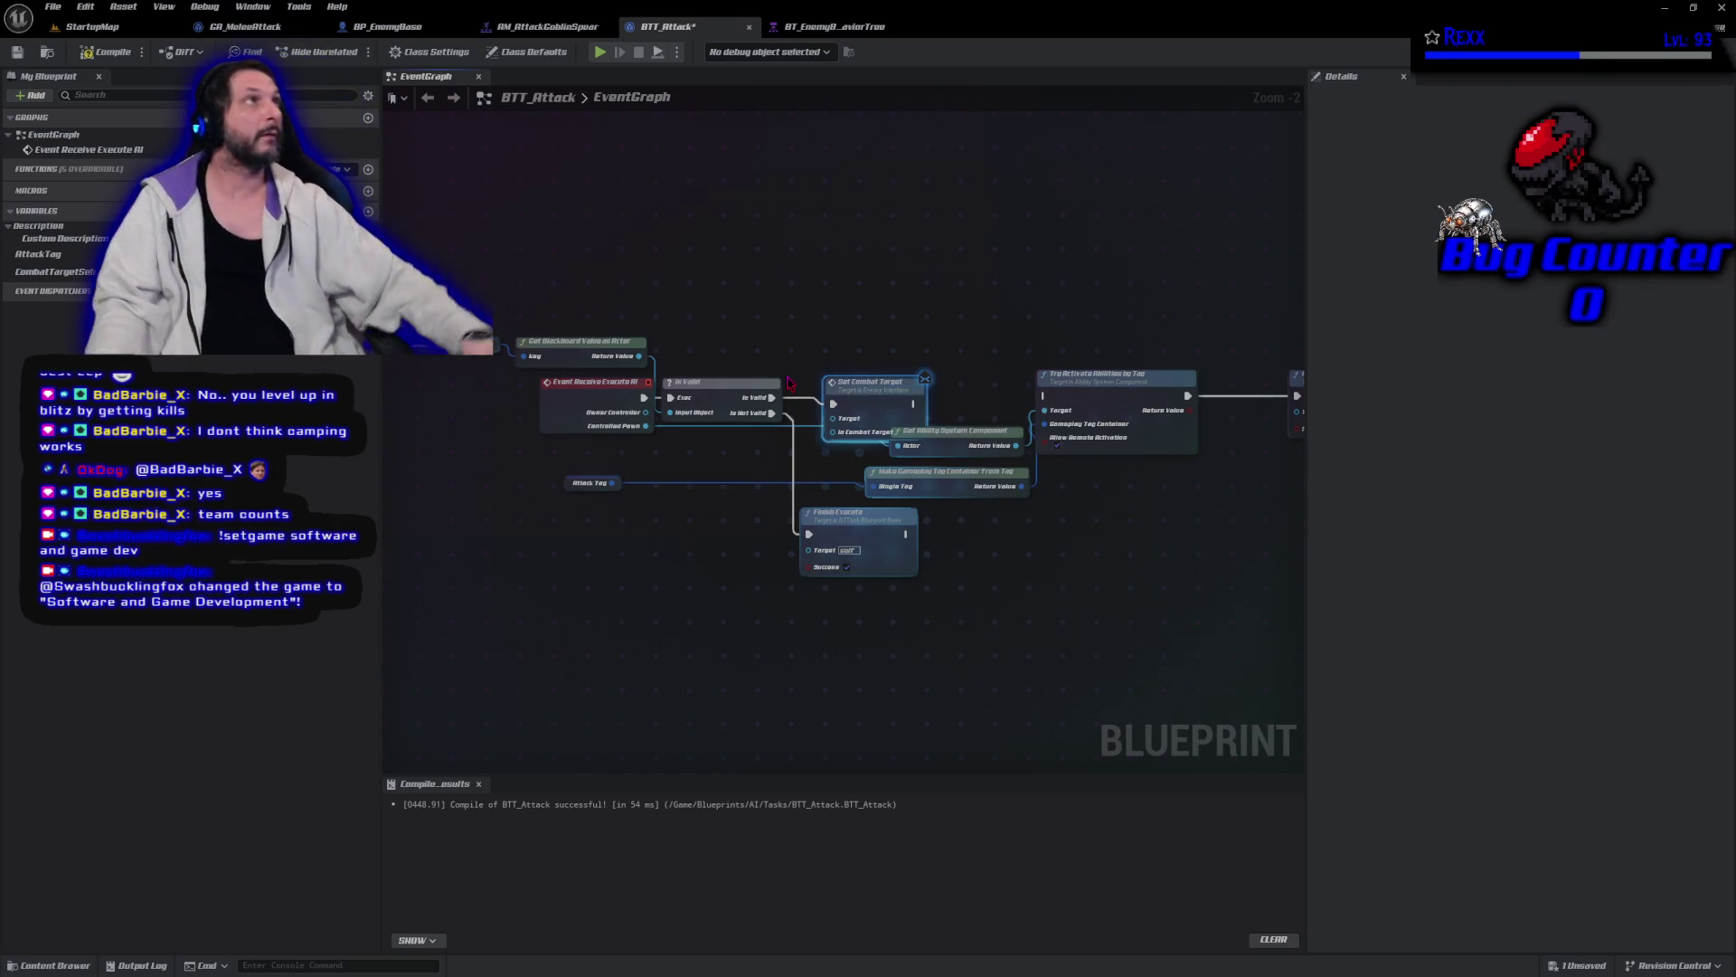
pyautogui.moveTo(869, 400)
pyautogui.mouseDown()
pyautogui.moveTo(885, 383)
pyautogui.moveTo(1050, 409)
pyautogui.mouseUp()
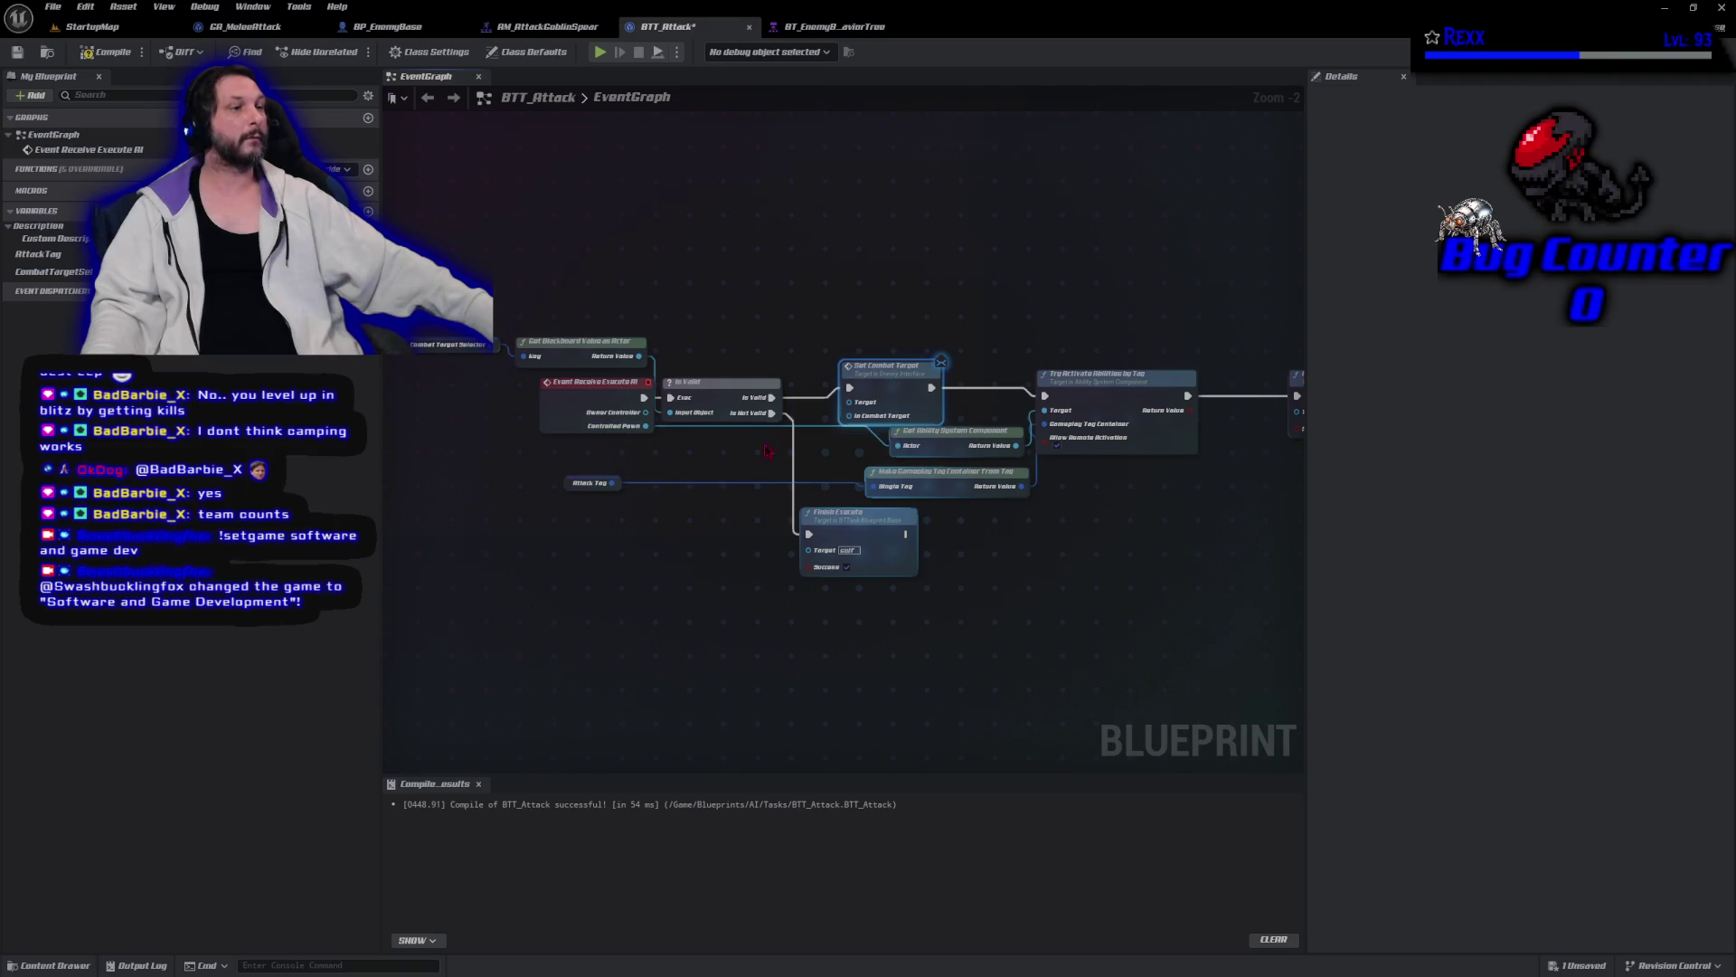
# Wire Controlled Pawn and the blackboard value into Set Combat Target, compile, and save all.
pyautogui.moveTo(648, 429)
pyautogui.mouseDown()
pyautogui.moveTo(781, 452)
pyautogui.moveTo(849, 401)
pyautogui.mouseUp()
pyautogui.moveTo(638, 357); pyautogui.dragTo(850, 415)
pyautogui.click(107, 51)
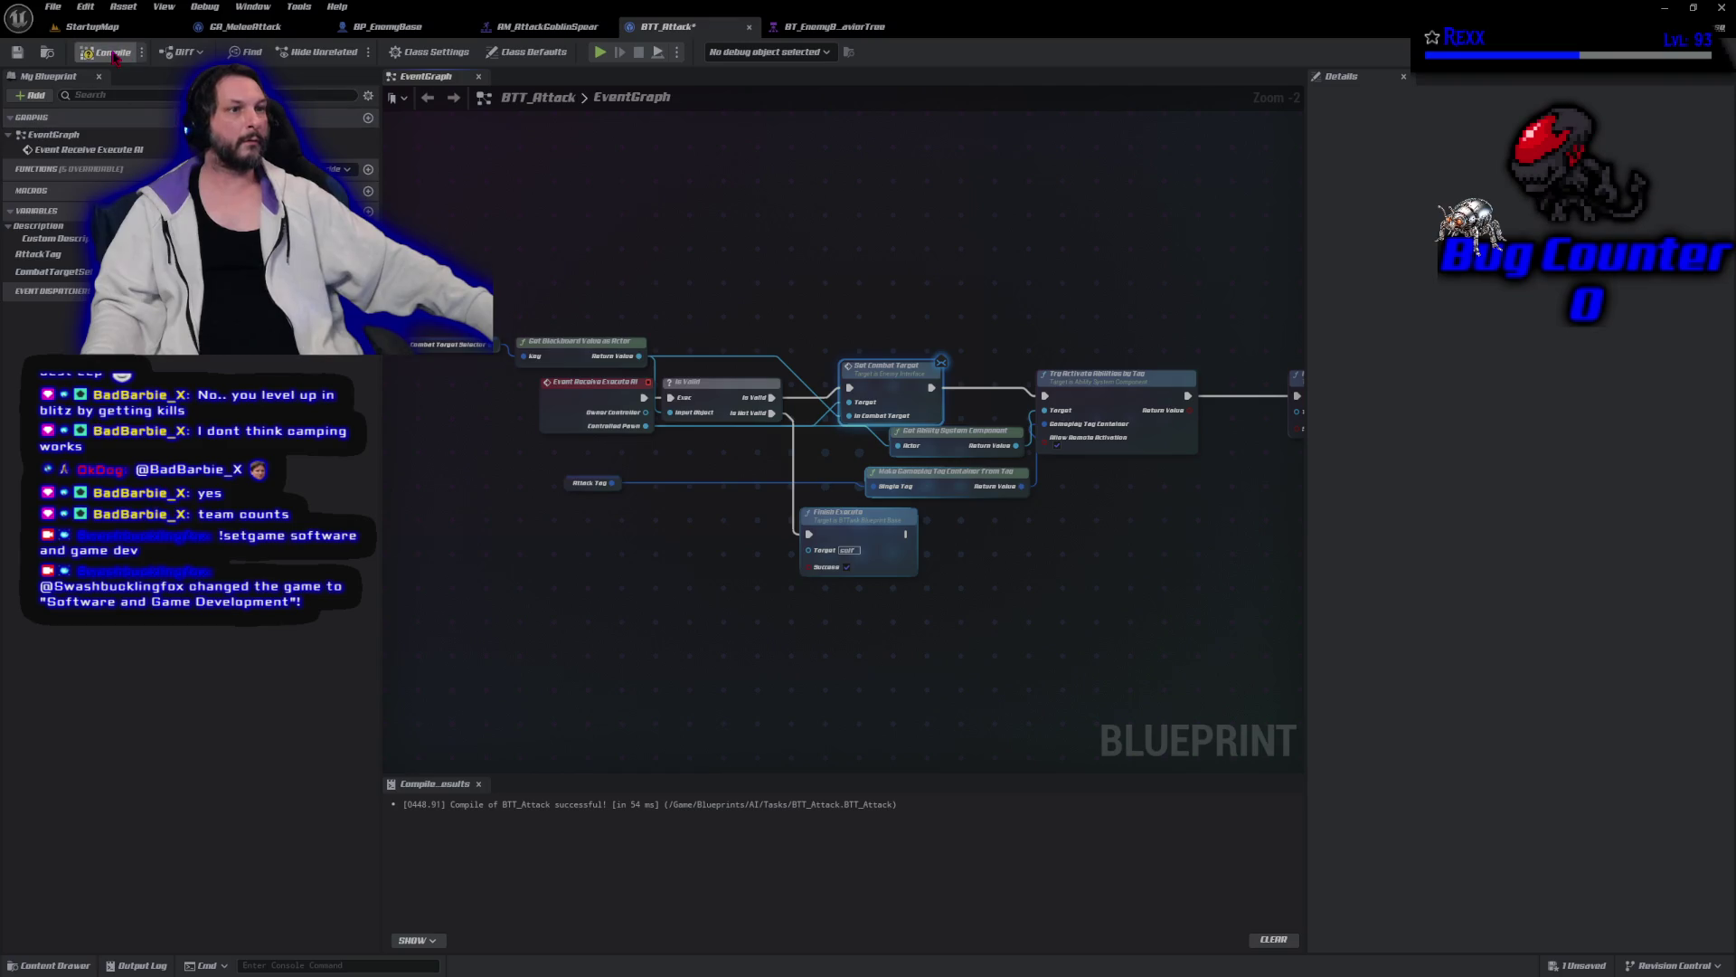
pyautogui.click(53, 6)
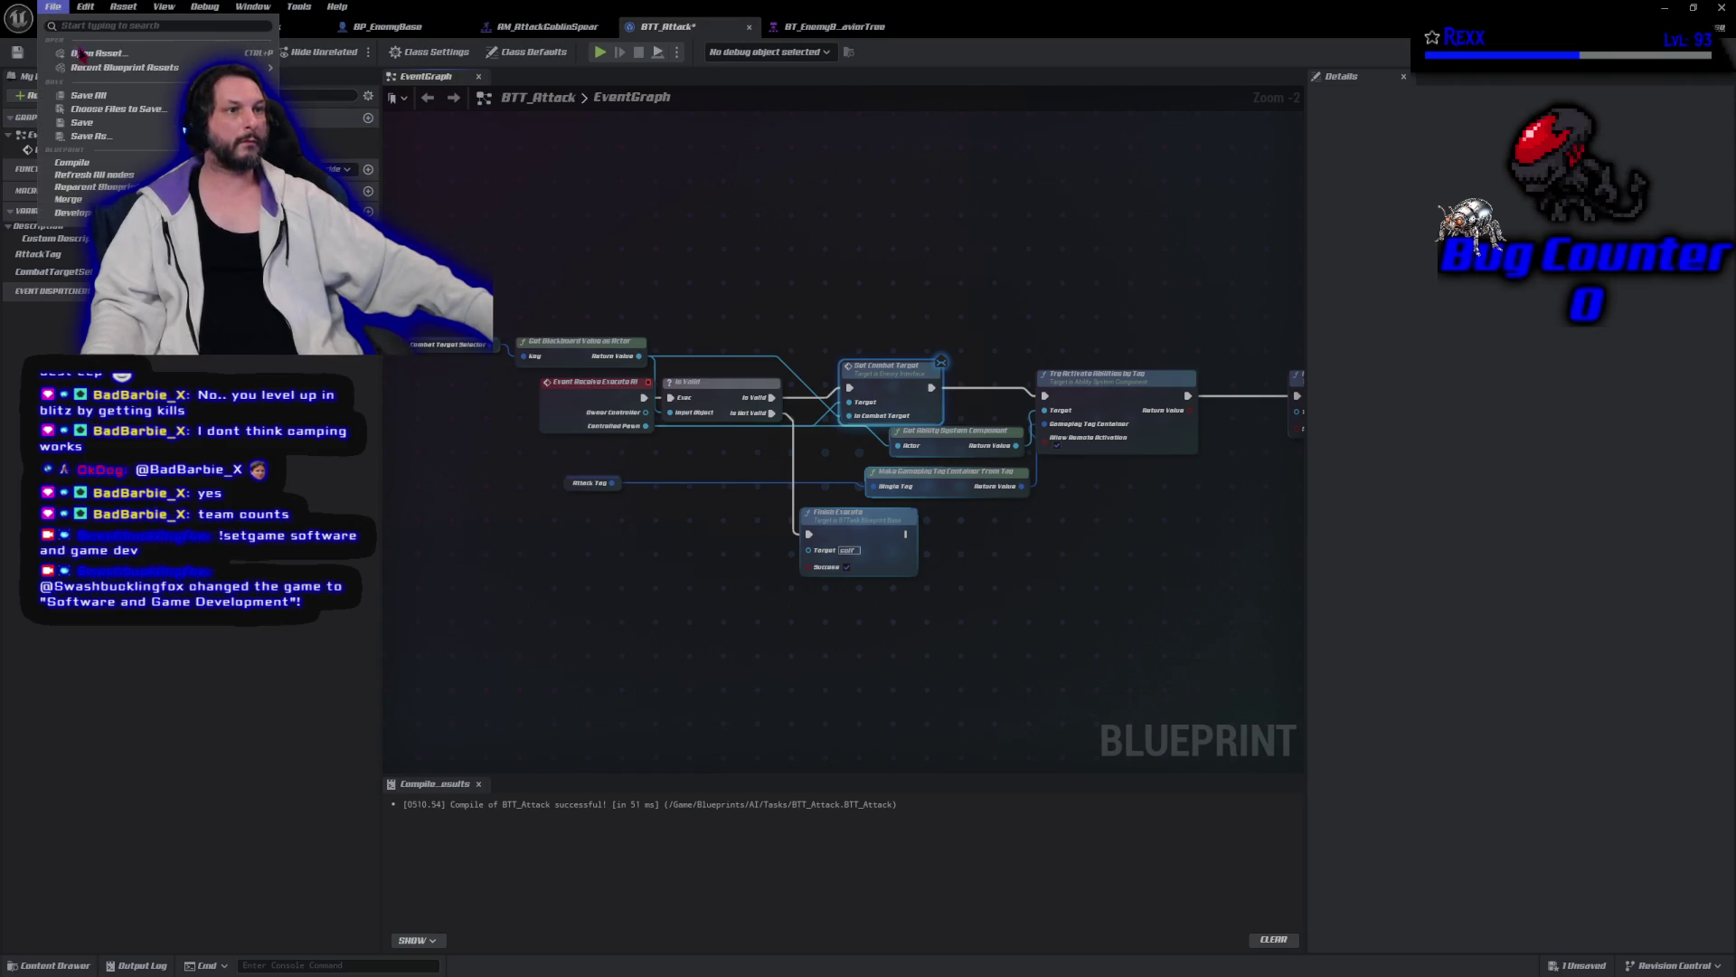
pyautogui.click(83, 95)
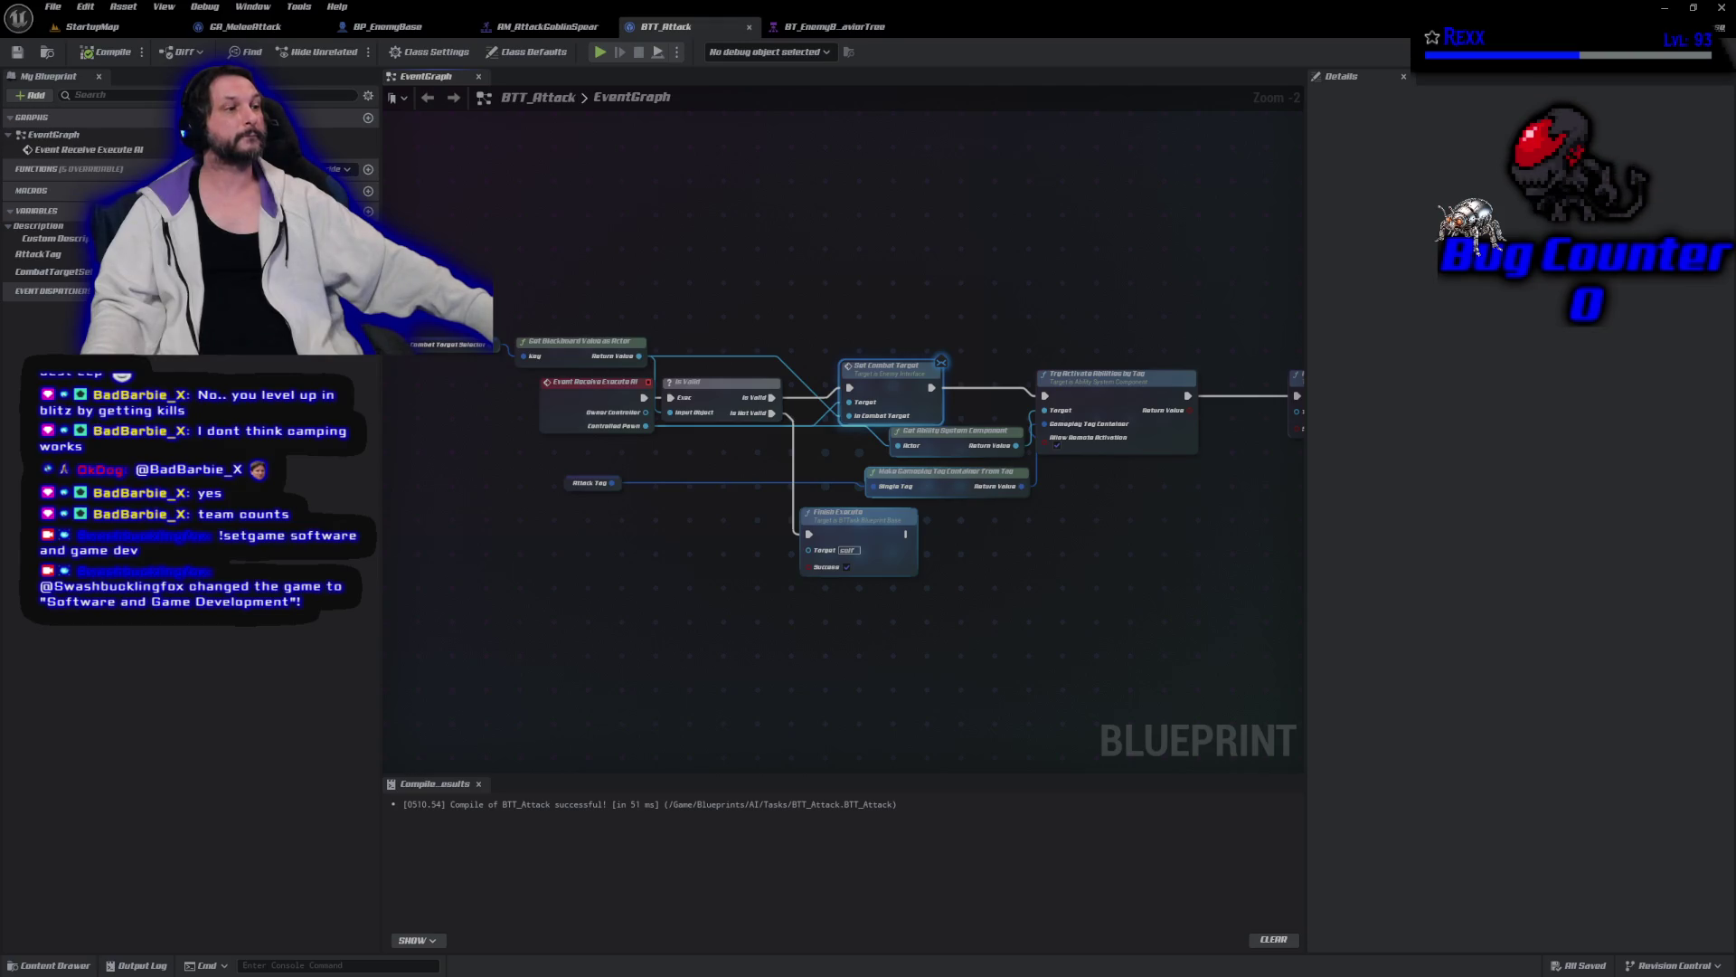
# Nudge Event Receive Execute AI slightly left and save all again.
pyautogui.moveTo(525, 217); pyautogui.dragTo(601, 226)
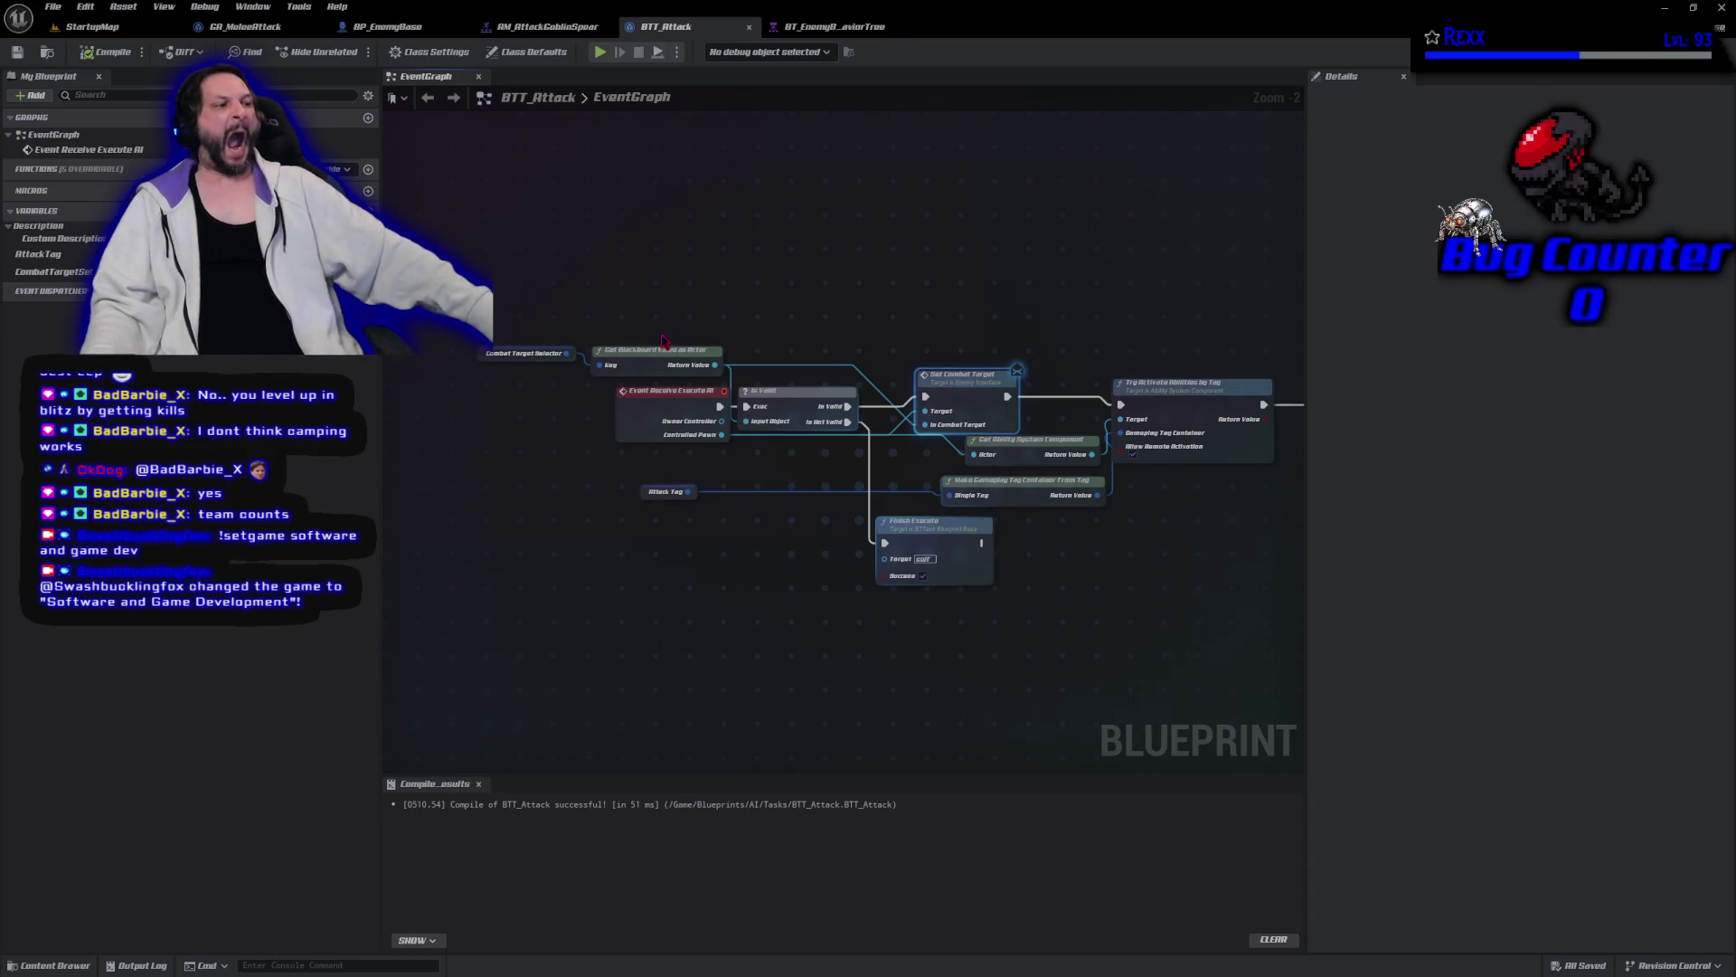
pyautogui.moveTo(634, 413); pyautogui.dragTo(617, 414)
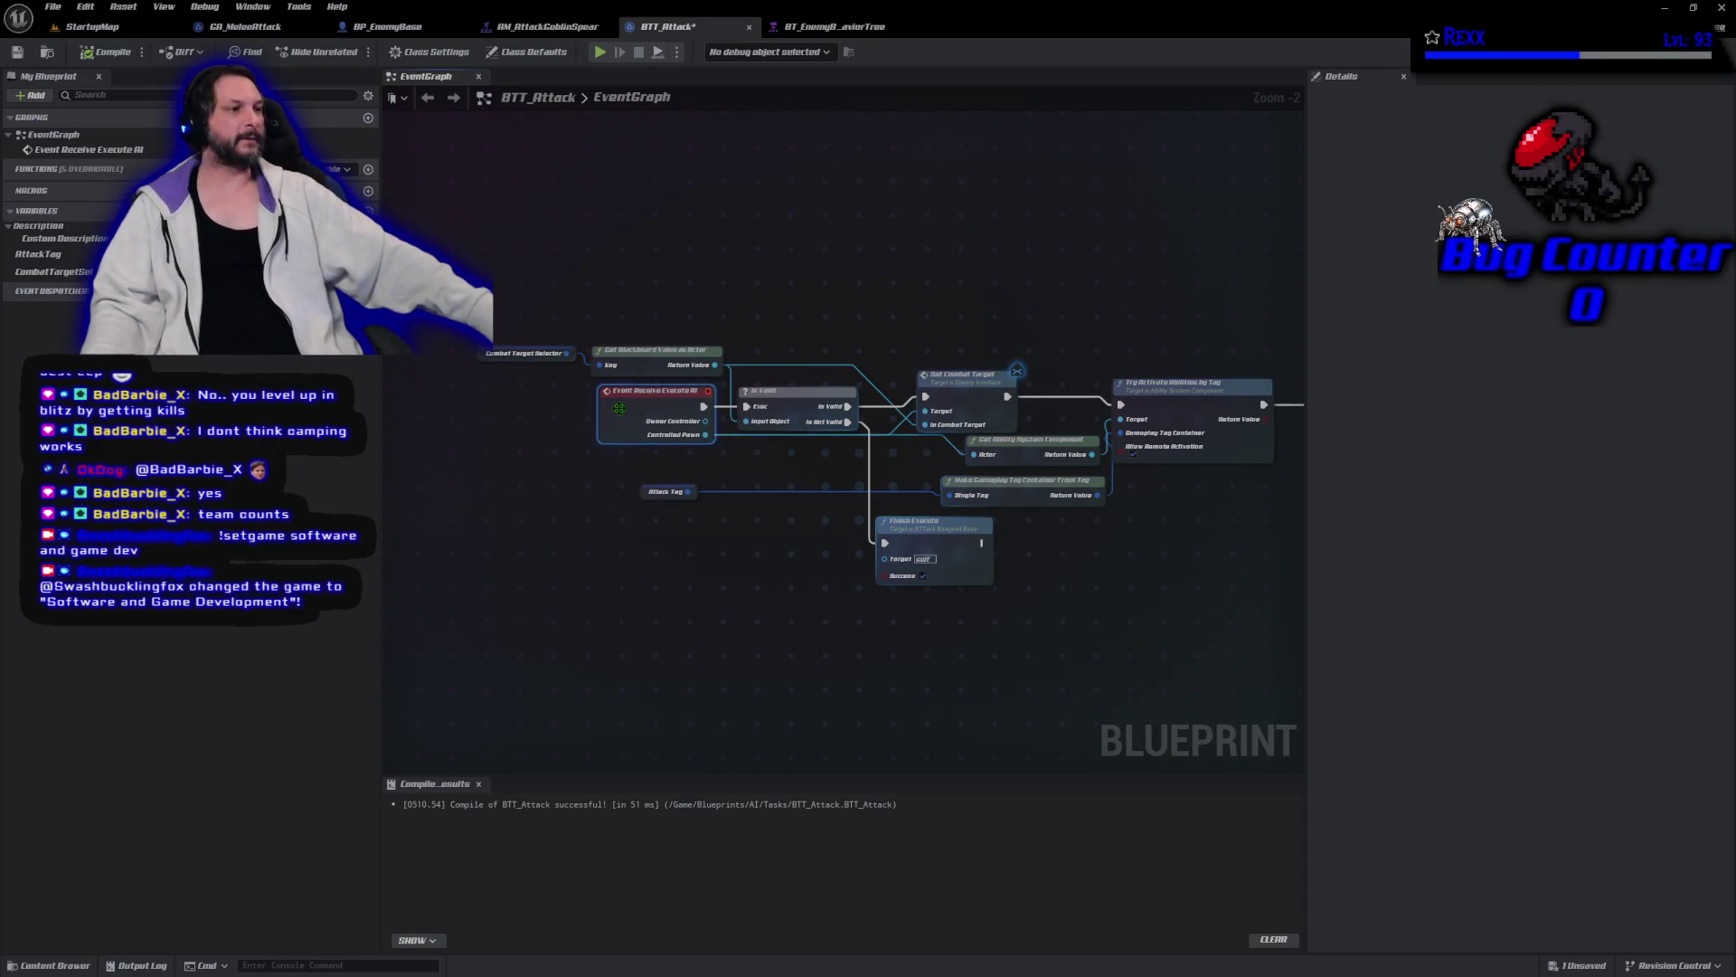
pyautogui.click(52, 6)
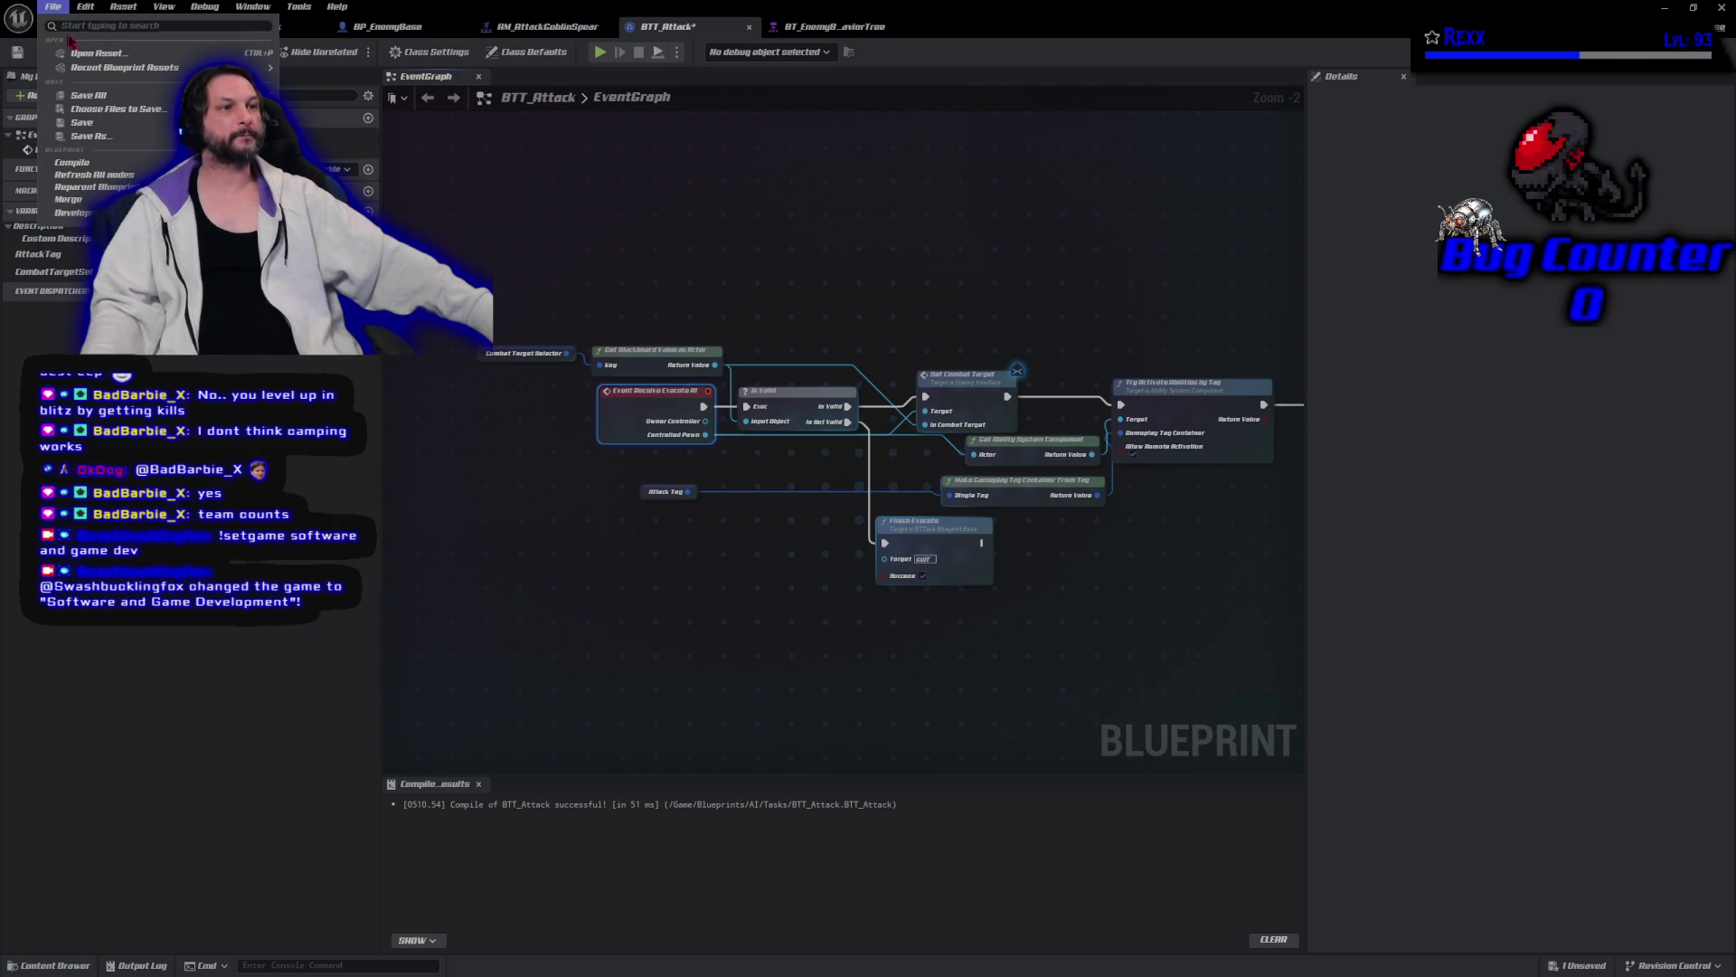
pyautogui.click(89, 95)
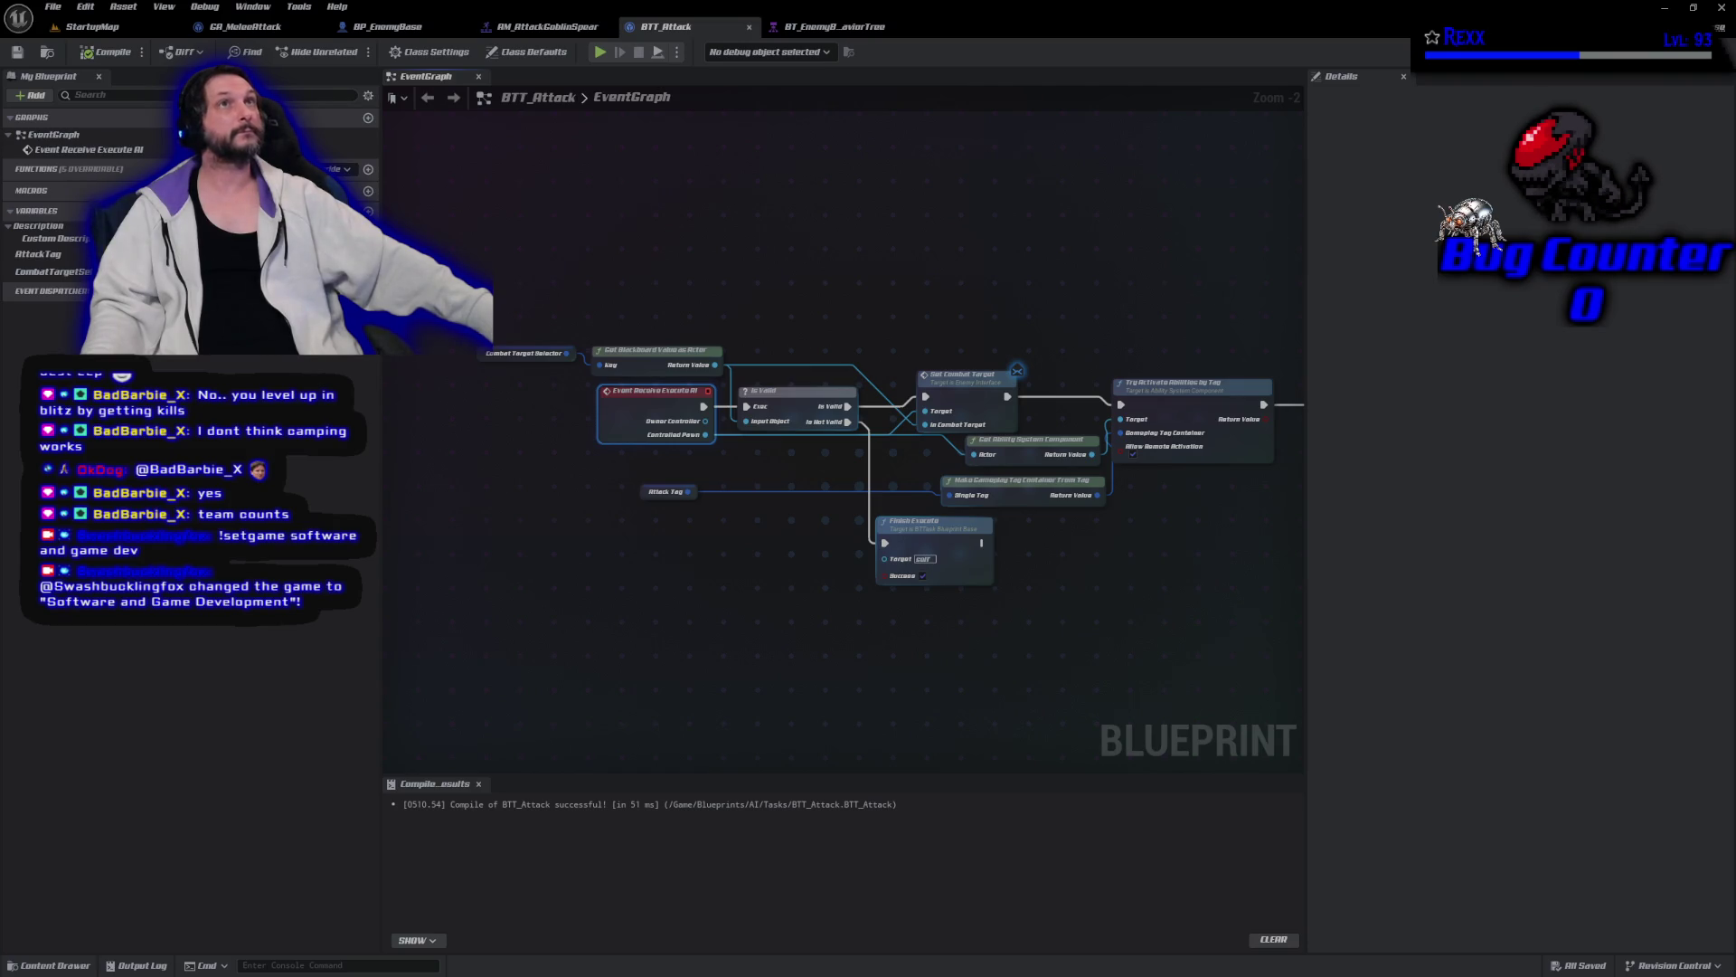
# In GA_MeleeAttack, add Get Combat Target from the Get Avatar Actor output.
pyautogui.click(272, 27)
pyautogui.moveTo(603, 461)
pyautogui.mouseDown()
pyautogui.moveTo(1251, 453)
pyautogui.moveTo(853, 473)
pyautogui.moveTo(580, 439)
pyautogui.moveTo(678, 444)
pyautogui.mouseUp()
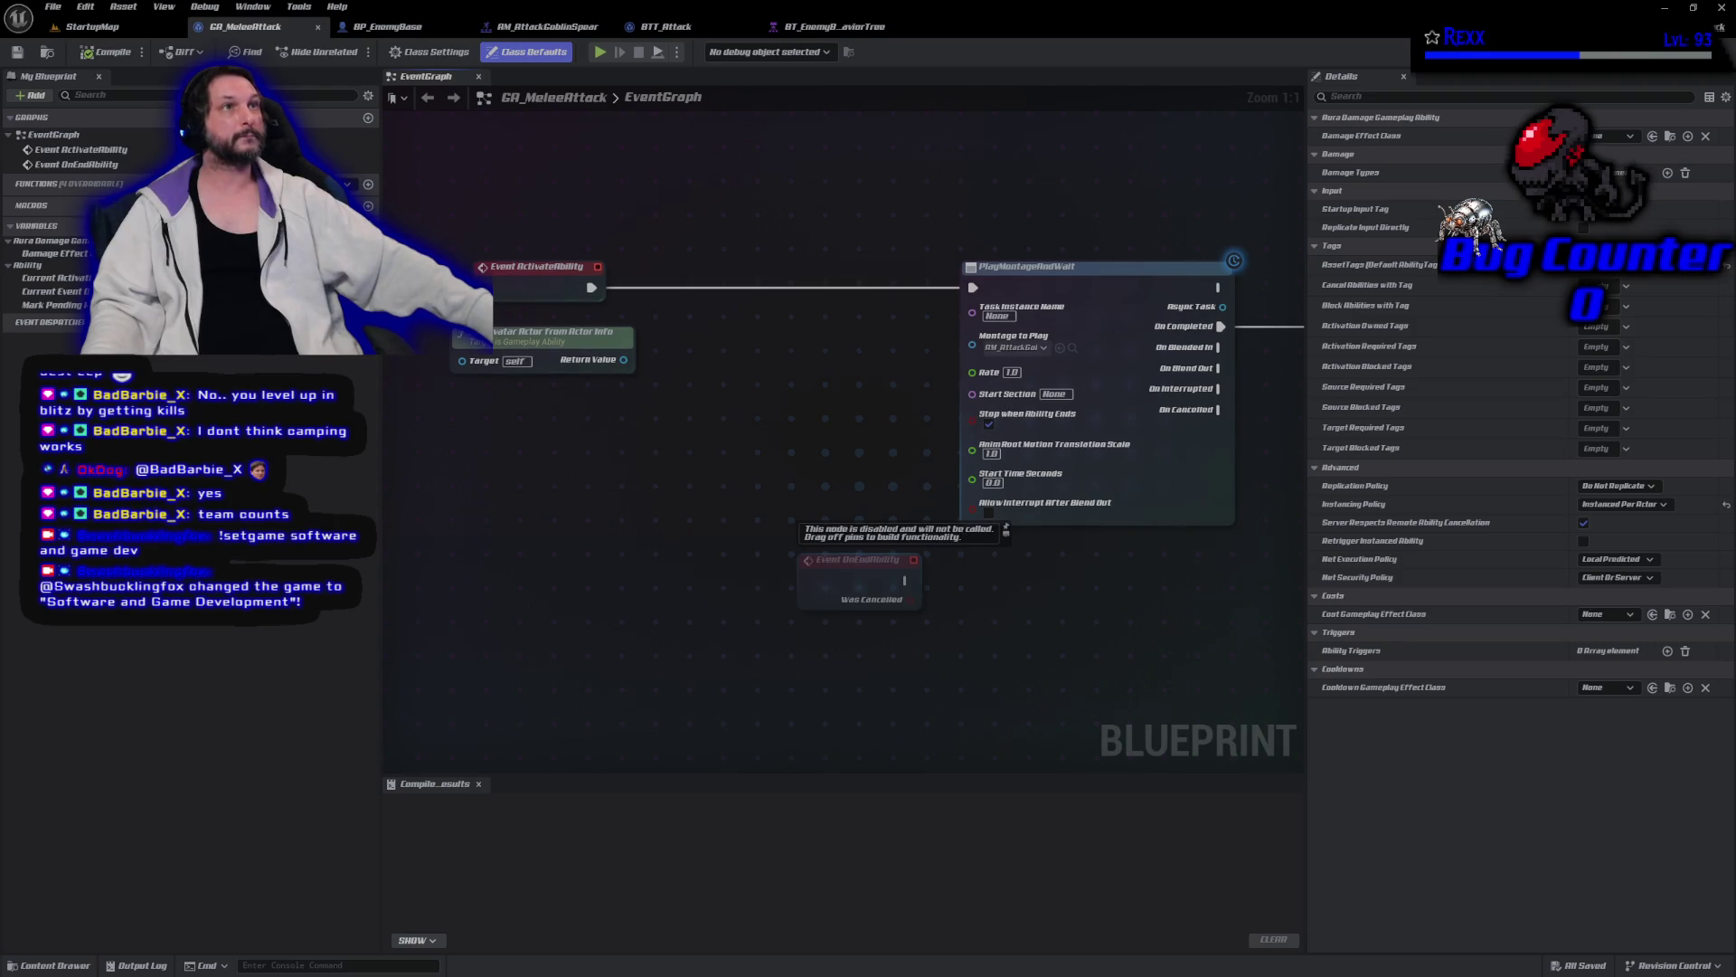
pyautogui.click(556, 361)
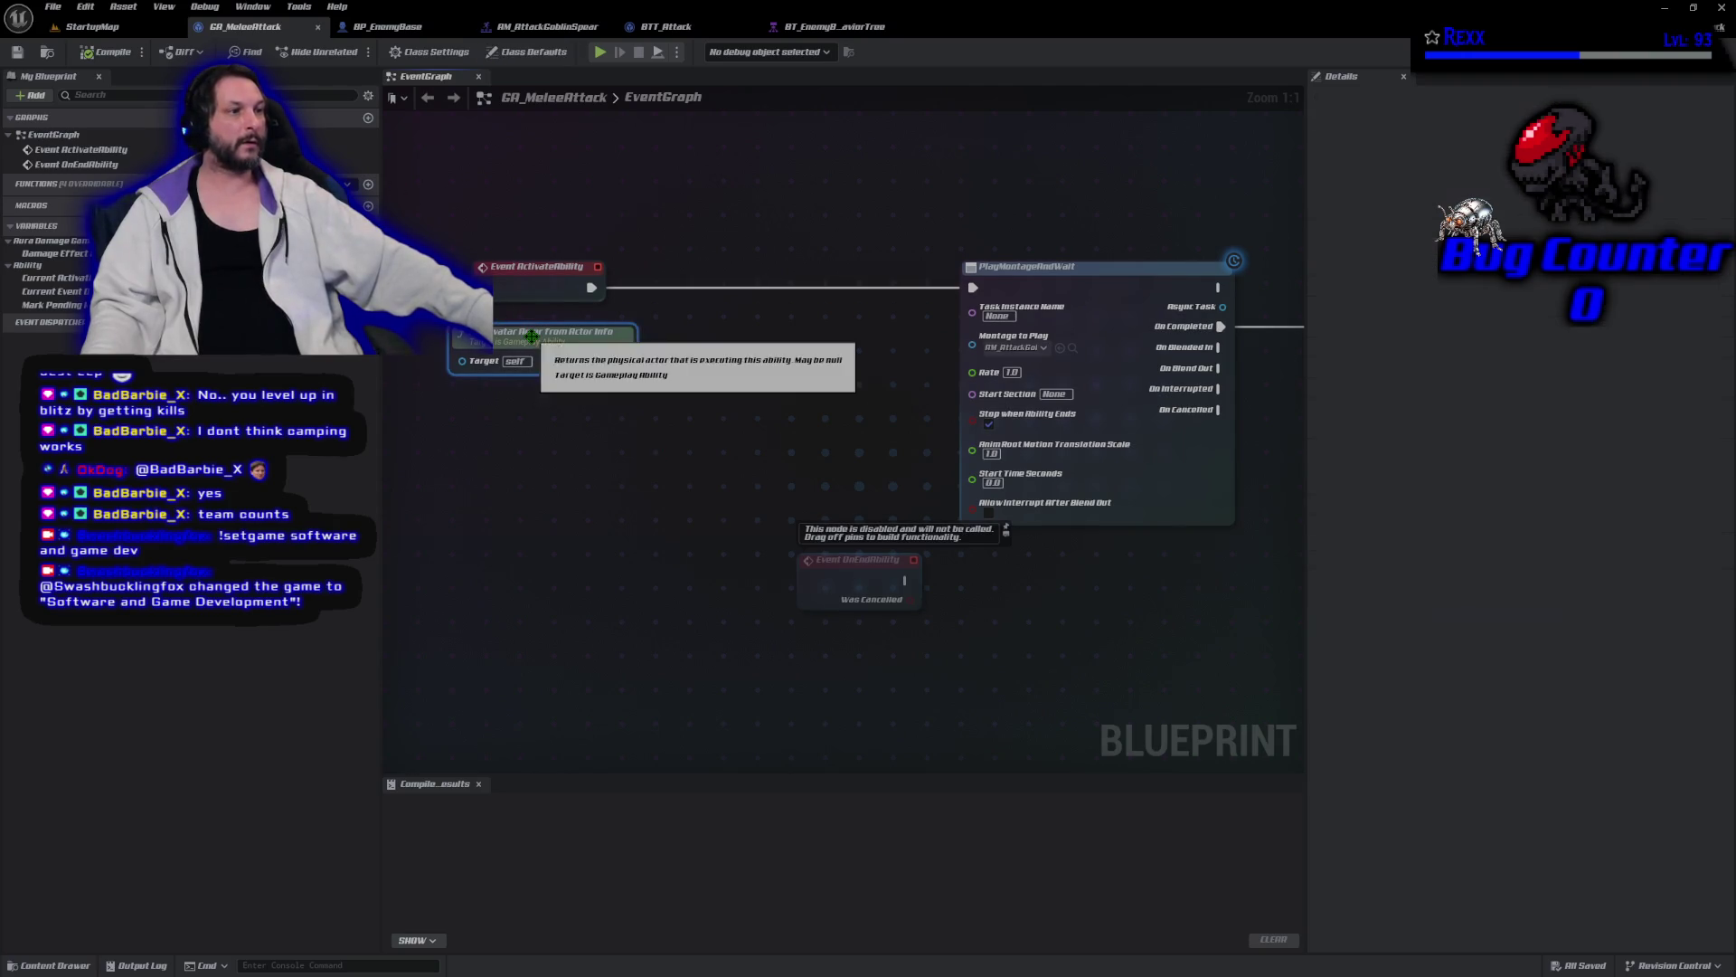
pyautogui.moveTo(624, 360); pyautogui.dragTo(664, 363)
pyautogui.write('get combat')
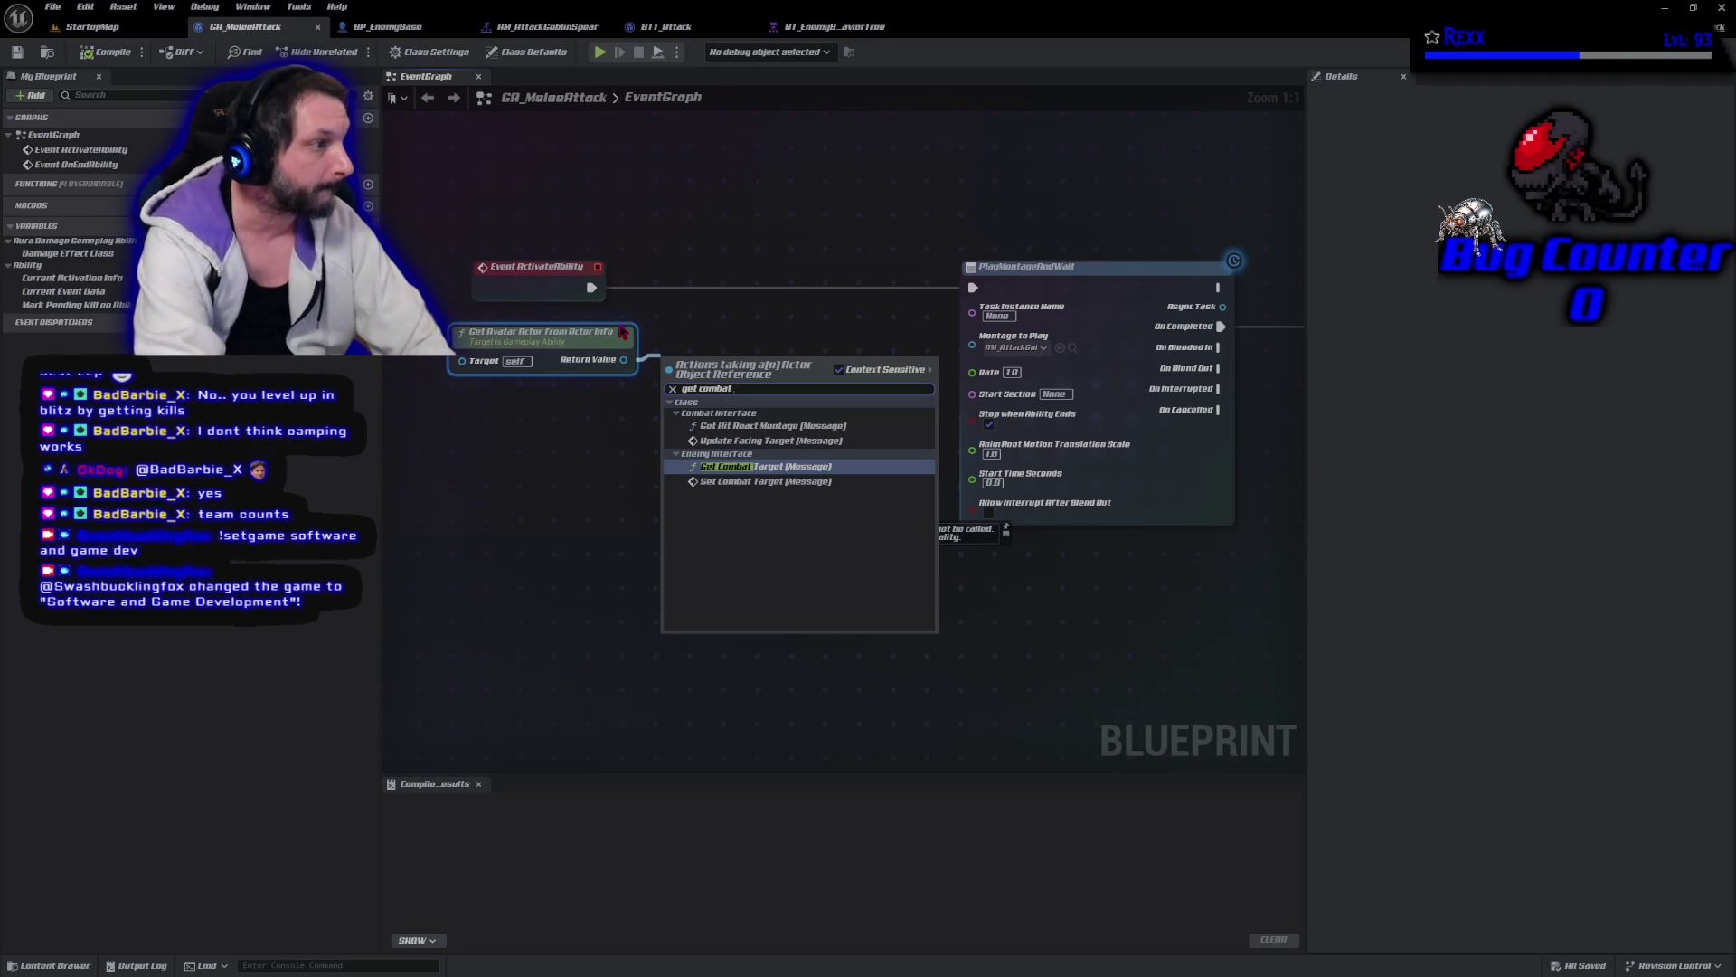
pyautogui.press('Return')
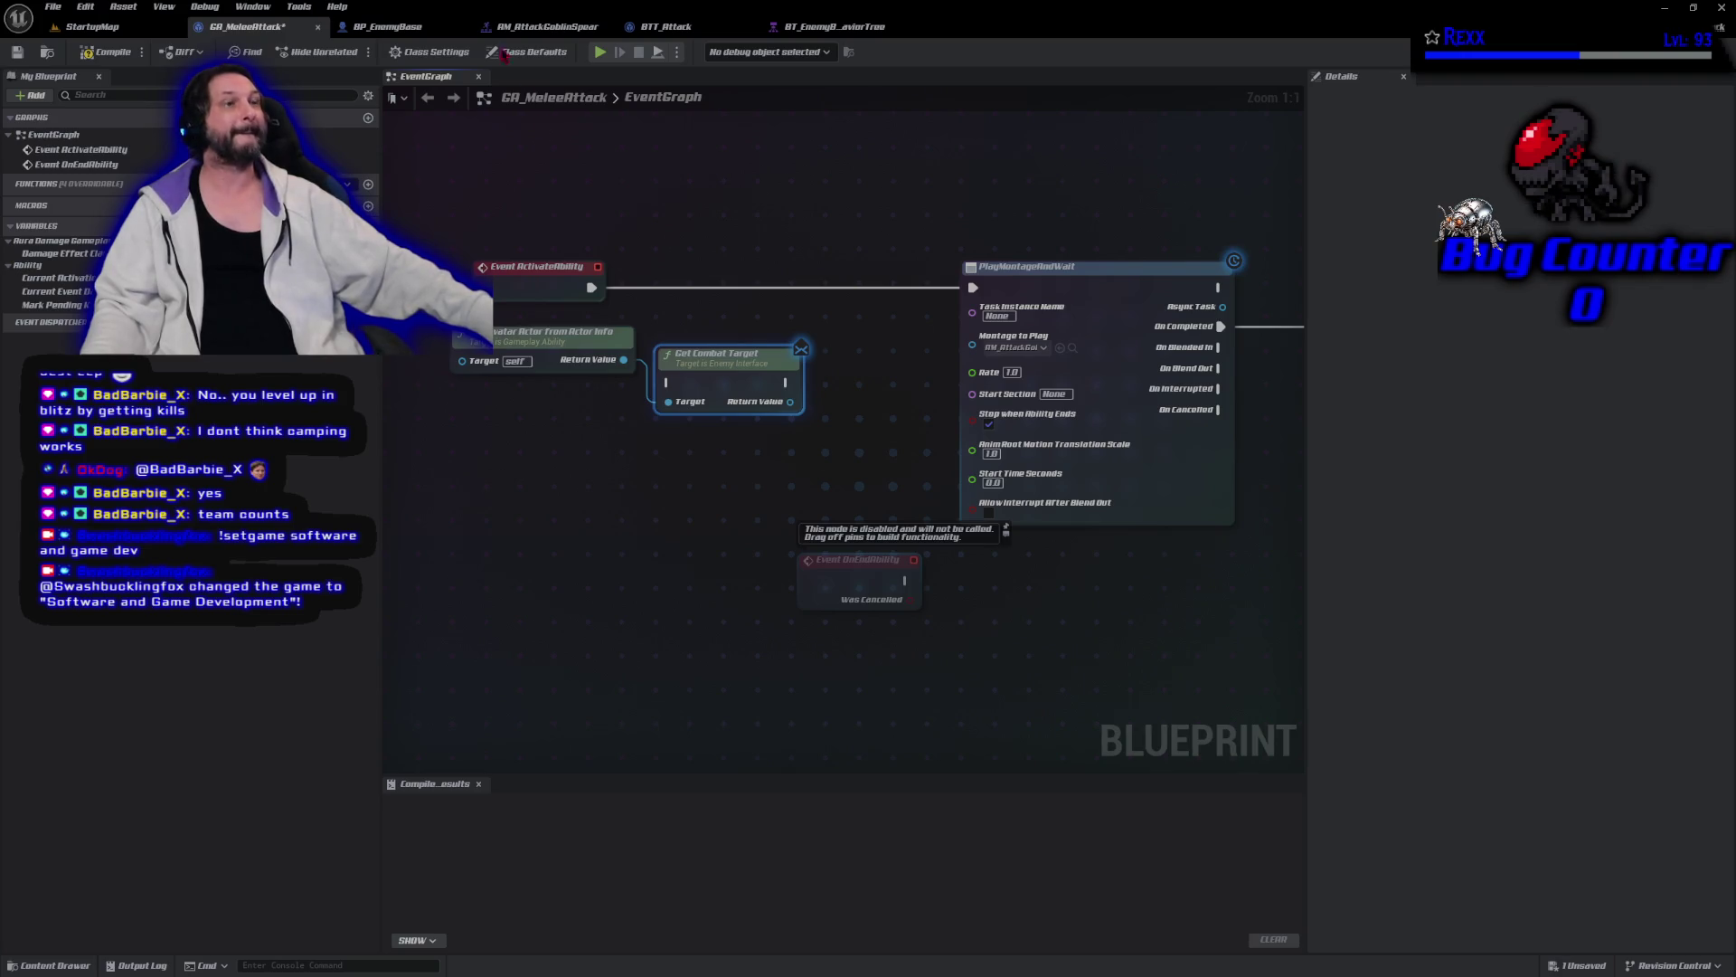
# Run Get Combat Target right after Event ActivateAbility, then compile and save.
pyautogui.moveTo(720, 364)
pyautogui.mouseDown()
pyautogui.moveTo(723, 288)
pyautogui.moveTo(752, 264)
pyautogui.mouseUp()
pyautogui.moveTo(592, 286); pyautogui.dragTo(701, 285)
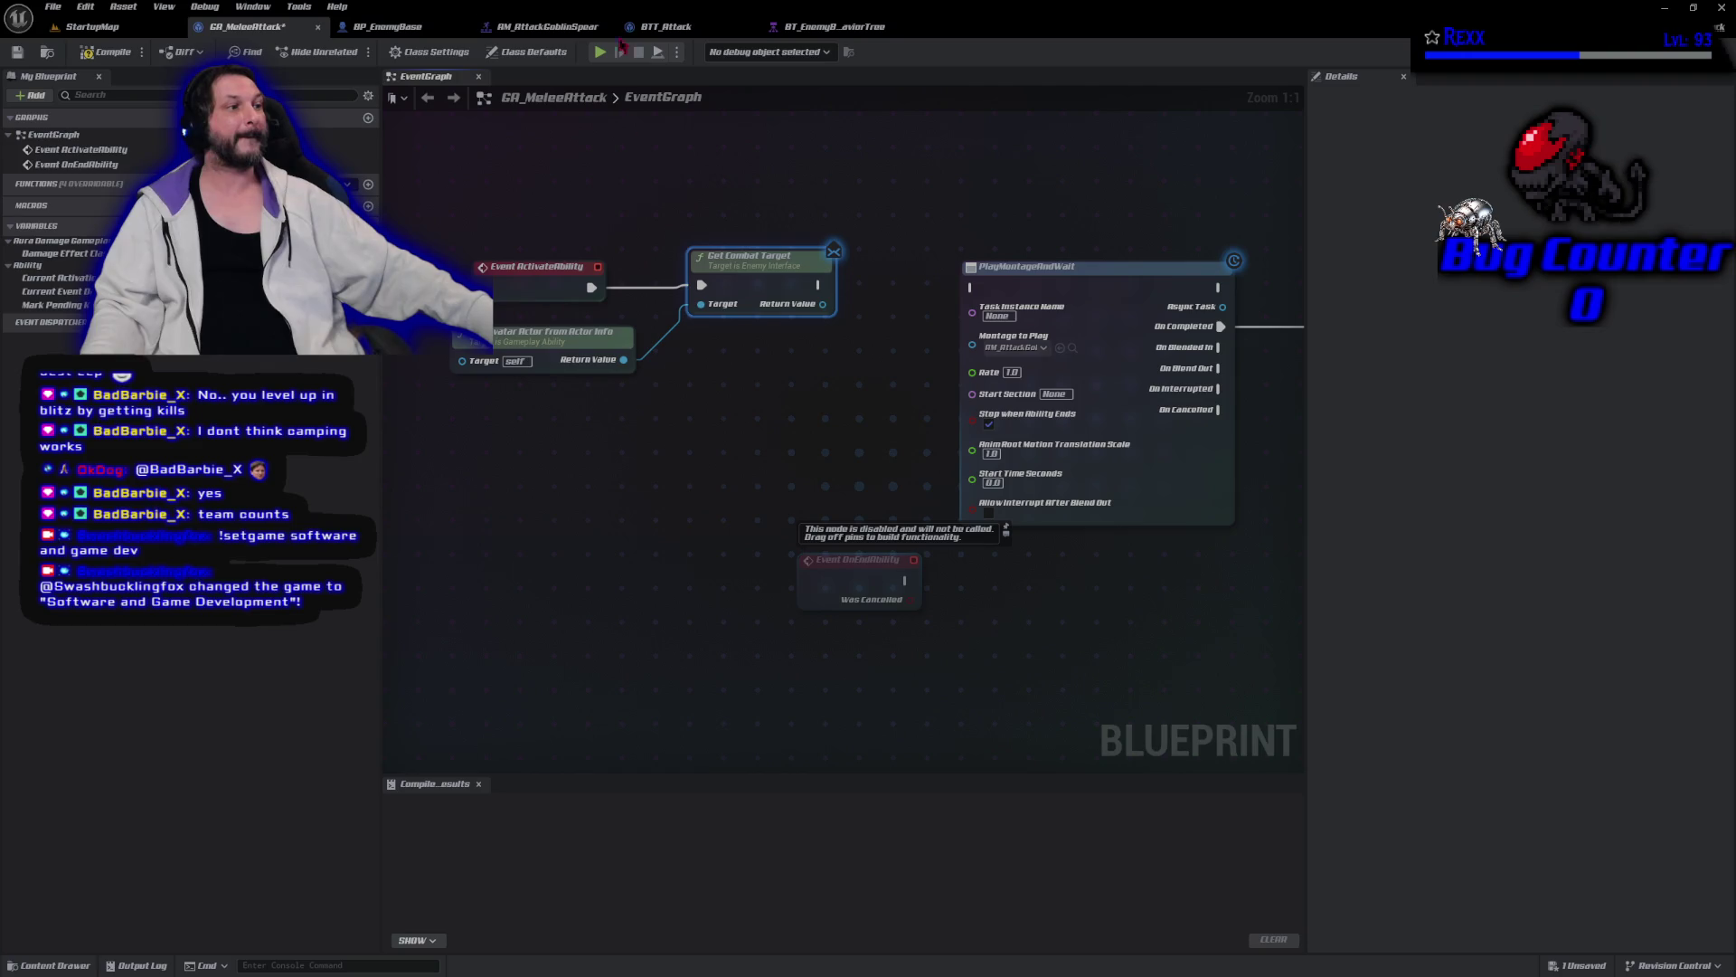
pyautogui.moveTo(1112, 289)
pyautogui.mouseDown()
pyautogui.moveTo(945, 244)
pyautogui.moveTo(1041, 248)
pyautogui.moveTo(1019, 248)
pyautogui.mouseUp()
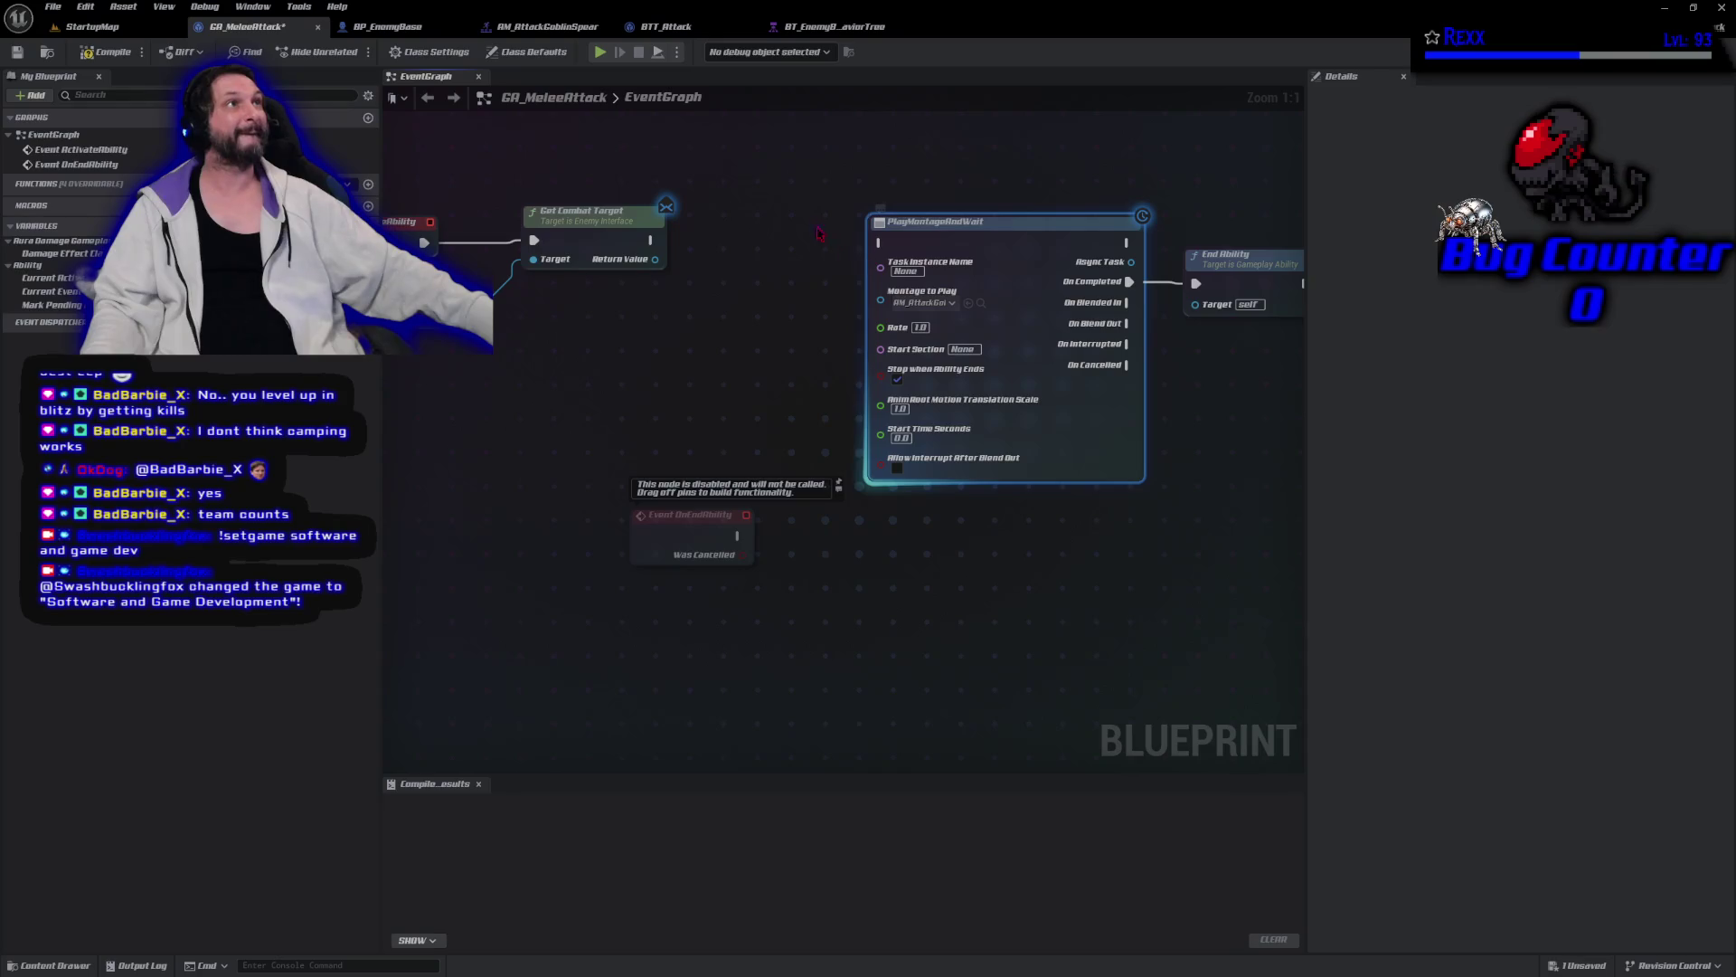
pyautogui.click(113, 53)
pyautogui.click(17, 53)
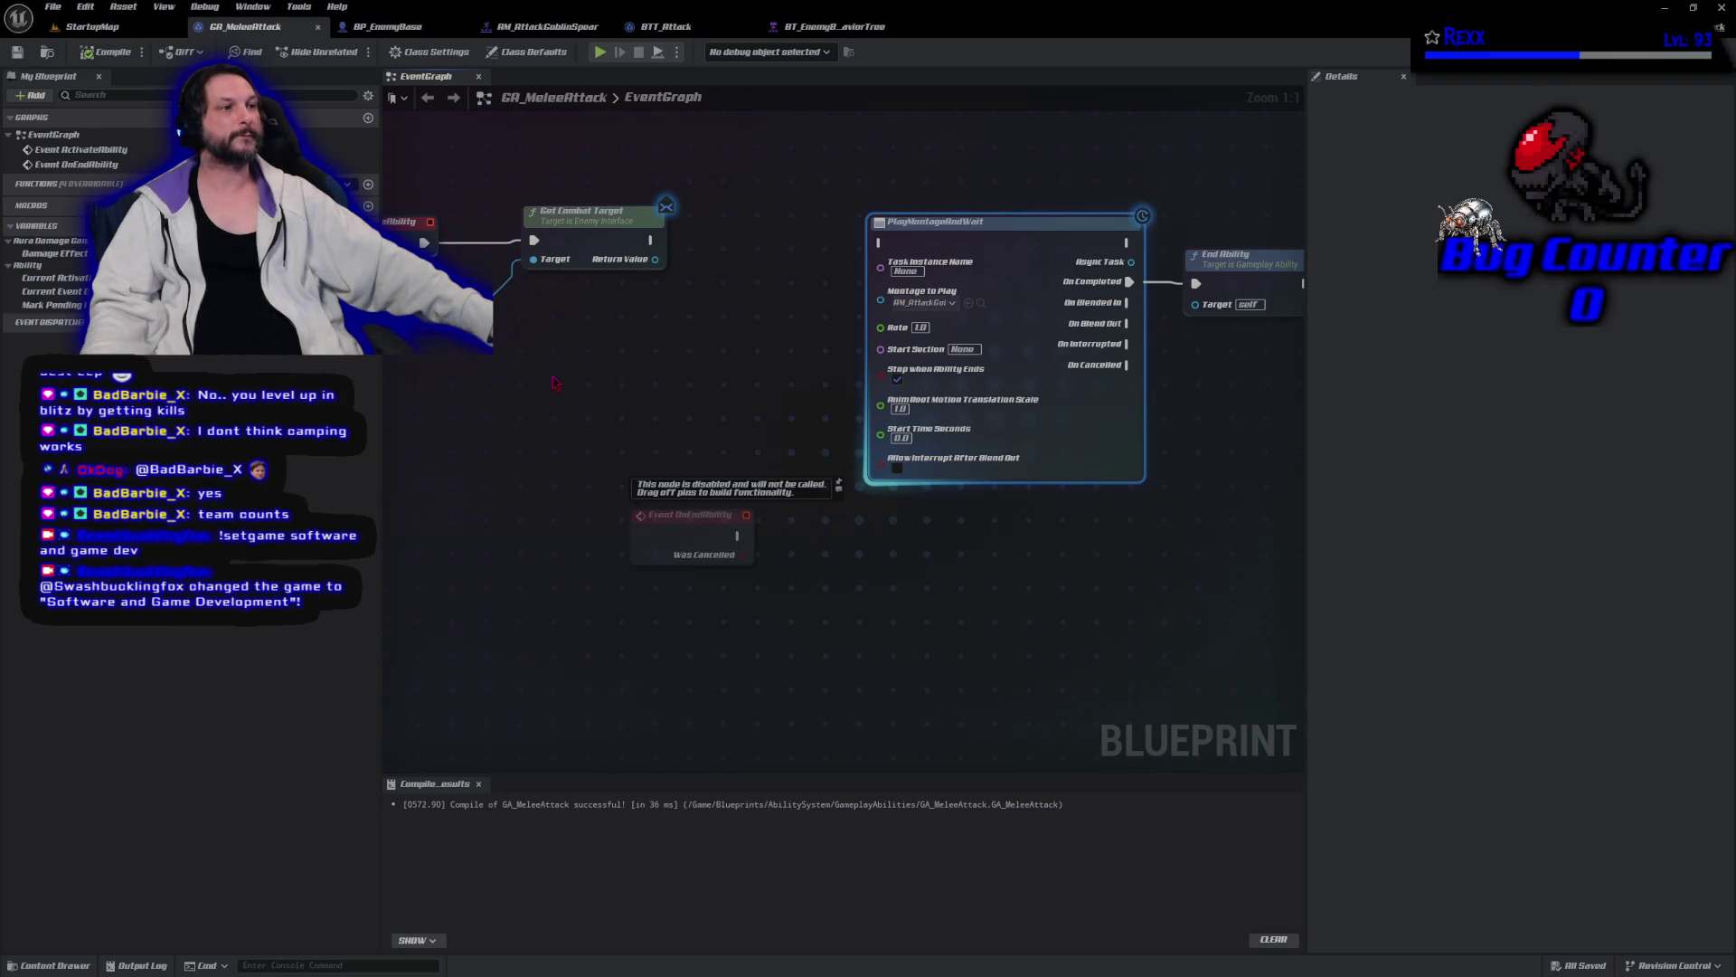
# Add a Cast To CombatInterface node from the avatar actor output.
pyautogui.moveTo(606, 336); pyautogui.dragTo(739, 434)
pyautogui.moveTo(732, 323)
pyautogui.mouseDown()
pyautogui.moveTo(674, 327)
pyautogui.moveTo(701, 334)
pyautogui.mouseUp()
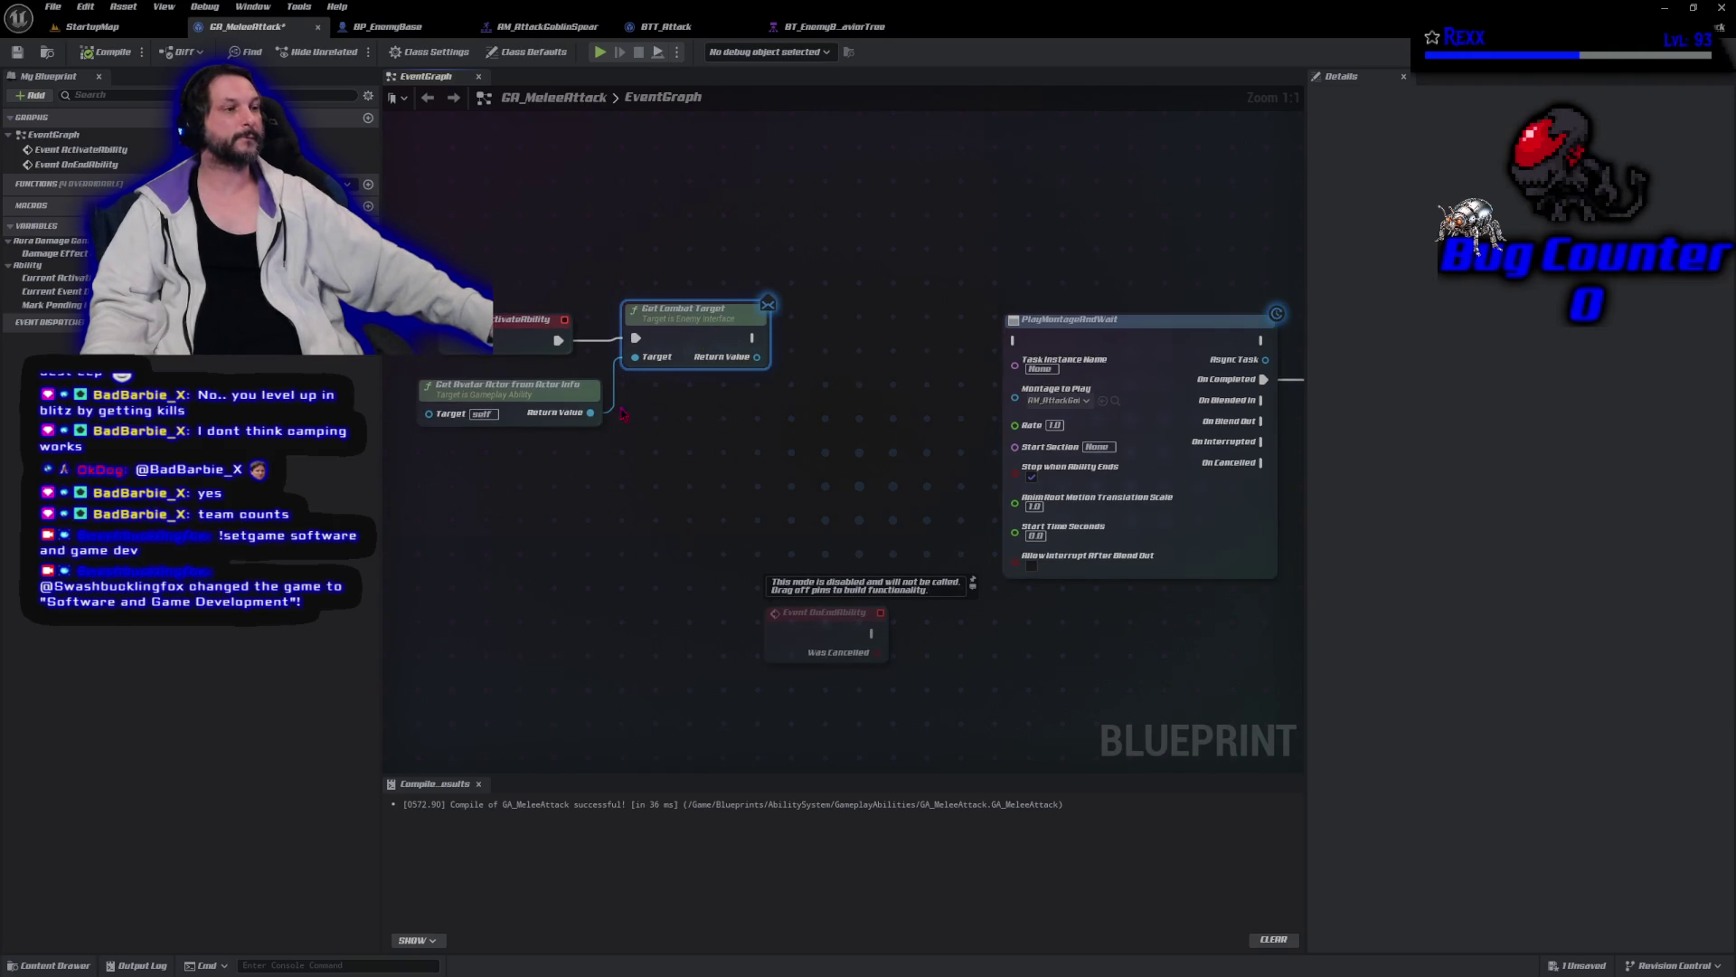
pyautogui.moveTo(590, 412); pyautogui.dragTo(653, 411)
pyautogui.write('cast to combat in')
pyautogui.press('Return')
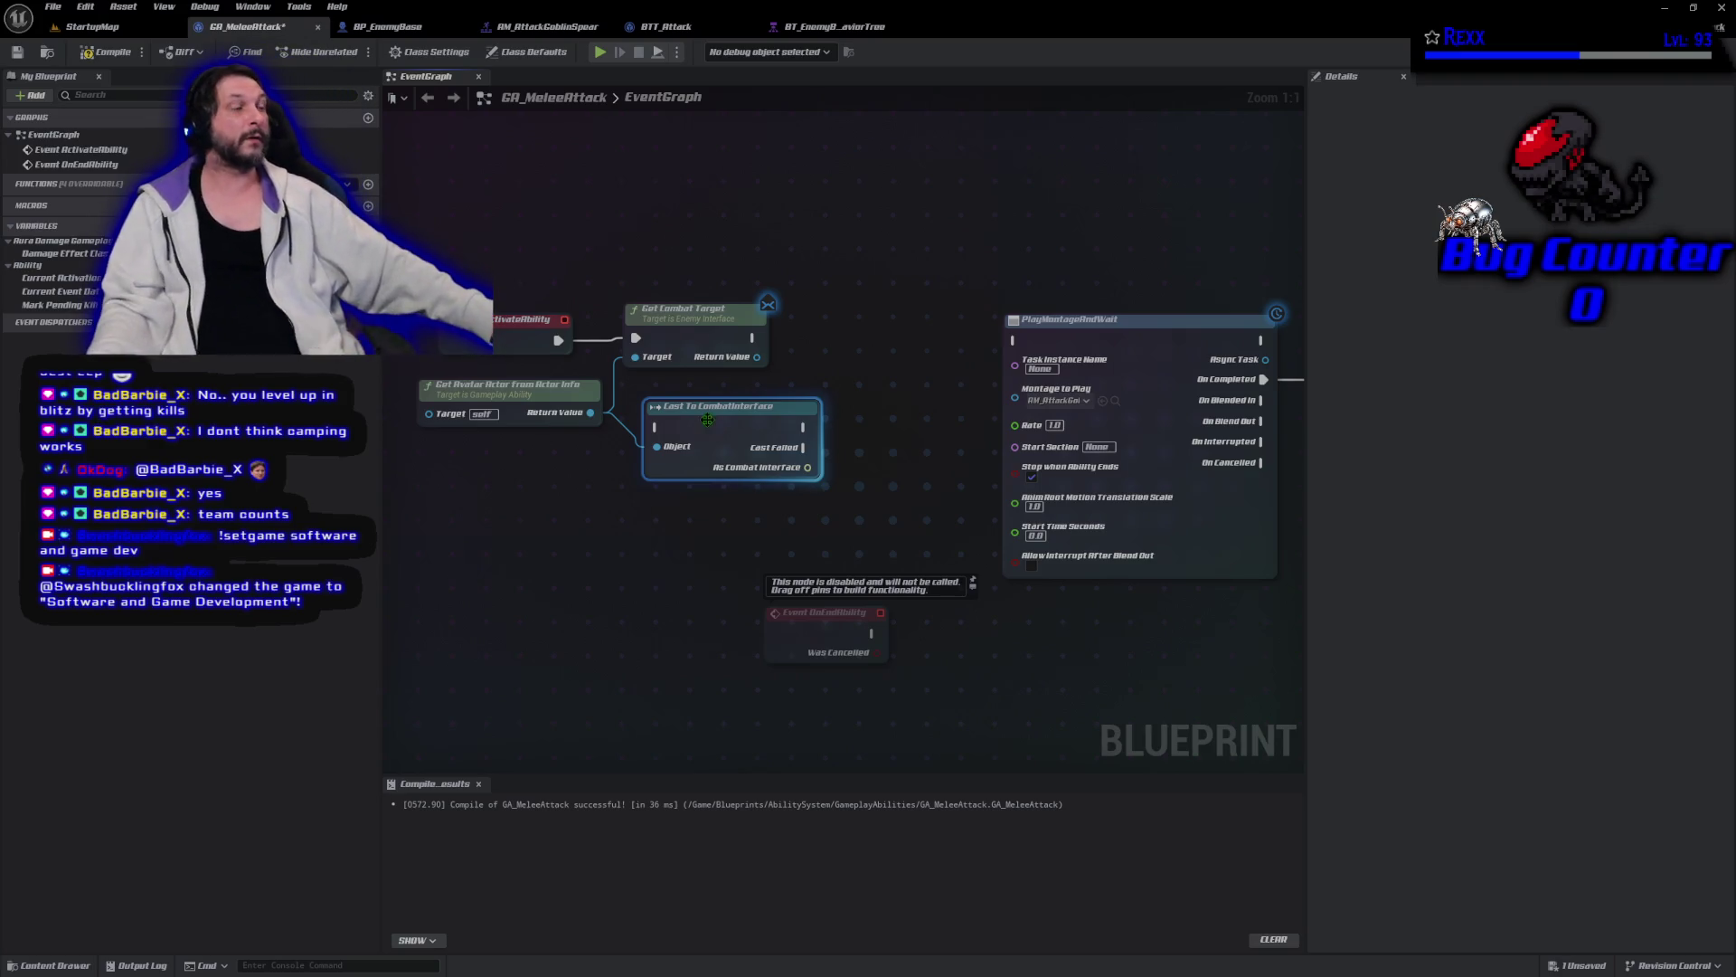
# Add an Update Facing Target call on the cast's CombatInterface output.
pyautogui.moveTo(807, 467); pyautogui.dragTo(852, 459)
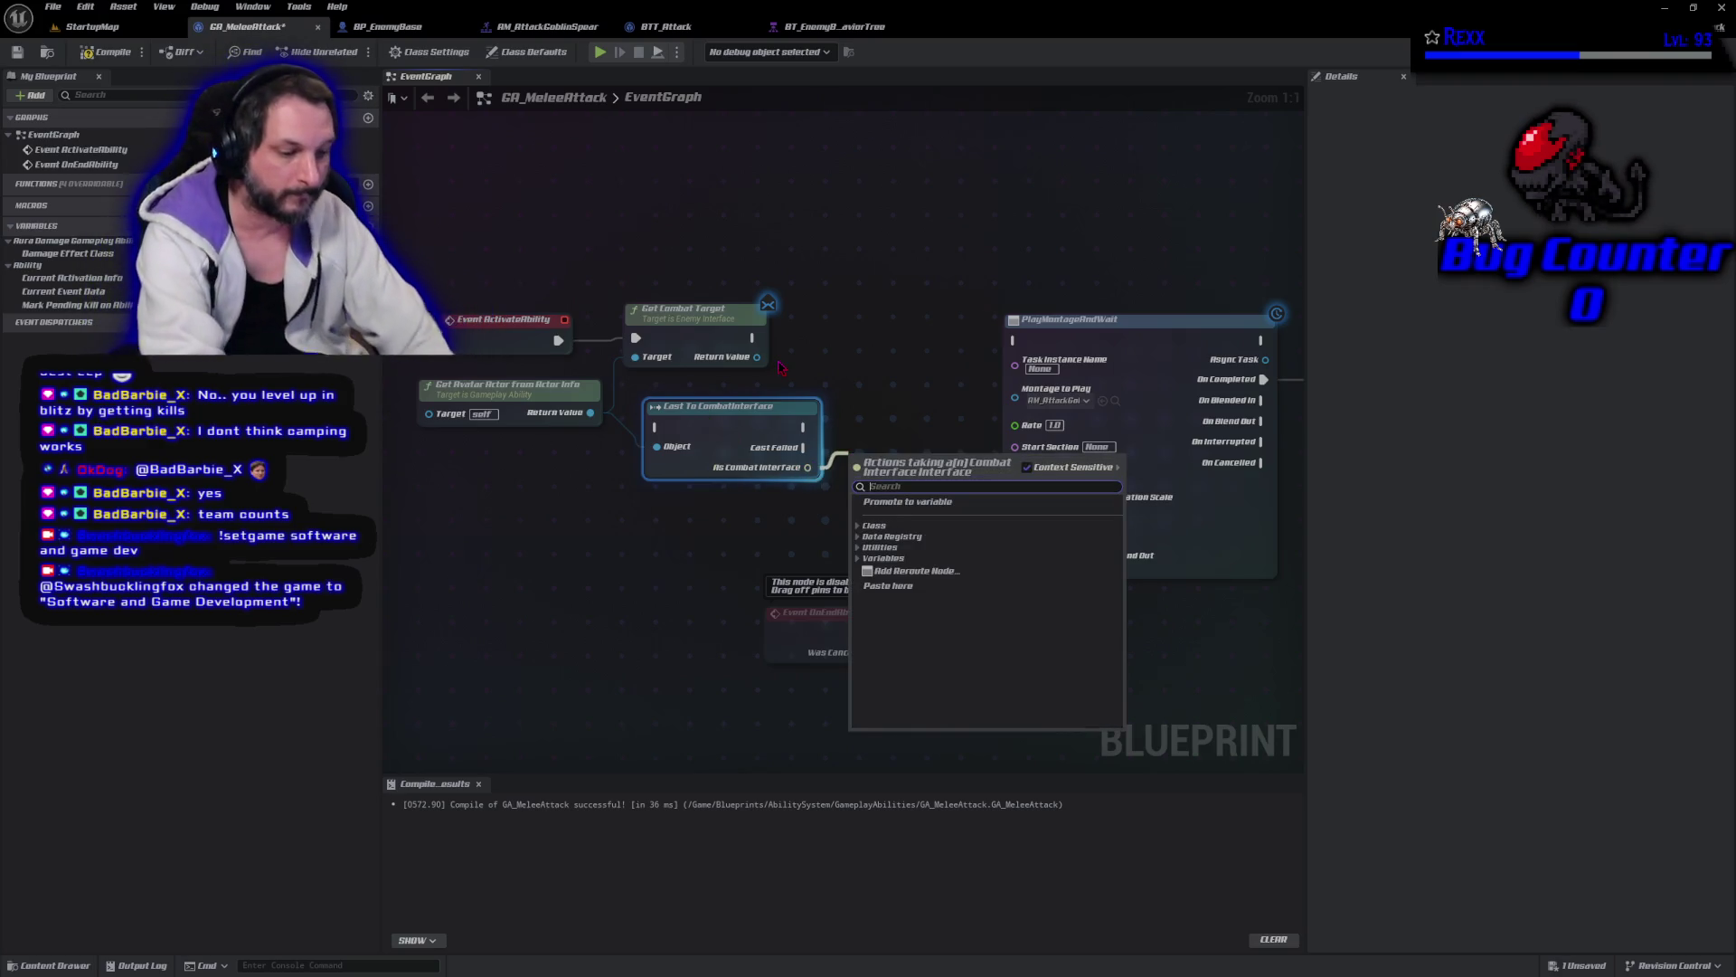
pyautogui.write('update facing')
pyautogui.press('Return')
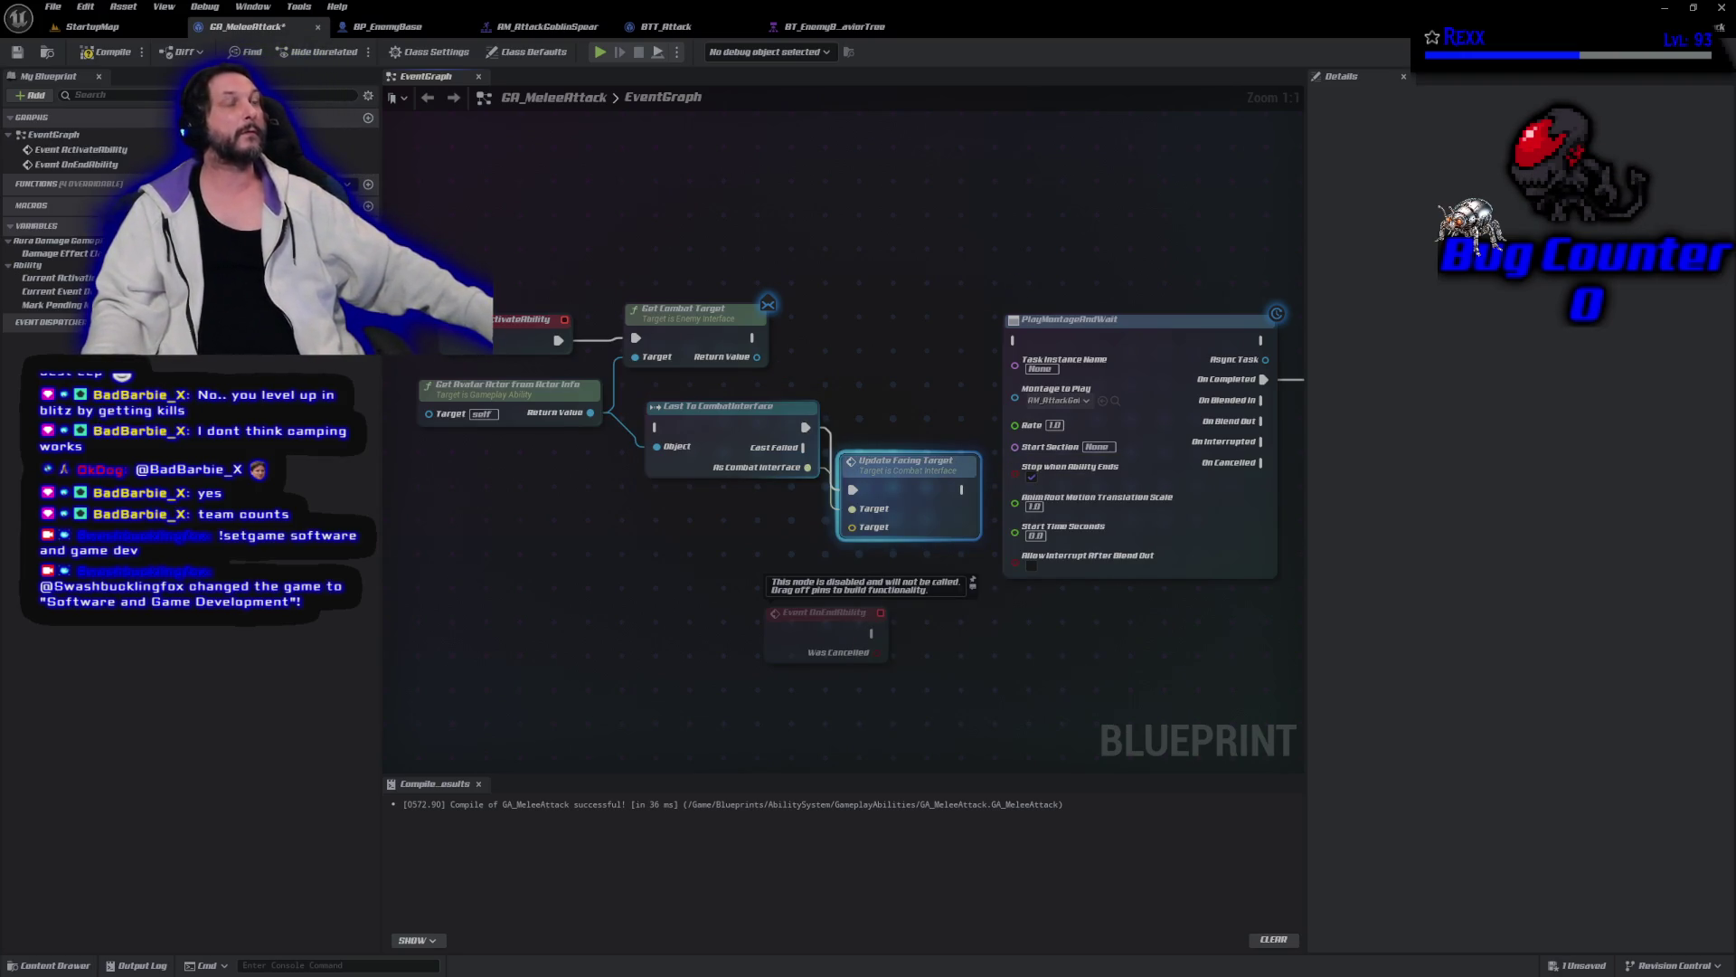
pyautogui.moveTo(897, 466); pyautogui.dragTo(905, 314)
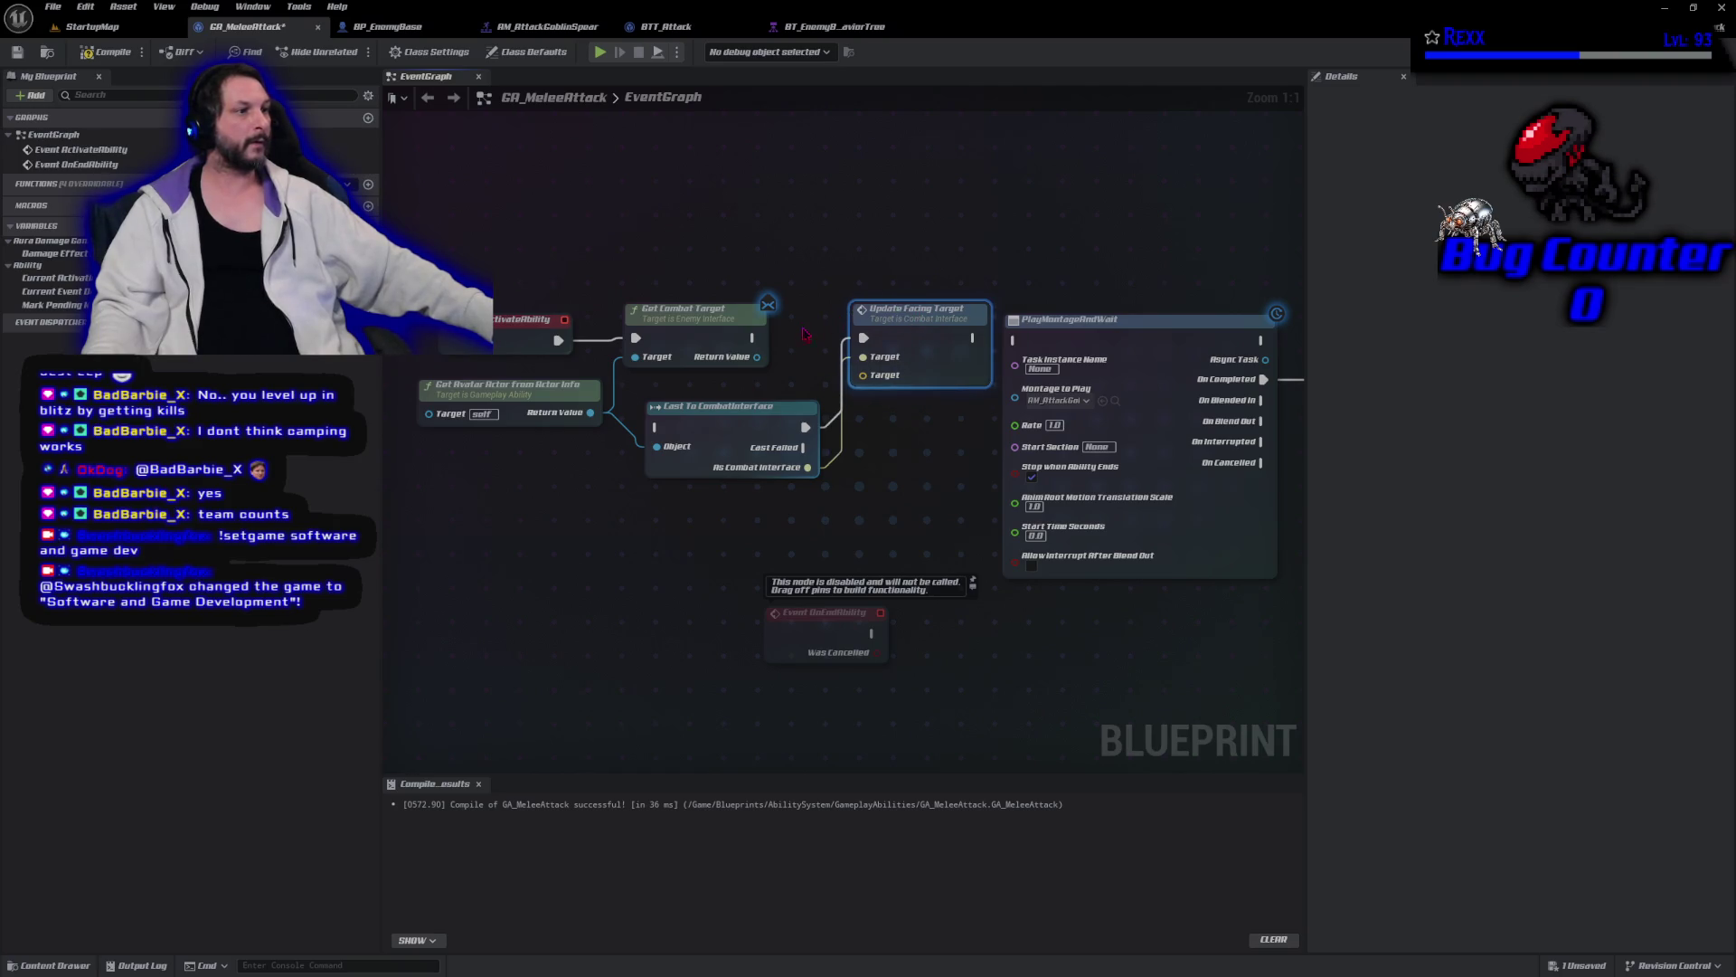
# Run the cast right after Get Combat Target and tidy the node layout.
pyautogui.moveTo(754, 338)
pyautogui.mouseDown()
pyautogui.moveTo(667, 434)
pyautogui.moveTo(655, 426)
pyautogui.mouseUp()
pyautogui.moveTo(473, 286); pyautogui.dragTo(626, 426)
pyautogui.moveTo(675, 343); pyautogui.dragTo(548, 336)
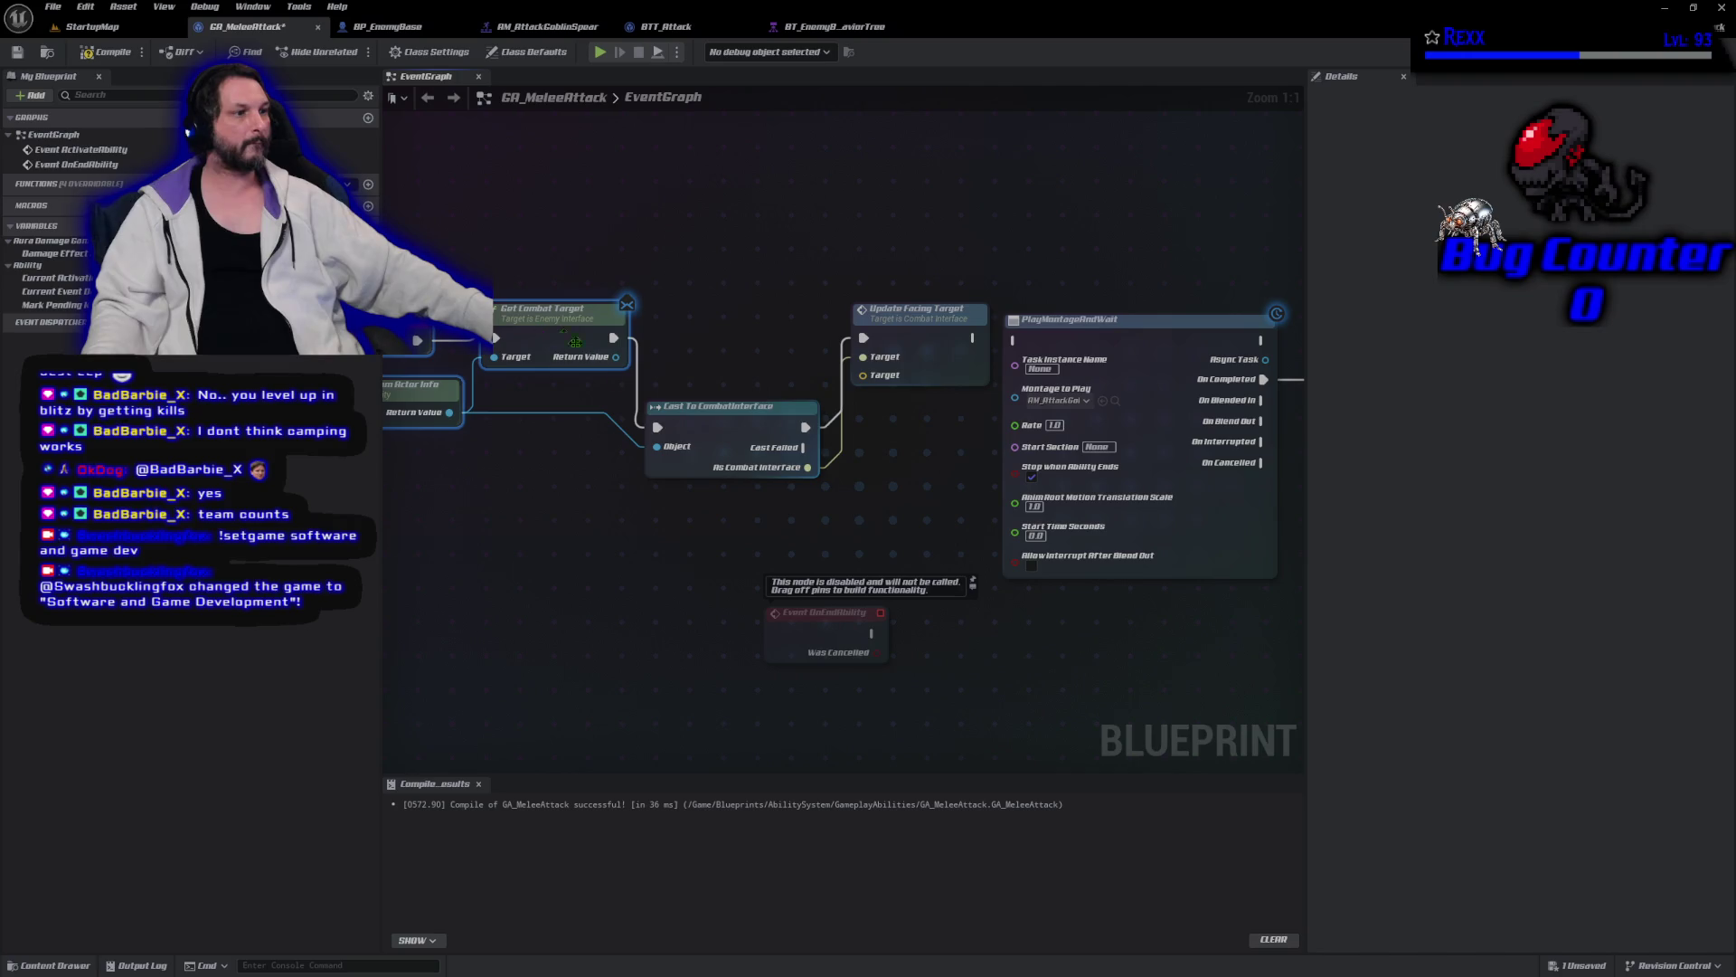
pyautogui.moveTo(715, 418); pyautogui.dragTo(716, 330)
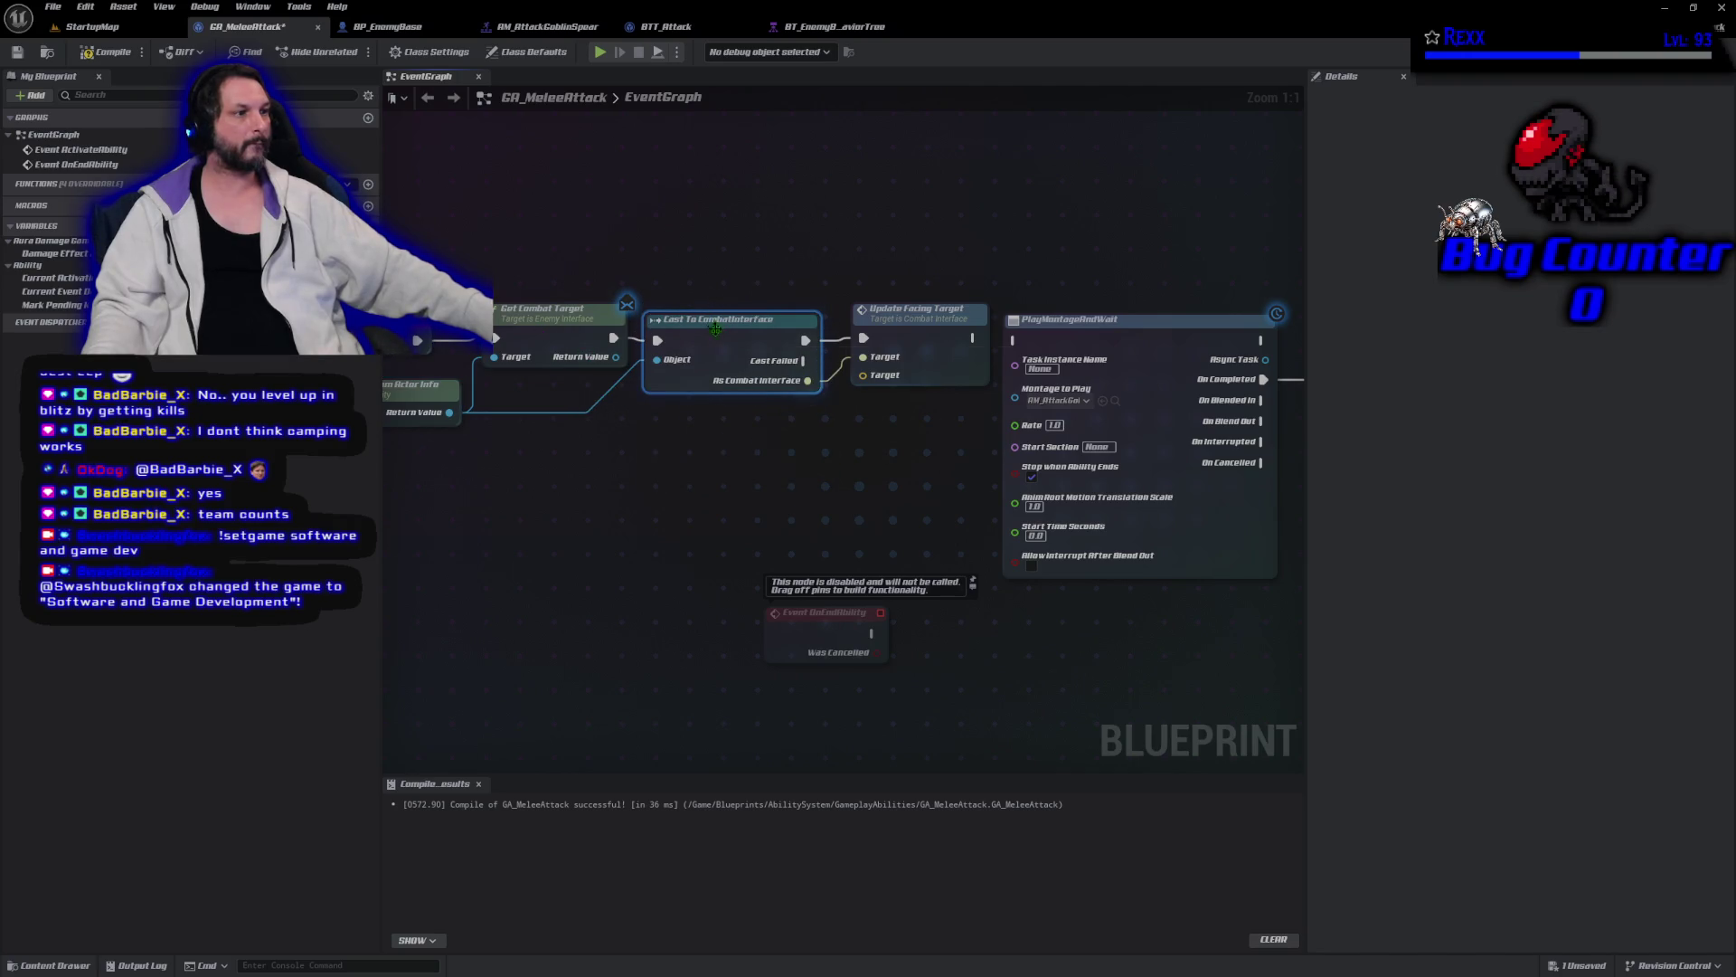
pyautogui.moveTo(716, 507); pyautogui.dragTo(812, 503)
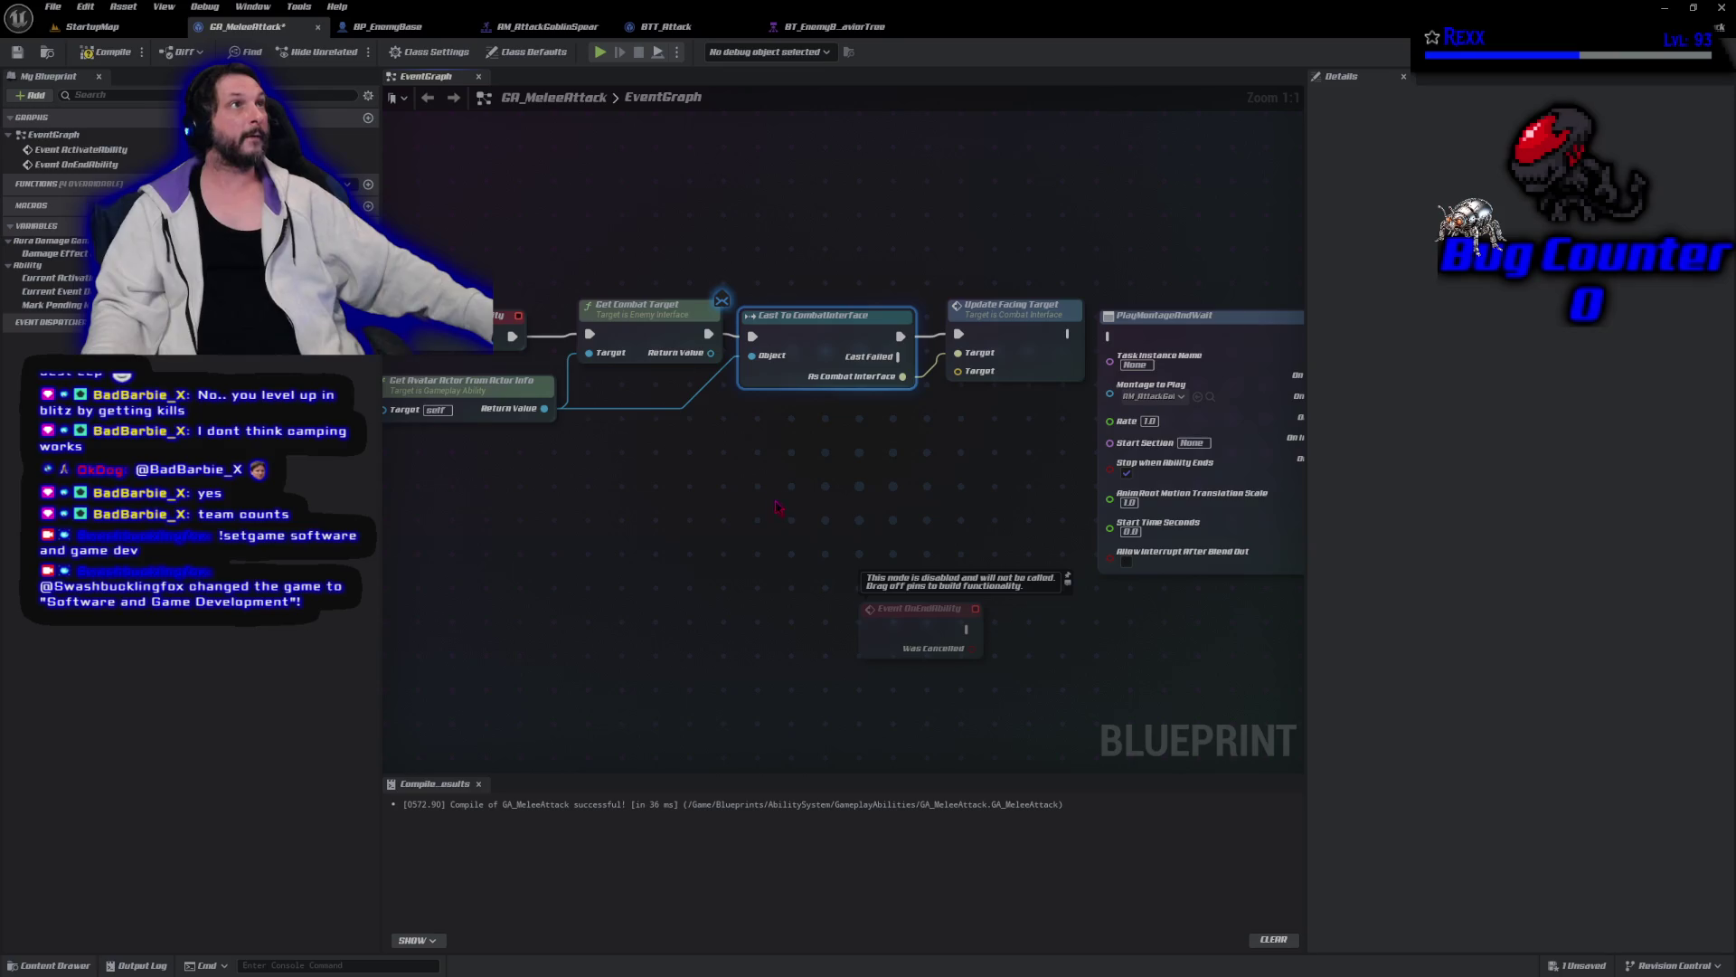
# Feed the combat target's Get Actor Location into Update Facing Target and compile.
pyautogui.moveTo(711, 353)
pyautogui.mouseDown()
pyautogui.moveTo(768, 420)
pyautogui.moveTo(752, 407)
pyautogui.mouseUp()
pyautogui.write('g')
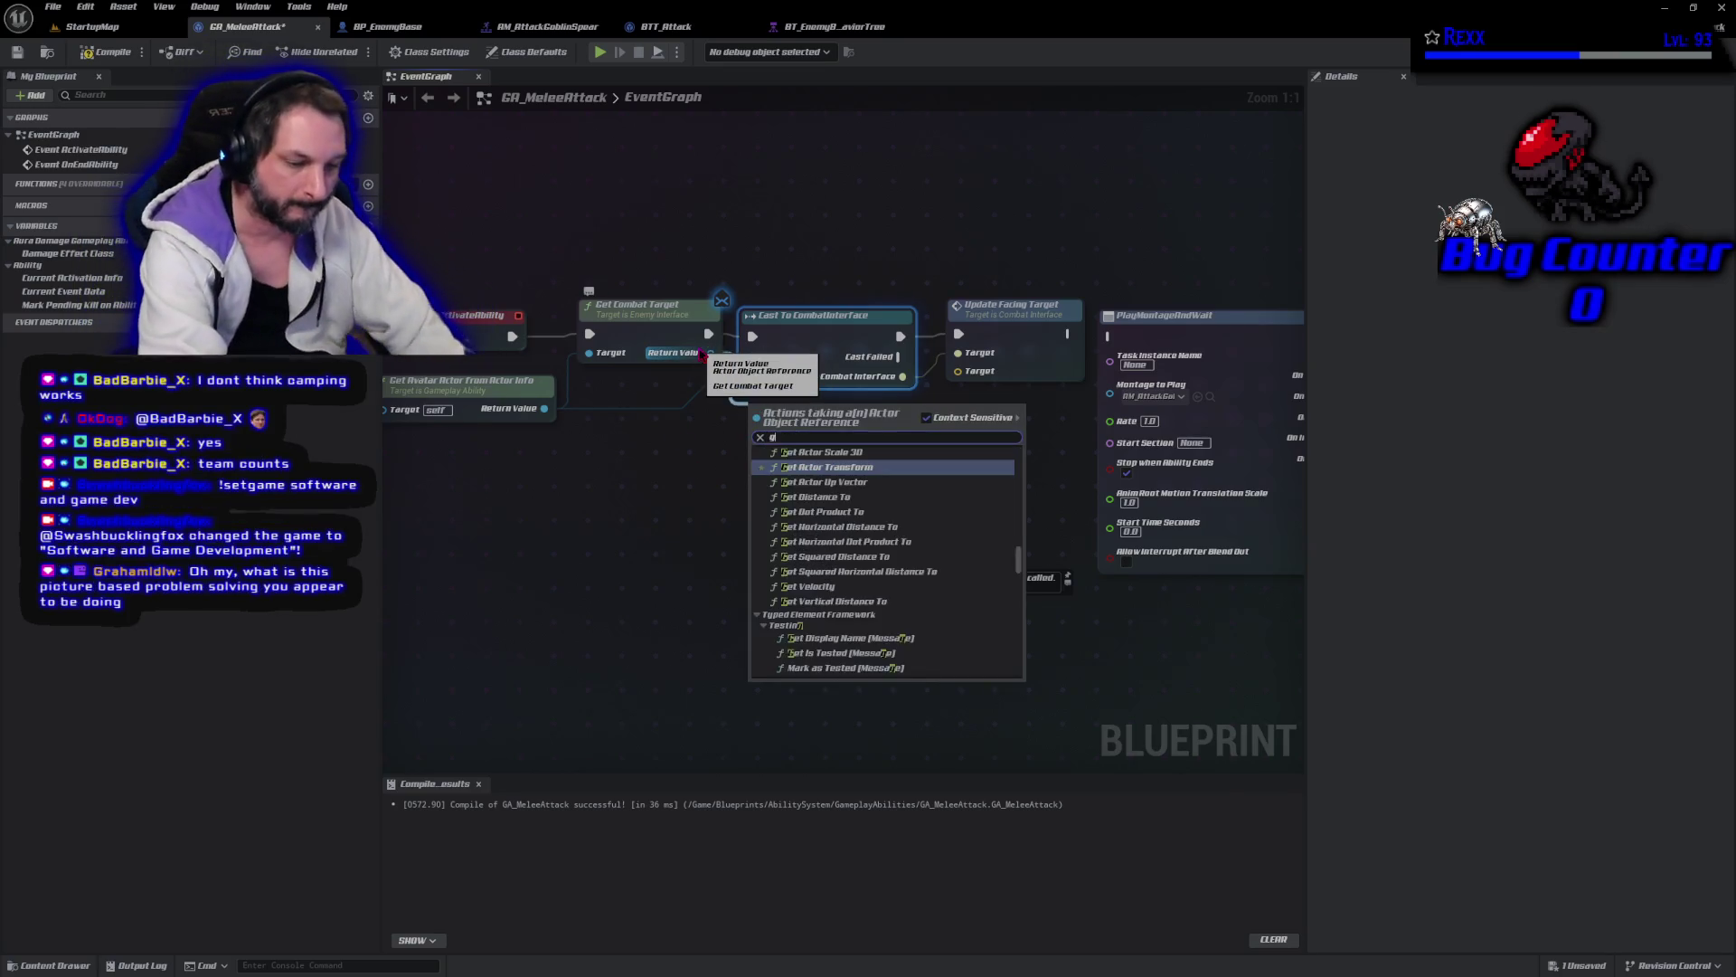
pyautogui.write('et actor loc')
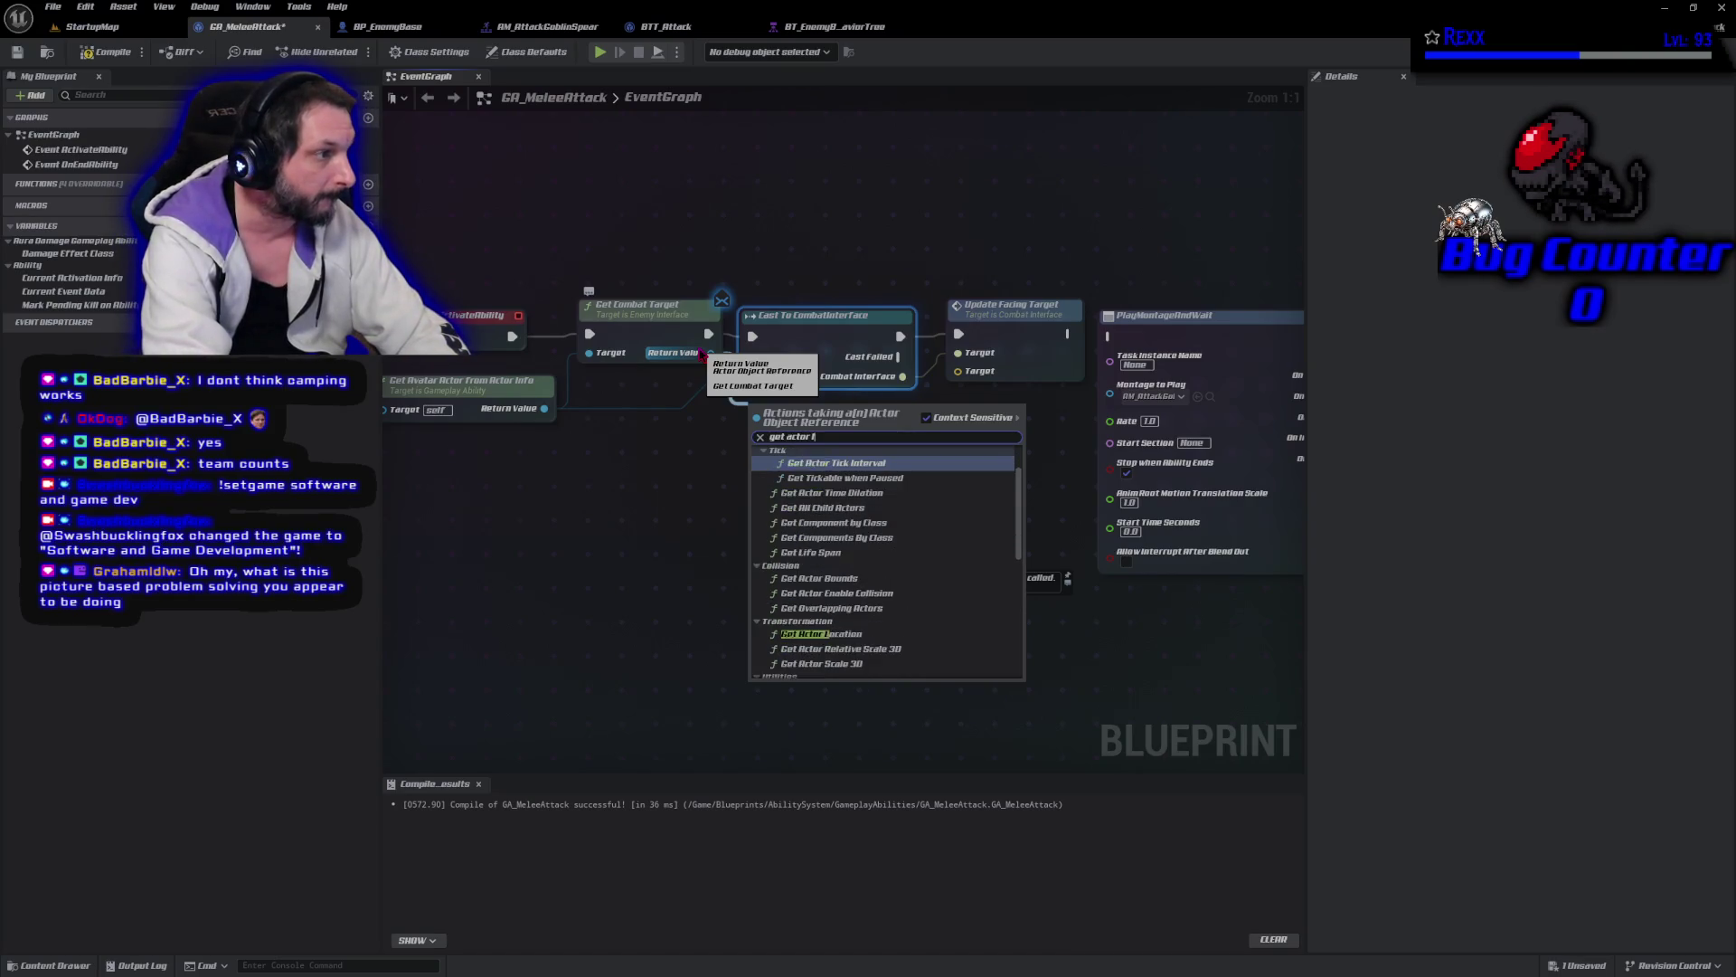
pyautogui.press('Return')
pyautogui.moveTo(874, 429)
pyautogui.mouseDown()
pyautogui.moveTo(951, 425)
pyautogui.moveTo(958, 371)
pyautogui.mouseUp()
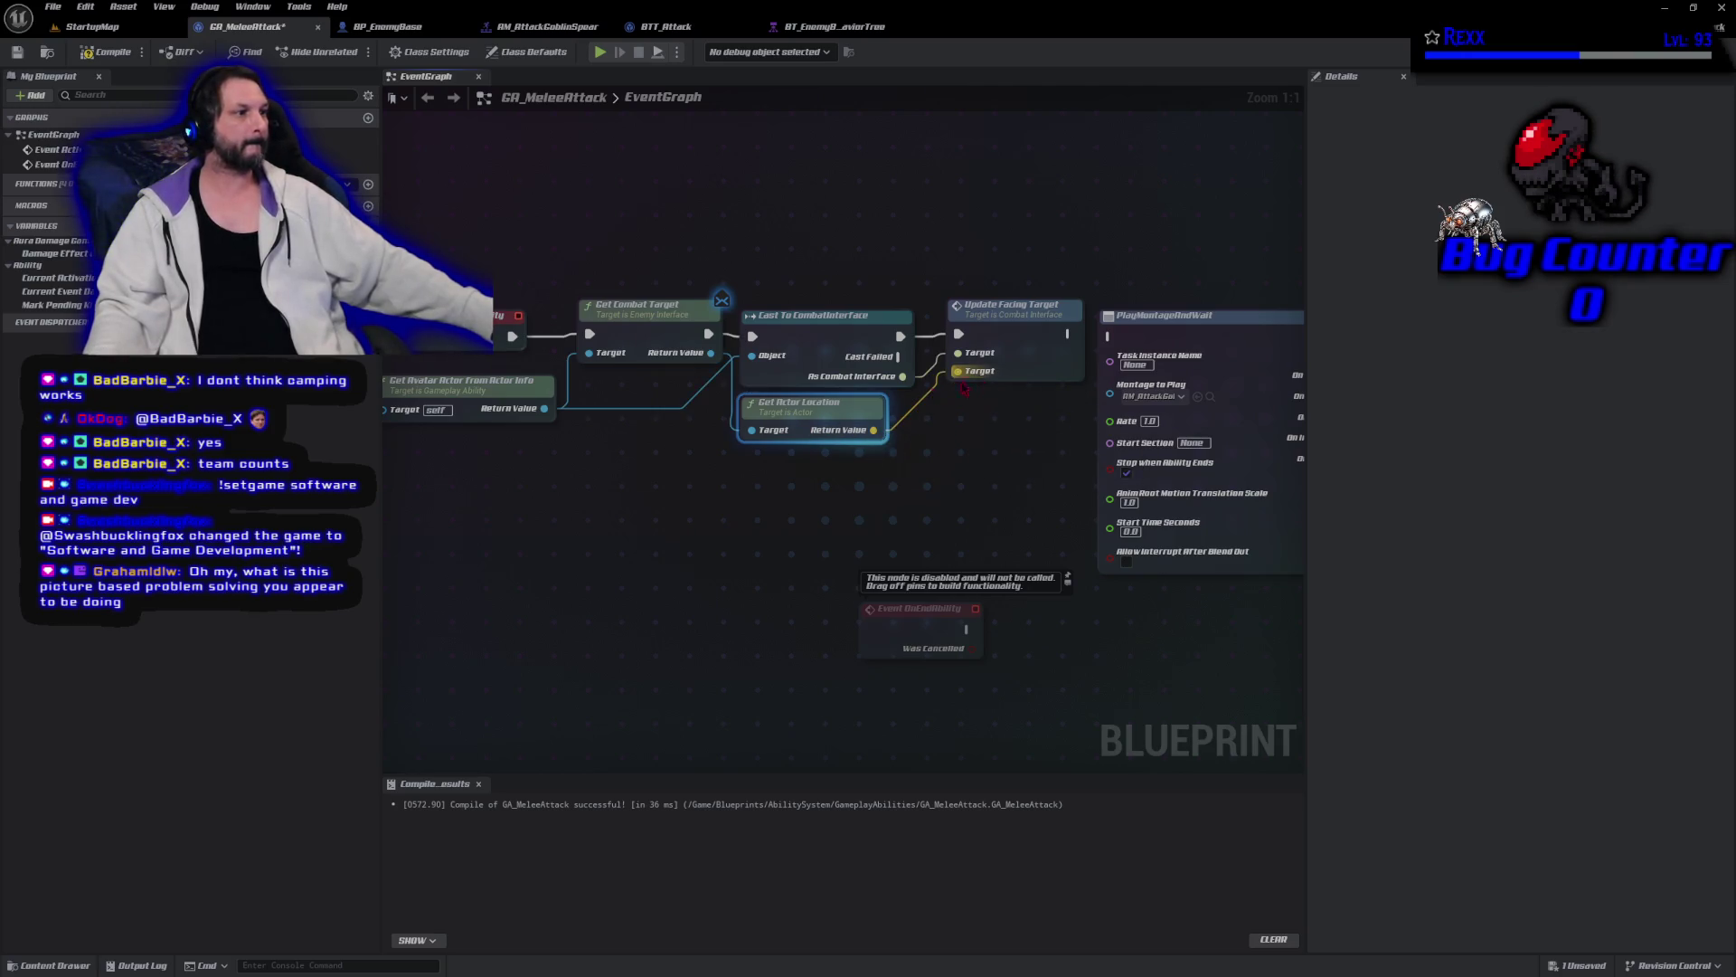
pyautogui.click(101, 52)
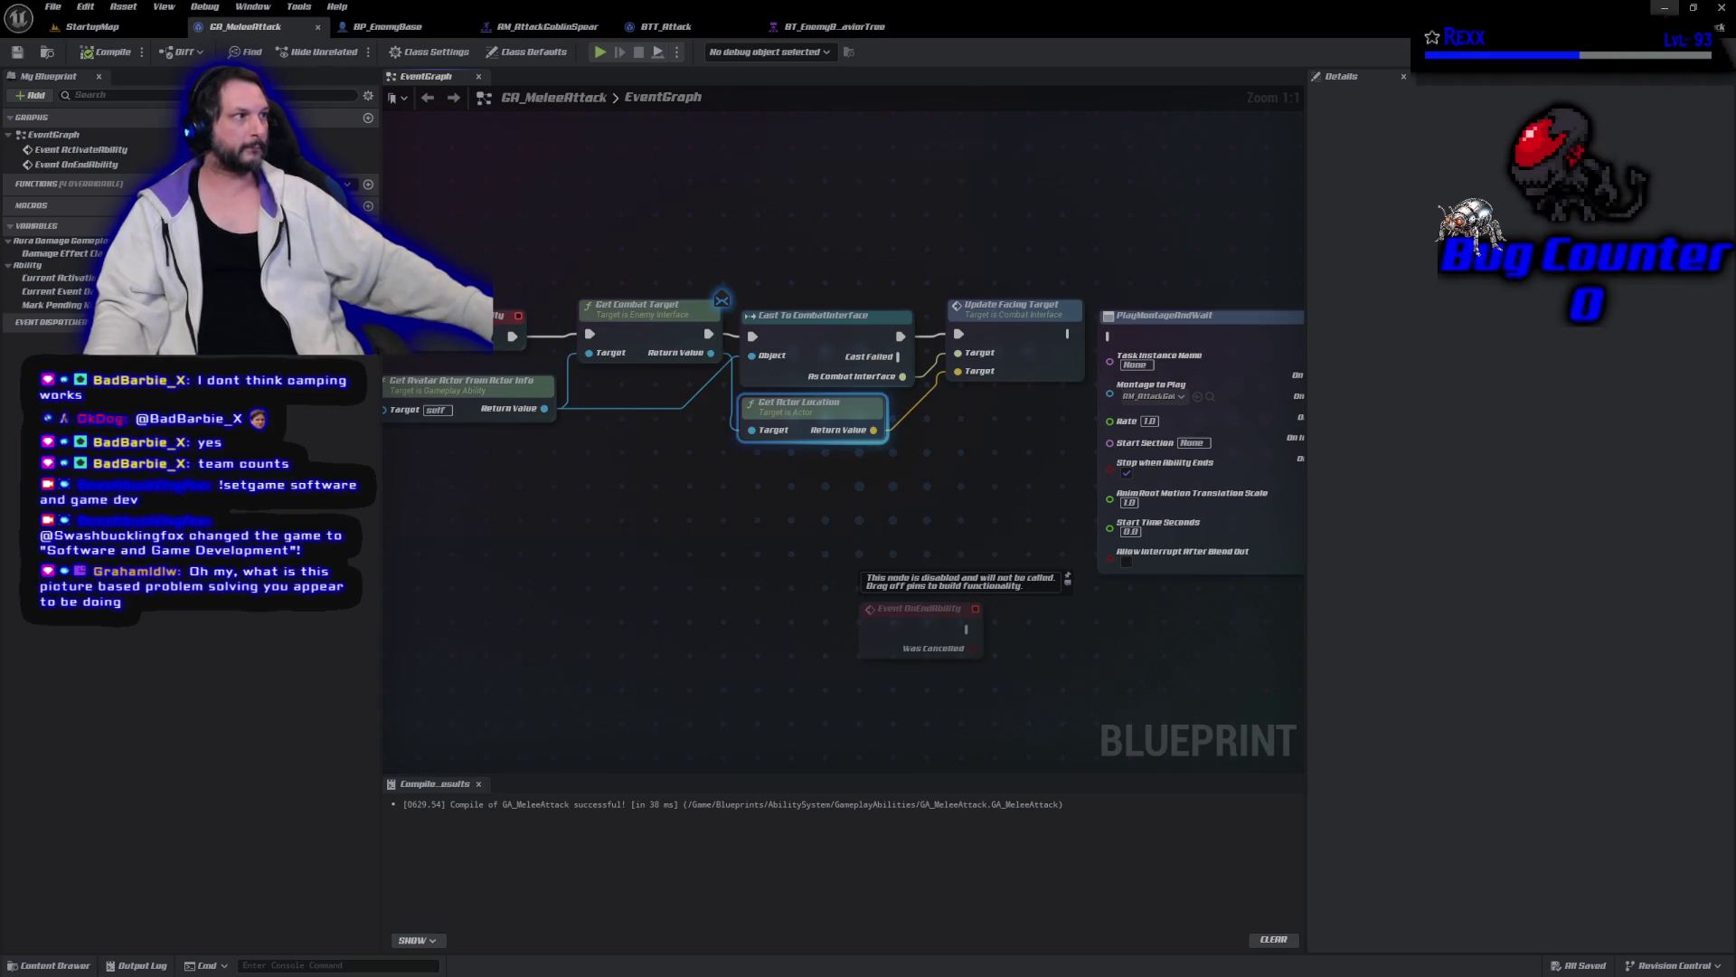
# Chain PlayMontageAndWait after Update Facing Target, save GA_MeleeAttack, and return to StartupMap.
pyautogui.click(1665, 9)
pyautogui.click(1660, 11)
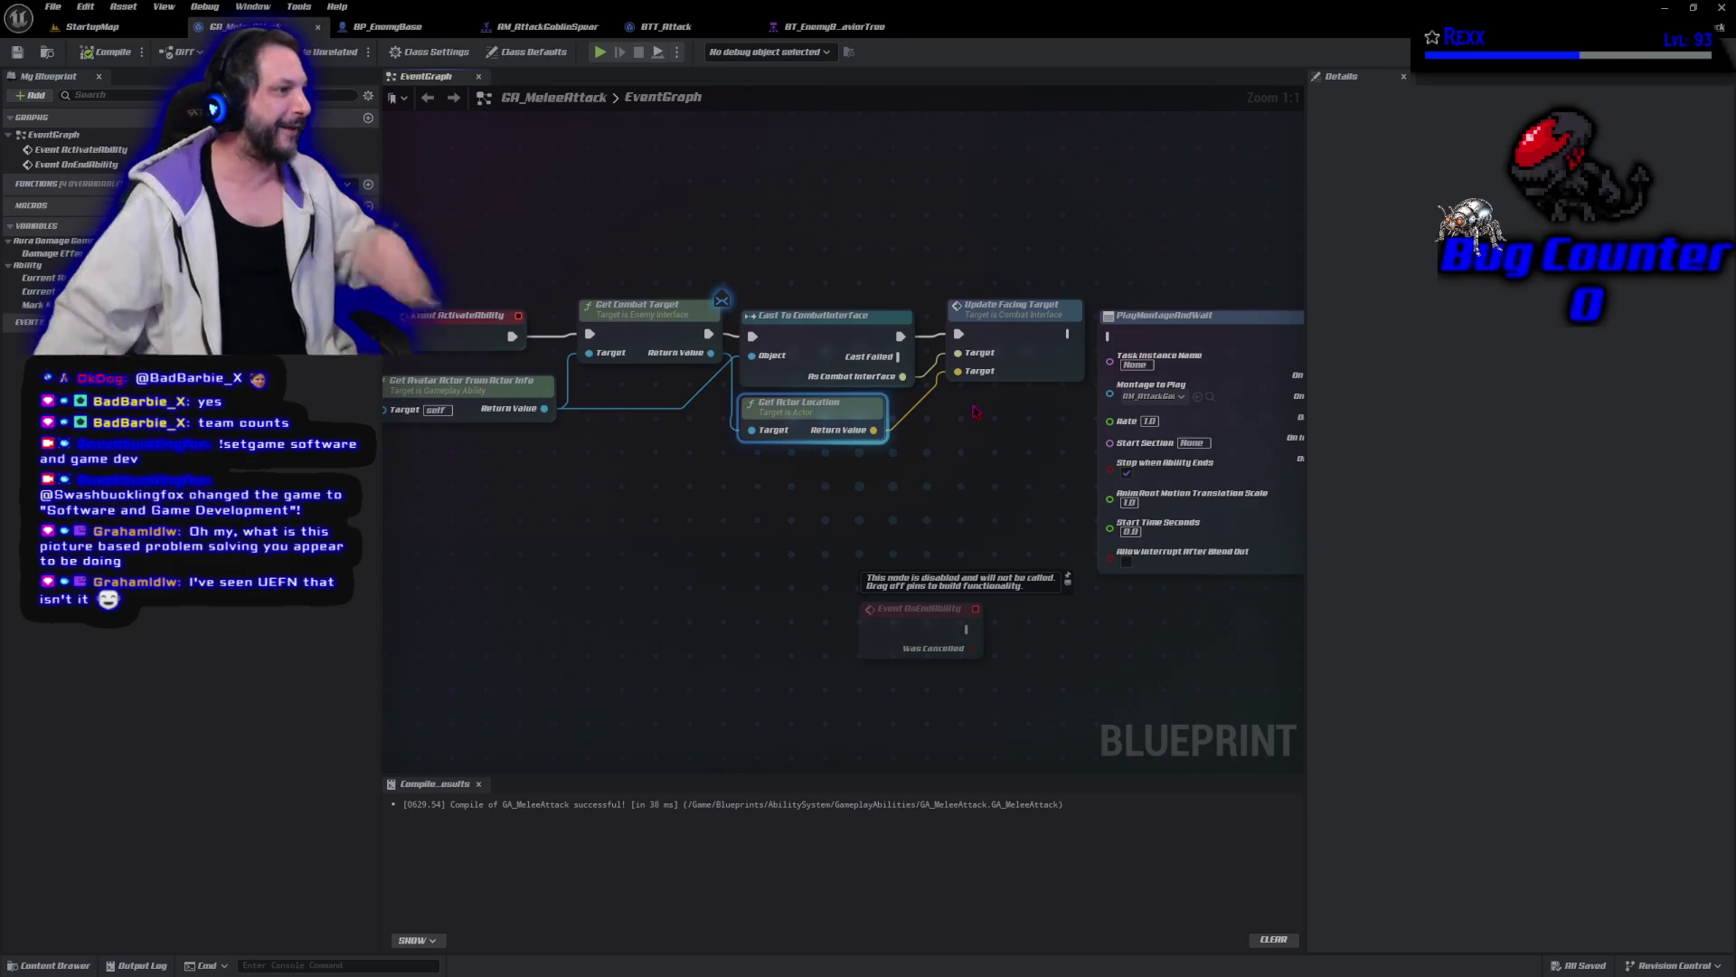
pyautogui.moveTo(1067, 333); pyautogui.dragTo(1108, 335)
pyautogui.moveTo(1107, 342); pyautogui.dragTo(1109, 337)
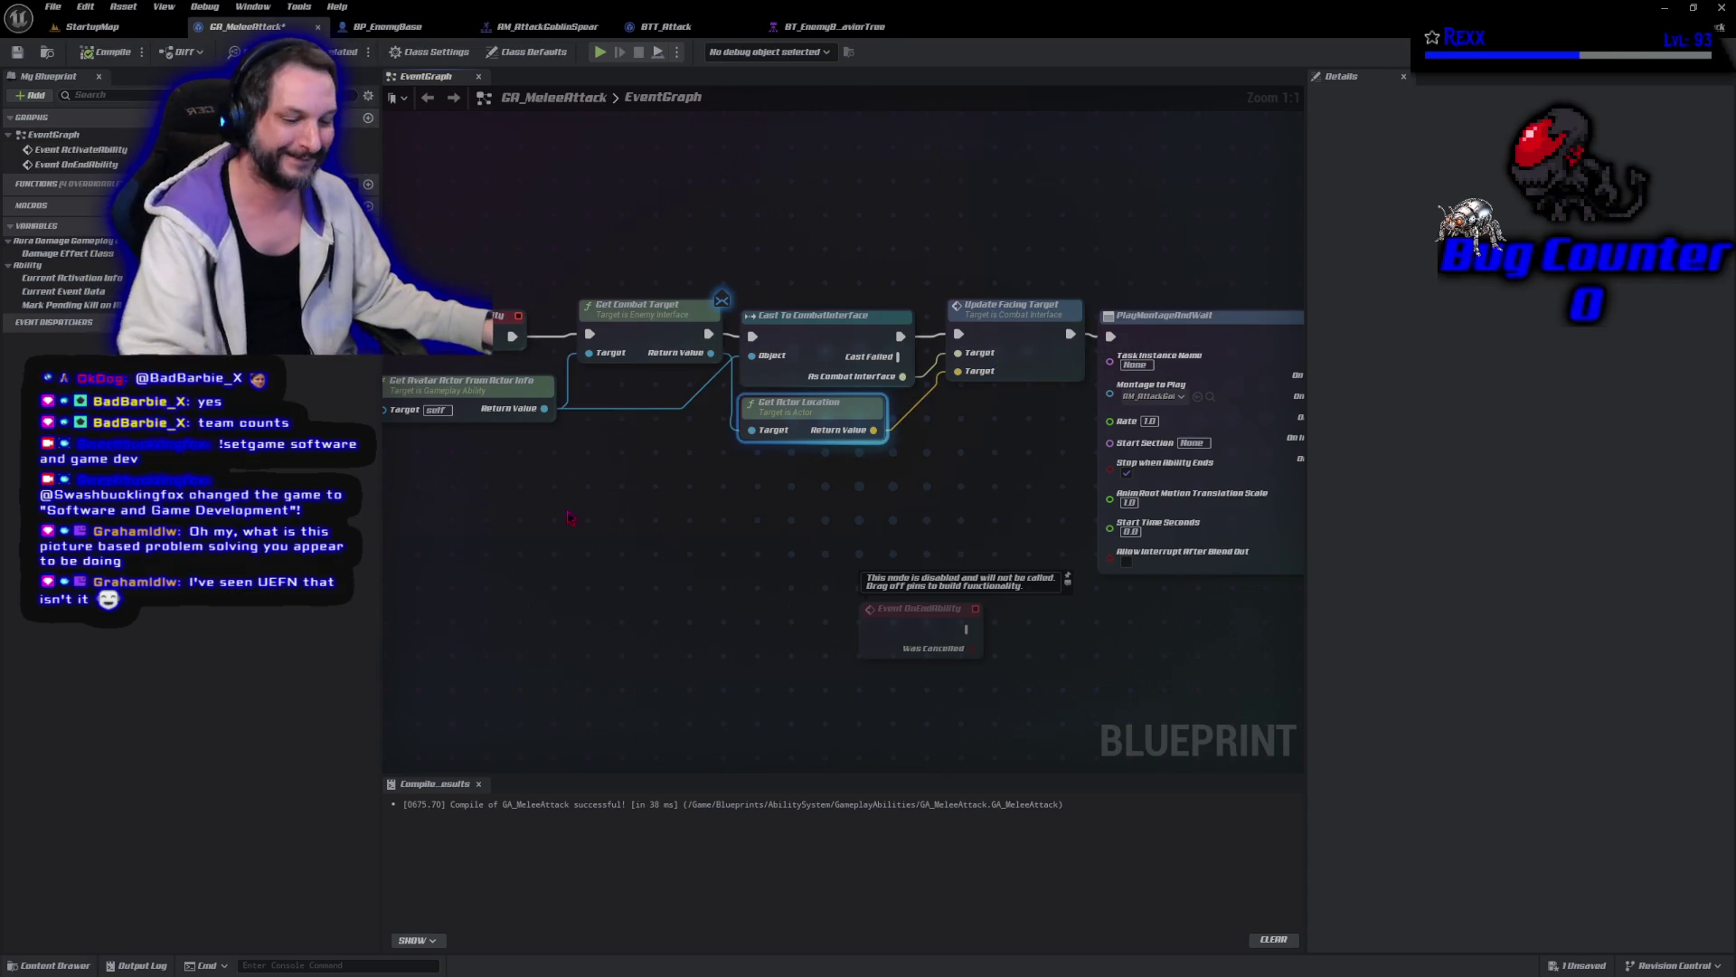
pyautogui.hotkey('ctrl', 's')
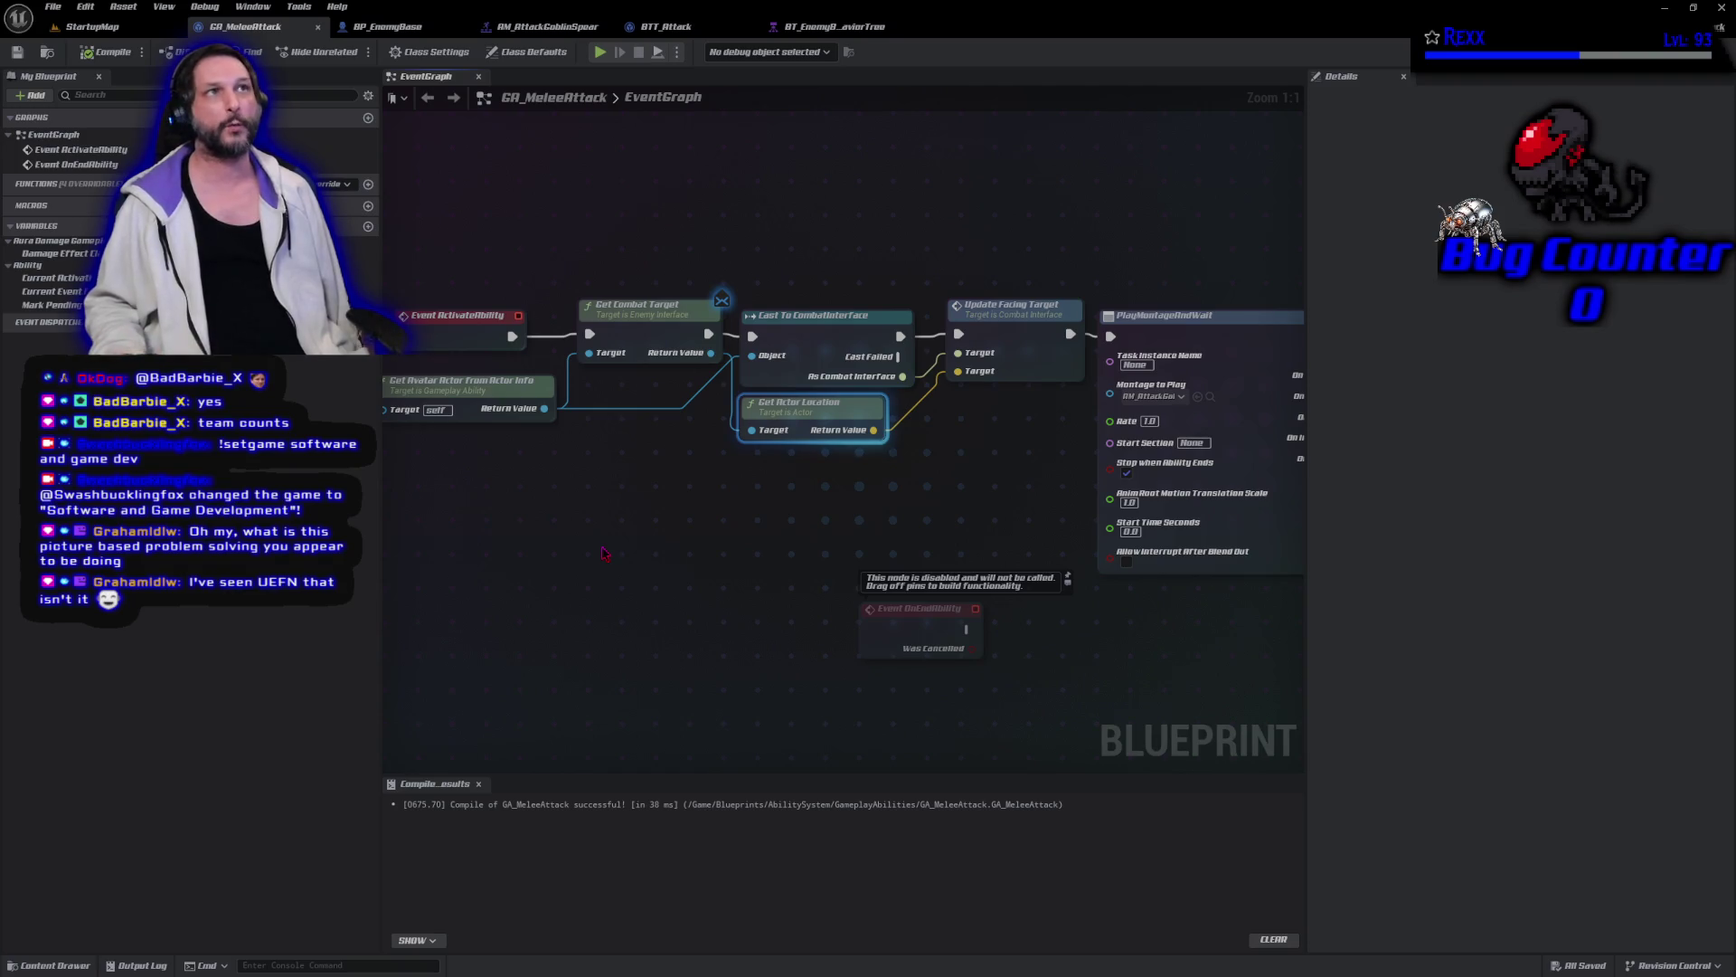
pyautogui.click(127, 26)
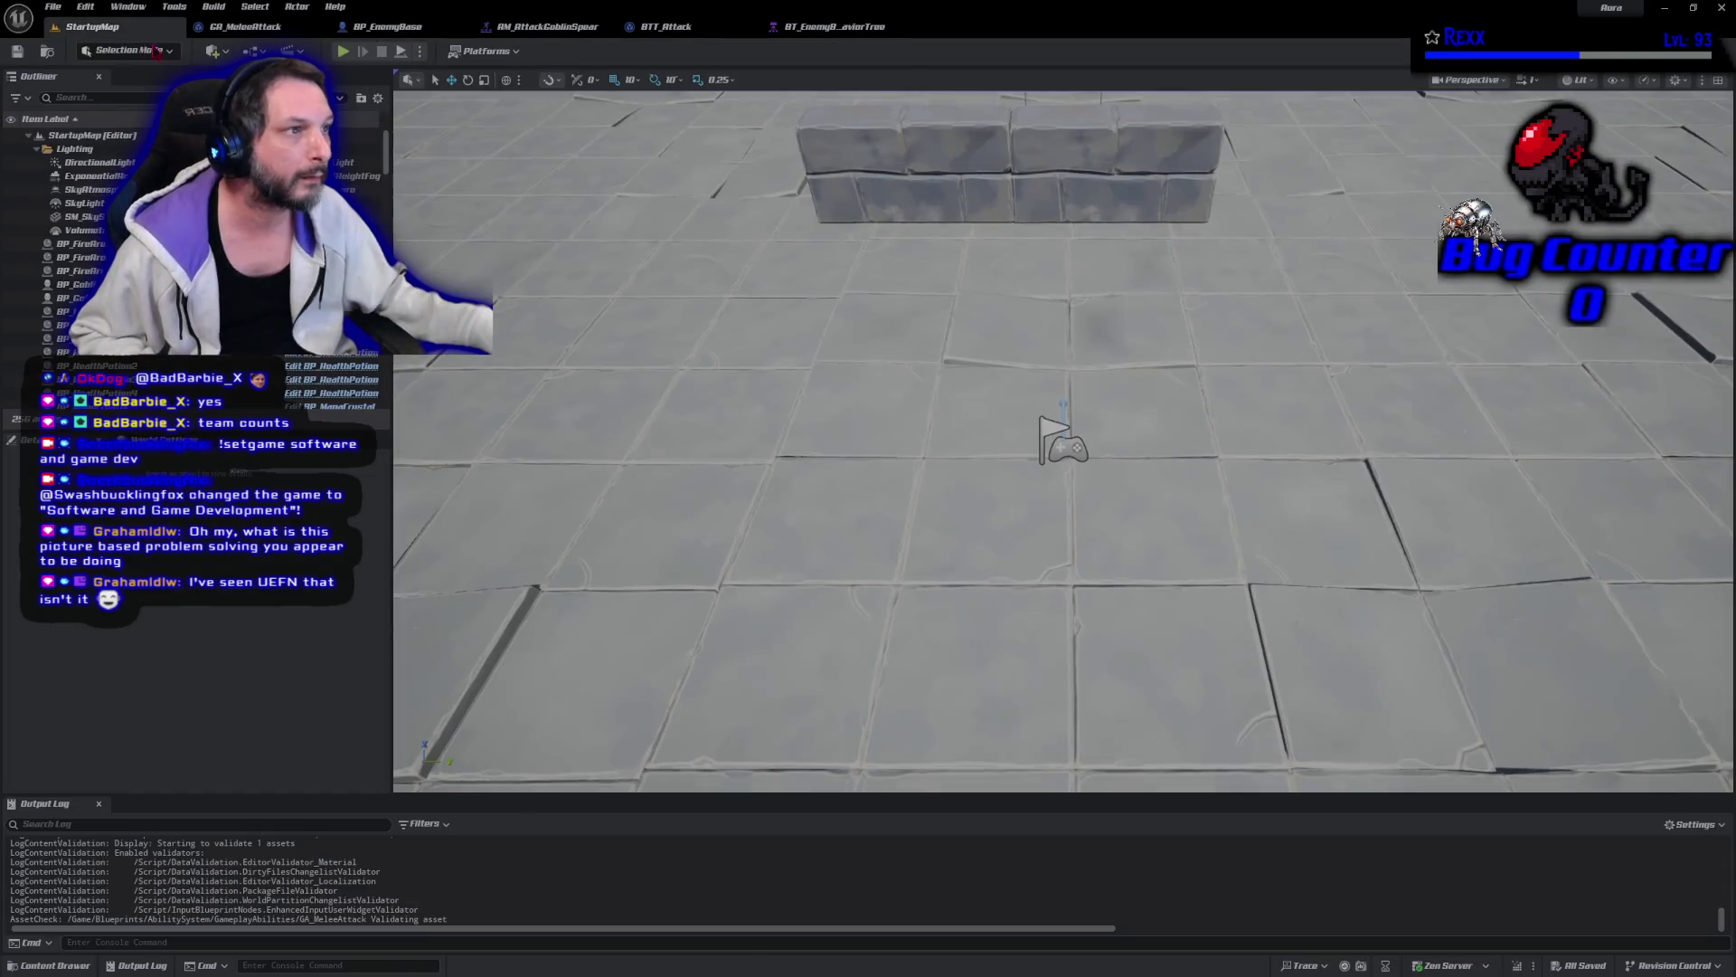
pyautogui.click(343, 51)
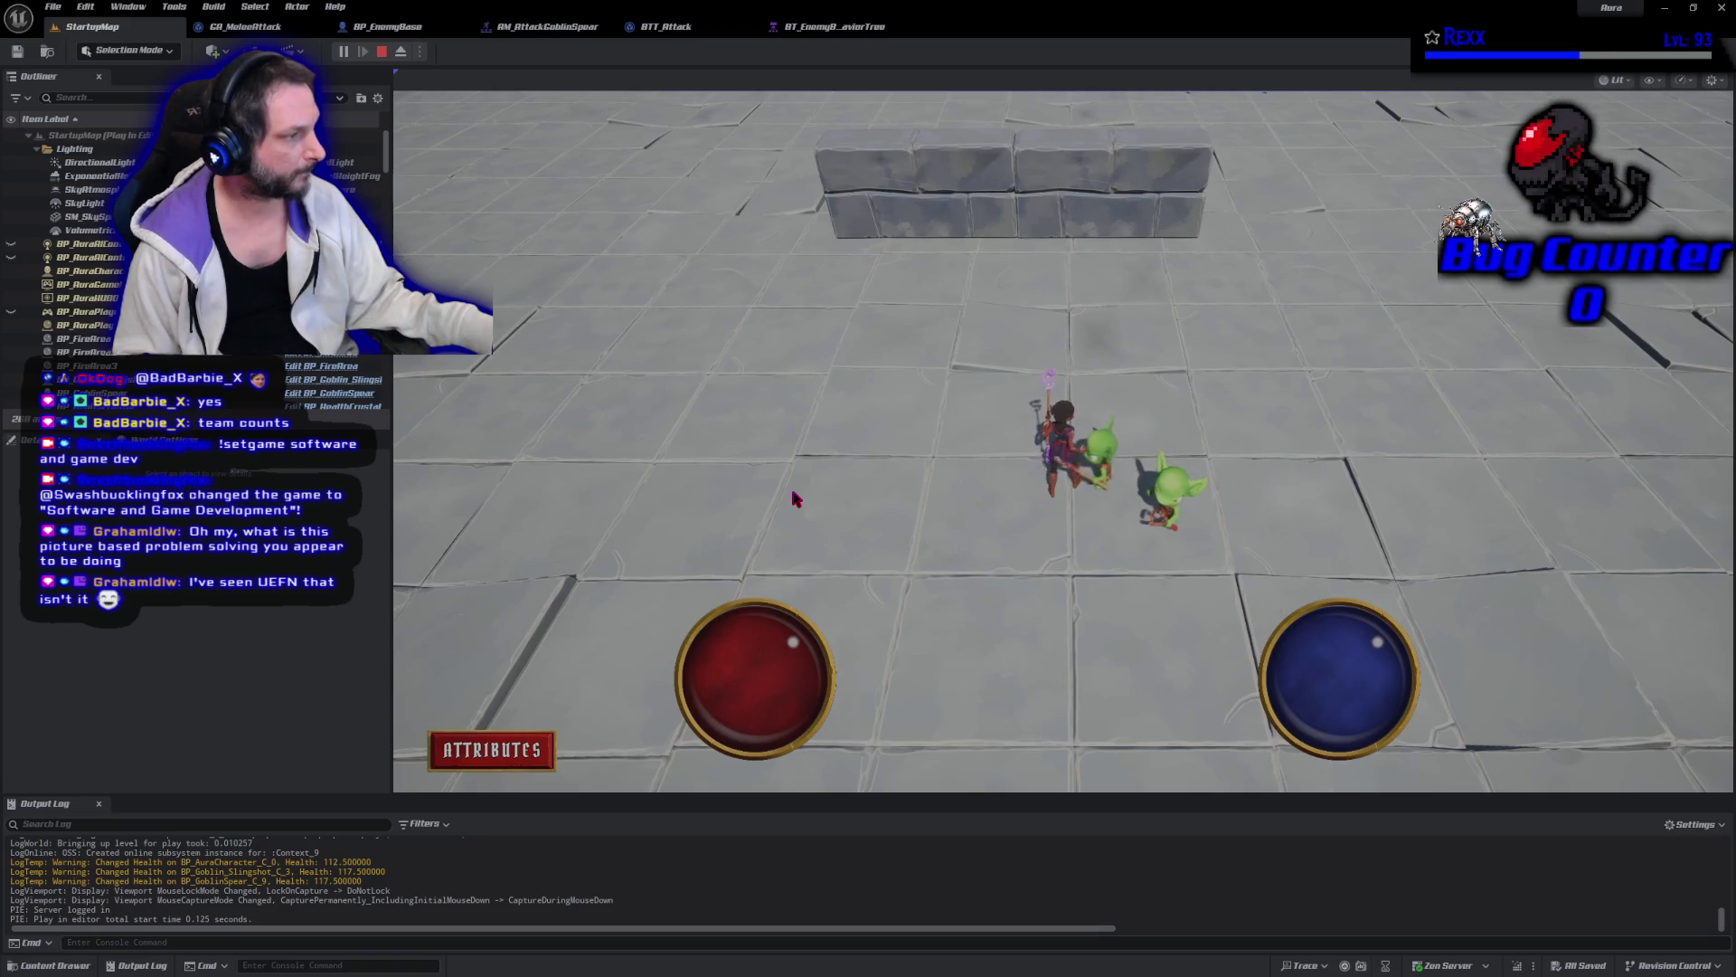
pyautogui.click(382, 52)
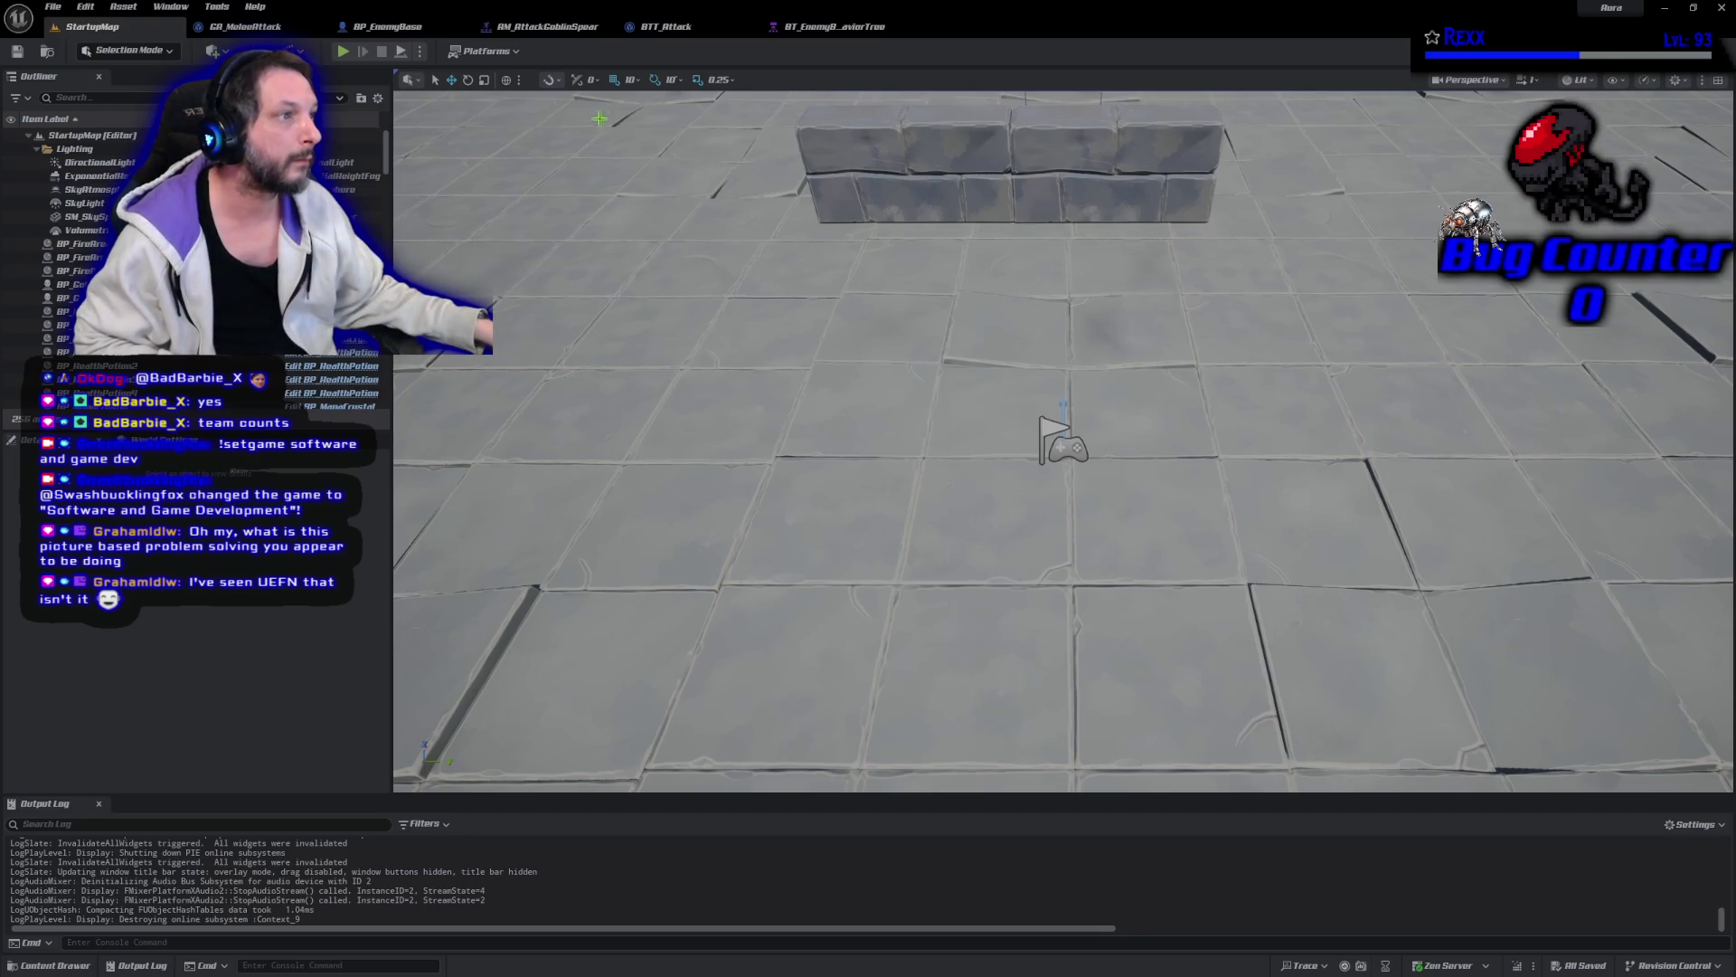
# Inspect AM_AttackGoblinSpear's MotionWarping window at frame 0, trying a longer end then undoing.
pyautogui.click(543, 27)
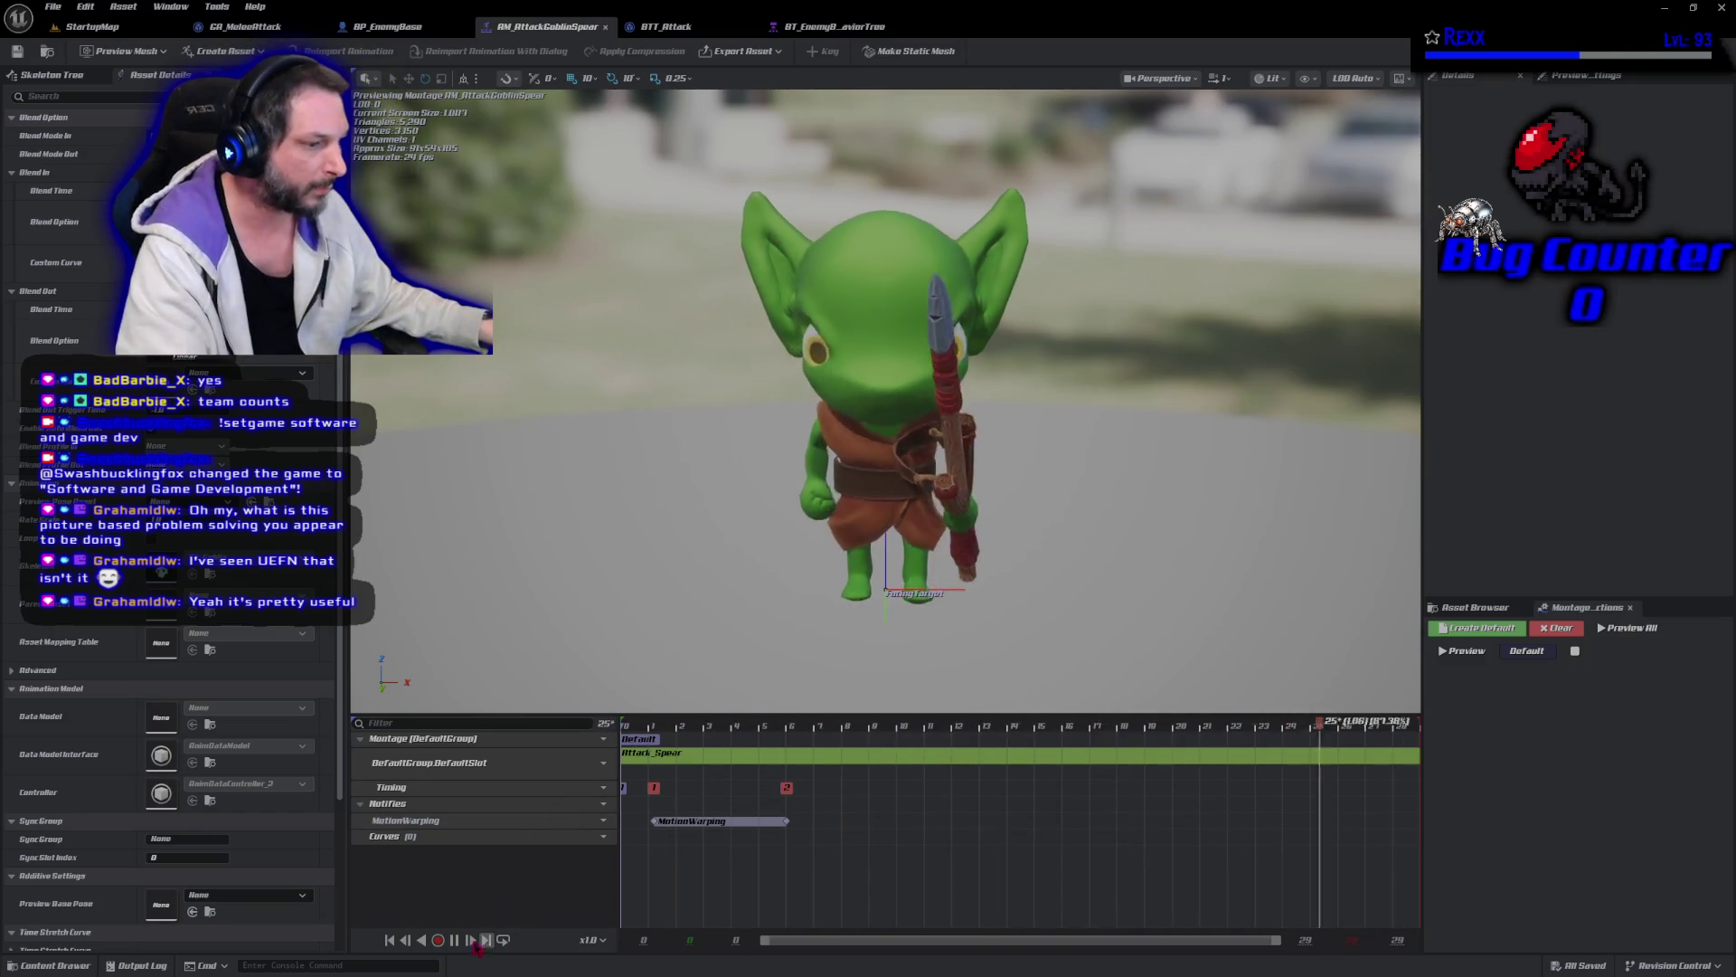
pyautogui.click(390, 940)
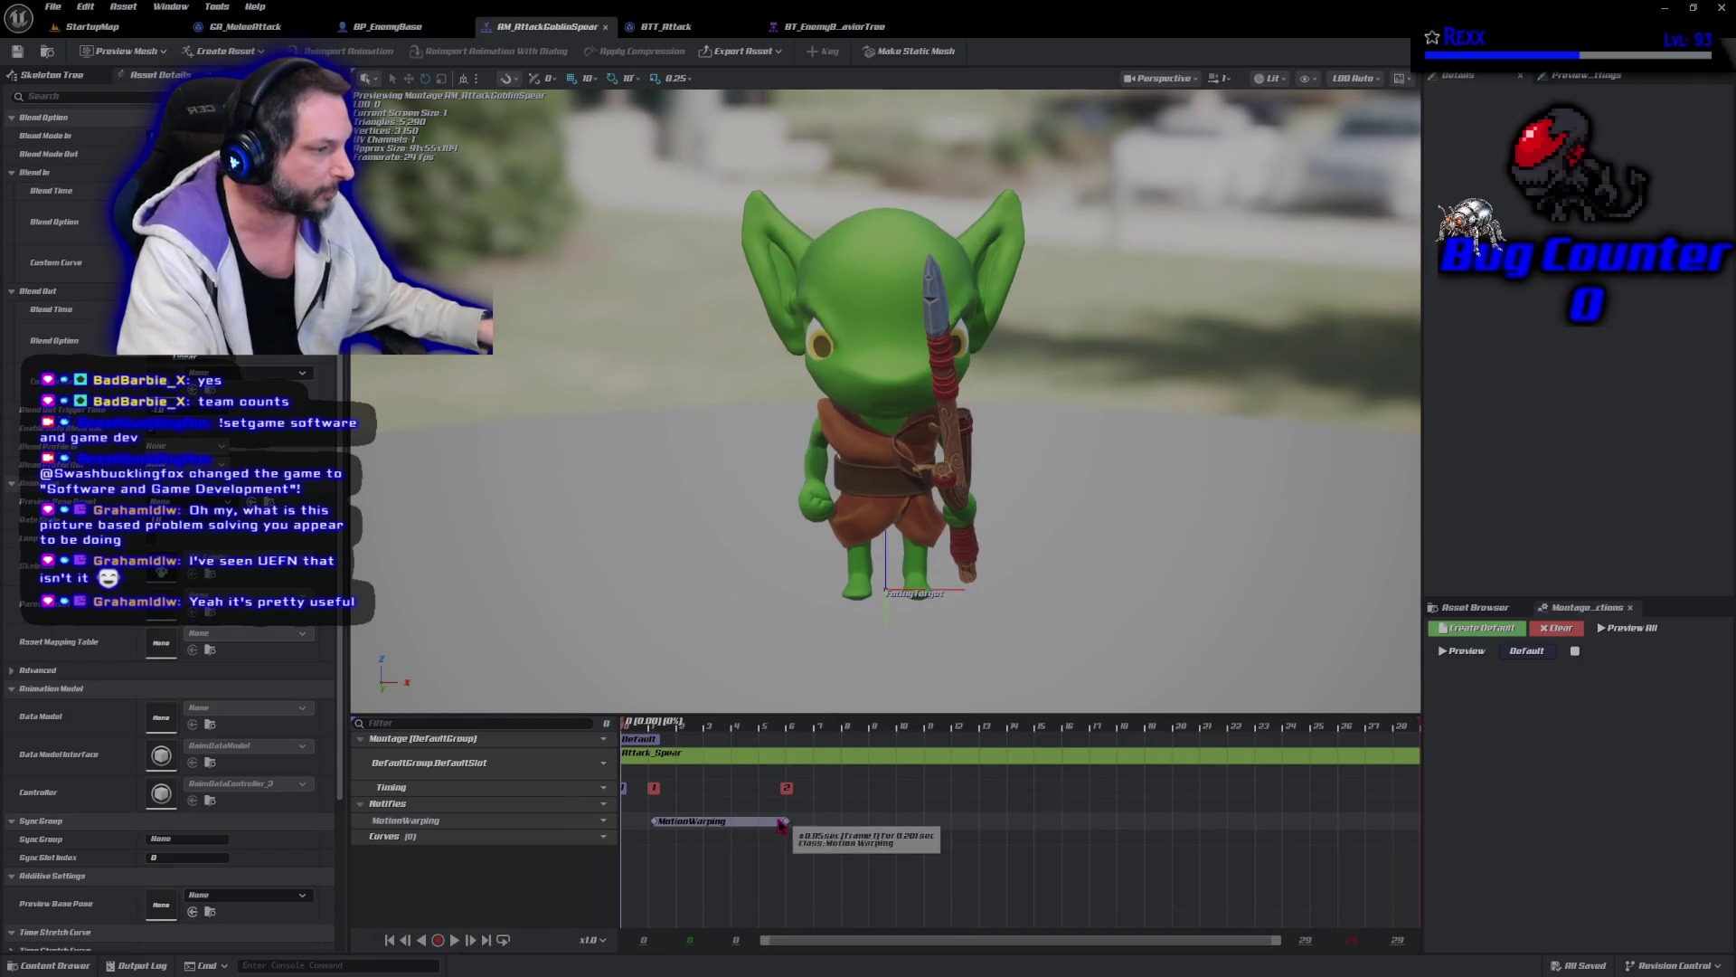
pyautogui.moveTo(787, 820)
pyautogui.mouseDown()
pyautogui.moveTo(882, 822)
pyautogui.moveTo(706, 841)
pyautogui.moveTo(1015, 843)
pyautogui.moveTo(793, 841)
pyautogui.mouseUp()
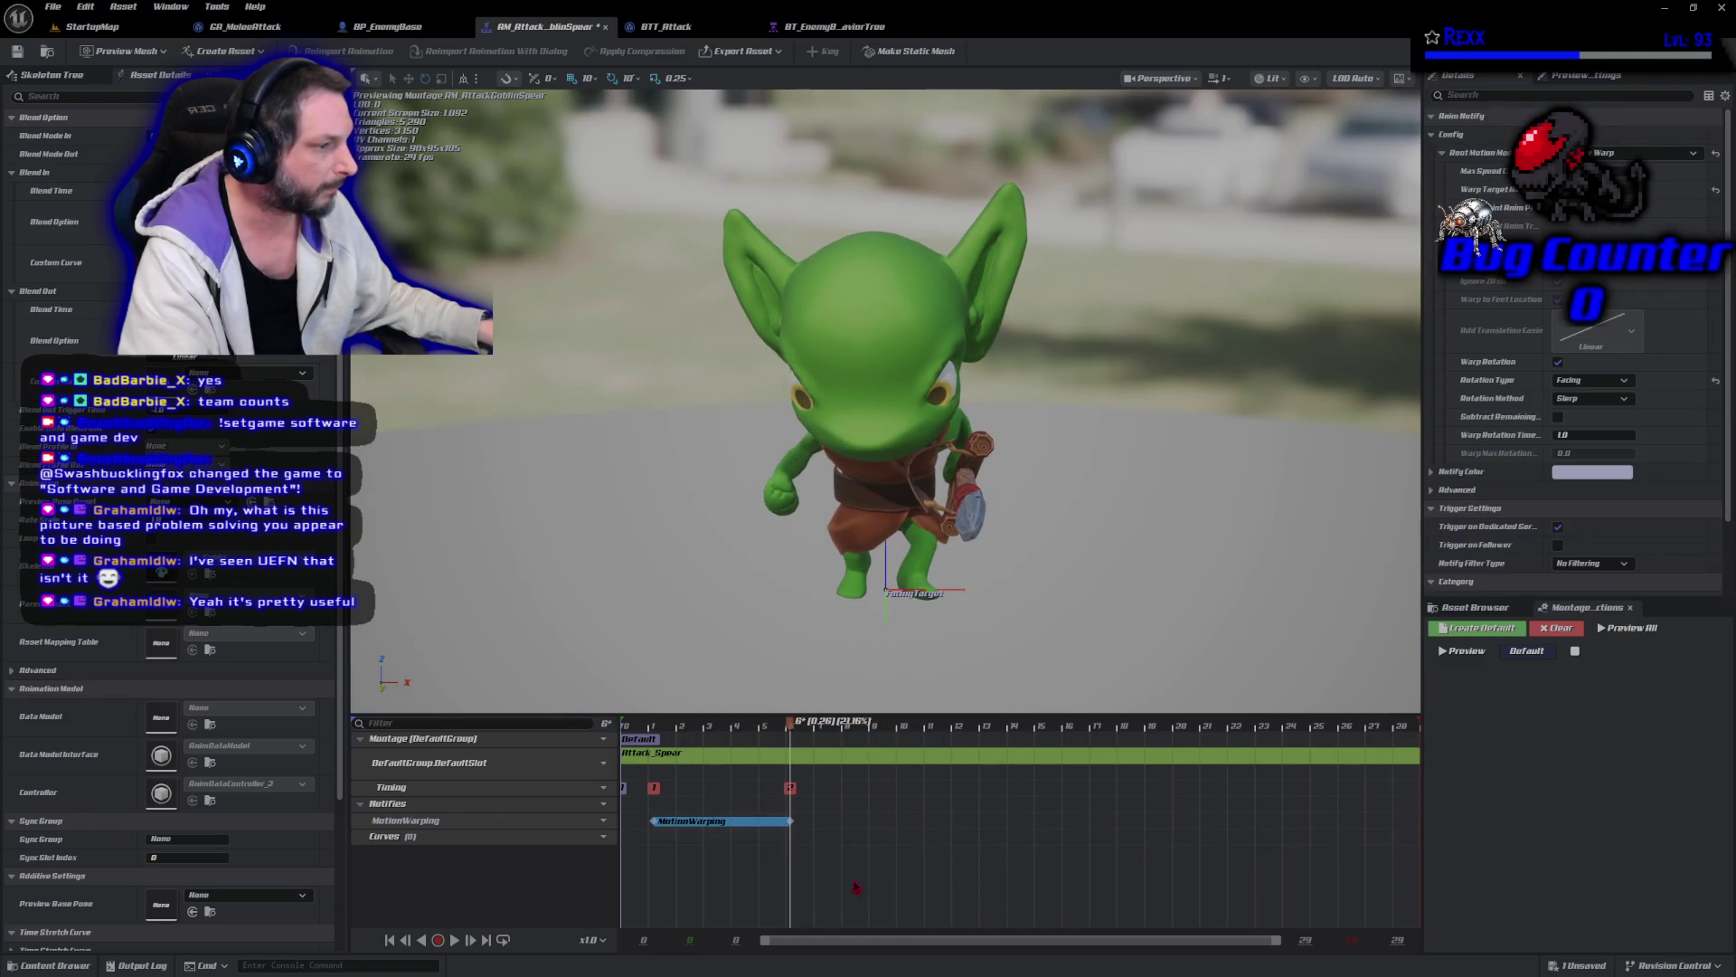
pyautogui.hotkey('ctrl', 'z')
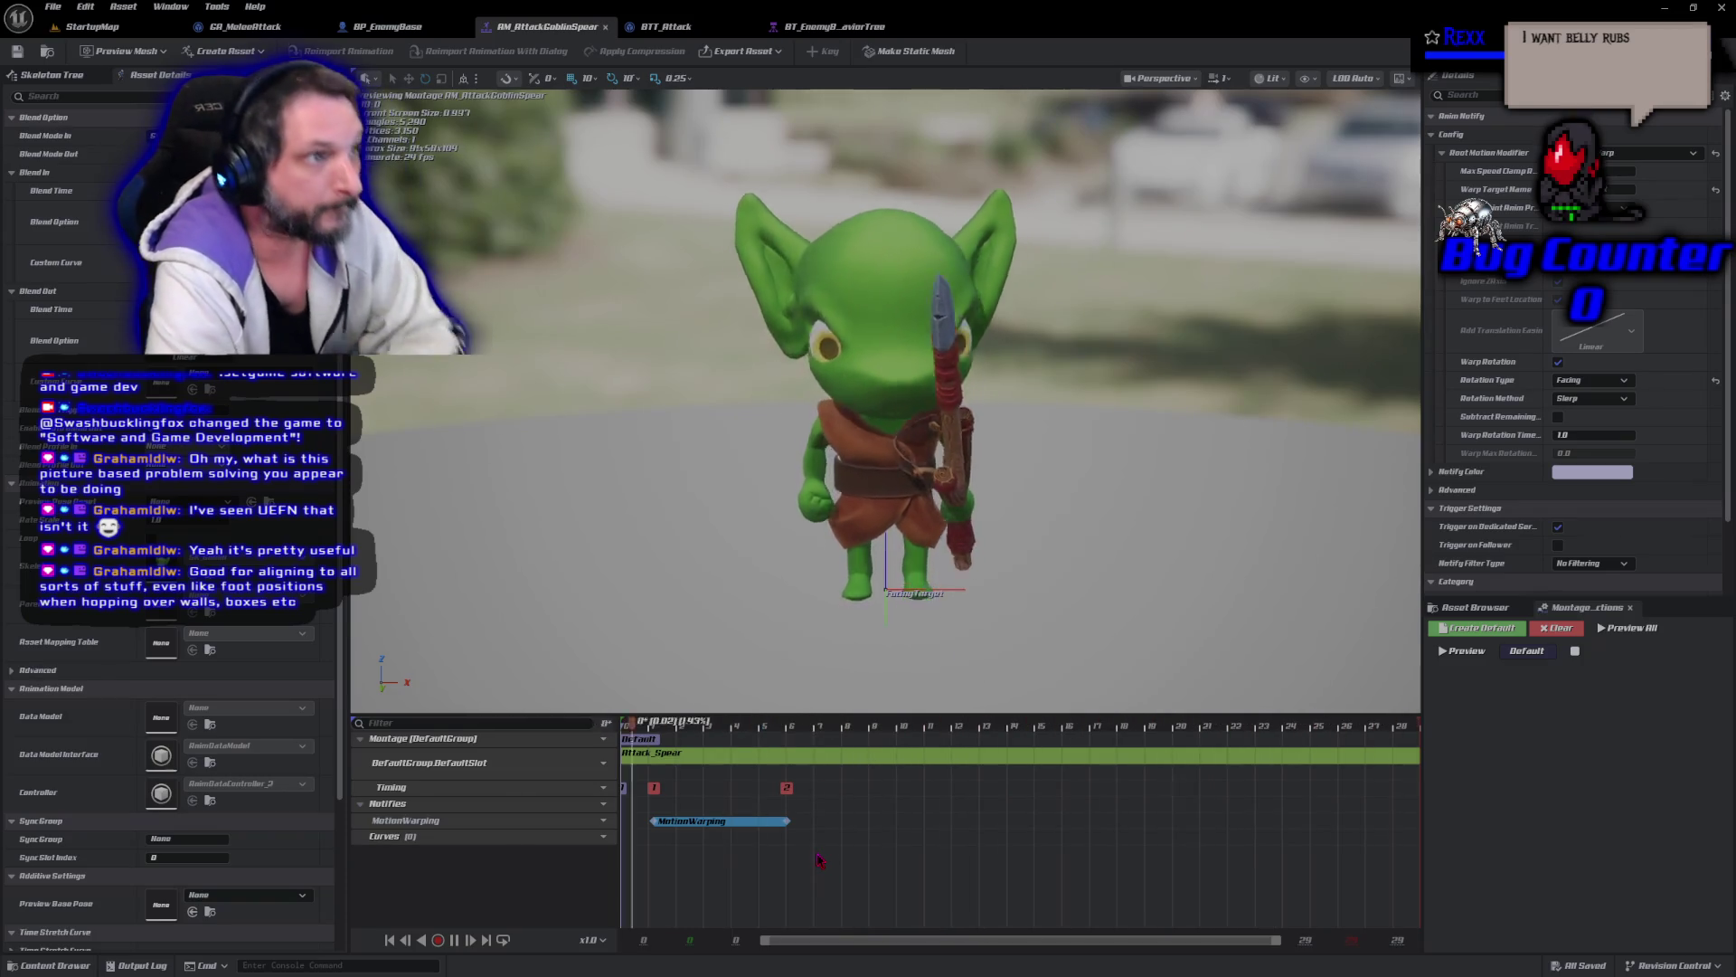
# Play-test StartupMap again: move toward the goblins, fire a bolt at the nearer one, then stop.
pyautogui.click(90, 26)
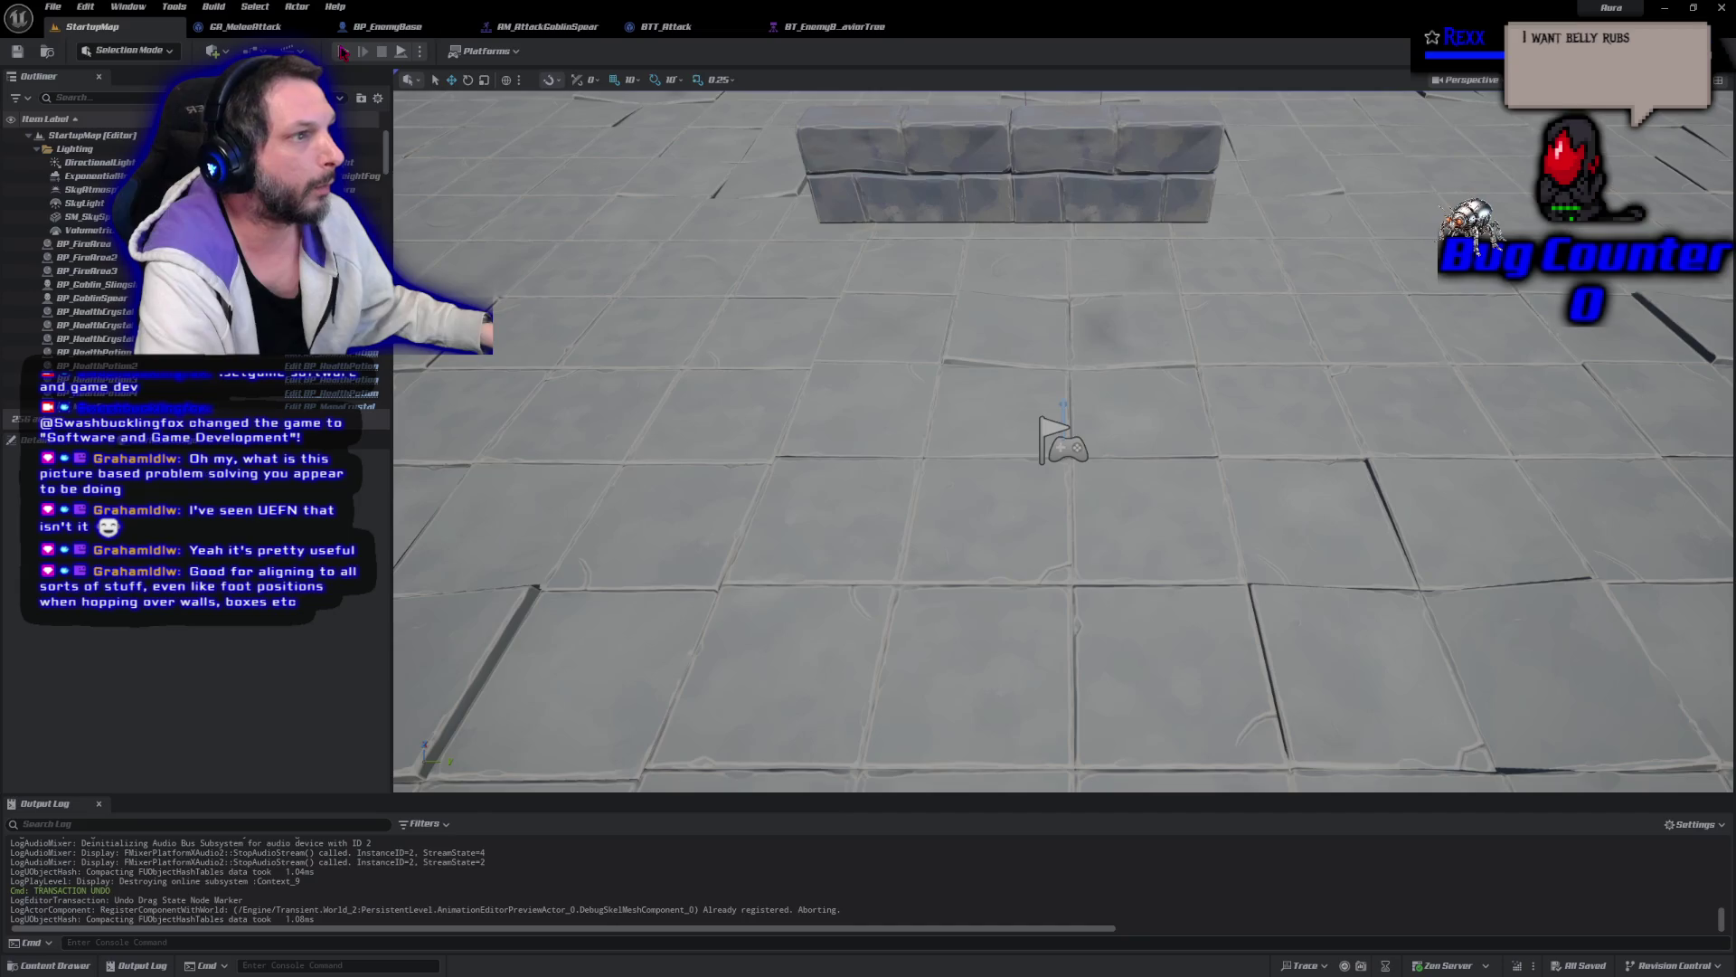
pyautogui.click(344, 51)
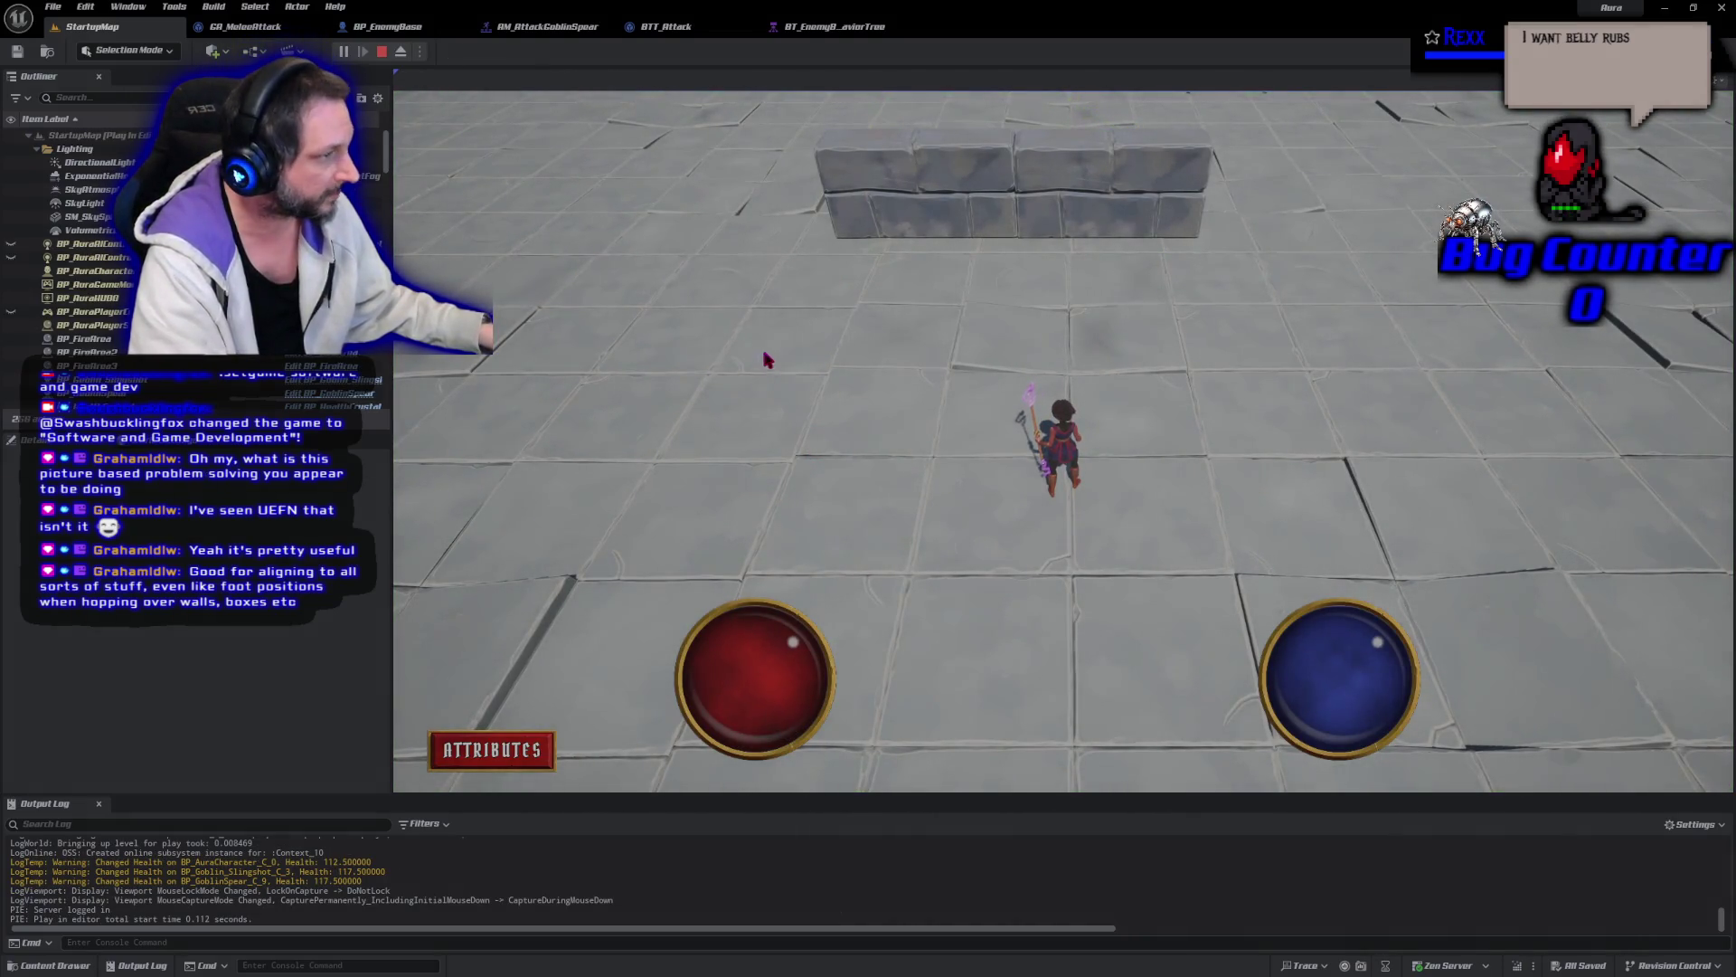
pyautogui.click(883, 438)
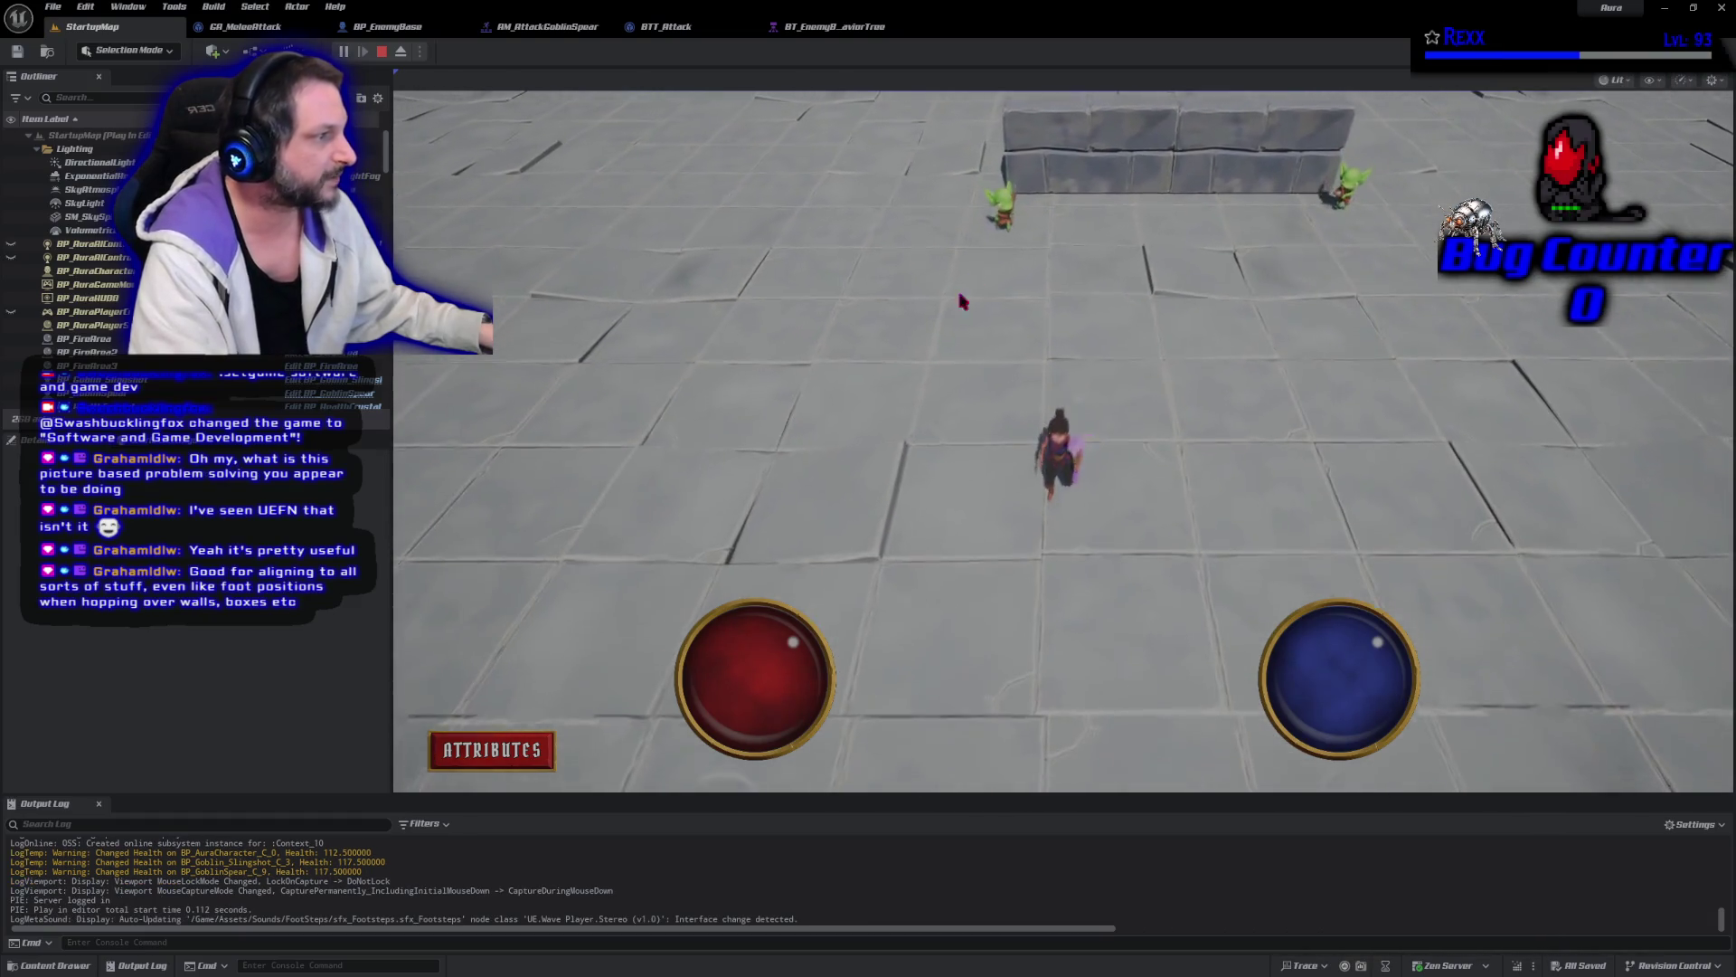
pyautogui.click(1026, 226)
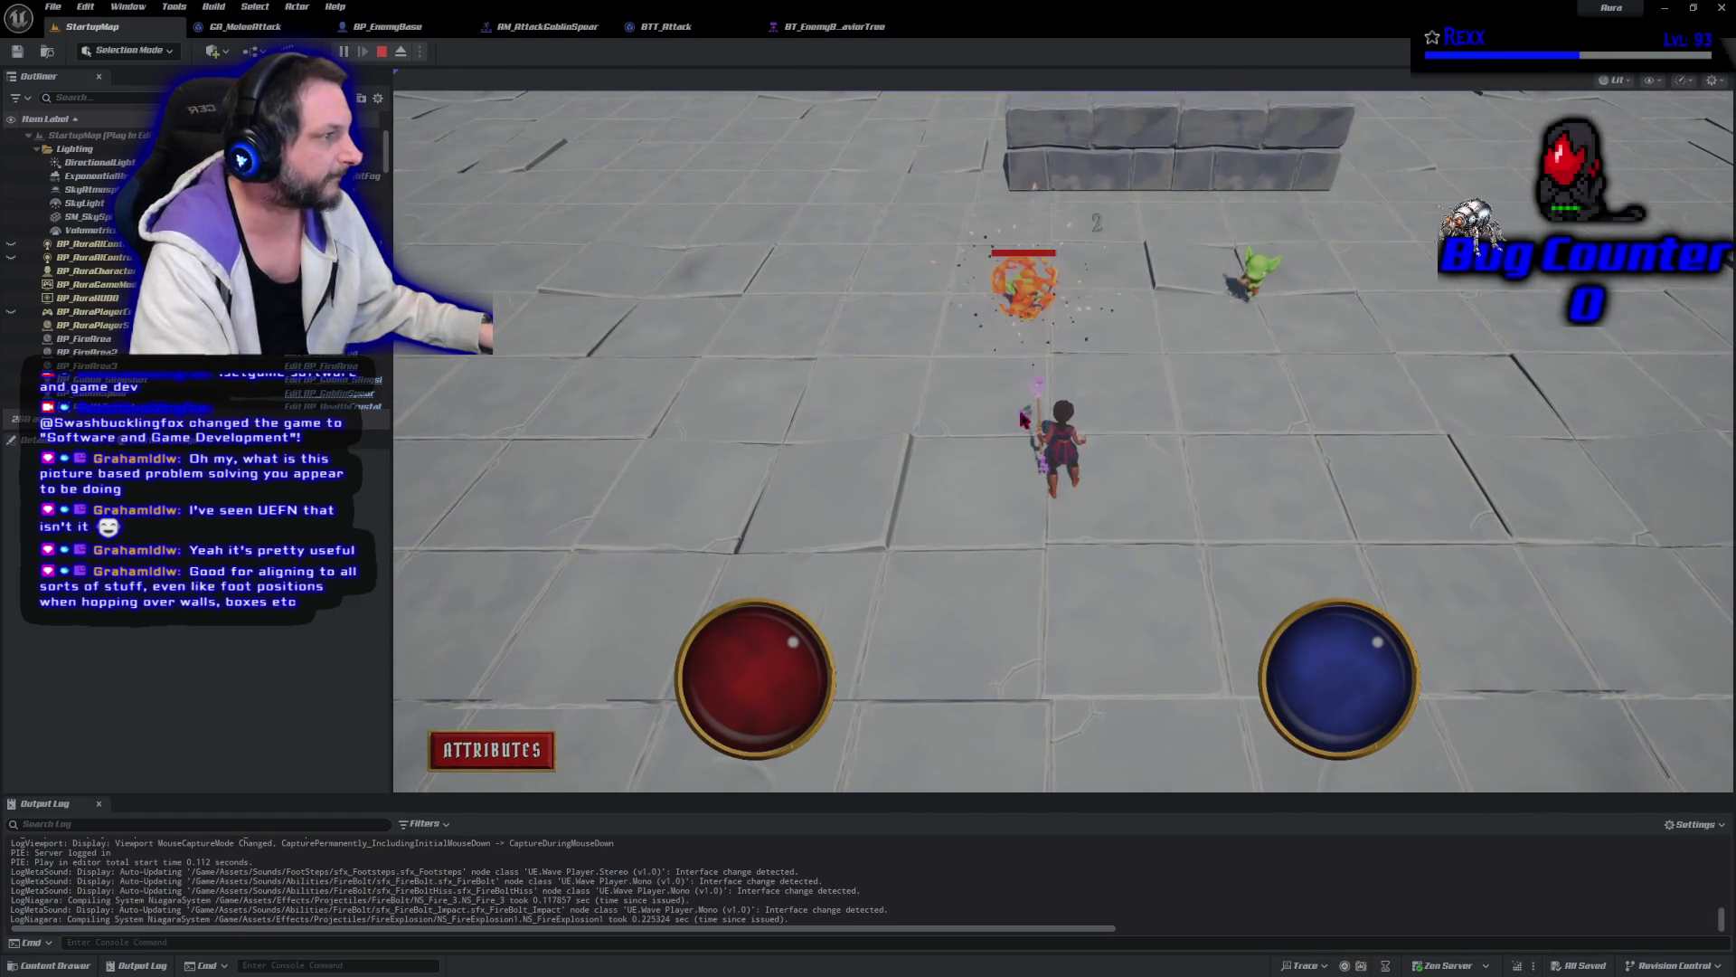
pyautogui.press('Escape')
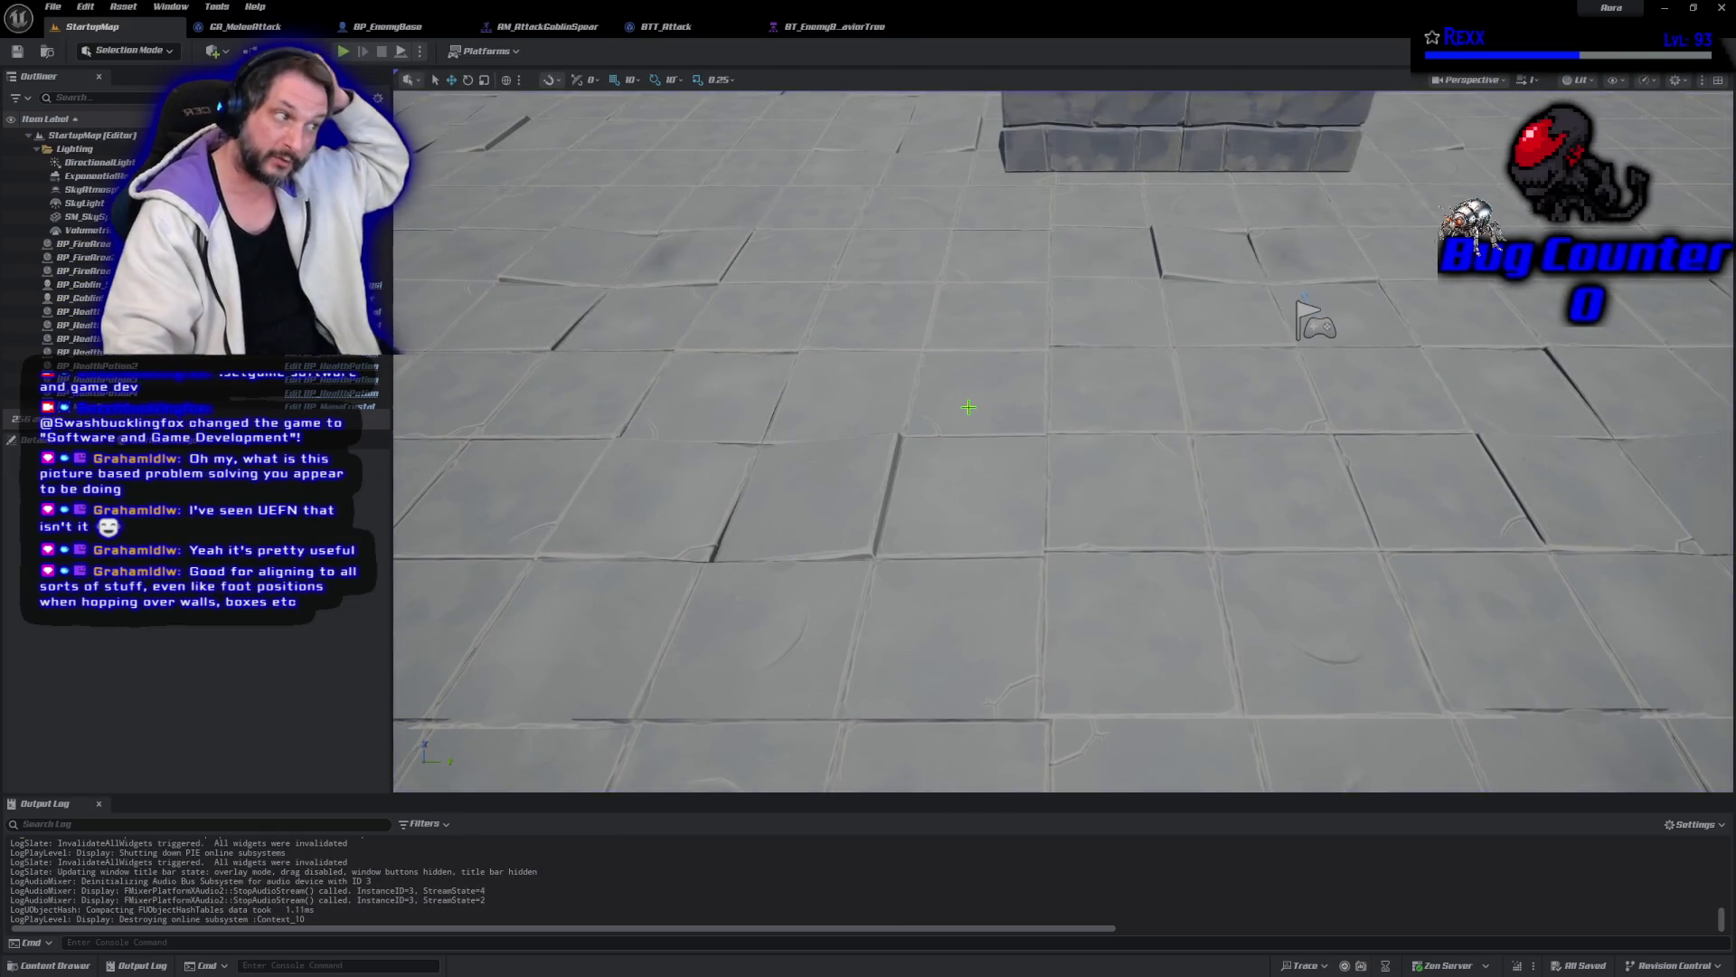